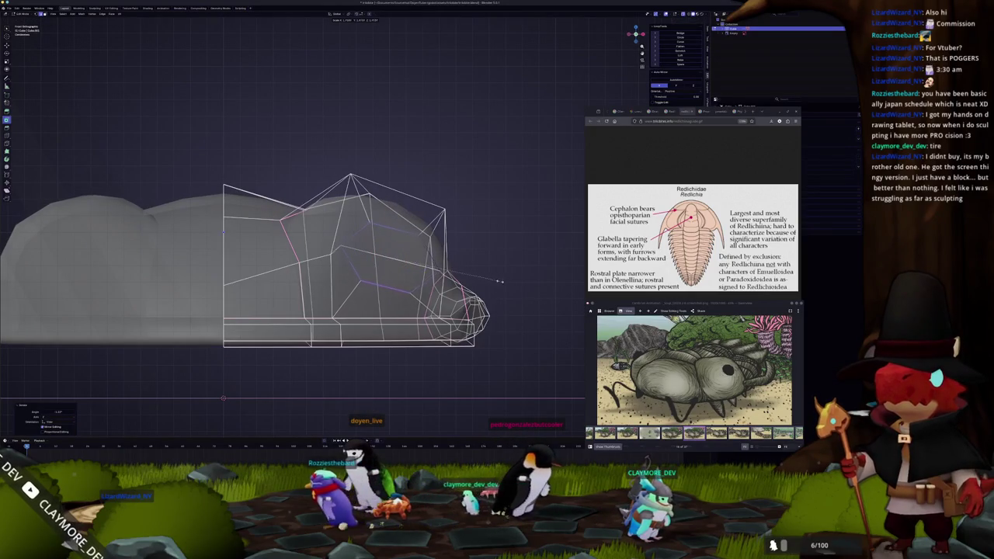
Nudge edges near the head's front to fit the fossil reference.
mouse_move(488, 276)
middle_down()
mouse_move(435, 326)
mouse_move(457, 263)
mouse_move(391, 327)
middle_up()
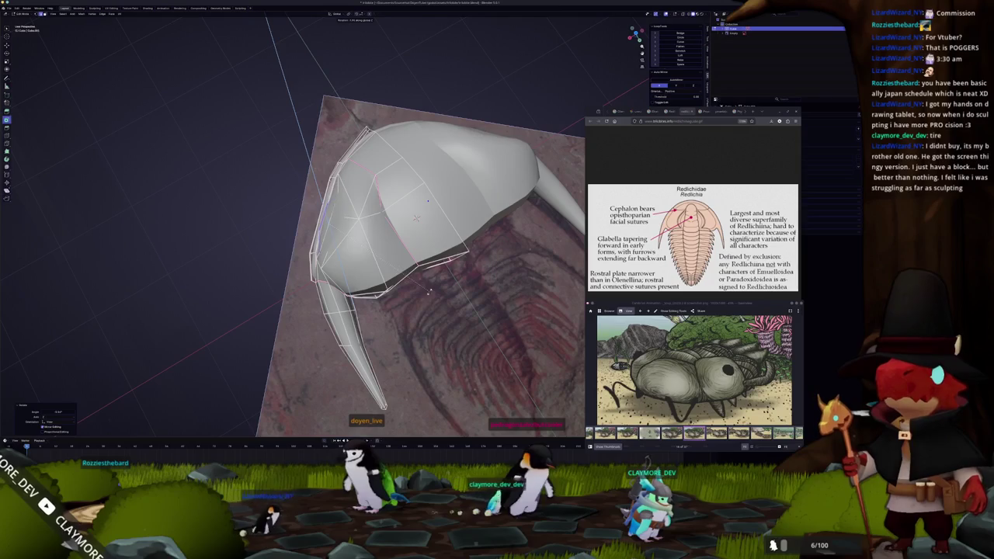
drag(426, 287, 427, 286)
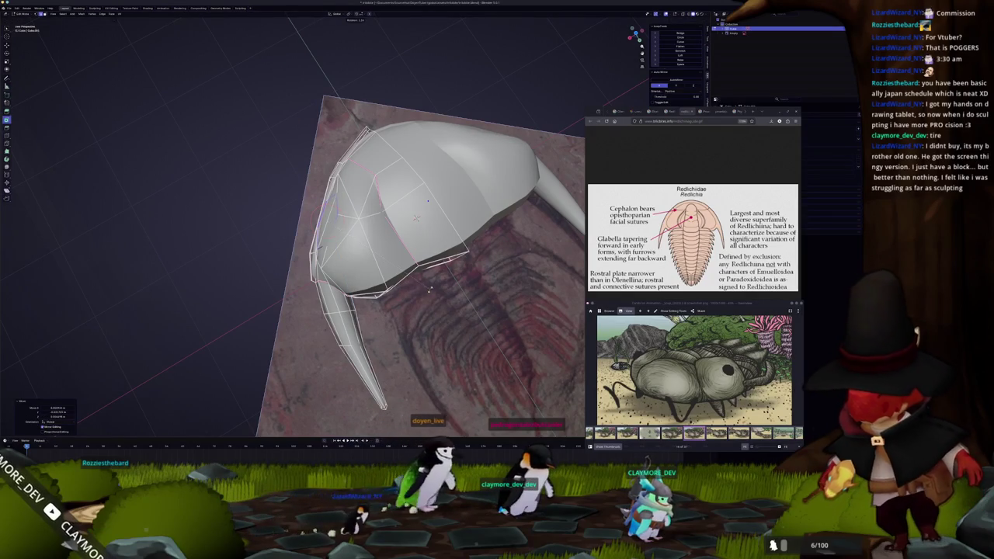
middle_drag(429, 288, 435, 248)
Select the edge loop around the eye area and fill it with a single face.
click(347, 256)
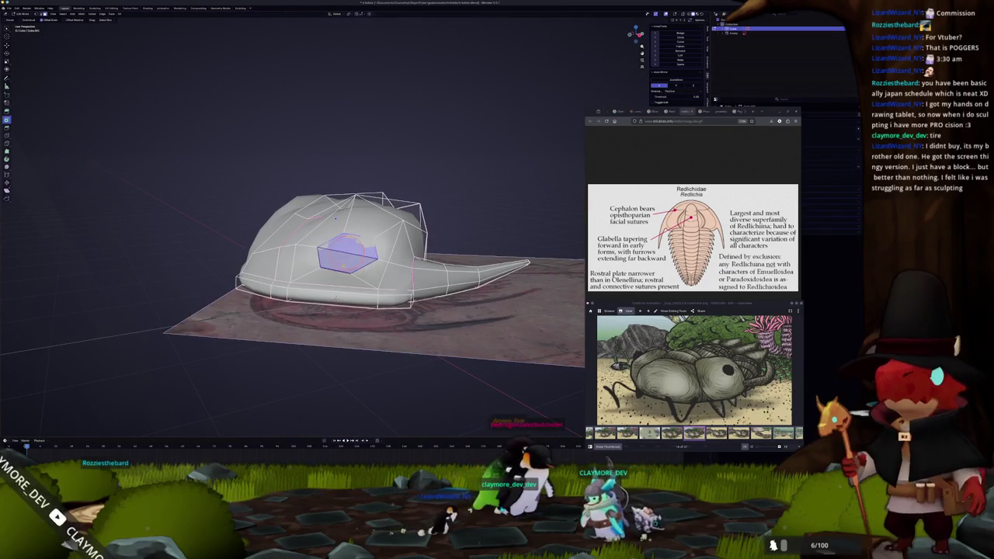
scroll(340, 273, up, 3)
click(305, 268)
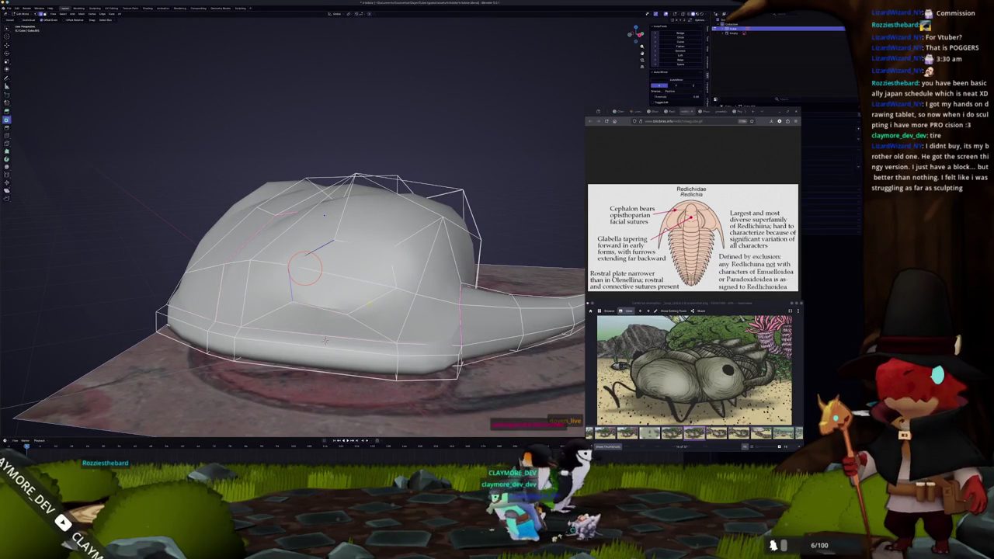
click(324, 339)
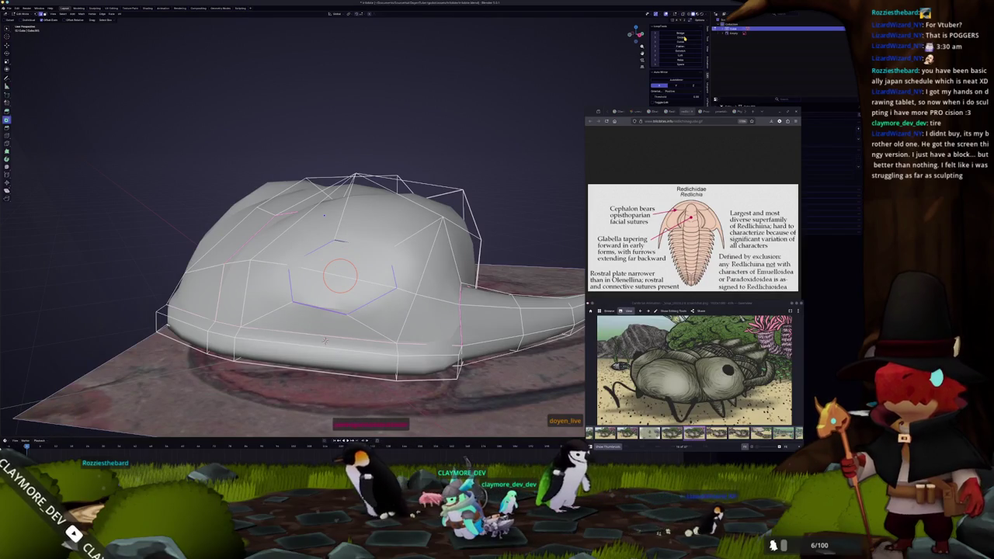
alt+click(325, 339)
key(f)
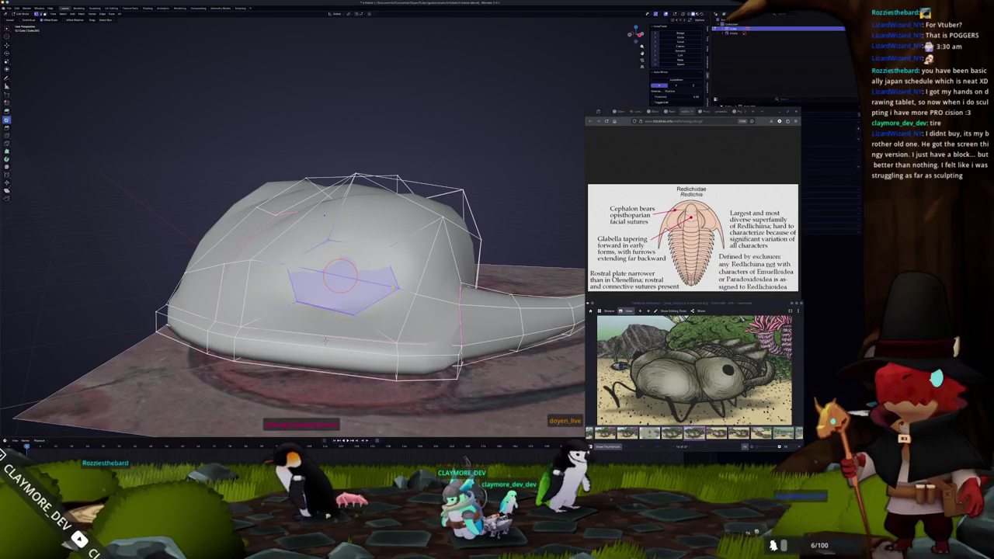
mouse_move(326, 342)
middle_down()
mouse_move(423, 316)
mouse_move(432, 325)
mouse_move(276, 359)
middle_up()
Mark the eye rim edge loop as sharp.
key(ctrl+z)
right_click(416, 260)
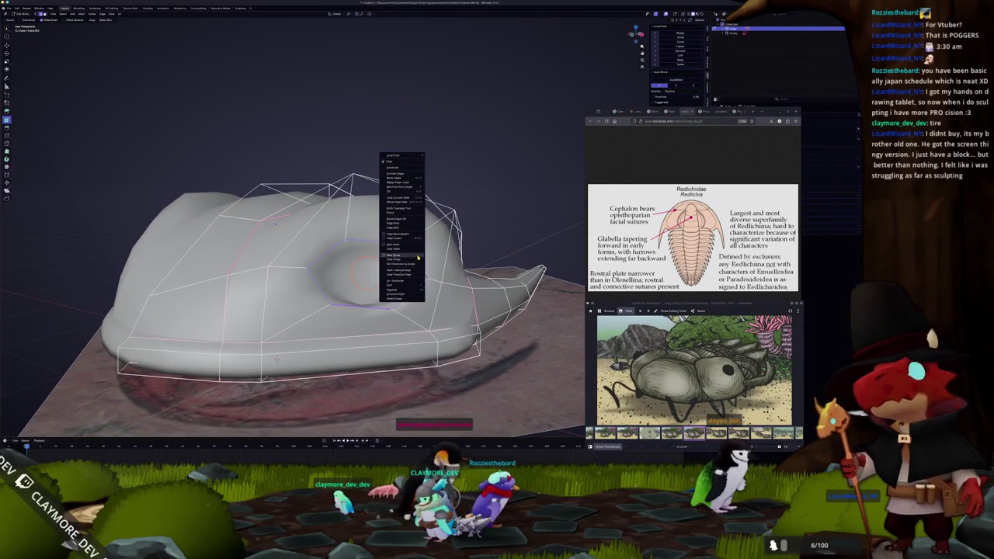
click(418, 257)
middle_drag(419, 257, 364, 232)
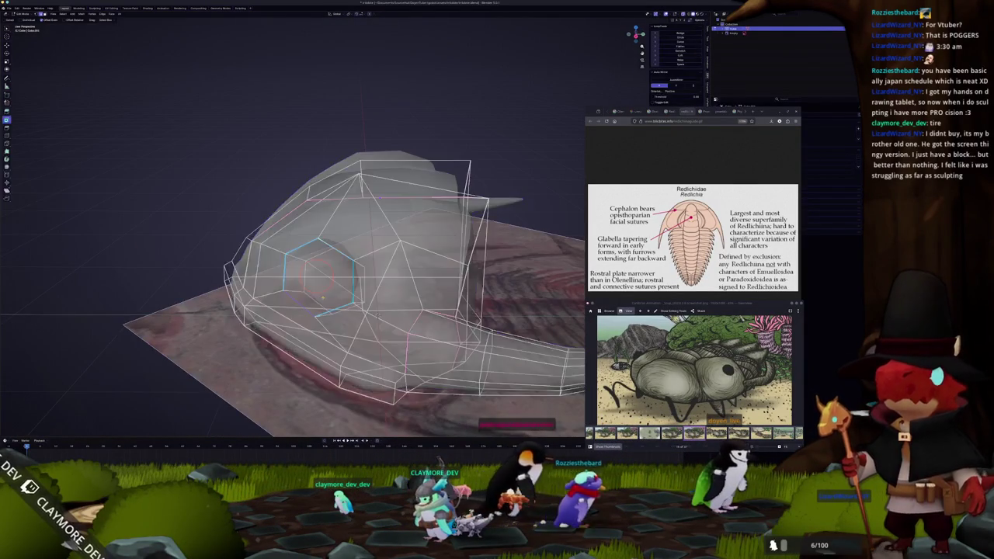
middle_drag(325, 298, 329, 311)
scroll(337, 365, up, 4)
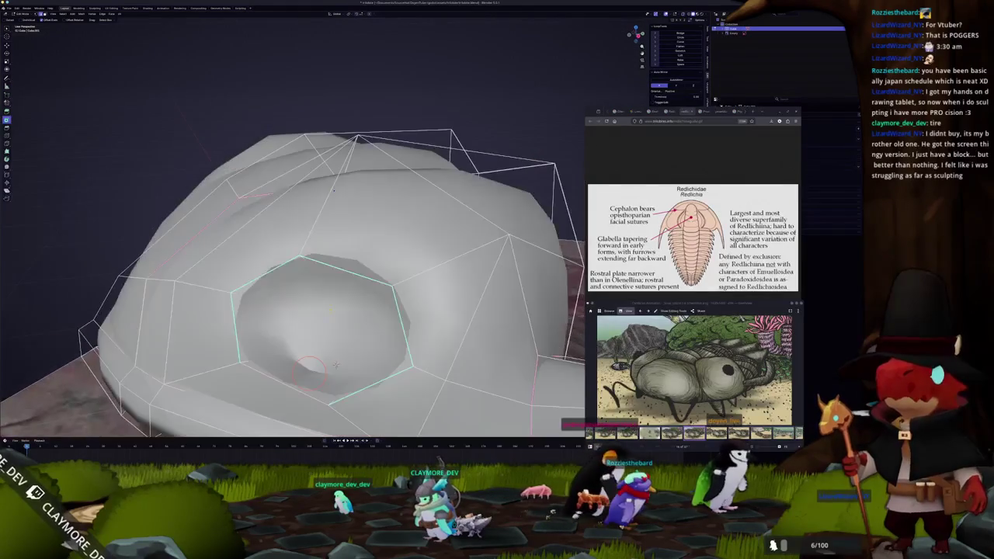
Check the back edges with X-ray, then view the smoothed head showing both round eyes.
key(alt+z)
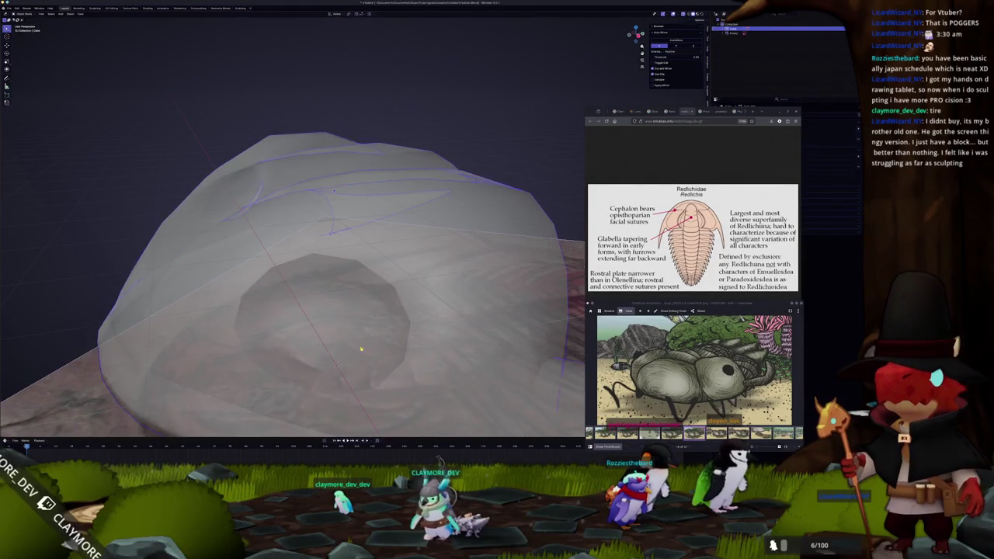
key(alt+z)
scroll(350, 342, down, 3)
scroll(342, 336, down, 2)
key(alt+z)
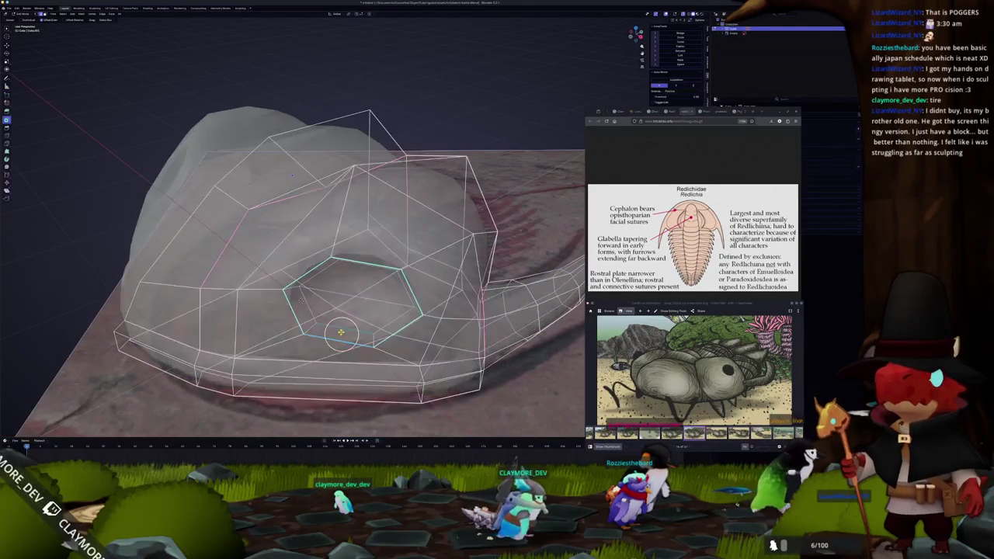
right_click(341, 327)
key(Escape)
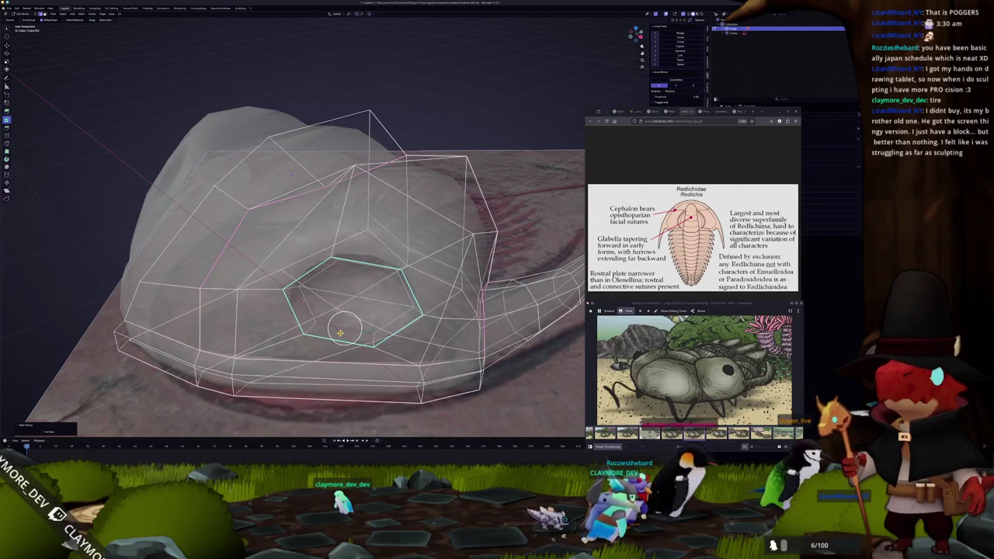
key(Tab)
key(alt+z)
middle_drag(339, 333, 367, 316)
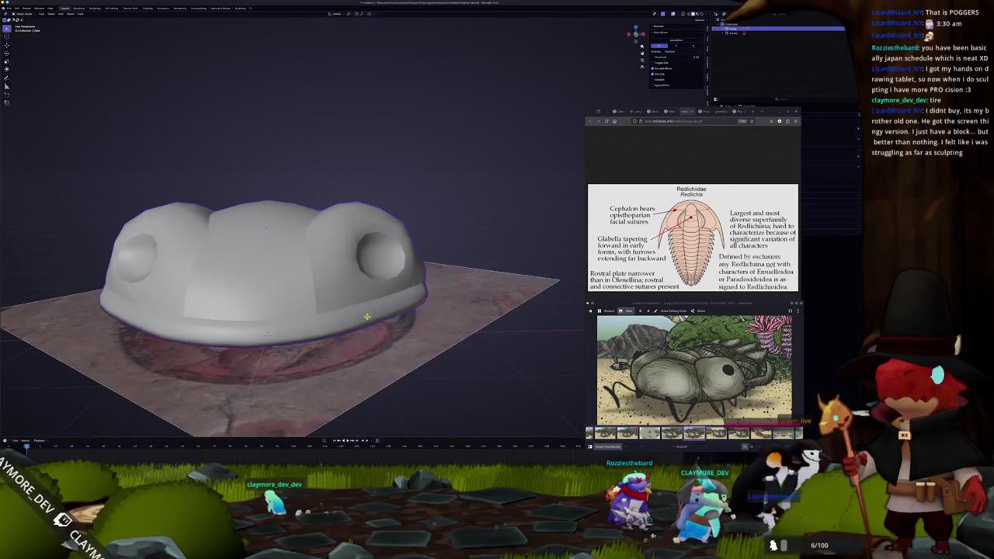
key(Tab)
key(KP_1)
scroll(386, 262, up, 2)
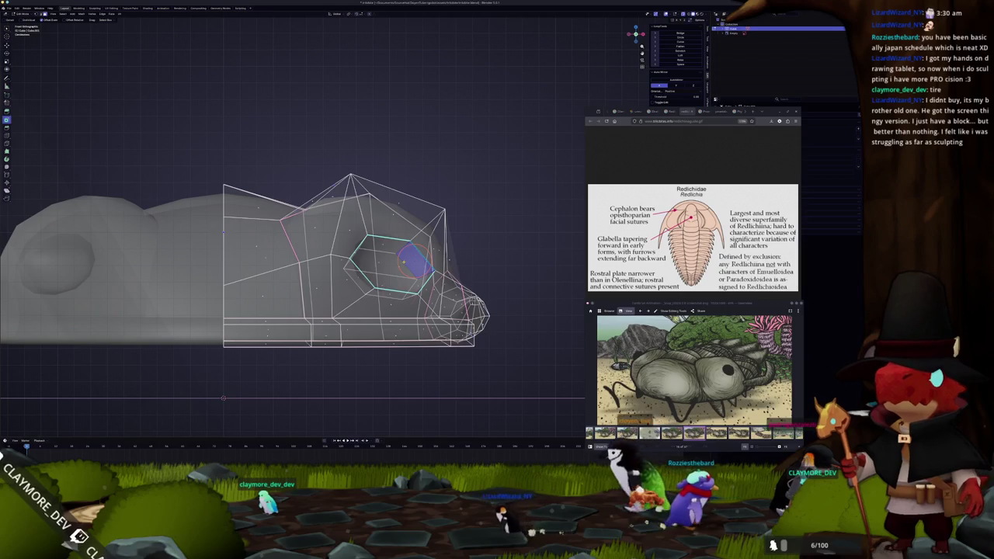
key(a)
key(alt+a)
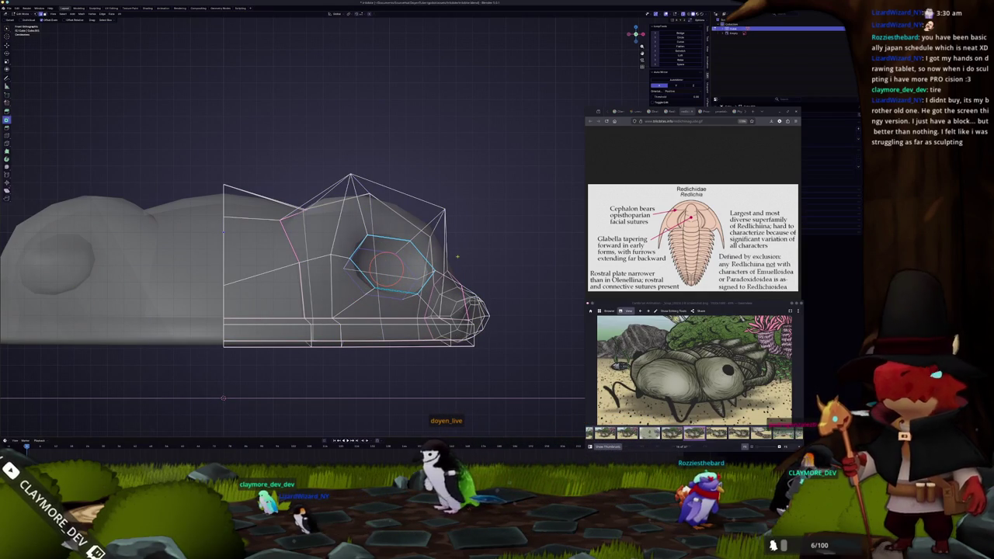
middle_drag(468, 256, 430, 283)
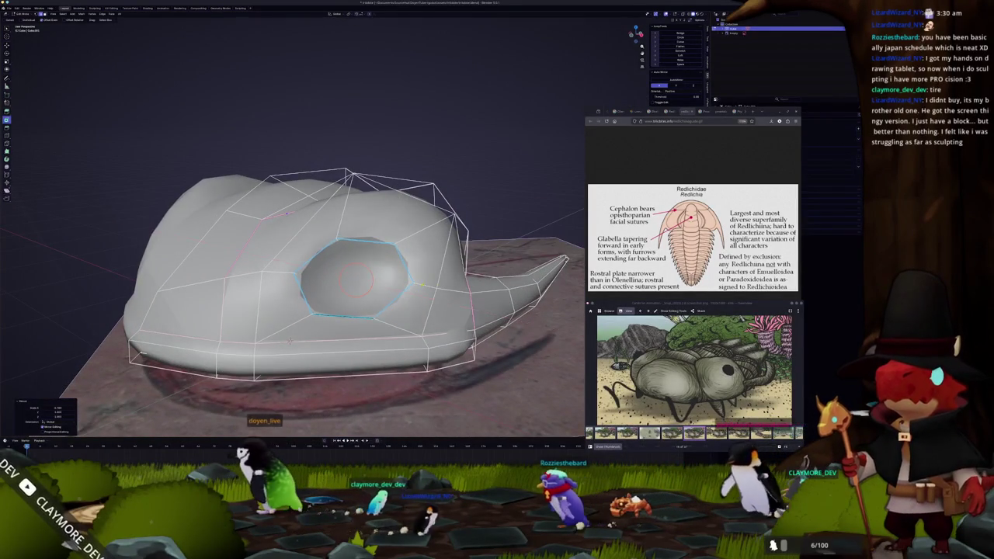
middle_drag(430, 284, 436, 188)
key(alt+z)
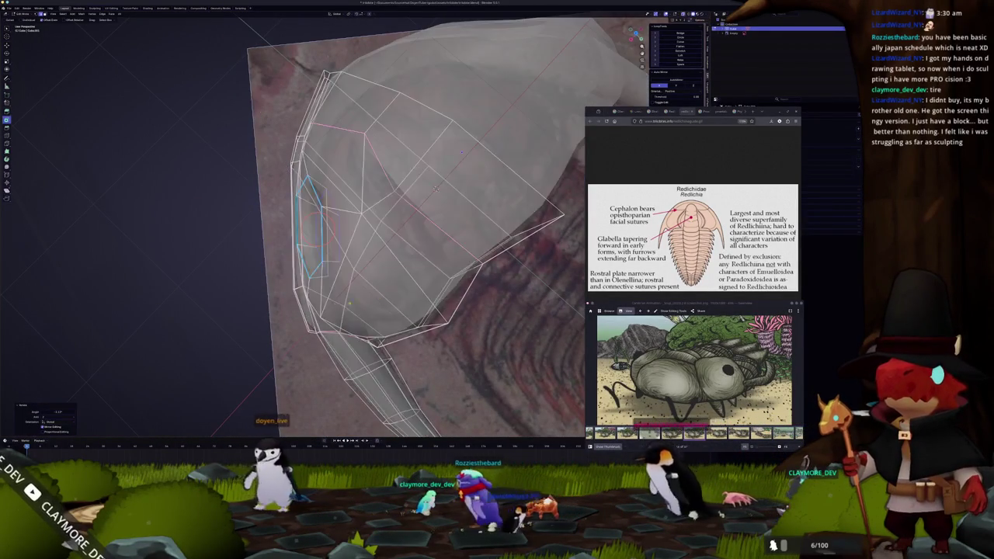
key(alt+z)
mouse_move(435, 188)
middle_down()
mouse_move(443, 204)
mouse_move(435, 140)
middle_up()
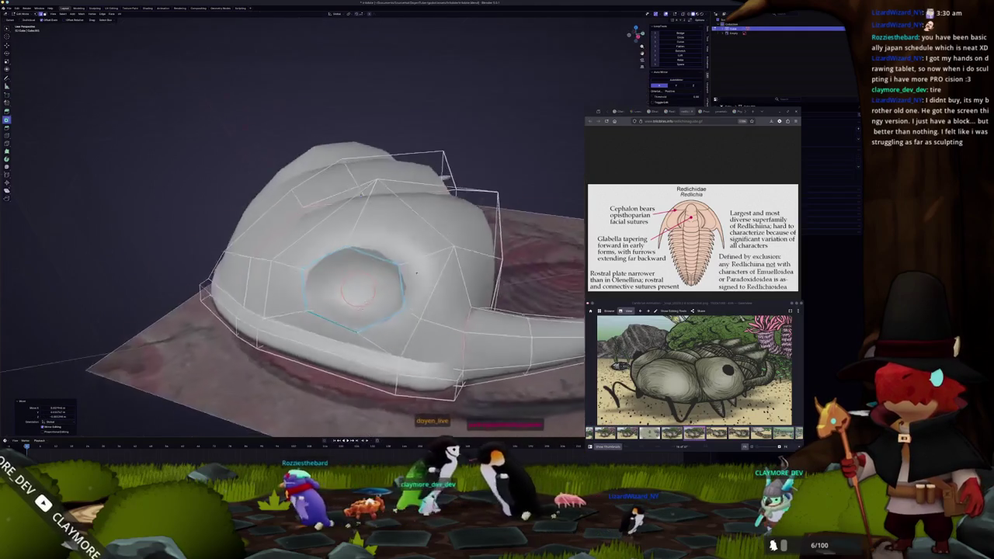
key(Tab)
mouse_move(426, 263)
middle_down()
mouse_move(389, 284)
mouse_move(353, 280)
middle_up()
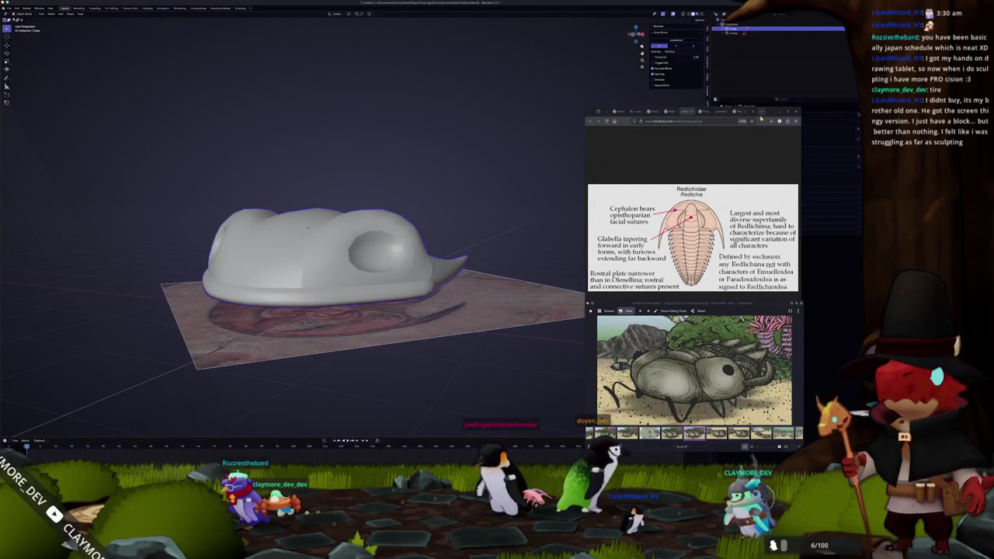
drag(753, 115, 650, 68)
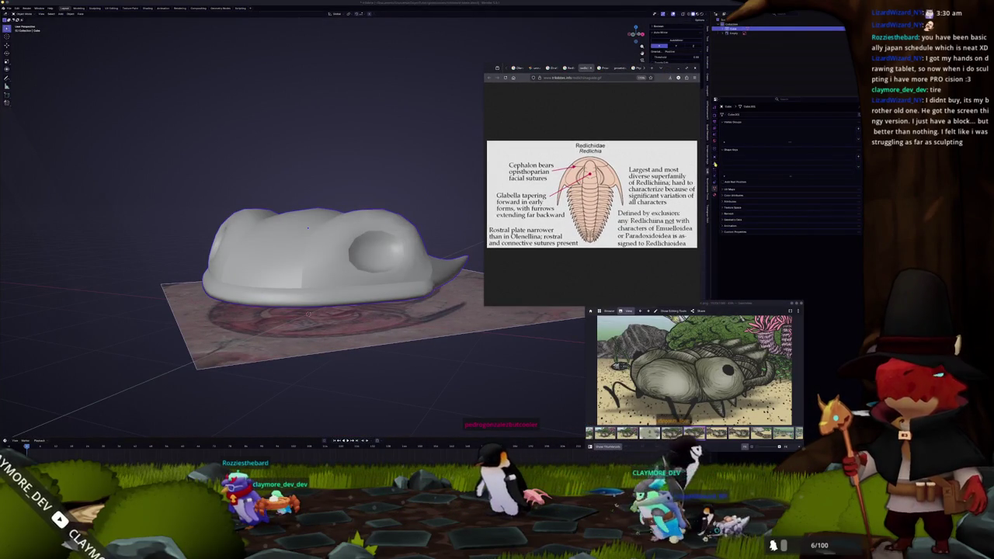
Inspect the object's modifiers and return to editing the shell mesh.
click(714, 159)
click(715, 166)
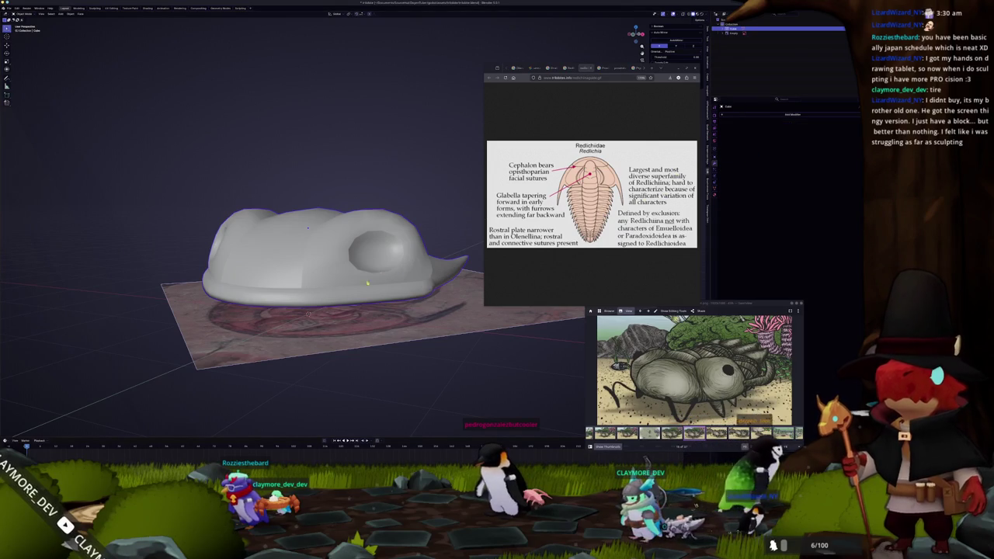
key(Tab)
scroll(326, 233, up, 4)
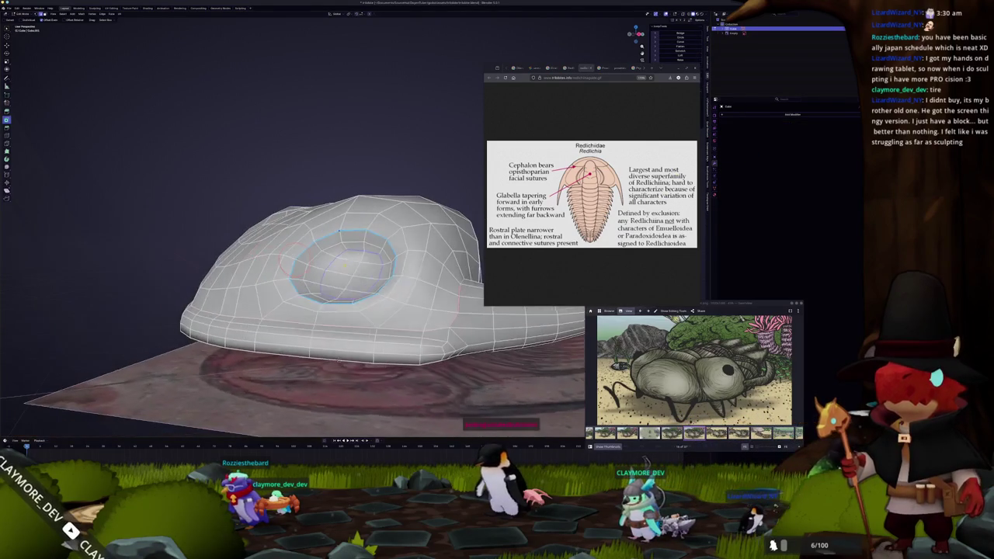
middle_drag(340, 359, 368, 349)
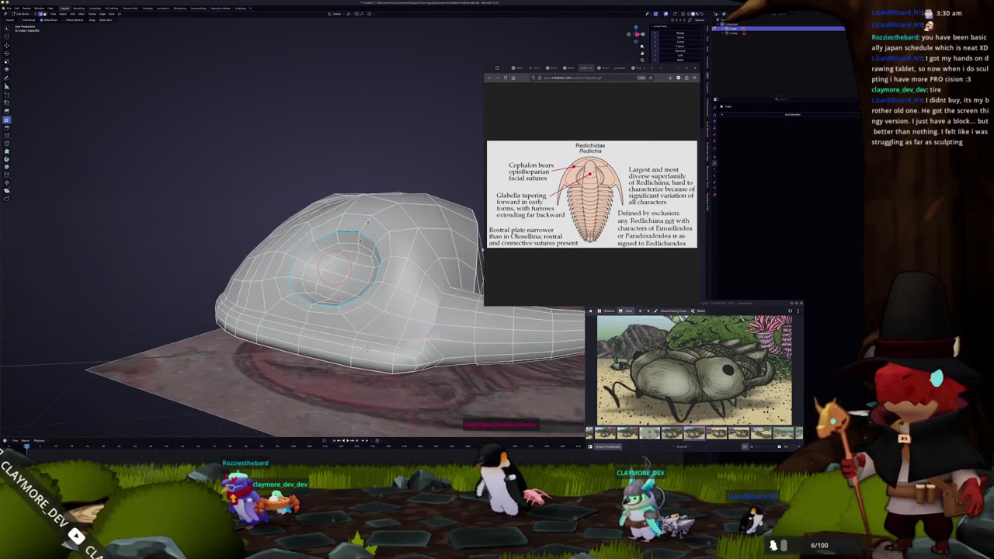
Scale the eye loop along Z, then select its top arc and a neighbouring edge.
key(s)
key(z)
click(368, 221)
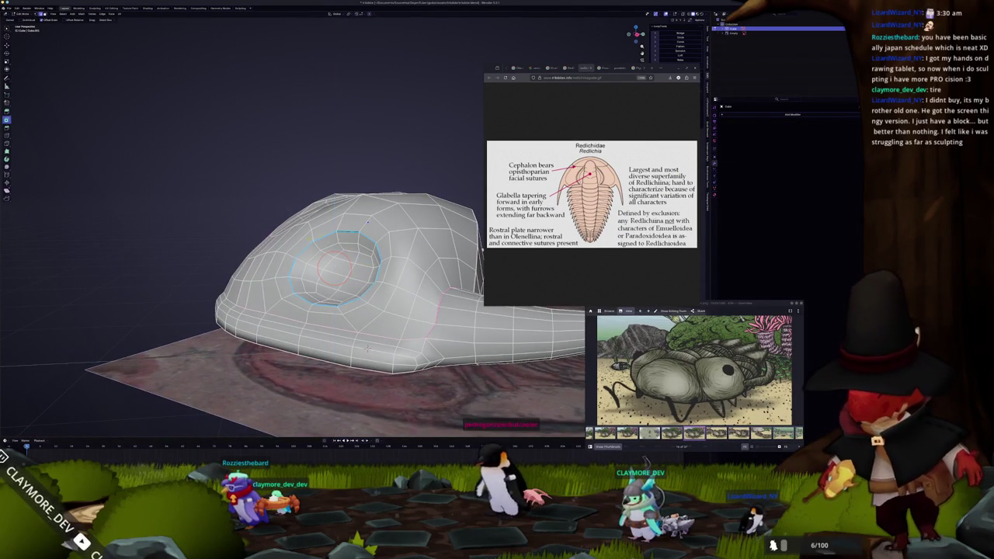
middle_drag(368, 347, 297, 371)
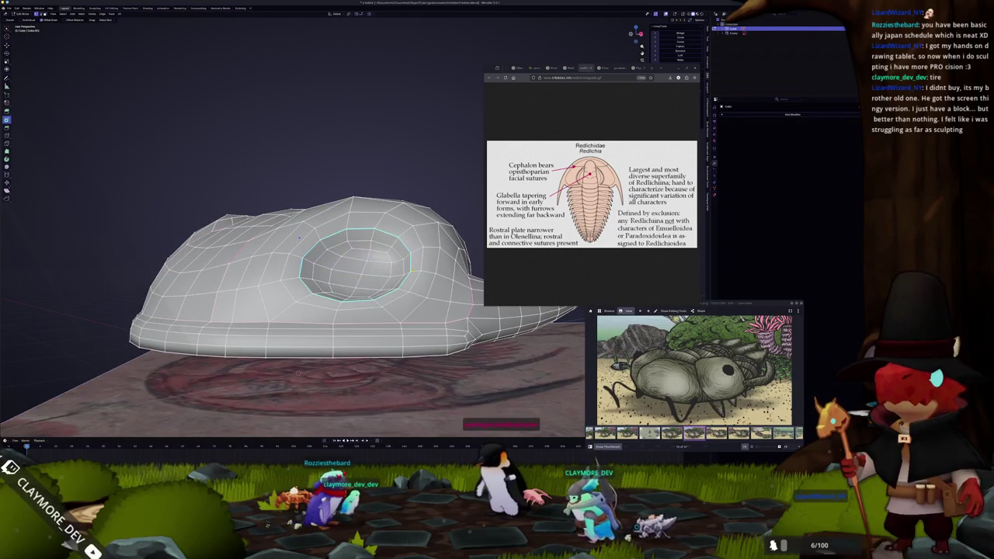
click(404, 250)
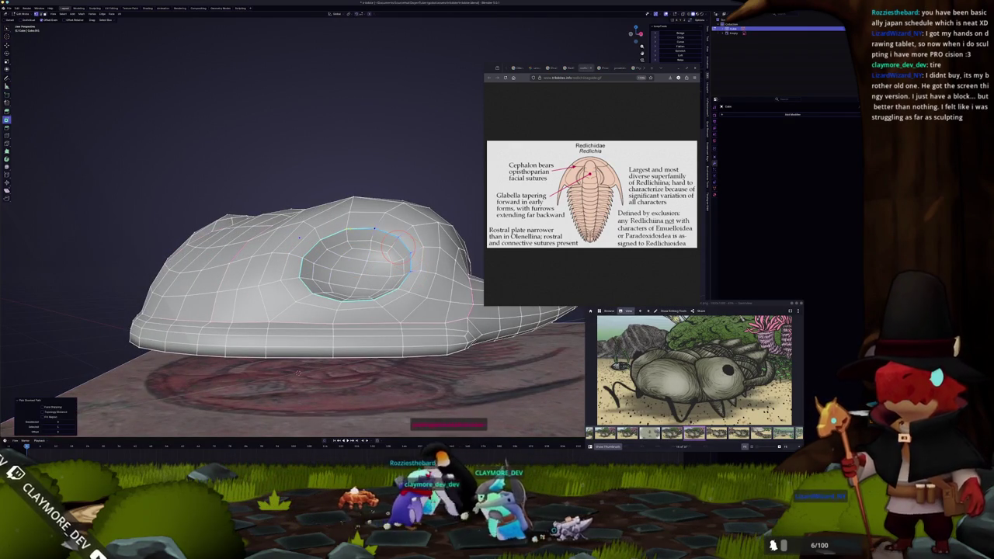
shift+click(380, 243)
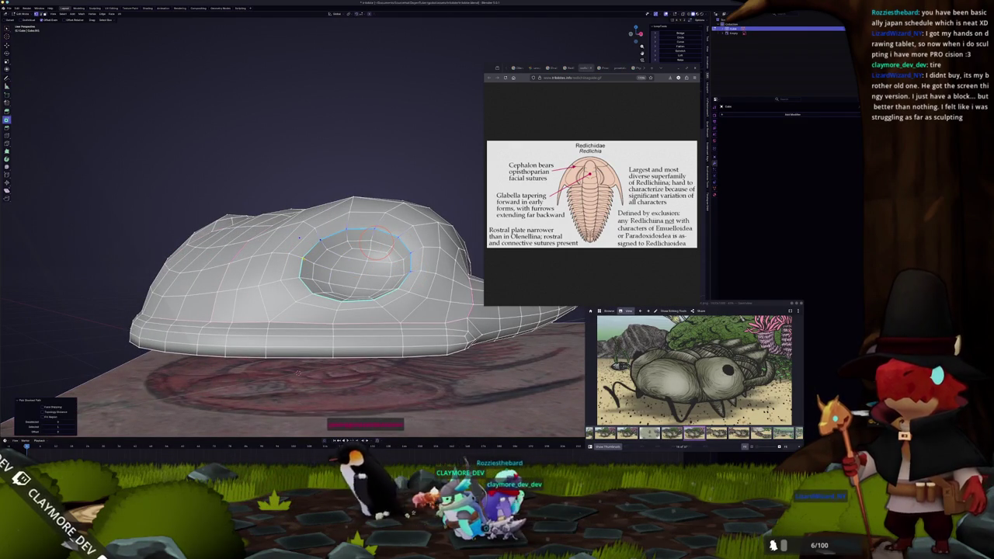
scroll(298, 372, up, 4)
middle_drag(299, 373, 251, 355)
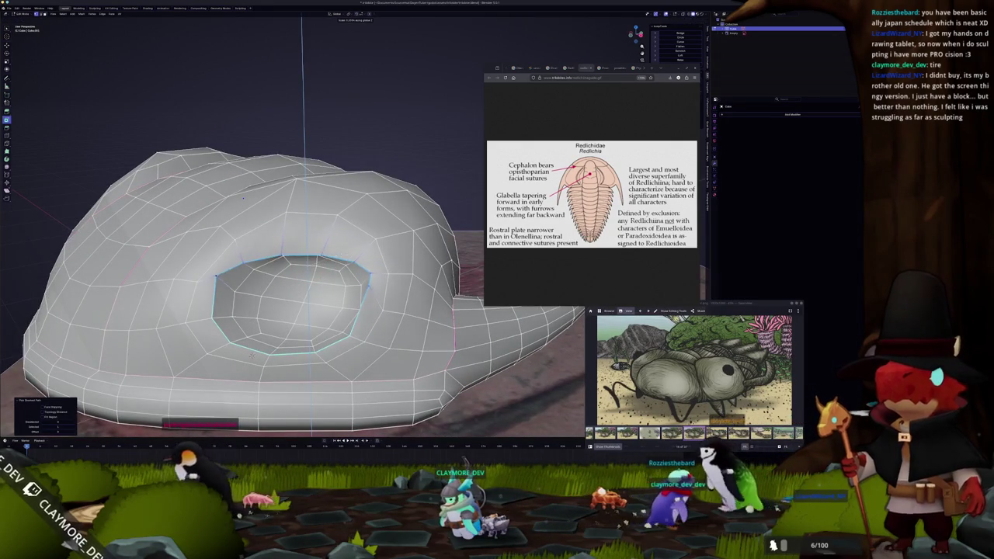
middle_drag(252, 356, 220, 365)
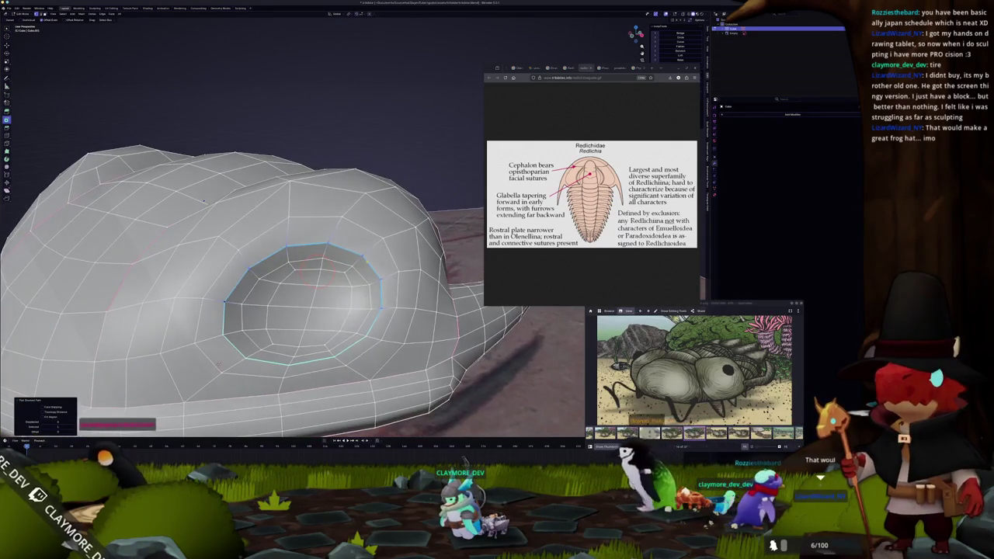
middle_drag(319, 271, 322, 243)
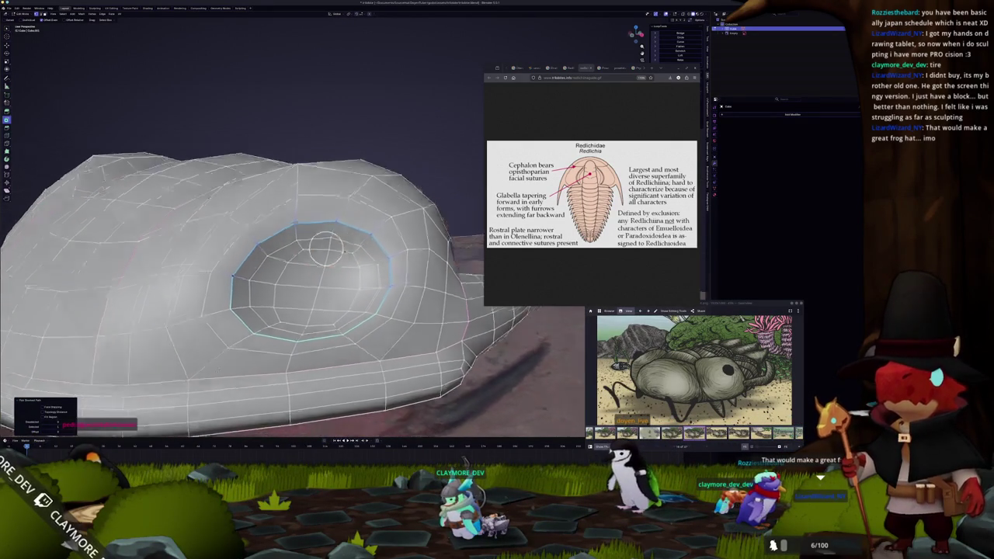
scroll(322, 246, up, 3)
middle_drag(322, 245, 329, 225)
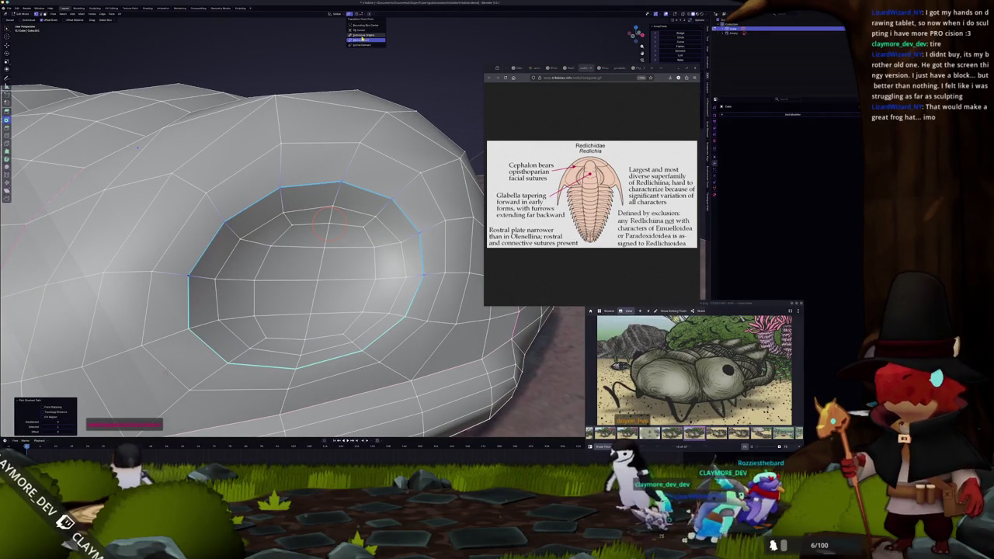
Set the pivot point and widen the eye loop along the X axis.
click(353, 37)
middle_drag(388, 124, 410, 139)
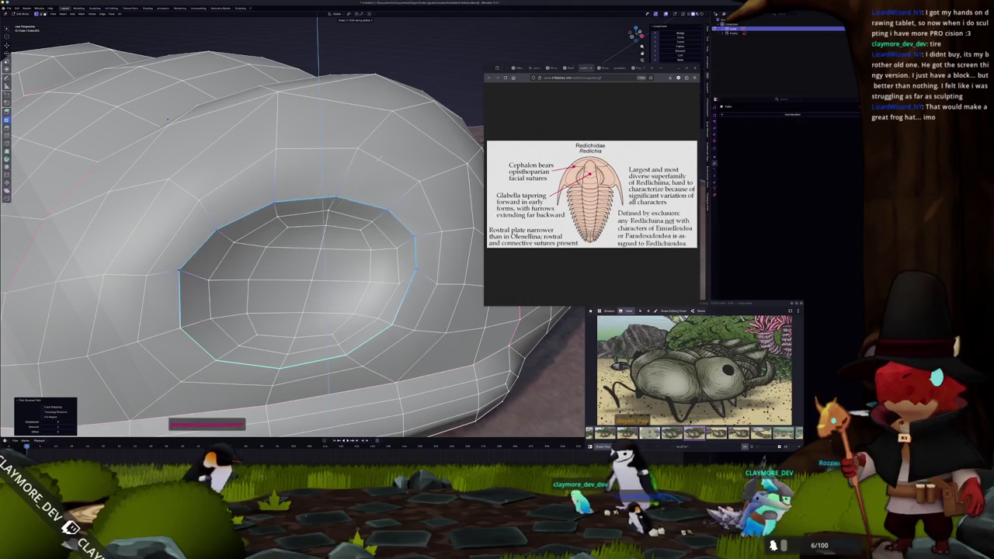
middle_drag(371, 164, 365, 101)
click(335, 13)
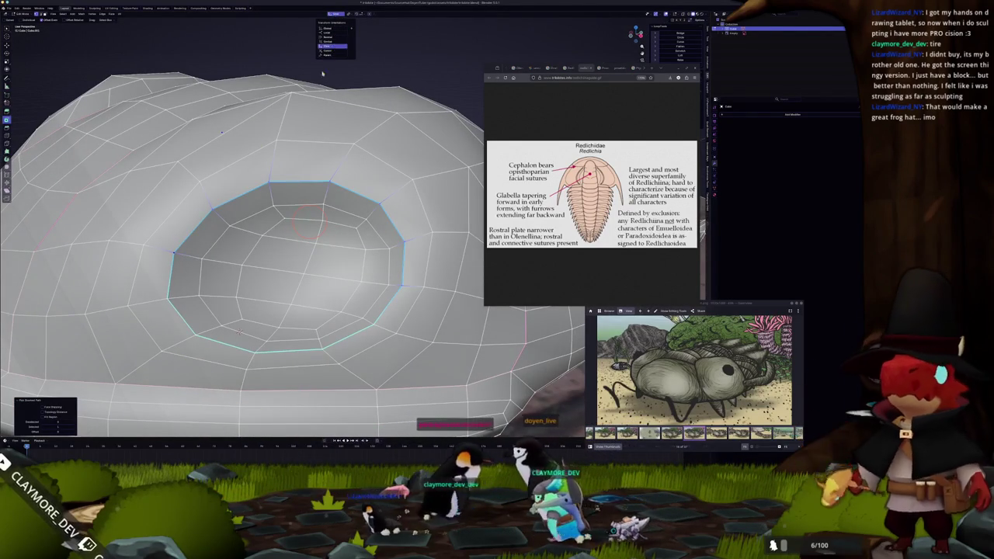
middle_drag(318, 208, 403, 150)
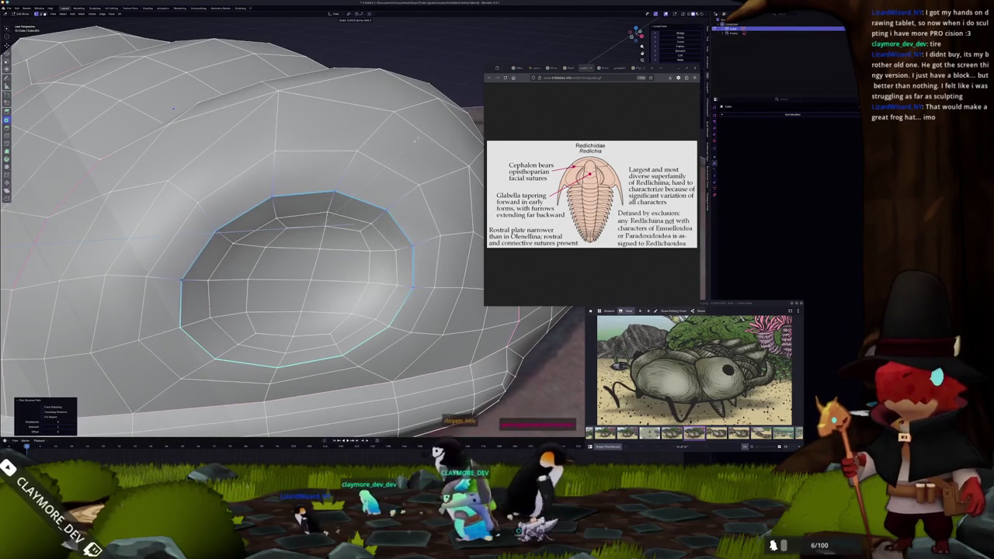
key(s)
key(x)
click(404, 150)
Flatten the eye loop along Z and check the result on the whole shell.
key(s)
key(z)
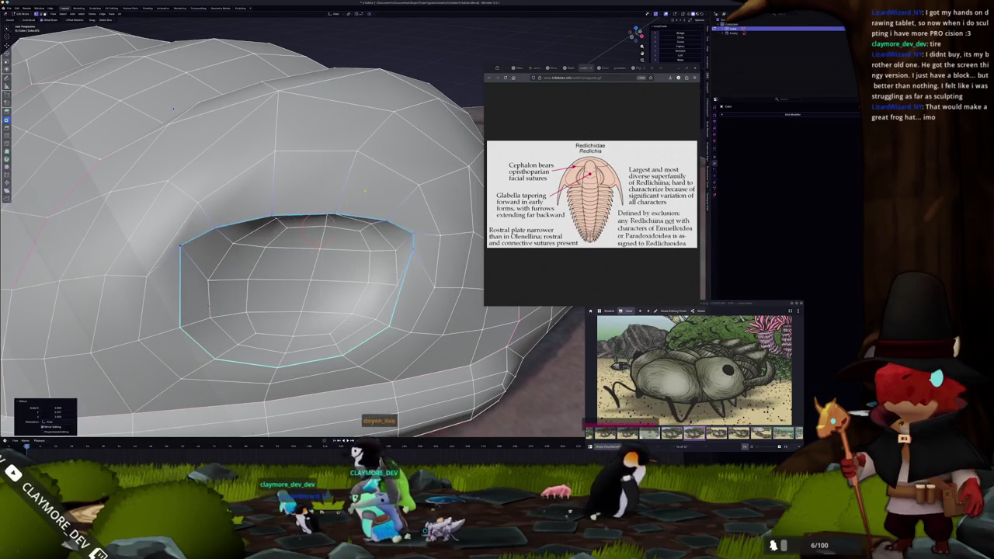
click(353, 219)
mouse_move(353, 219)
middle_down()
mouse_move(287, 232)
mouse_move(302, 196)
mouse_move(295, 225)
middle_up()
scroll(295, 225, up, 2)
key(Tab)
scroll(287, 265, down, 4)
key(Tab)
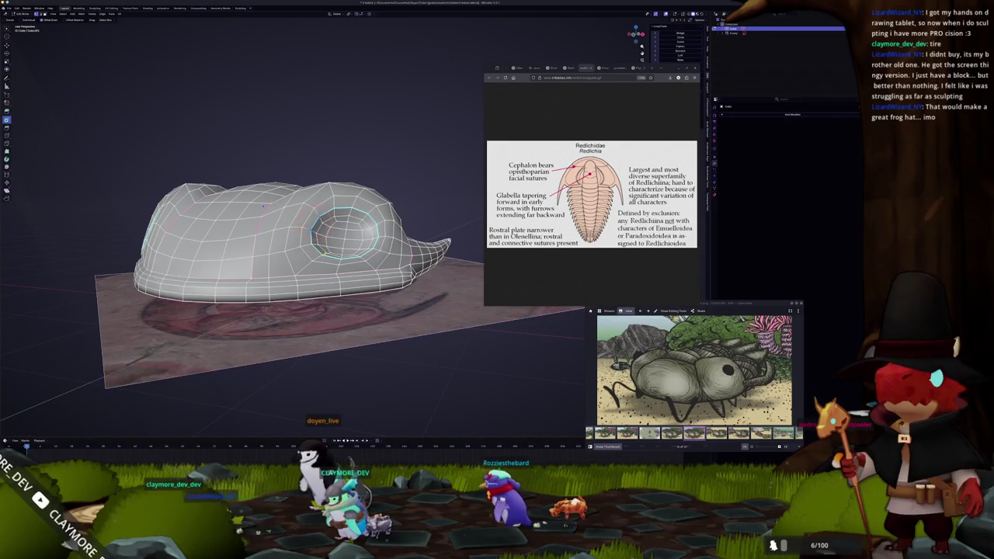
Add a loop cut around the eye ring and preview the rounder eye on the smoothed shell.
key(Tab)
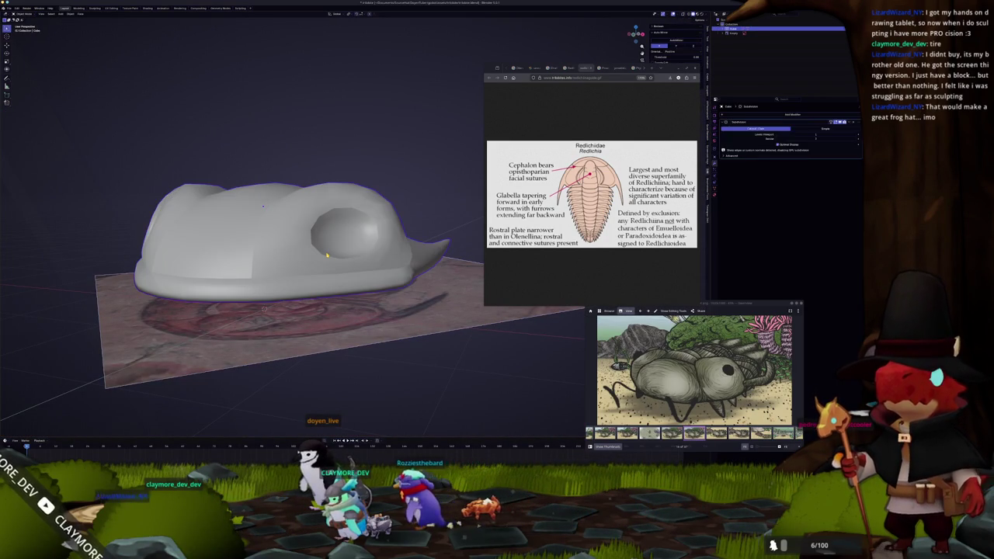
key(Tab)
scroll(339, 257, up, 2)
key(ctrl+r)
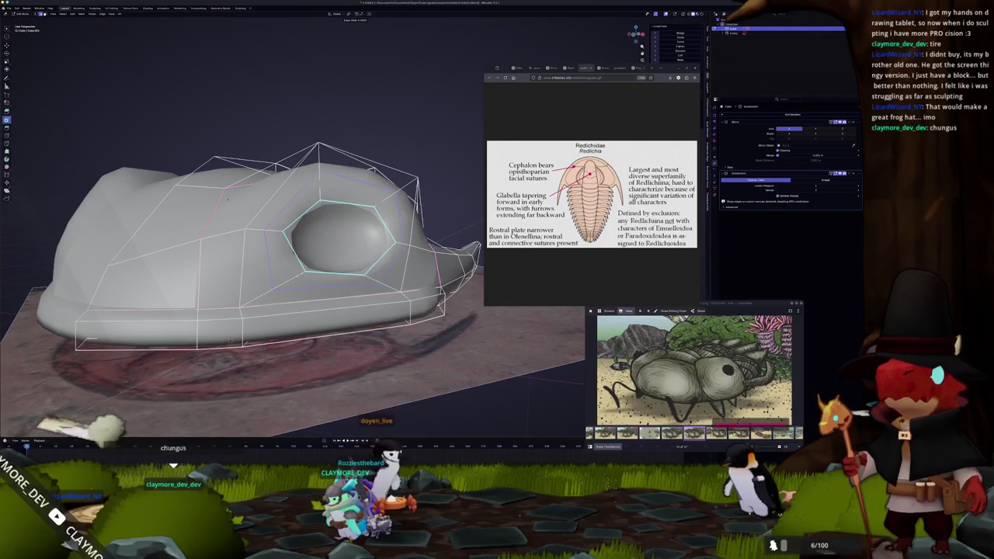
click(229, 340)
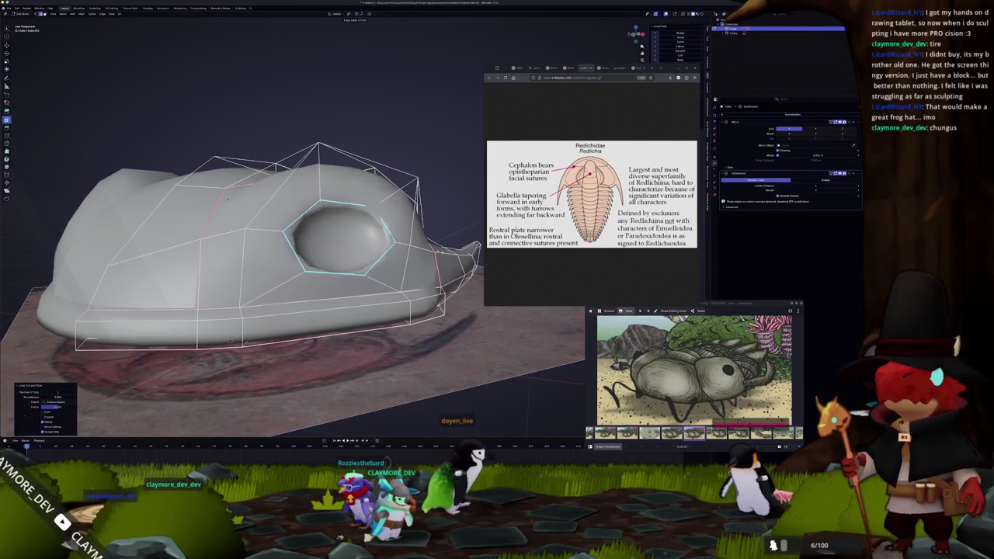
key(Tab)
mouse_move(433, 254)
middle_down()
mouse_move(344, 262)
mouse_move(317, 177)
mouse_move(340, 222)
middle_up()
mouse_move(340, 285)
middle_down()
mouse_move(289, 269)
mouse_move(310, 256)
middle_up()
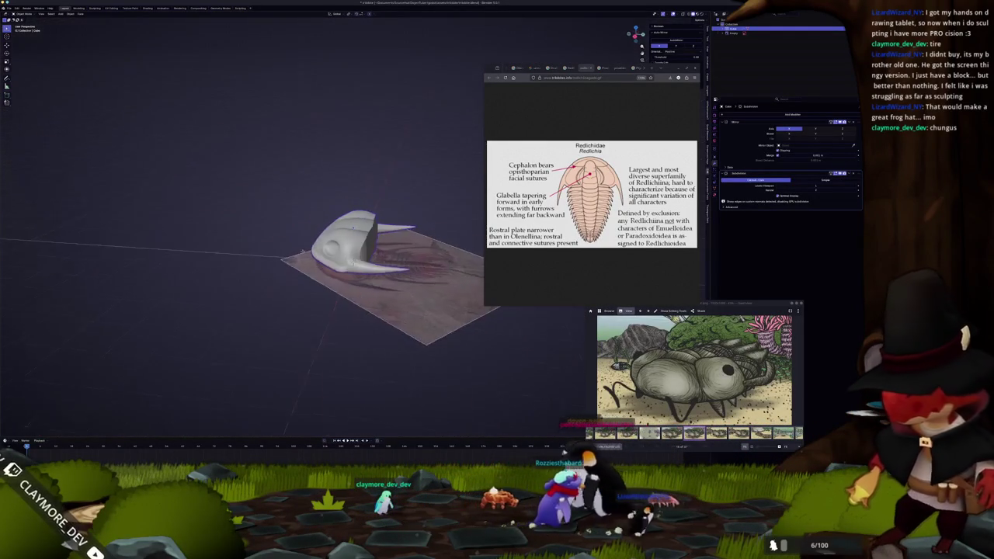
Move an edge vertically and reposition a face on top of the shell cage.
key(Tab)
scroll(326, 311, up, 3)
scroll(326, 310, up, 2)
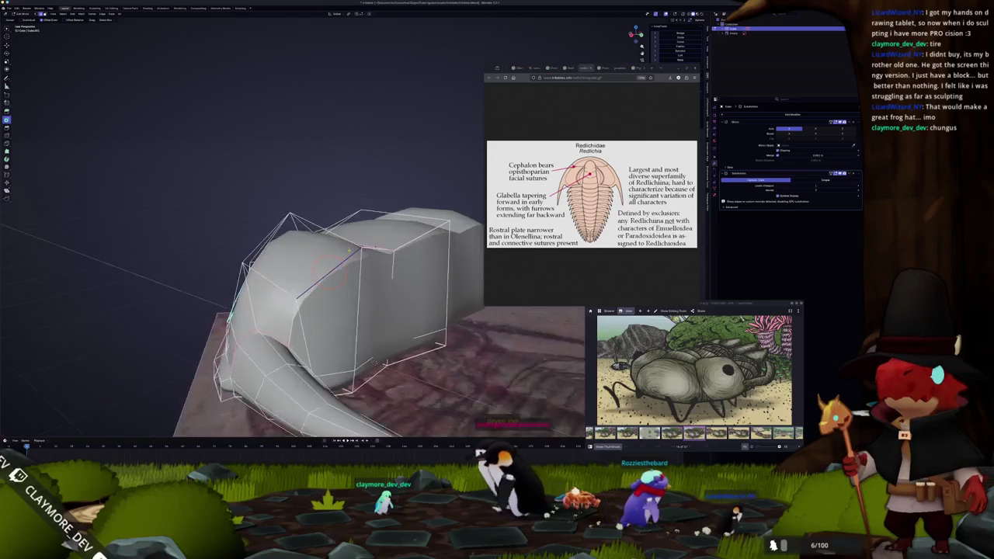
middle_drag(331, 271, 297, 271)
key(g)
key(z)
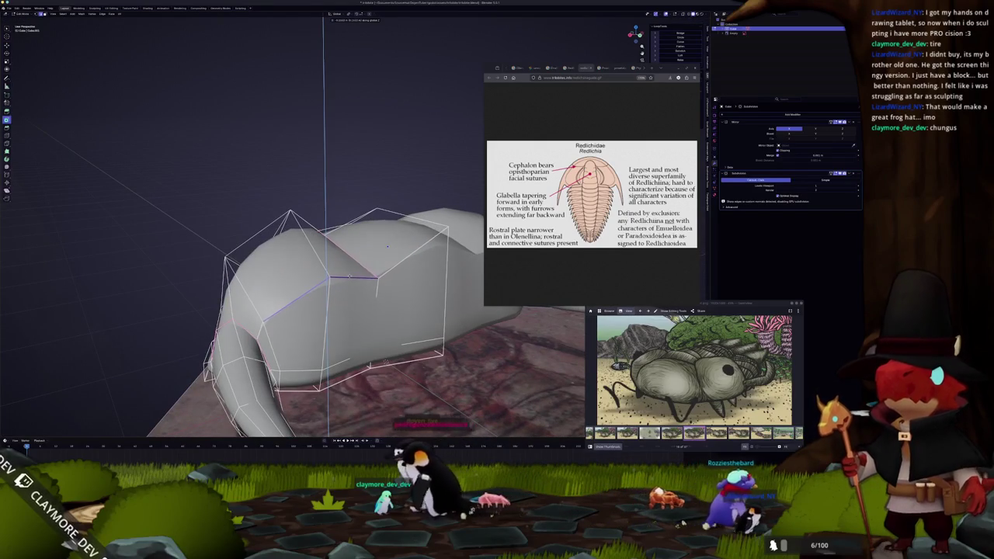
middle_drag(386, 246, 312, 245)
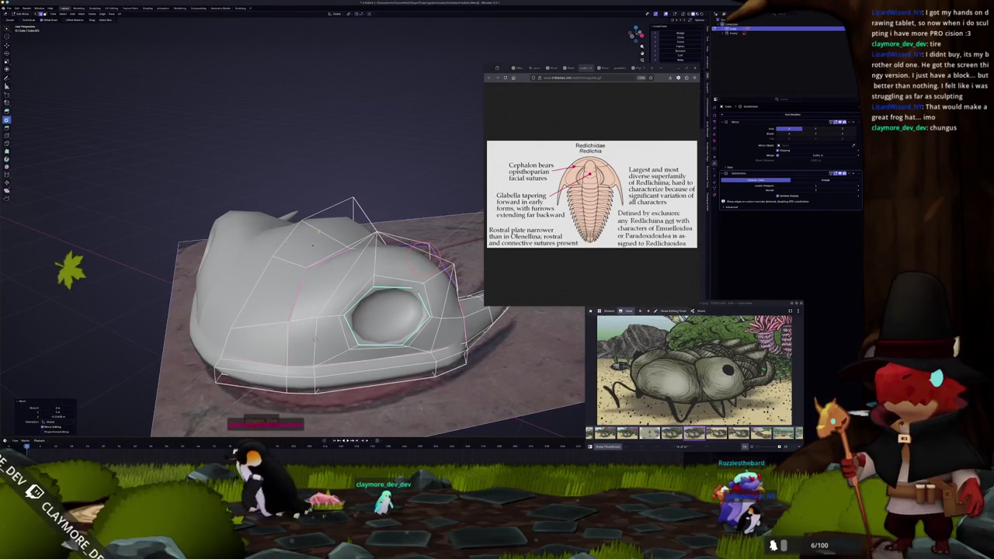
click(313, 233)
middle_drag(315, 340, 313, 347)
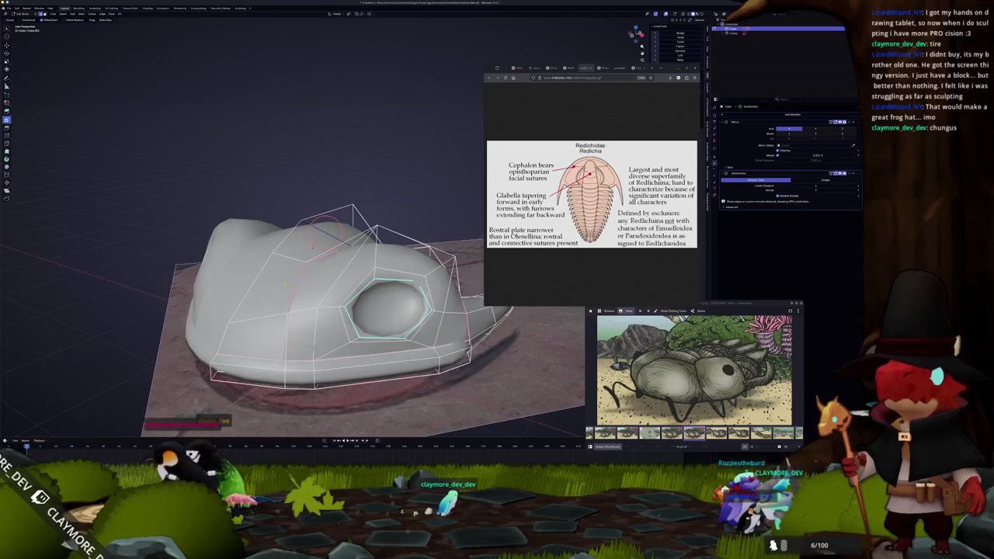
scroll(315, 348, up, 3)
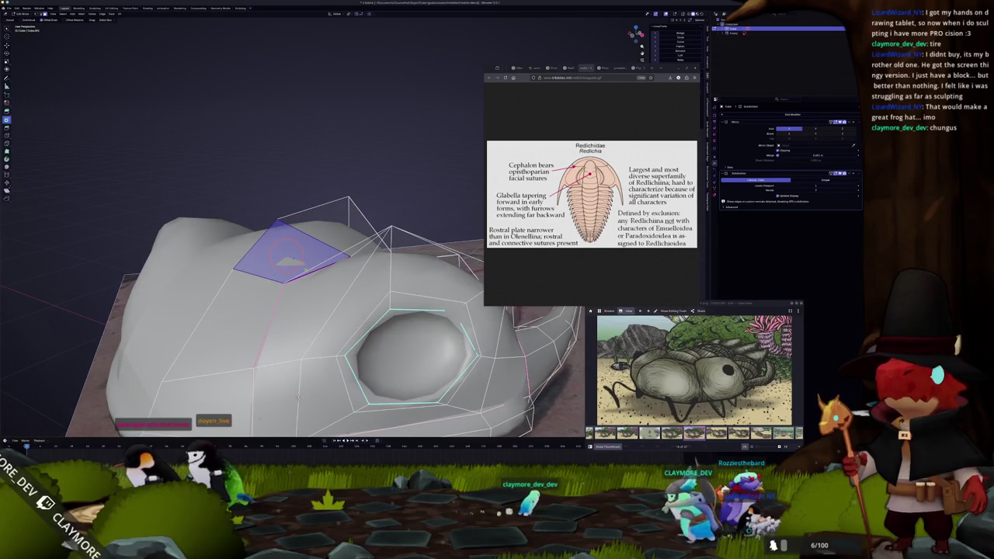
mouse_move(298, 396)
middle_down()
mouse_move(309, 386)
mouse_move(313, 421)
mouse_move(321, 310)
mouse_move(319, 322)
middle_up()
click(312, 420)
scroll(313, 388, down, 2)
scroll(314, 388, down, 2)
Extrude the top face upward into a peak and separate it as its own object.
key(e)
click(319, 307)
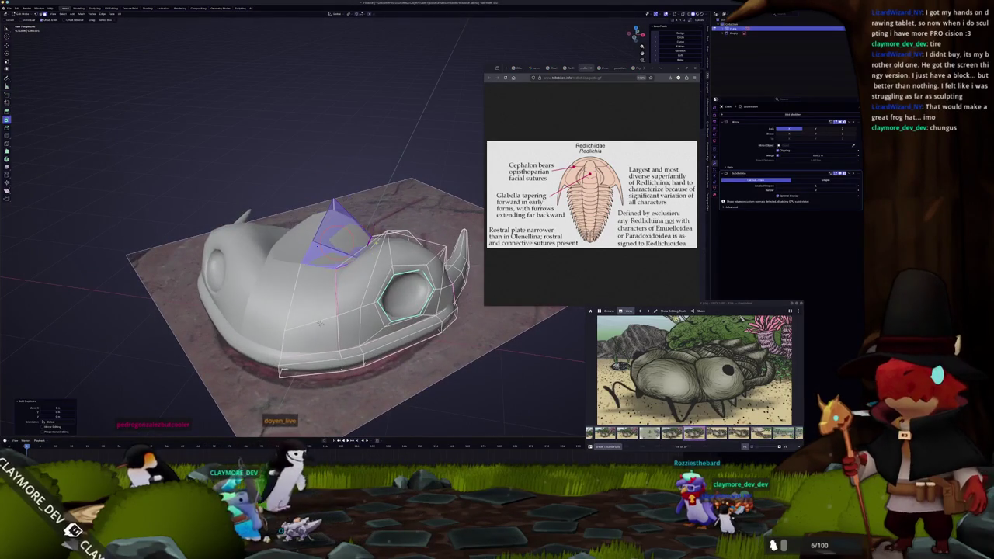
right_click(374, 267)
click(398, 320)
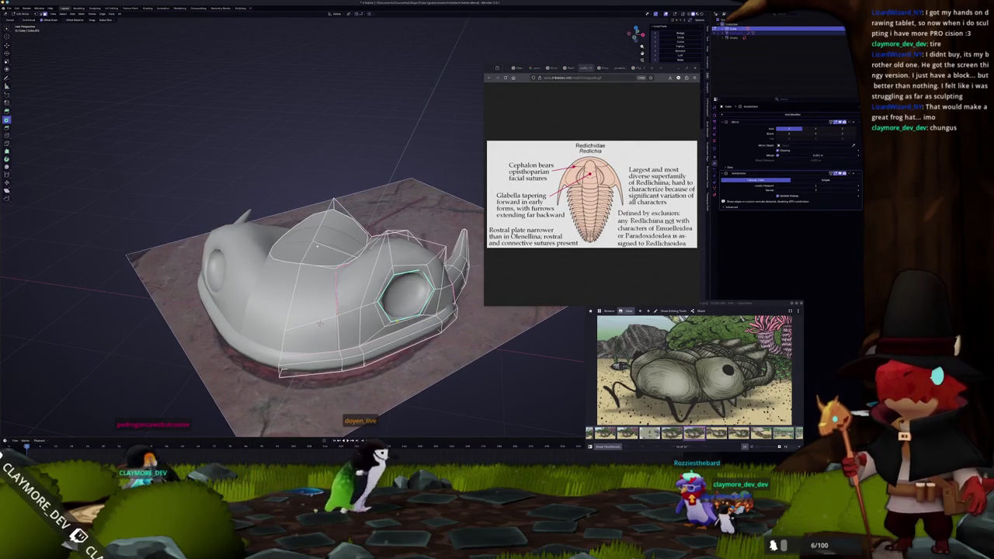
key(Tab)
key(Tab)
middle_drag(319, 322, 319, 340)
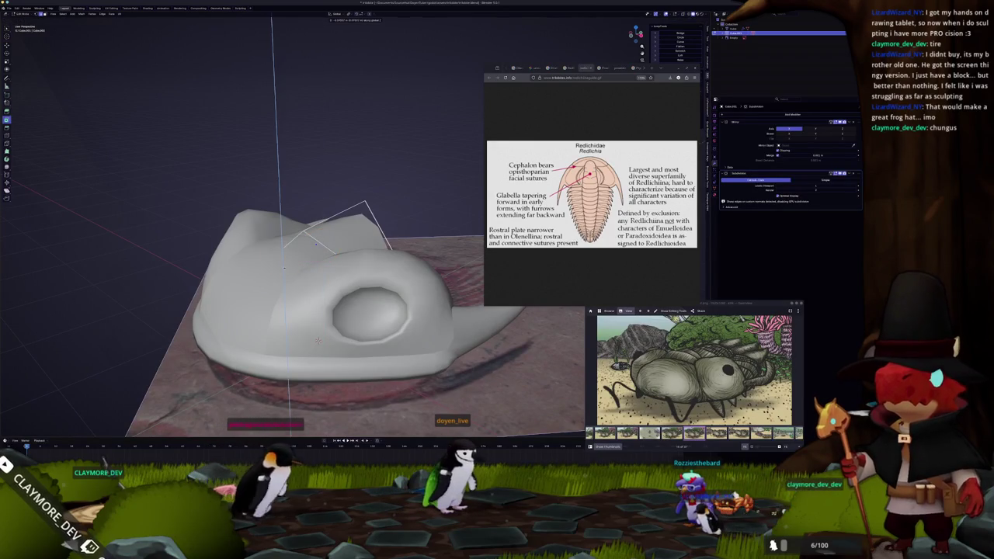
middle_drag(318, 340, 311, 357)
key(alt+z)
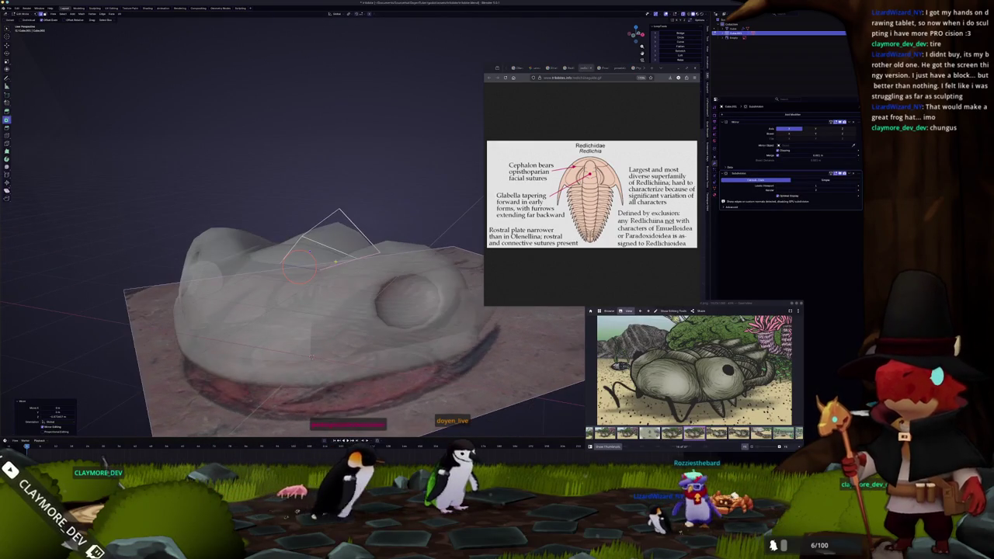
Reposition the separated peak in the front orthographic view.
key(g)
key(KP_1)
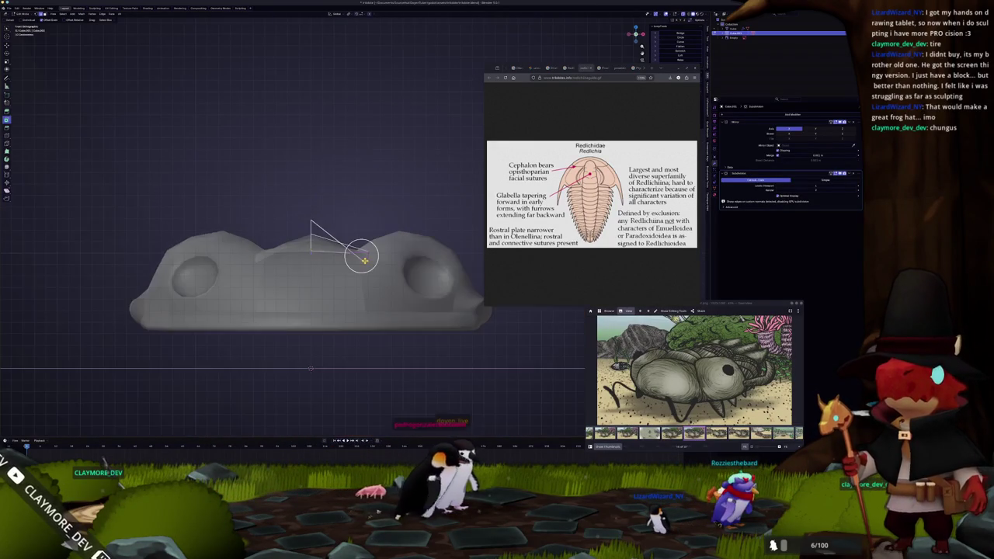
click(404, 256)
key(g)
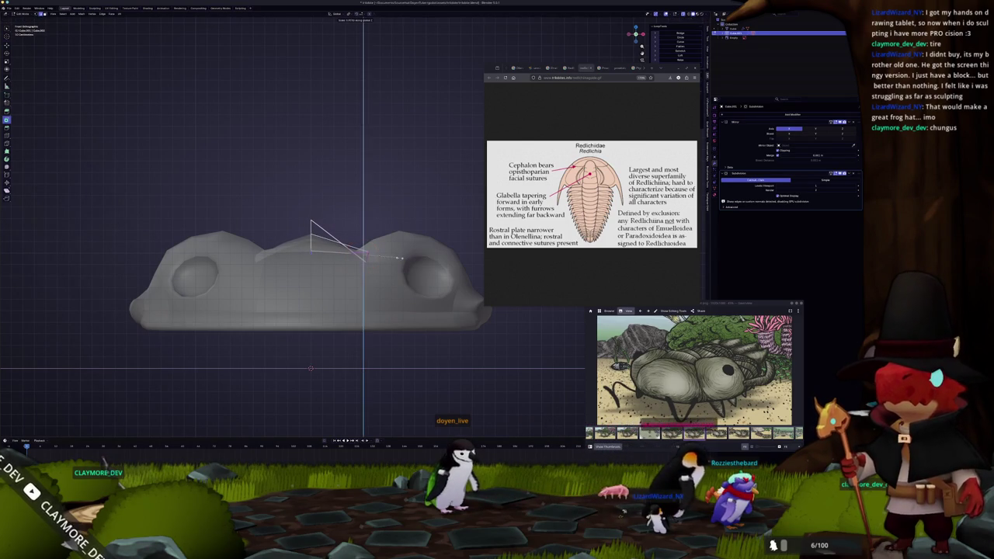
click(362, 254)
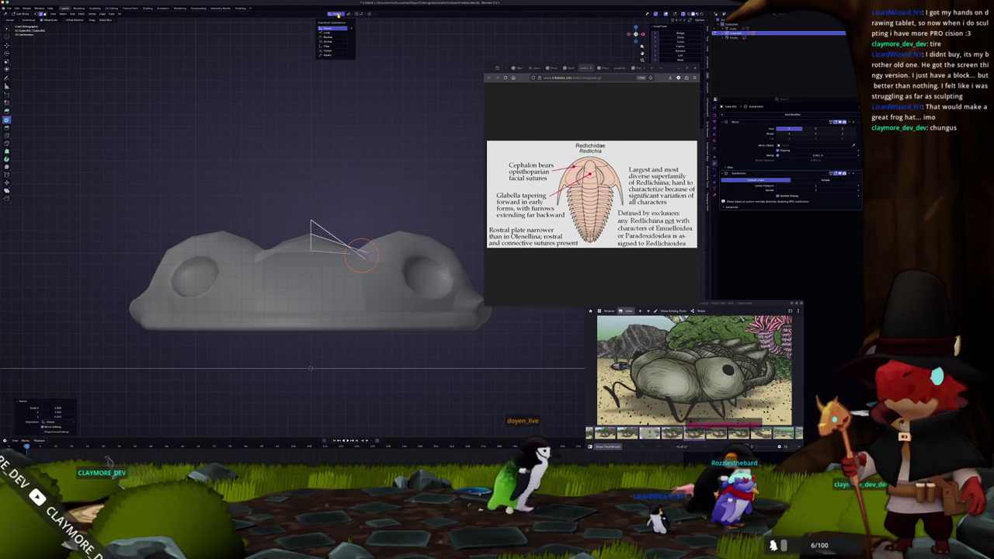
scroll(445, 204, up, 3)
Refine the peak's shape by moving a vertex, including vertically, and an edge.
key(g)
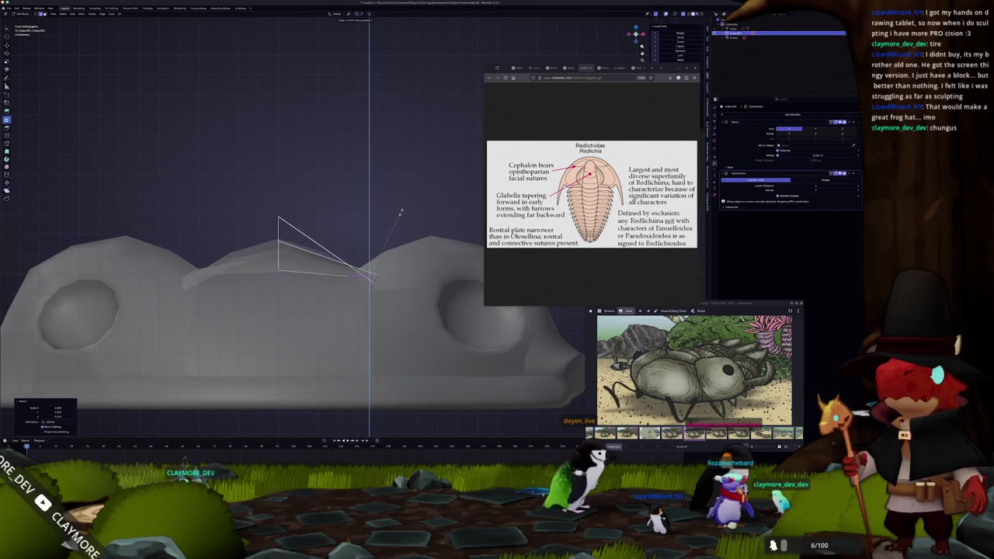
click(374, 274)
key(g)
key(z)
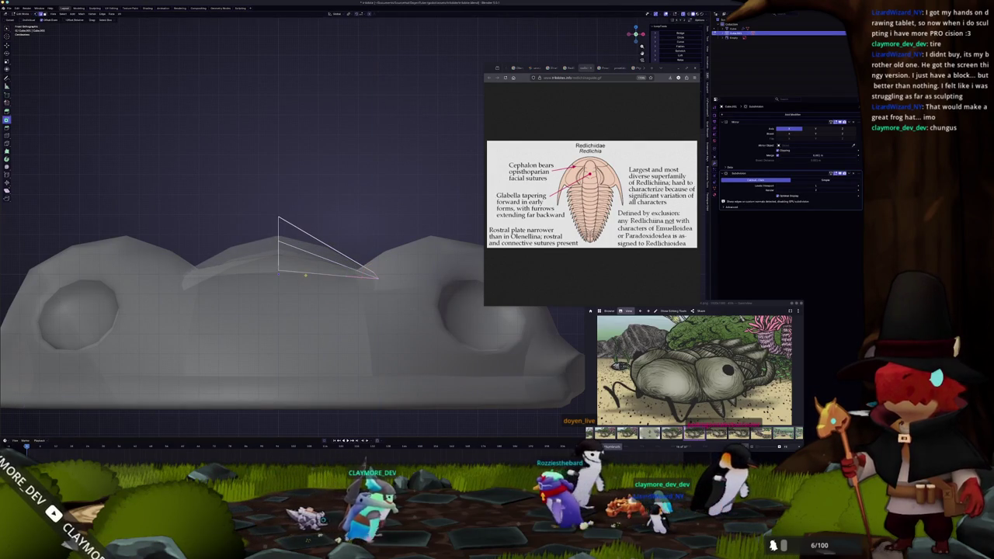
click(309, 277)
key(g)
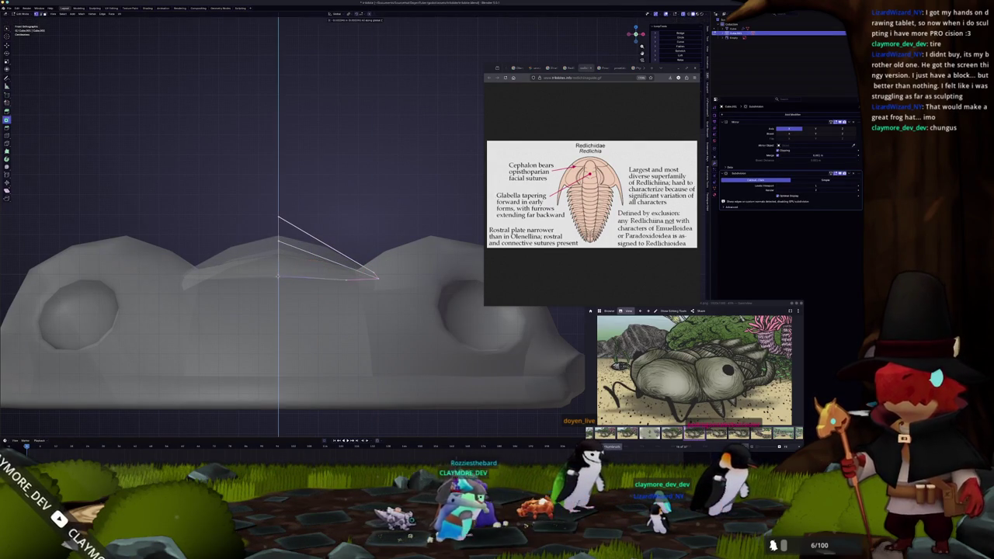
click(278, 275)
middle_drag(277, 274, 270, 256)
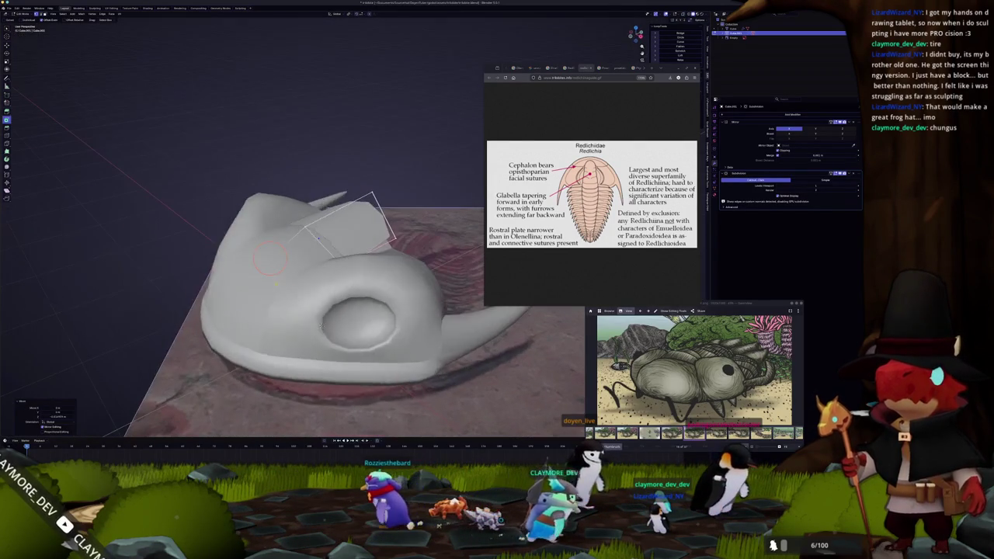
Turn on X-ray, zoom in from above, and reposition the fossil reference window.
key(alt+z)
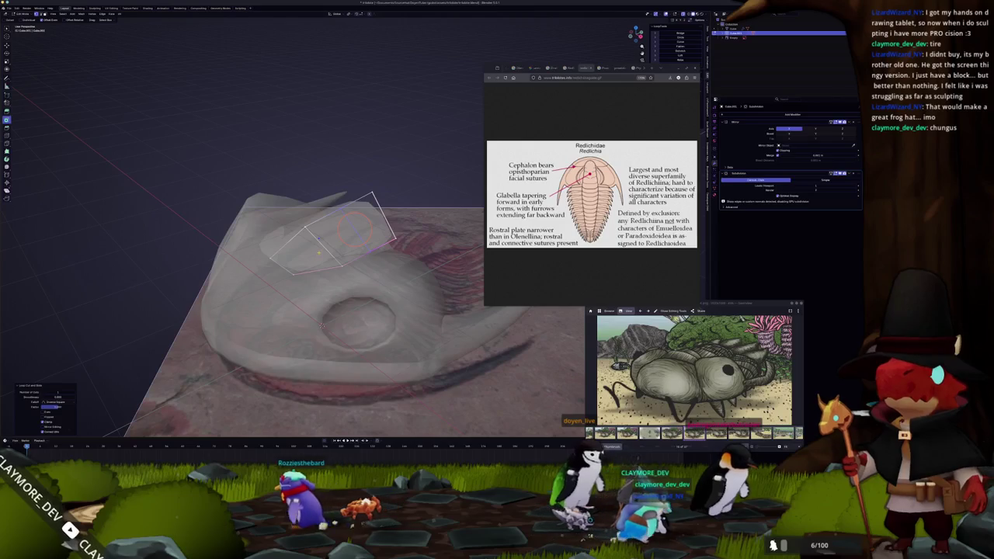
middle_drag(353, 227, 350, 271)
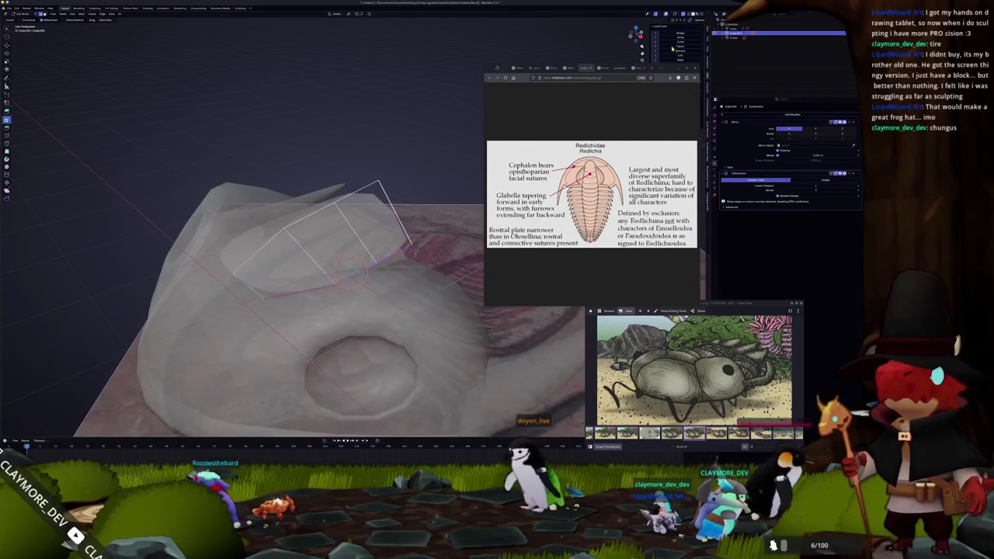
drag(677, 67, 680, 78)
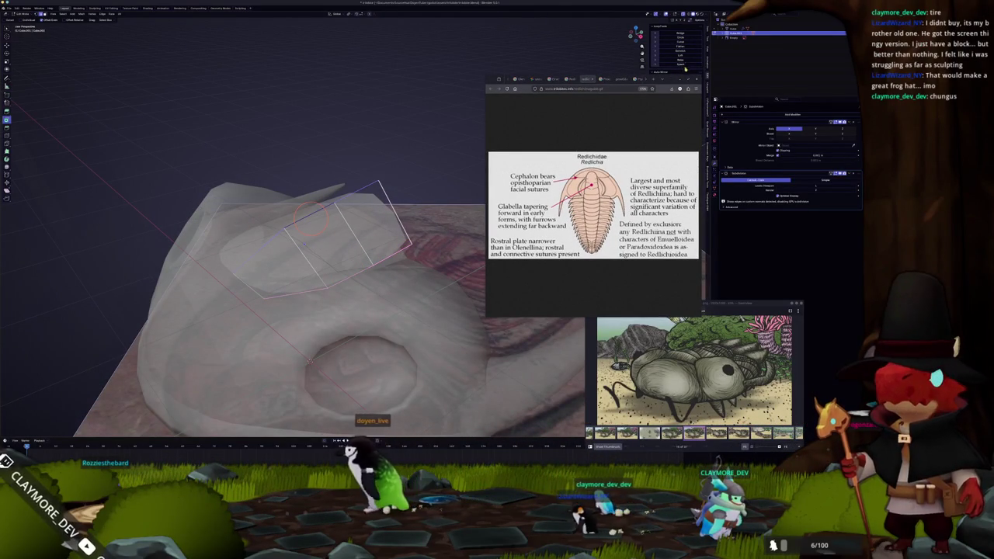
click(685, 69)
mouse_move(284, 211)
middle_down()
mouse_move(287, 243)
mouse_move(290, 207)
middle_up()
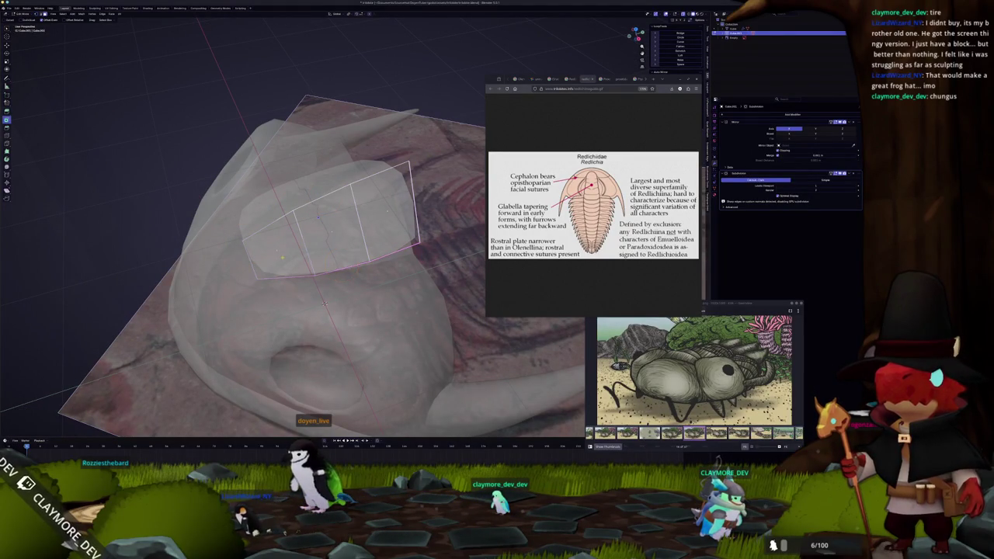
middle_drag(289, 259, 331, 235)
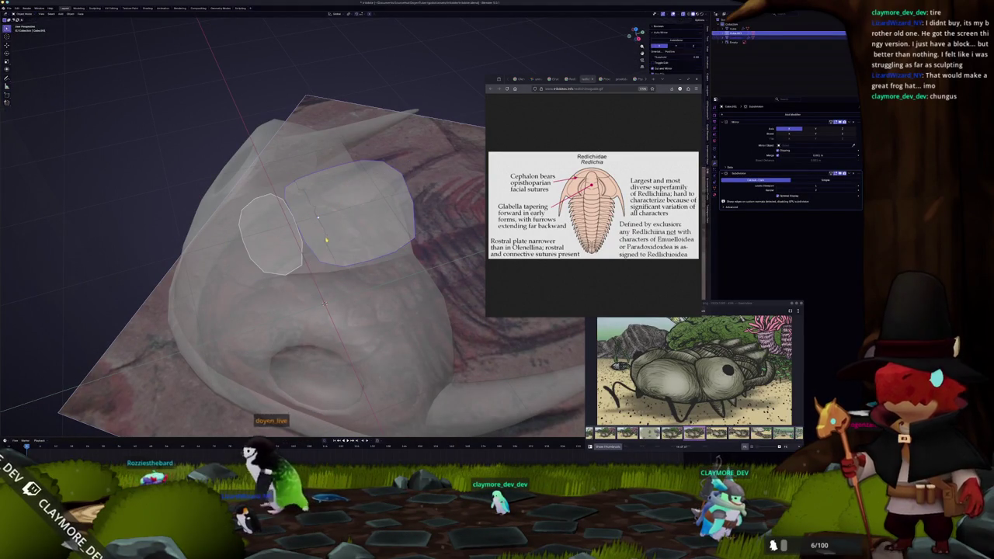
Separate the selected glabella faces into their own piece.
right_click(331, 235)
click(353, 234)
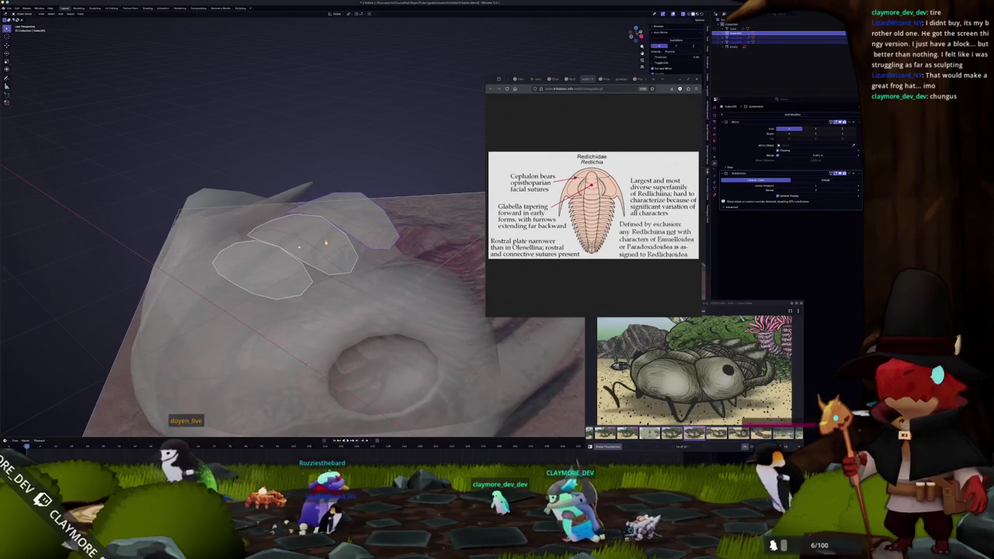
key(Tab)
key(Tab)
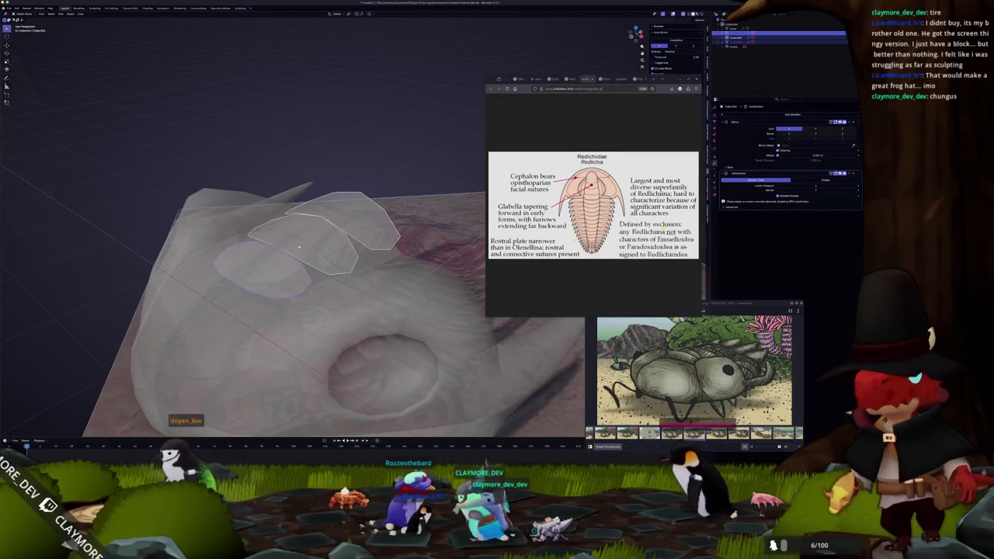
click(792, 114)
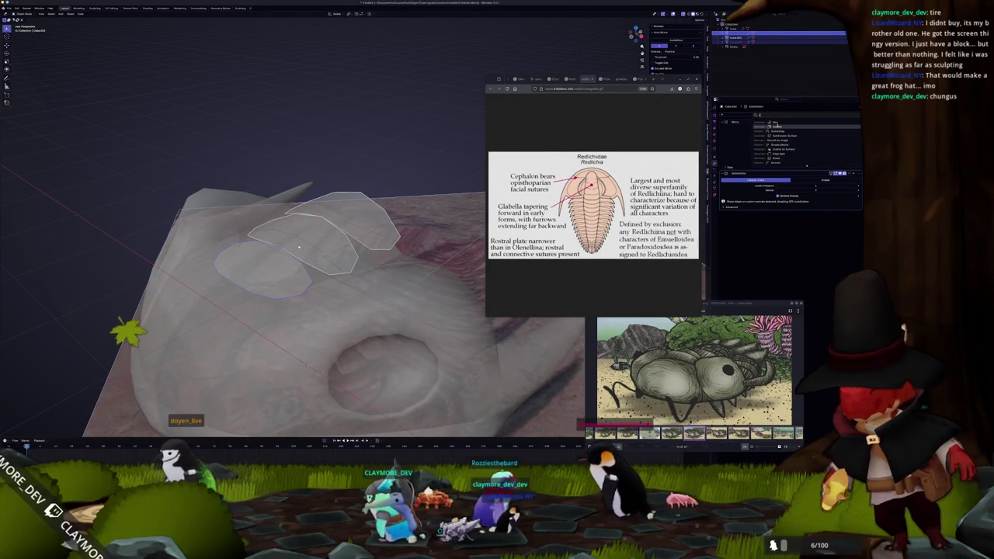
Add and reorder a Solidify modifier with offset 1, delete Subdivision, and edit thickness.
click(776, 150)
drag(859, 165, 854, 177)
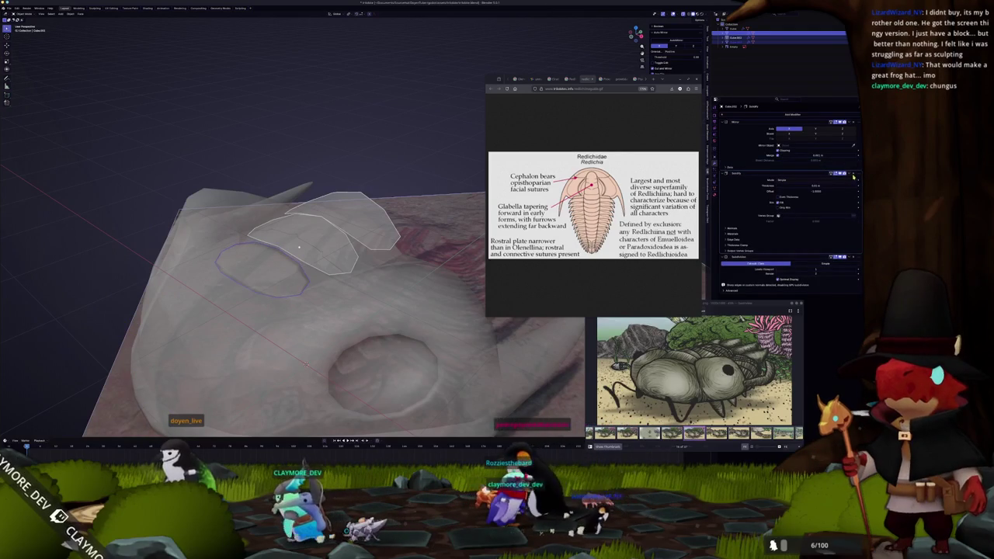
click(839, 191)
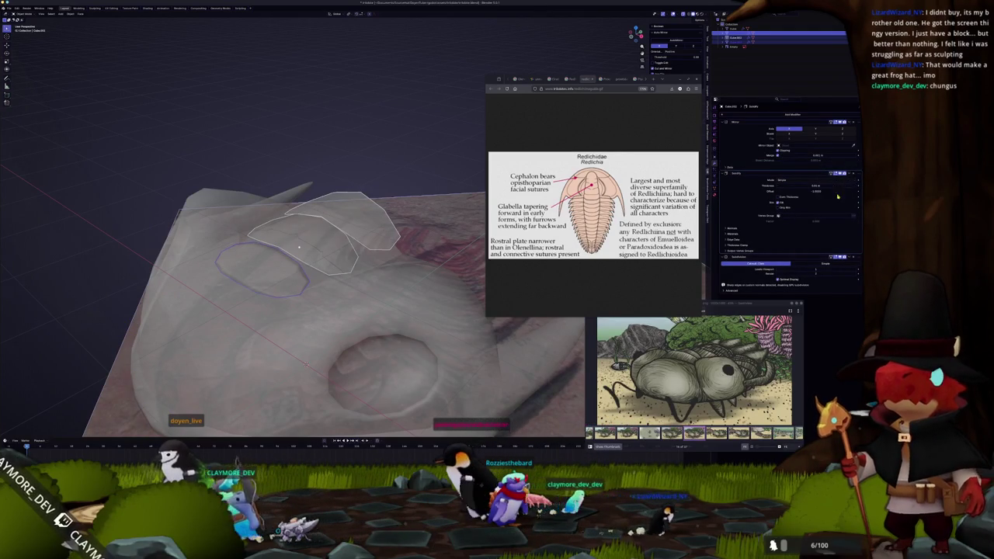
click(853, 258)
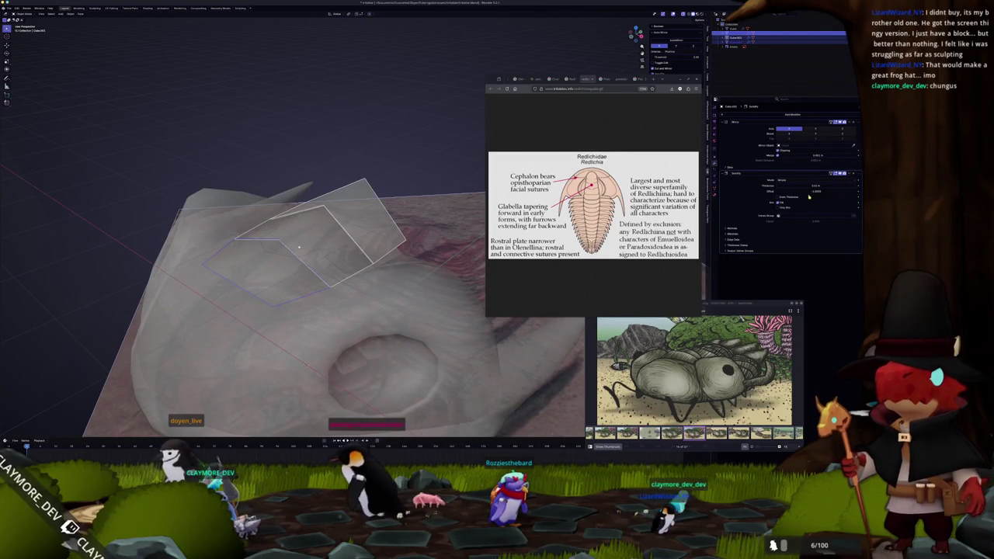
drag(813, 194, 853, 192)
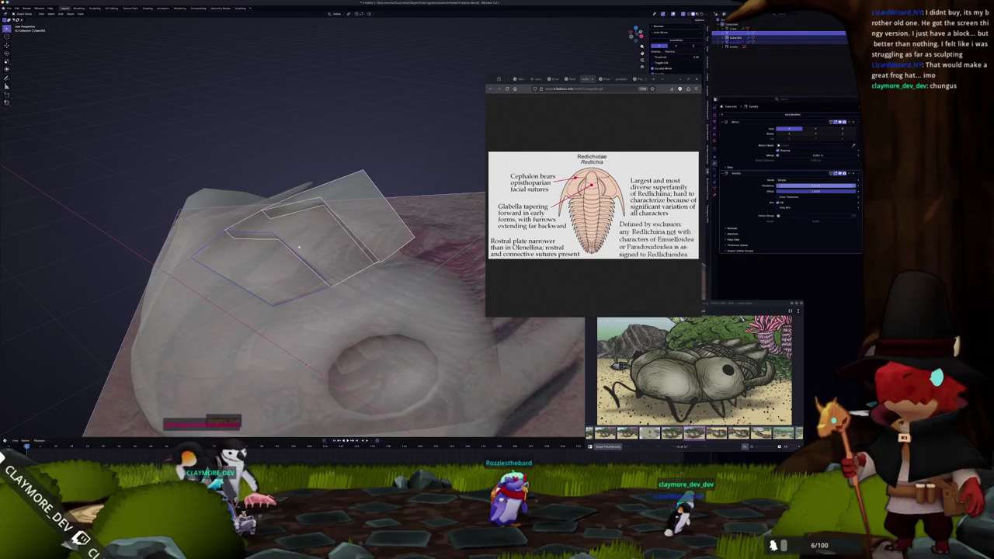
click(805, 185)
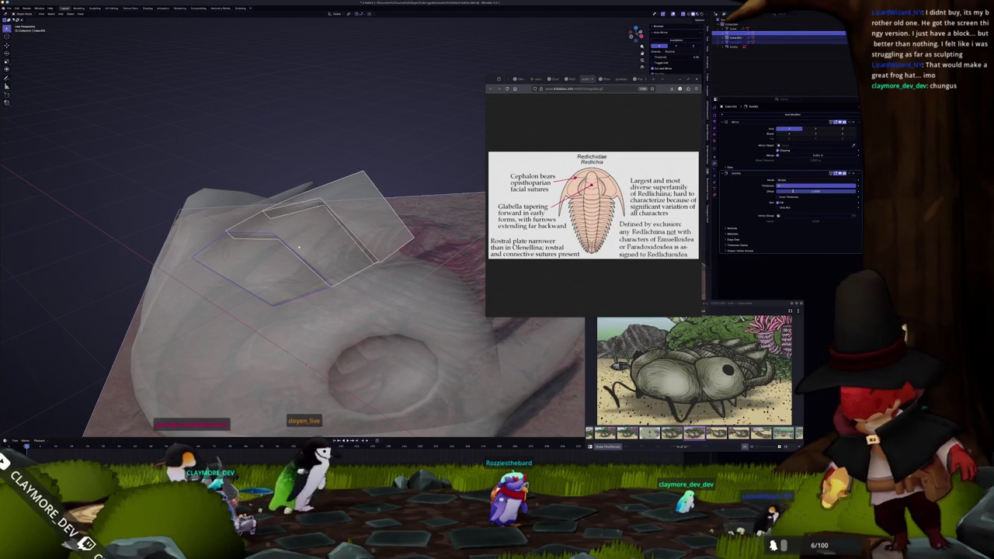
key(Tab)
middle_drag(299, 246, 295, 256)
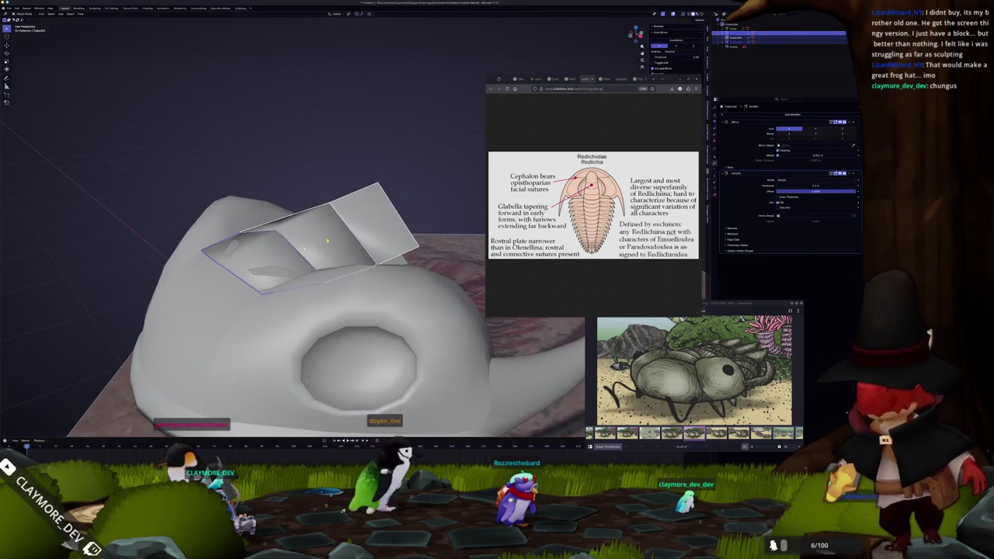
key(Tab)
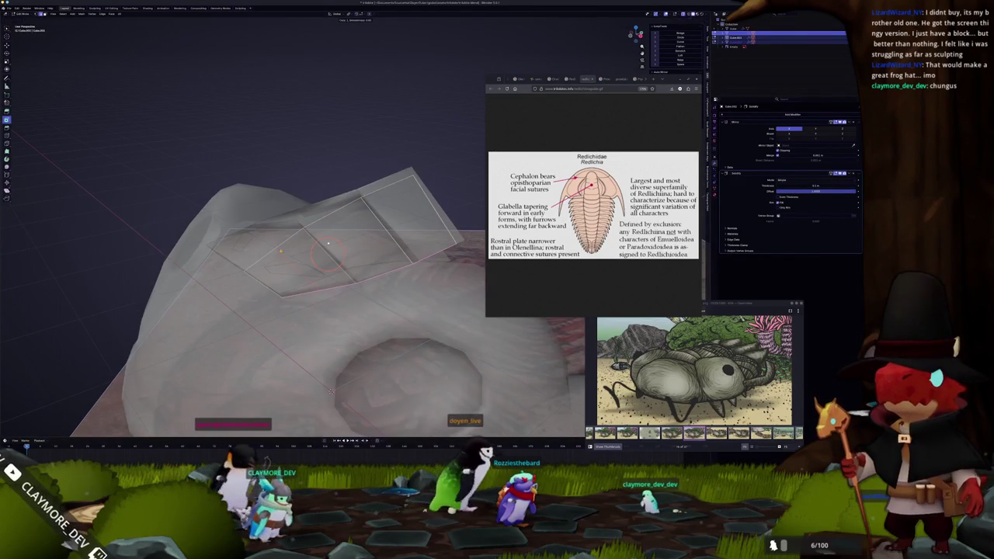
Add extra loop cuts across the glabella plate strip and check the solid result.
key(ctrl+r)
click(332, 391)
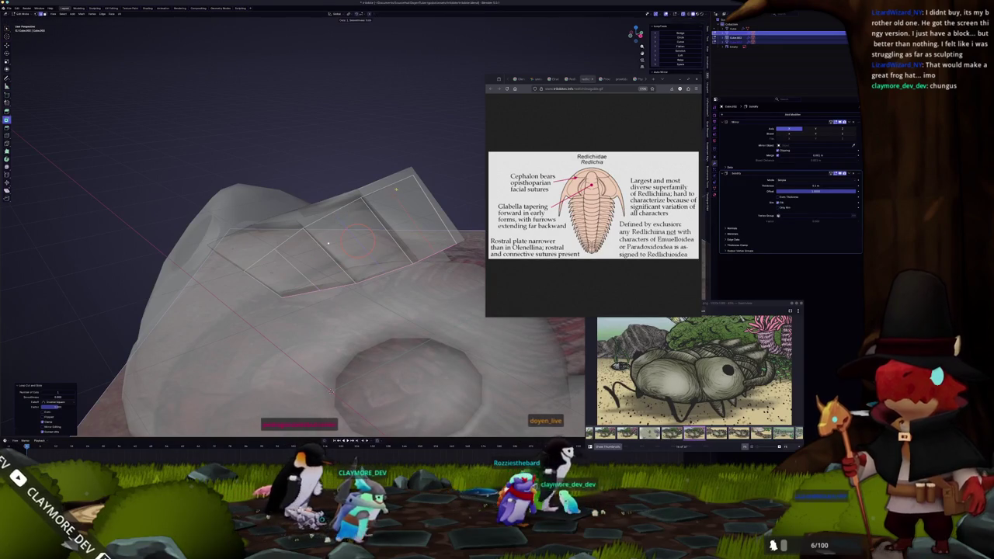
scroll(388, 225, up, 2)
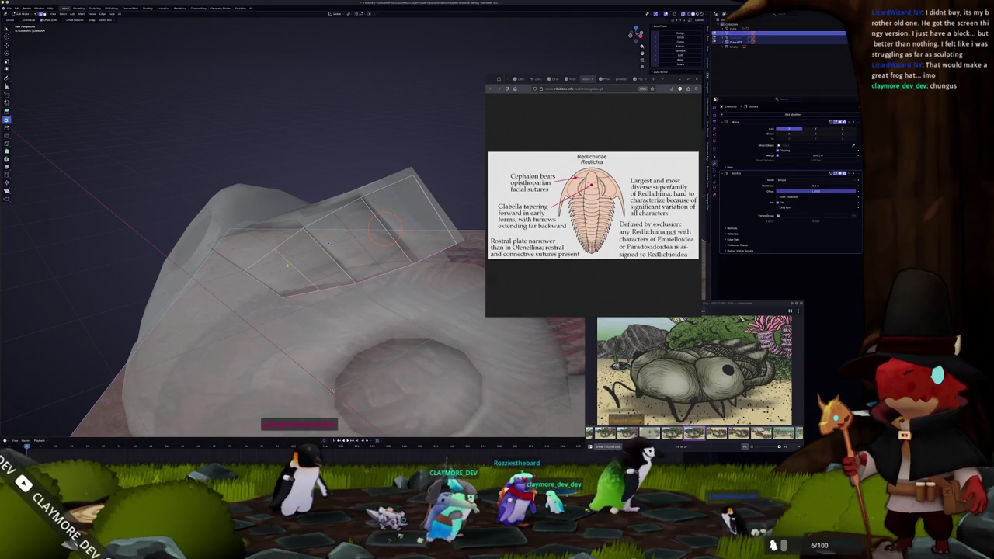
key(Tab)
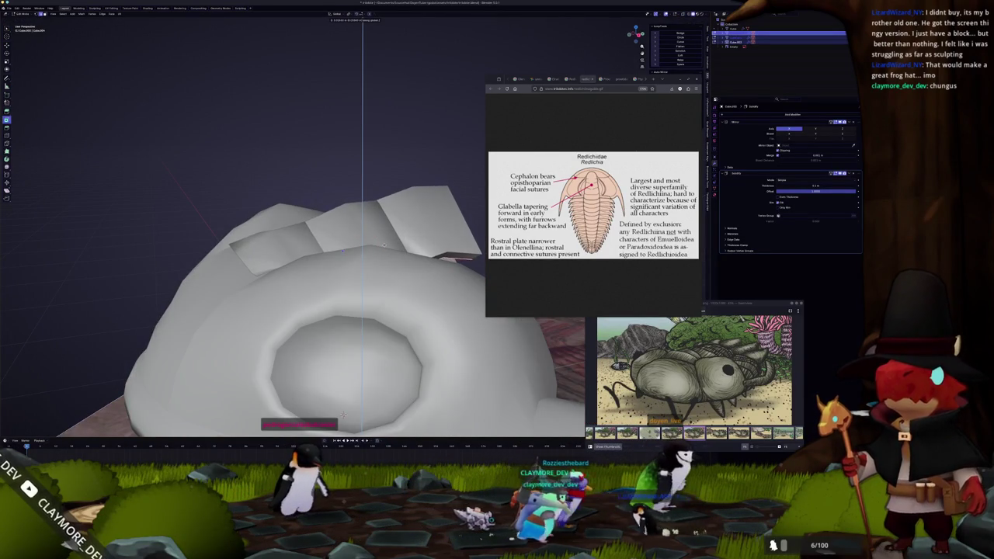
key(Tab)
mouse_move(342, 414)
middle_down()
mouse_move(353, 239)
mouse_move(331, 280)
middle_up()
key(Tab)
Extrude the selected plate faces upward and reshape them with a smooth-falloff move.
key(Tab)
key(e)
click(338, 287)
key(Tab)
middle_drag(344, 228, 372, 217)
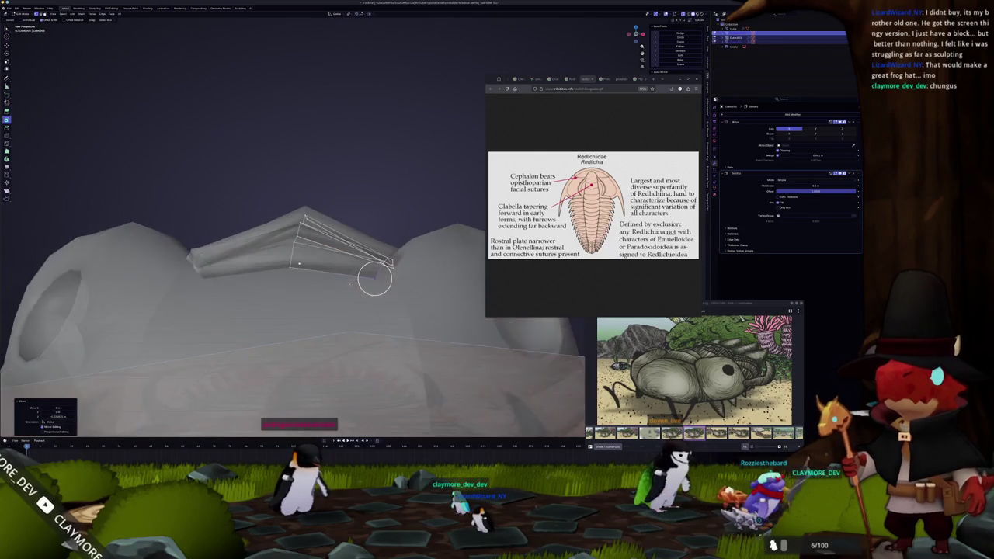
key(Tab)
key(Tab)
middle_drag(349, 287, 351, 291)
key(Tab)
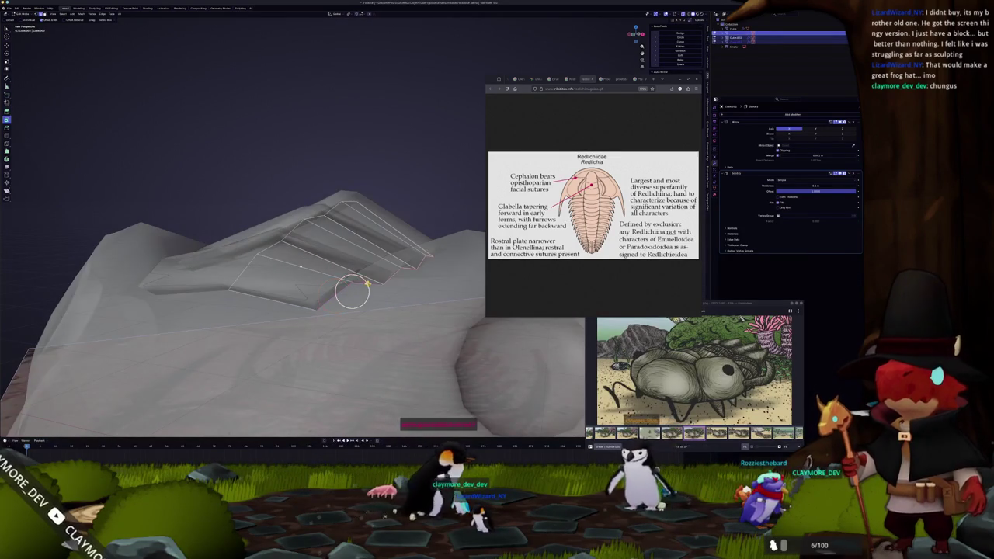
key(z)
click(346, 291)
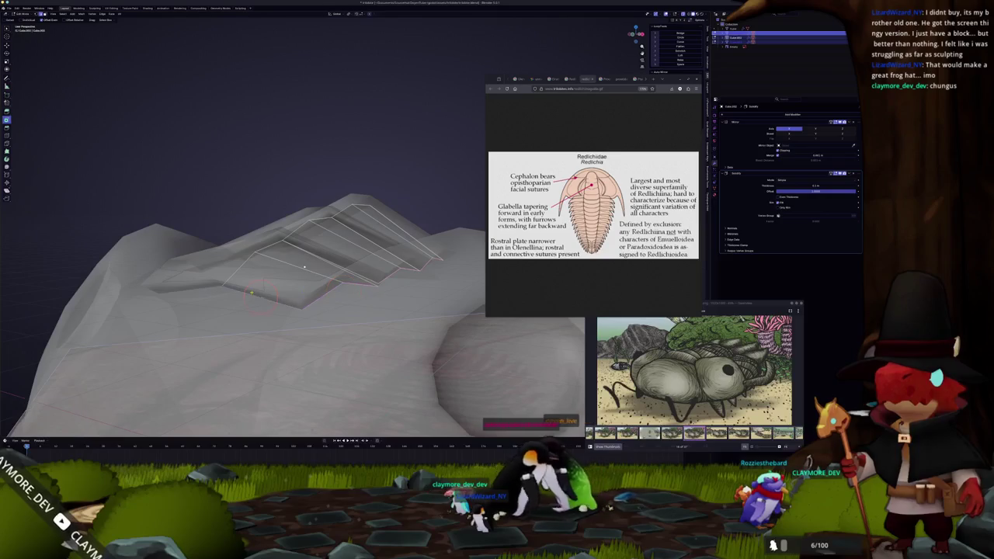
Delete one face from the plate strip.
middle_drag(304, 267, 231, 304)
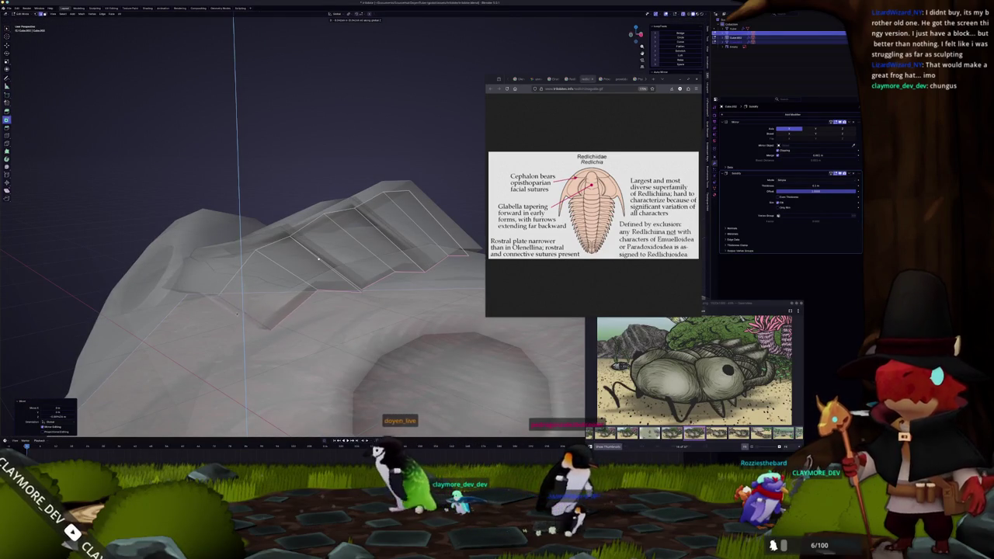
middle_drag(319, 259, 238, 299)
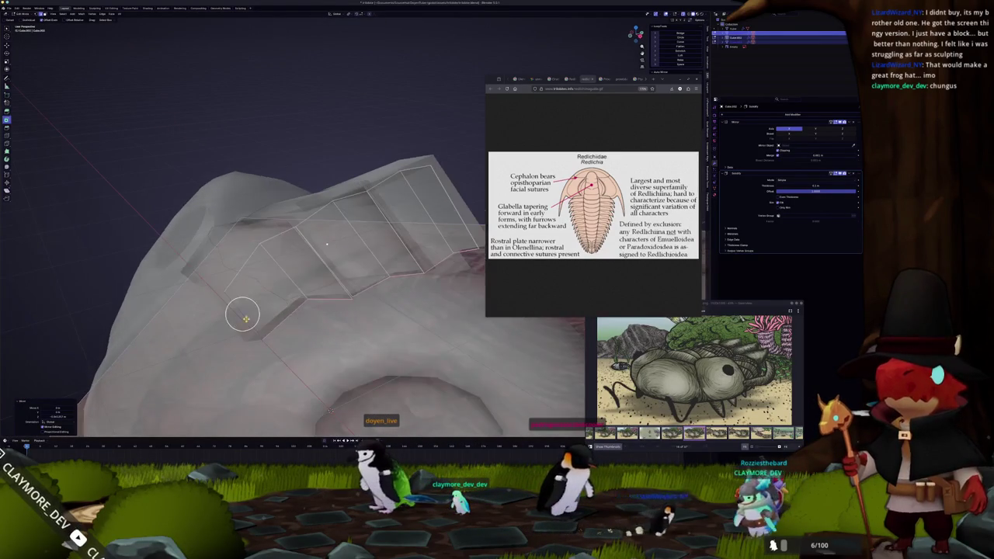
click(264, 291)
right_click(256, 296)
click(247, 275)
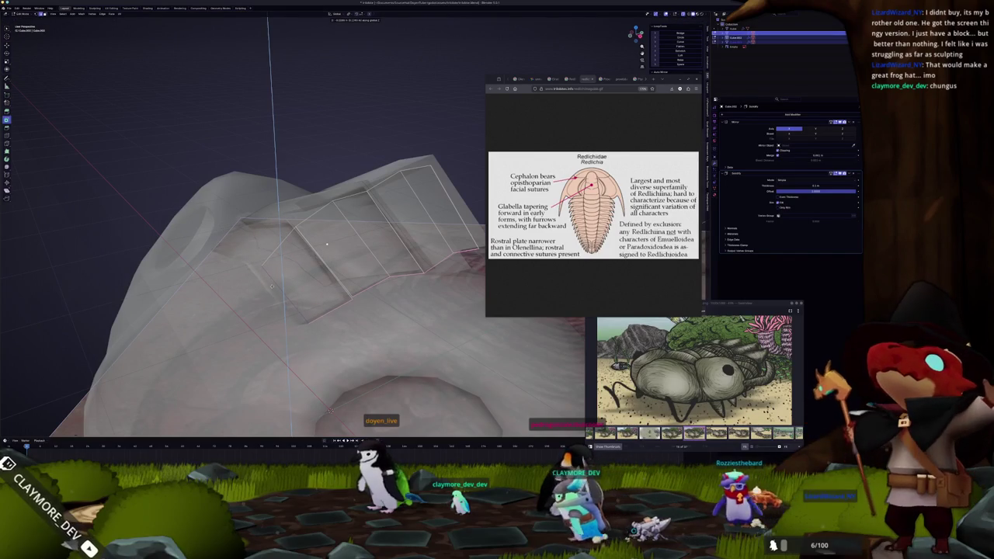
Check the plate as solid, then select the cephalon mesh with see-through off and edit it.
key(ctrl+Tab)
key(Tab)
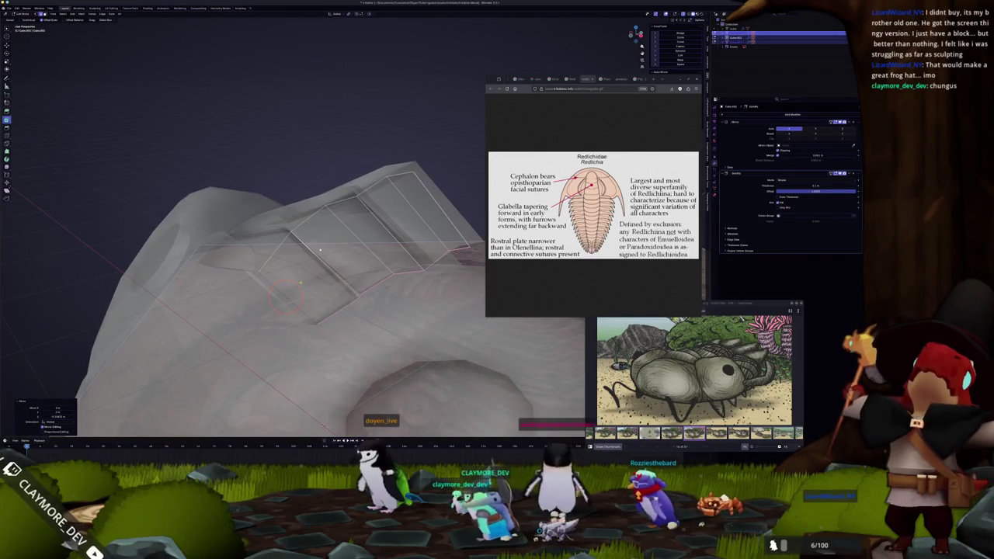
key(Tab)
click(321, 287)
click(326, 265)
key(alt+z)
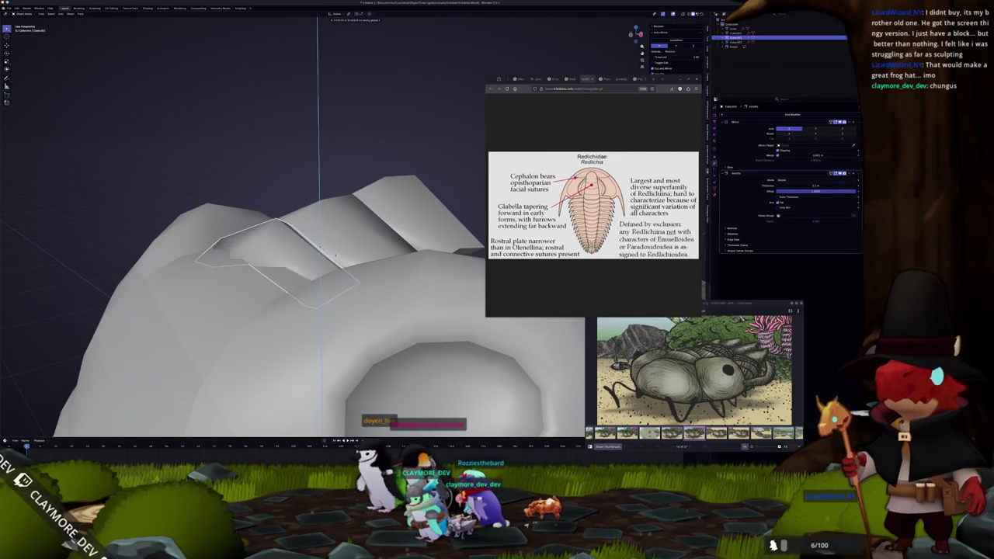
key(Tab)
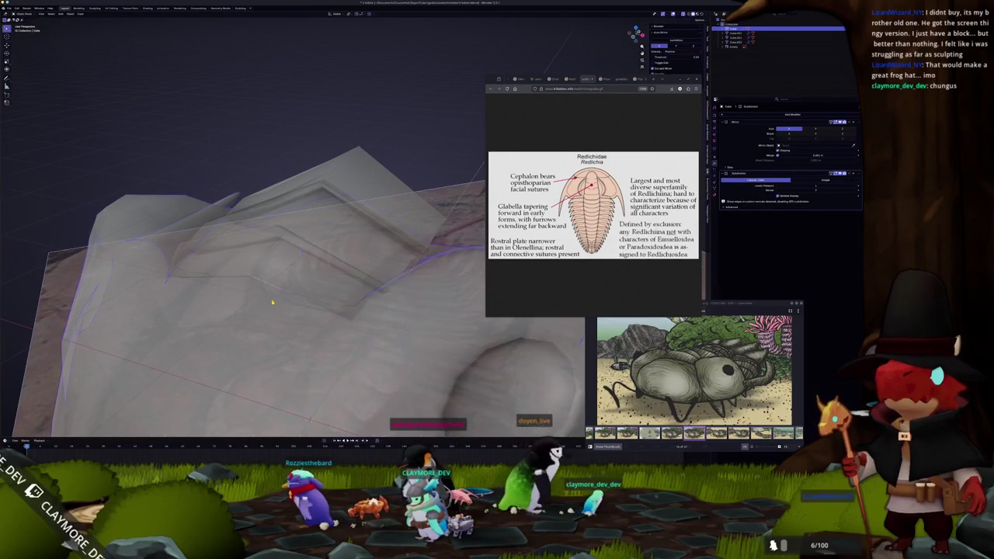
Inspect the whole trilobite and switch to the right side view.
key(Tab)
scroll(270, 293, down, 5)
middle_drag(270, 292, 336, 321)
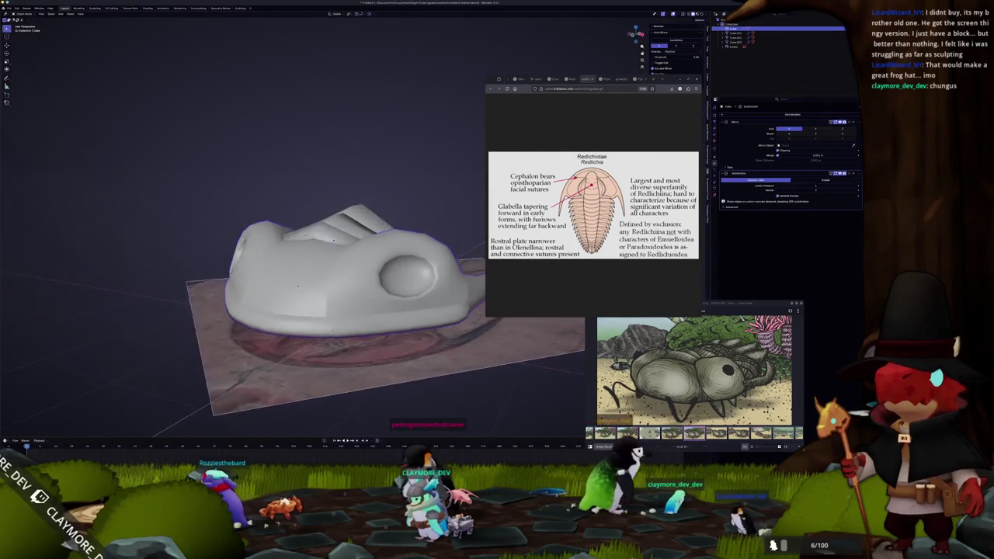
scroll(336, 321, up, 4)
middle_drag(335, 322, 335, 233)
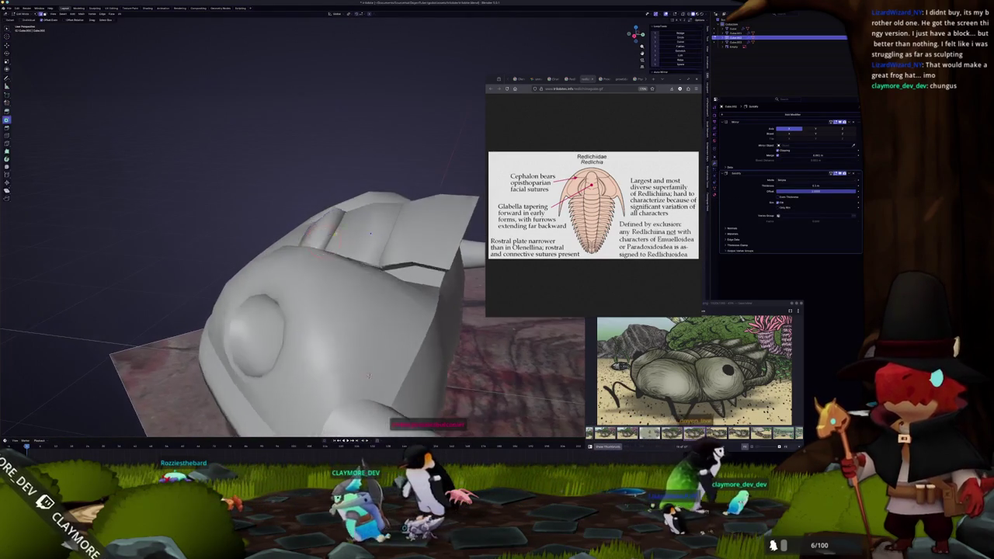
key(Tab)
key(Tab)
key(KP_3)
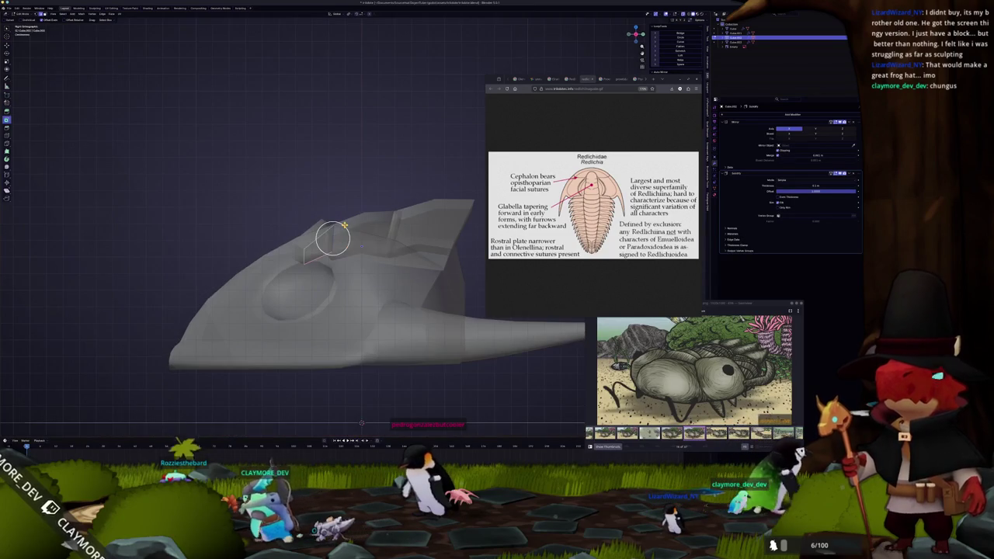
key(Tab)
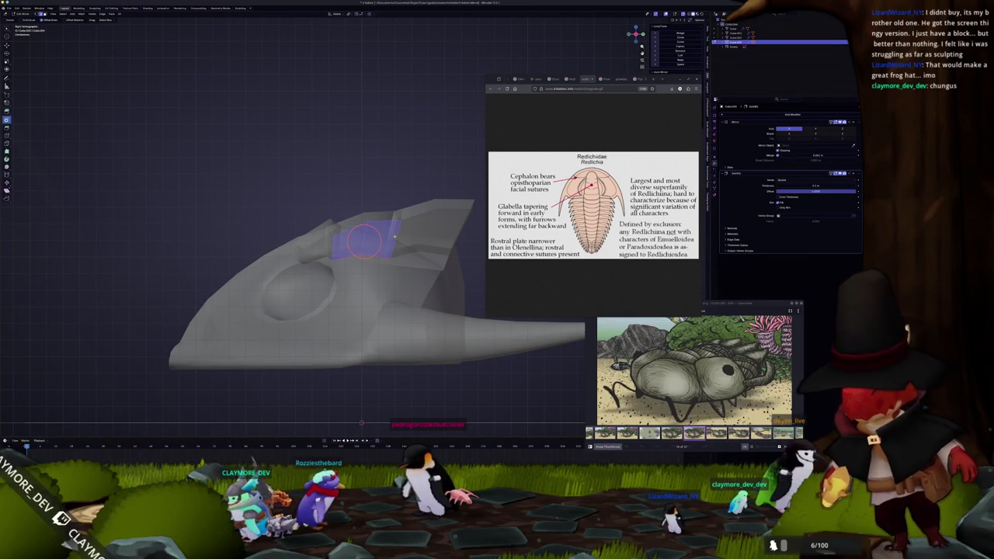
Raise the plate face along Z and slide the neighbouring edge along the plate.
key(g)
key(z)
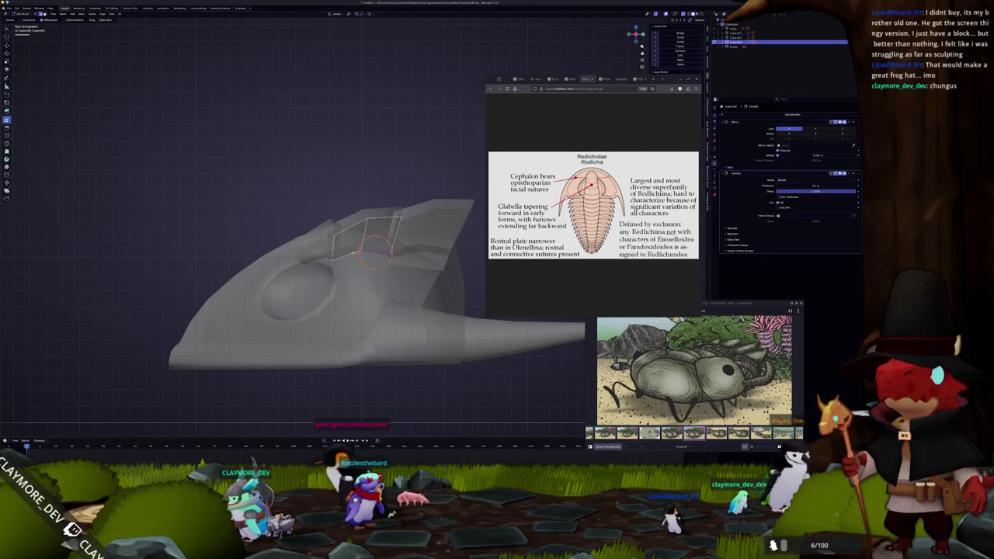
key(Tab)
key(Tab)
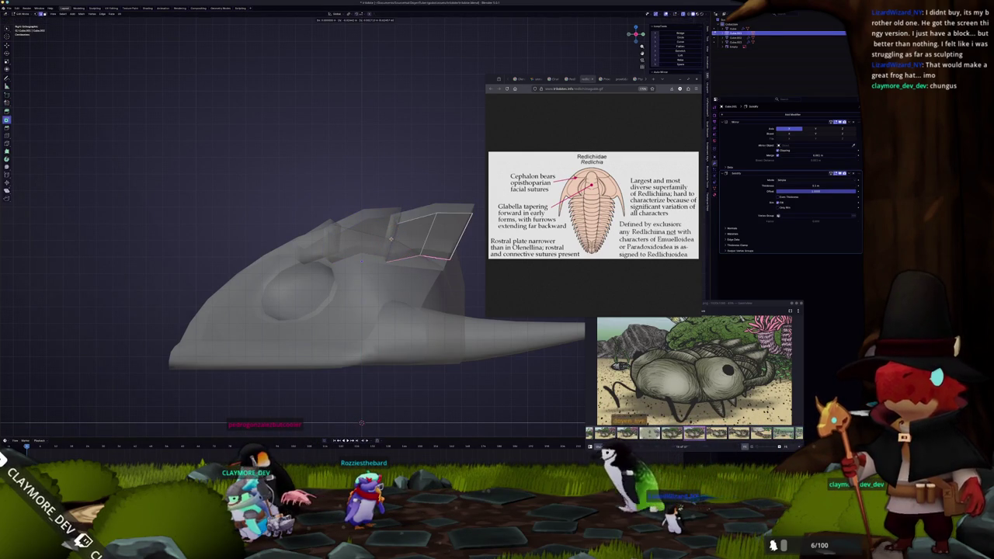
click(387, 240)
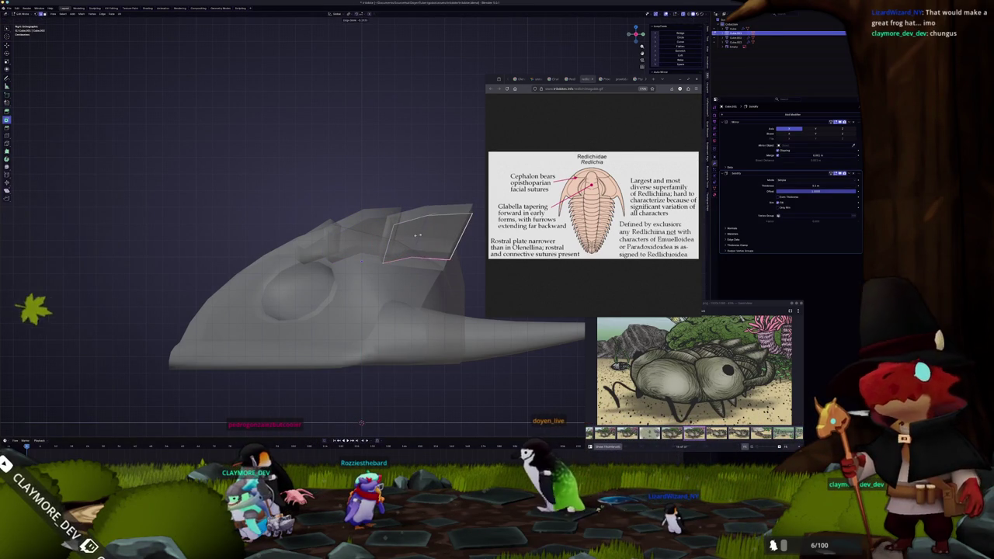
click(461, 233)
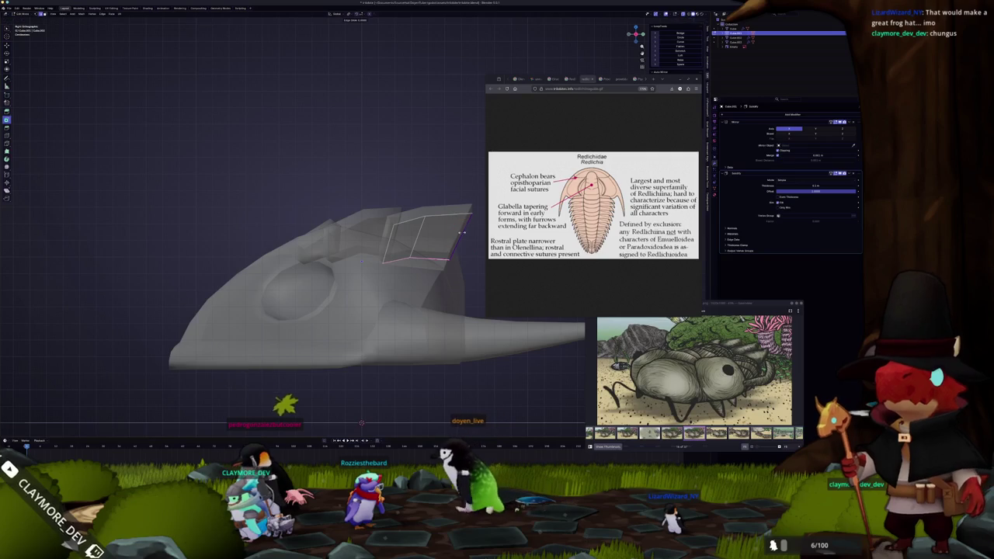
click(458, 232)
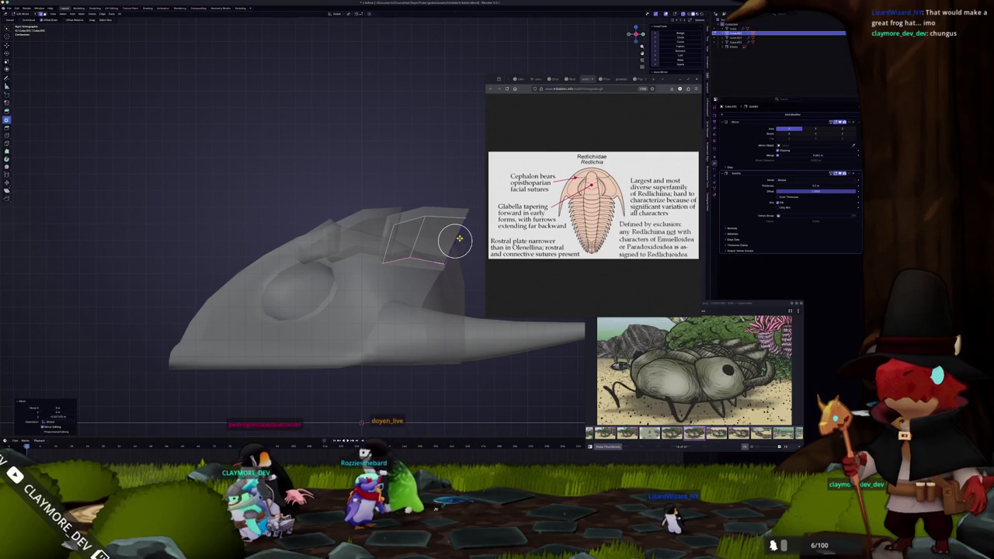
Check the raised plate in solid, non-see-through shading from several angles.
mouse_move(419, 239)
middle_down()
mouse_move(305, 281)
mouse_move(301, 254)
middle_up()
key(Tab)
key(alt+z)
middle_drag(371, 359, 397, 381)
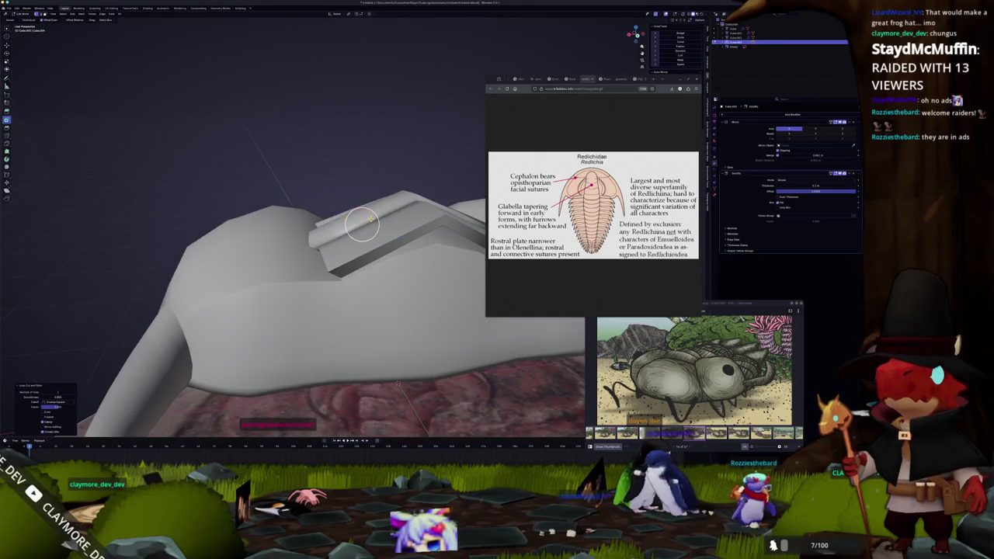
mouse_move(363, 220)
middle_down()
mouse_move(421, 272)
mouse_move(368, 245)
mouse_move(334, 279)
mouse_move(291, 379)
mouse_move(353, 370)
middle_up()
key(alt+z)
Raise another selected plate face along Z.
key(g)
key(z)
key(alt+z)
key(Tab)
key(Tab)
key(alt+z)
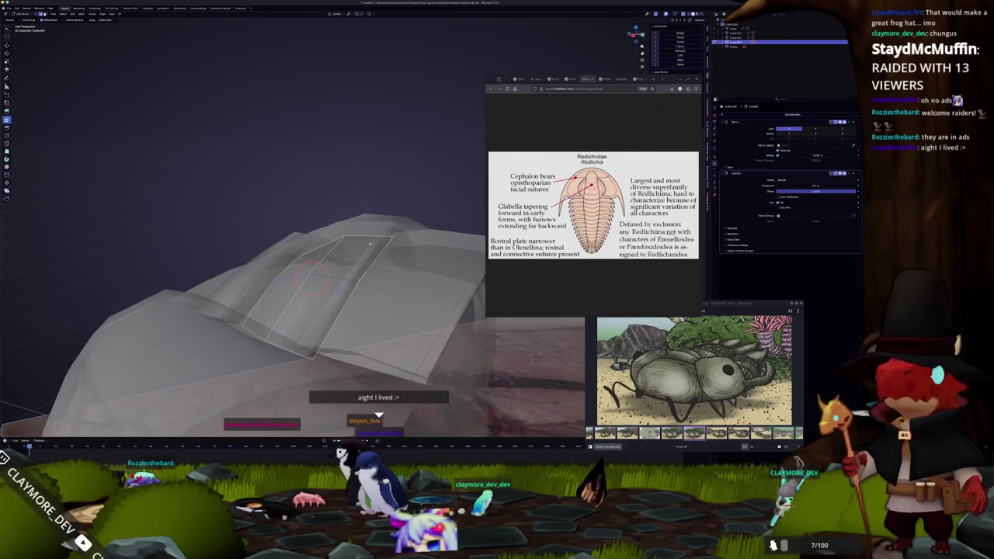
middle_drag(375, 253, 357, 264)
mouse_move(300, 390)
middle_down()
mouse_move(311, 399)
mouse_move(330, 363)
mouse_move(318, 371)
middle_up()
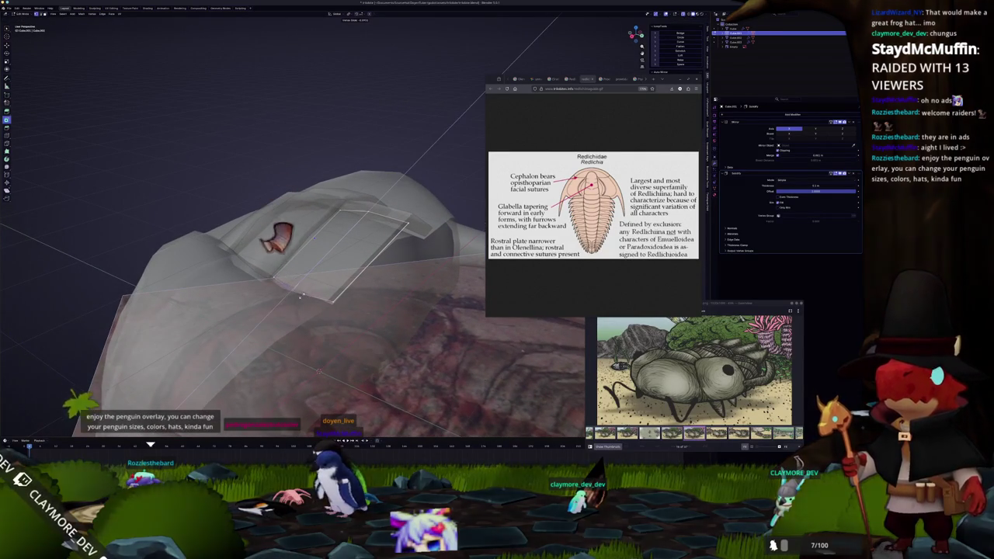
Reshape the plate face with soft-falloff moves, including one restricted to X.
key(g)
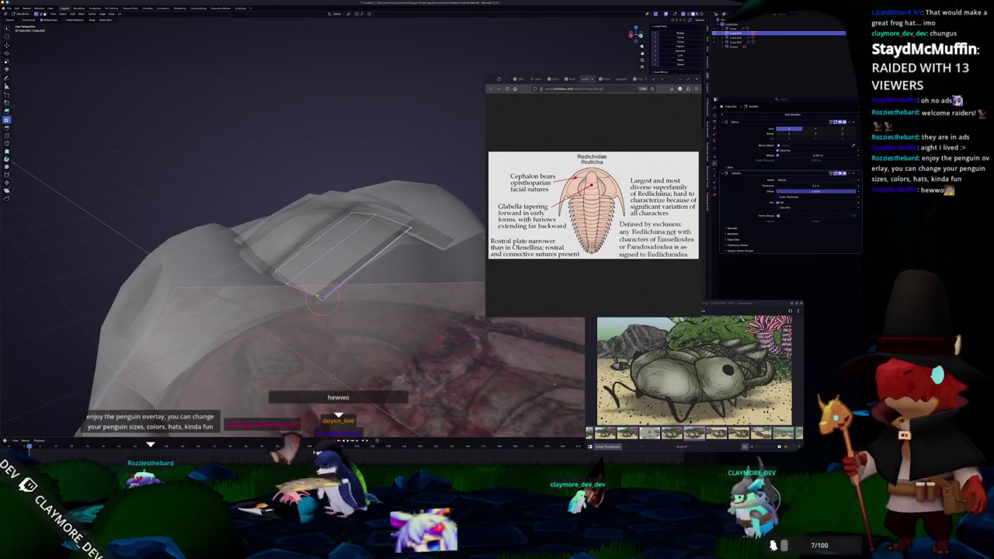
click(318, 297)
middle_drag(319, 296, 356, 352)
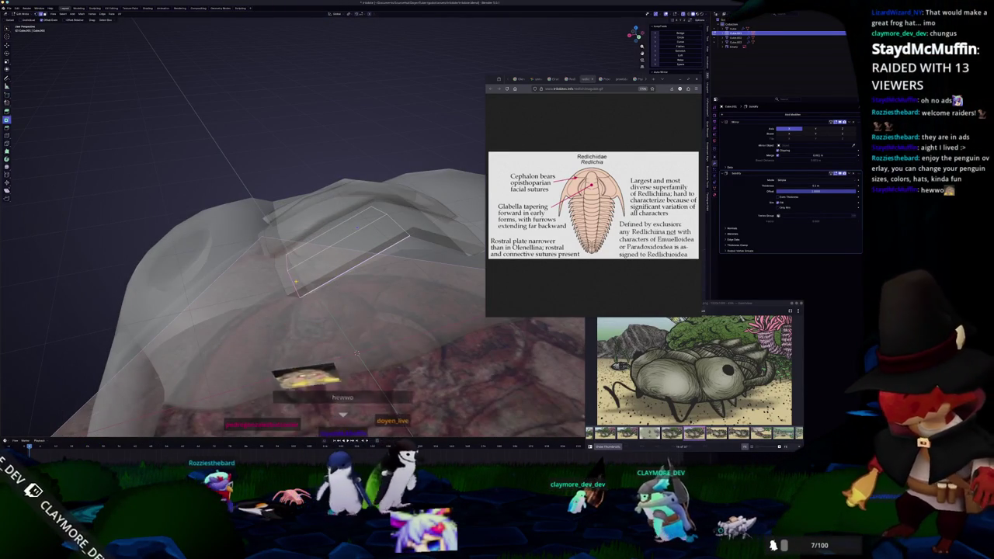
key(g)
key(x)
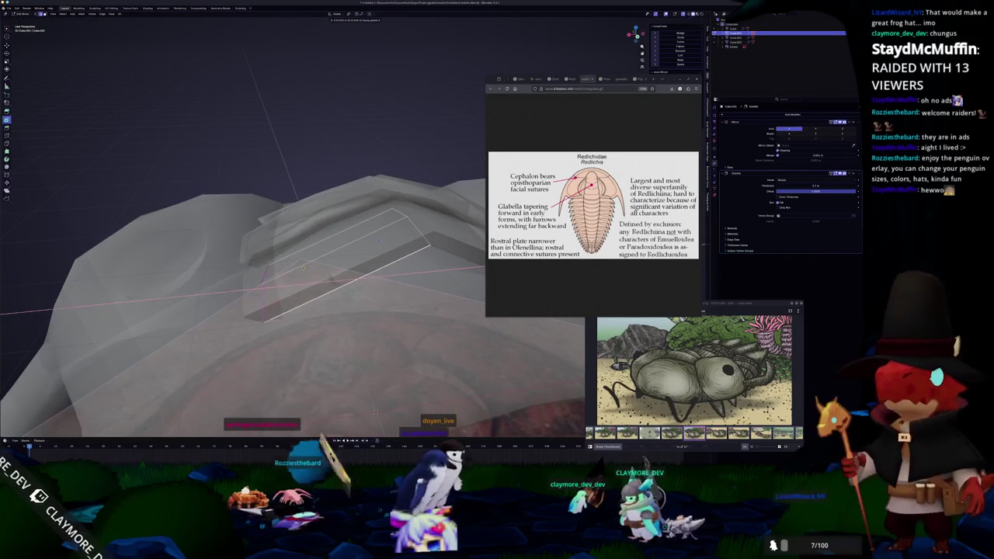
click(302, 268)
Reposition the plate geometry and add a loop cut across it.
key(Tab)
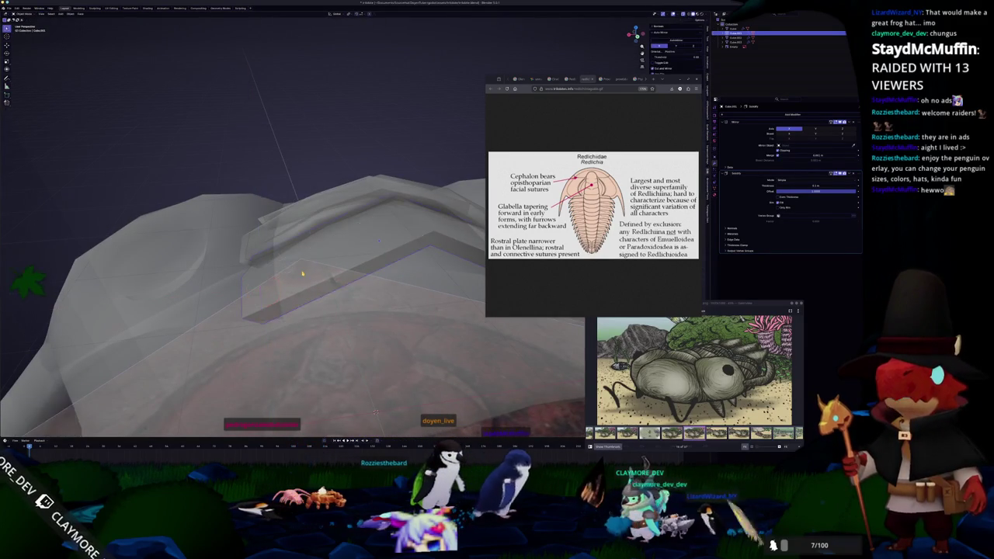
middle_drag(303, 273, 289, 270)
key(Tab)
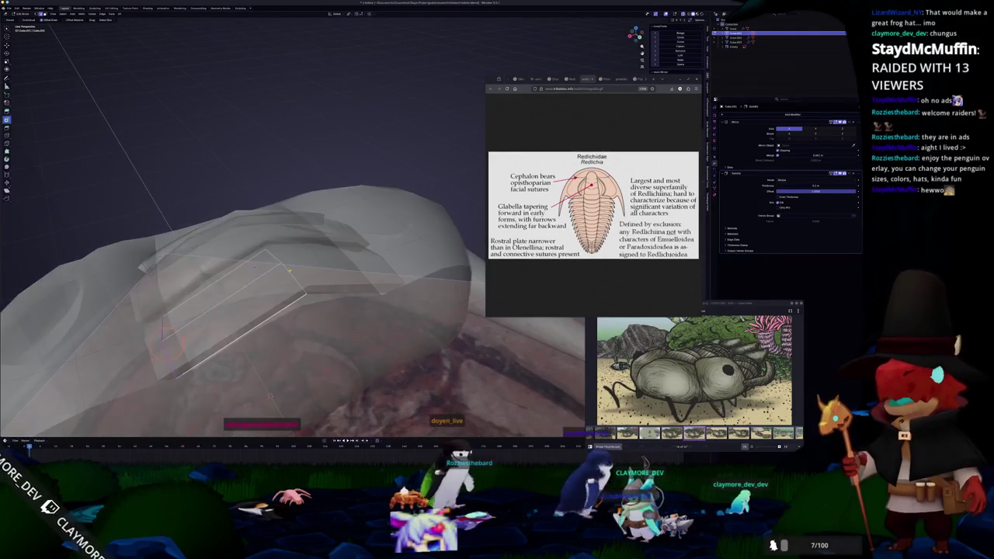
mouse_move(284, 204)
middle_down()
mouse_move(277, 276)
mouse_move(322, 294)
middle_up()
click(280, 279)
key(ctrl+r)
click(277, 276)
key(Tab)
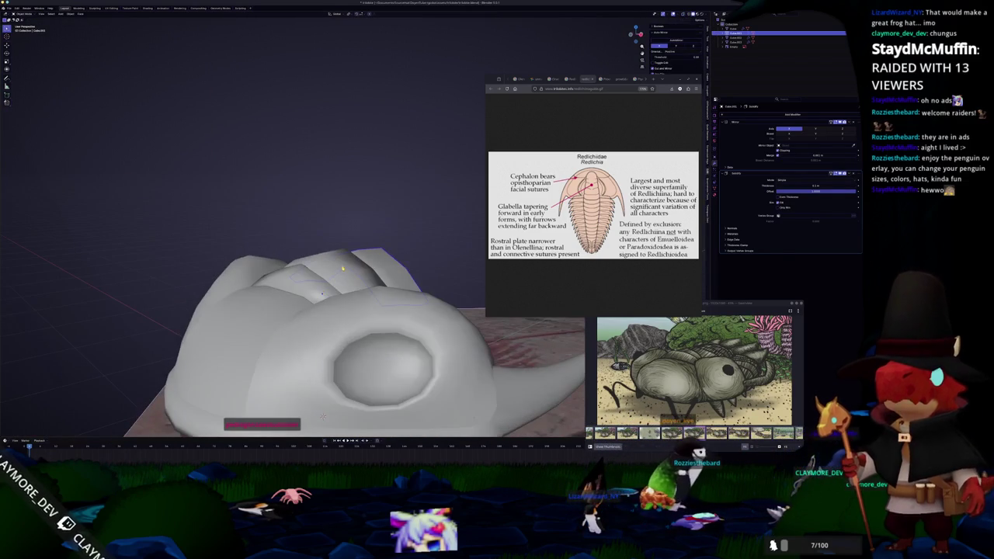
Apply Shade Smooth to the cephalon object from its context menu.
scroll(338, 212, down, 4)
mouse_move(338, 211)
middle_down()
mouse_move(363, 257)
mouse_move(366, 250)
middle_up()
scroll(334, 268, up, 4)
right_click(329, 277)
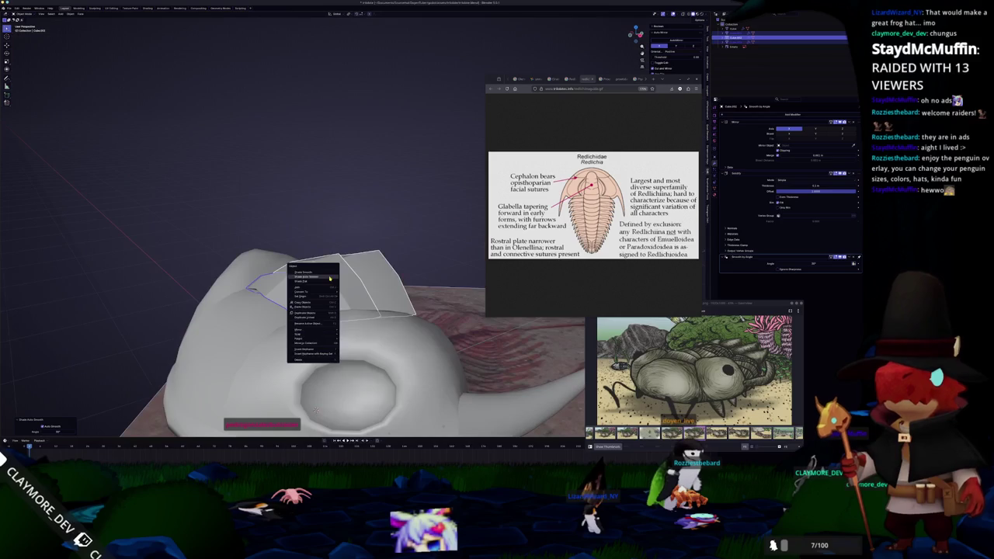
middle_drag(313, 296, 320, 284)
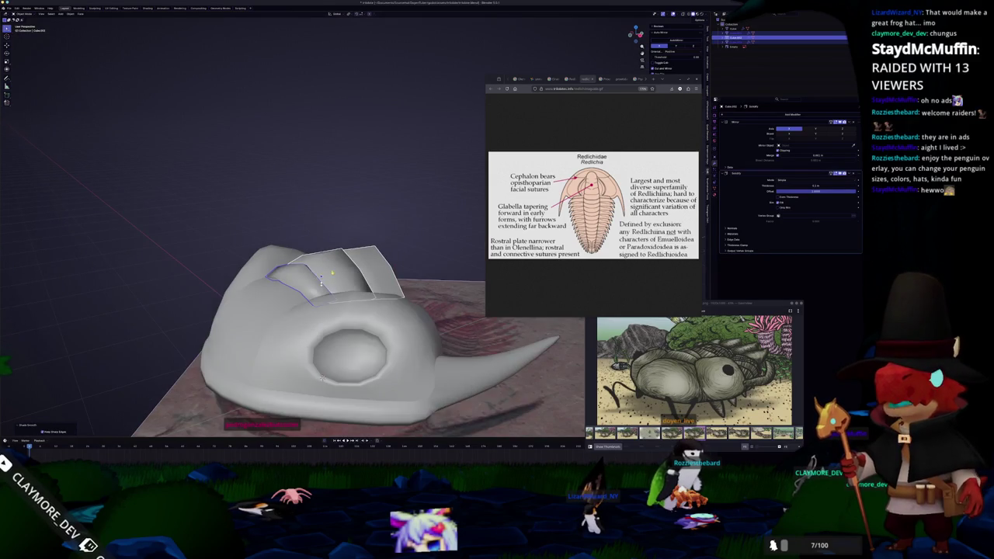
mouse_move(403, 231)
middle_down()
mouse_move(362, 230)
mouse_move(326, 260)
middle_up()
Inspect the smoothed mesh cage in Edit Mode, then bring Visual Studio Code forward.
key(Tab)
scroll(326, 260, up, 3)
mouse_move(327, 260)
middle_down()
mouse_move(367, 223)
mouse_move(330, 247)
middle_up()
key(Tab)
scroll(367, 222, down, 4)
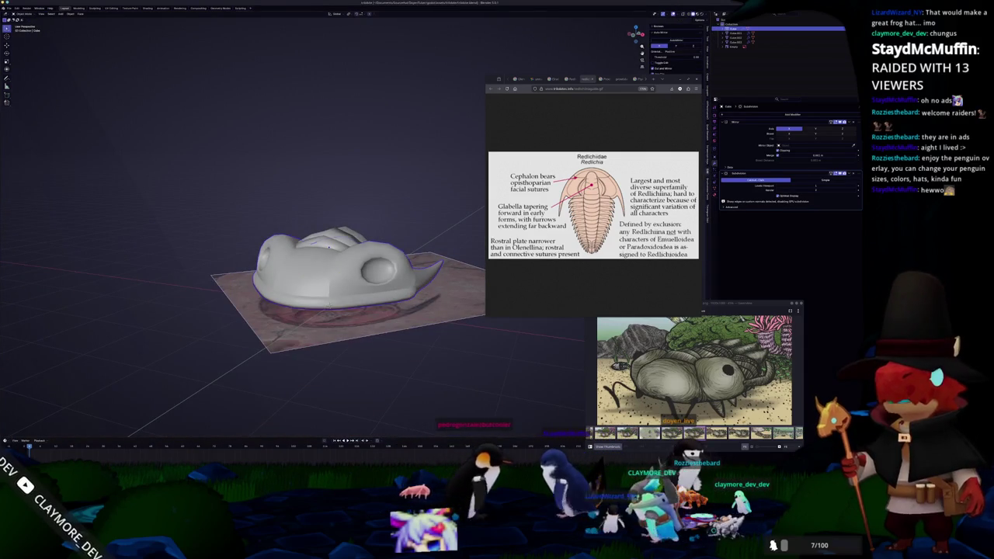
key(alt+Tab)
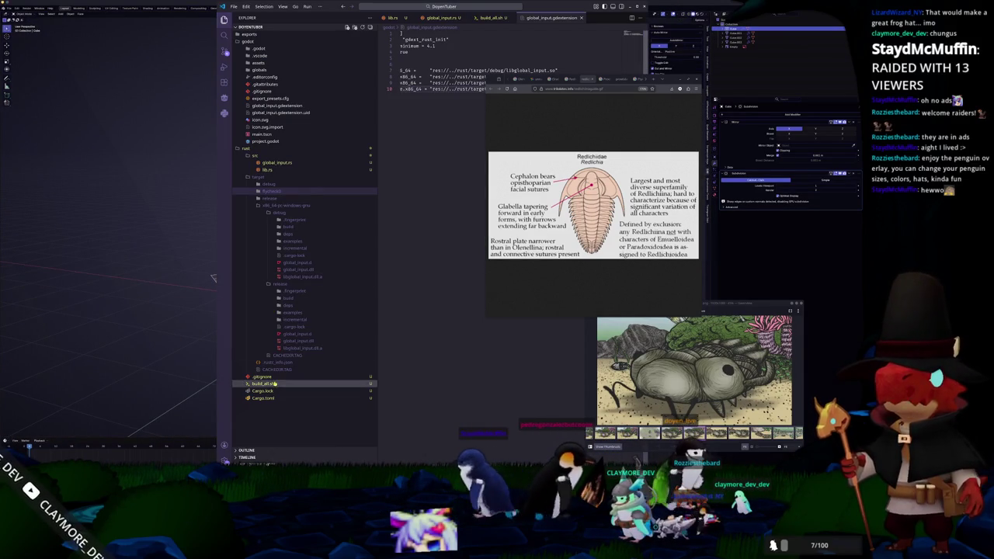
Open global_input.rs from the Explorer.
click(288, 163)
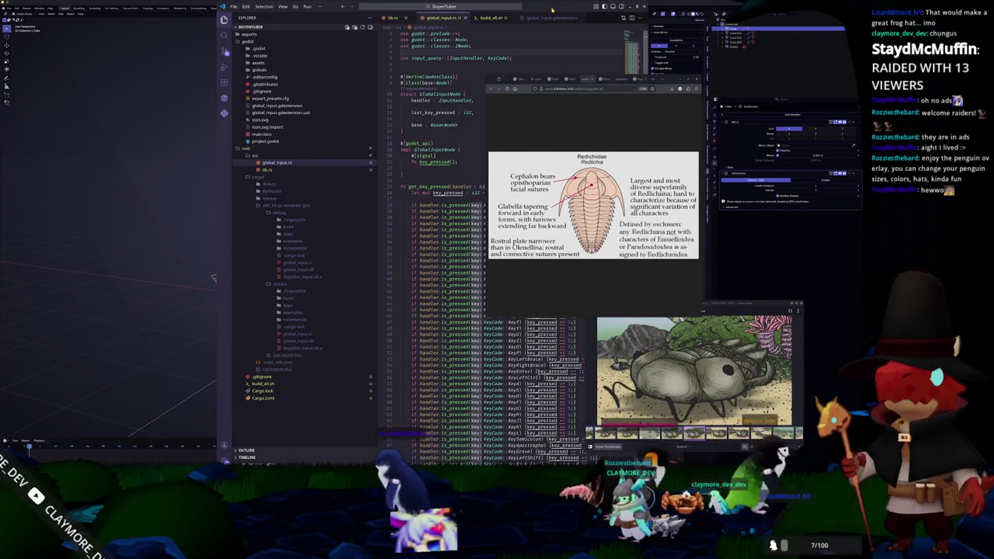
key(alt+Tab)
key(alt+Tab)
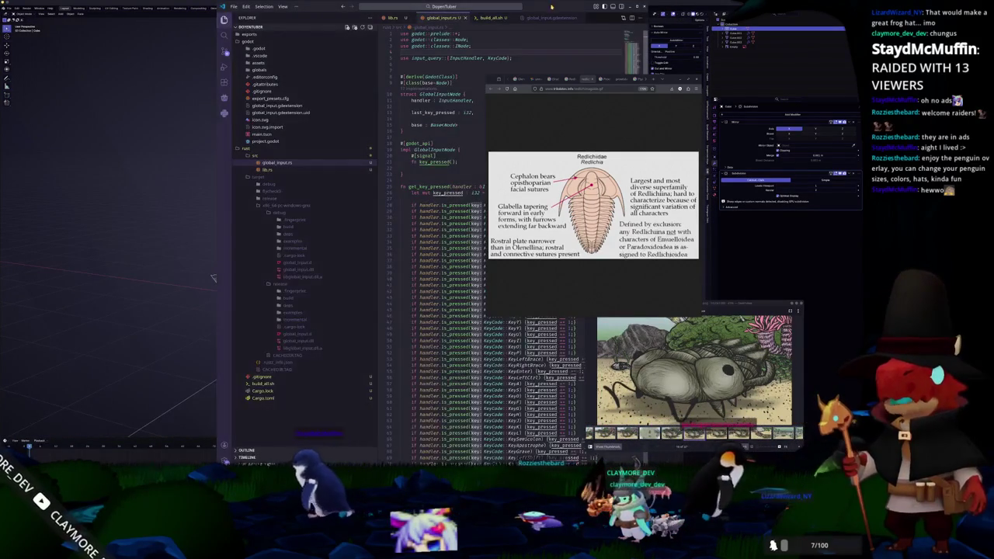
key(alt+Tab)
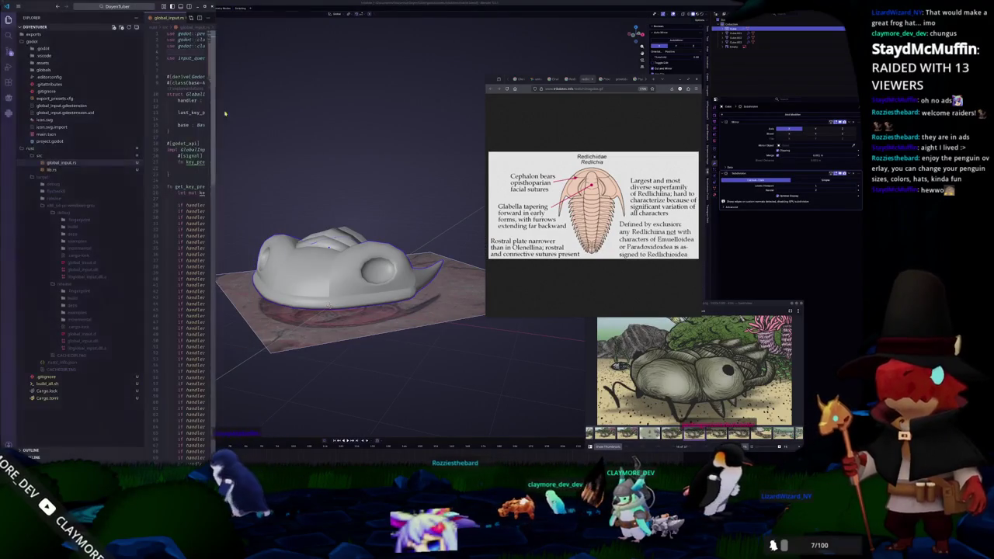
key(alt+Tab)
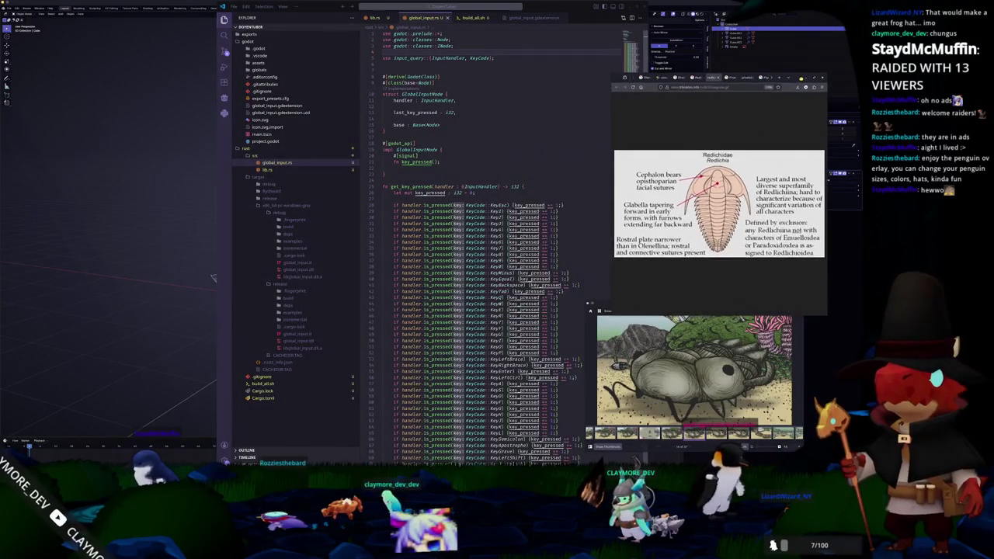
Scroll through global_input.rs, highlight every use of key_pressed, return to the top, and minimize.
scroll(481, 256, down, 10)
scroll(481, 256, down, 15)
scroll(473, 232, down, 1)
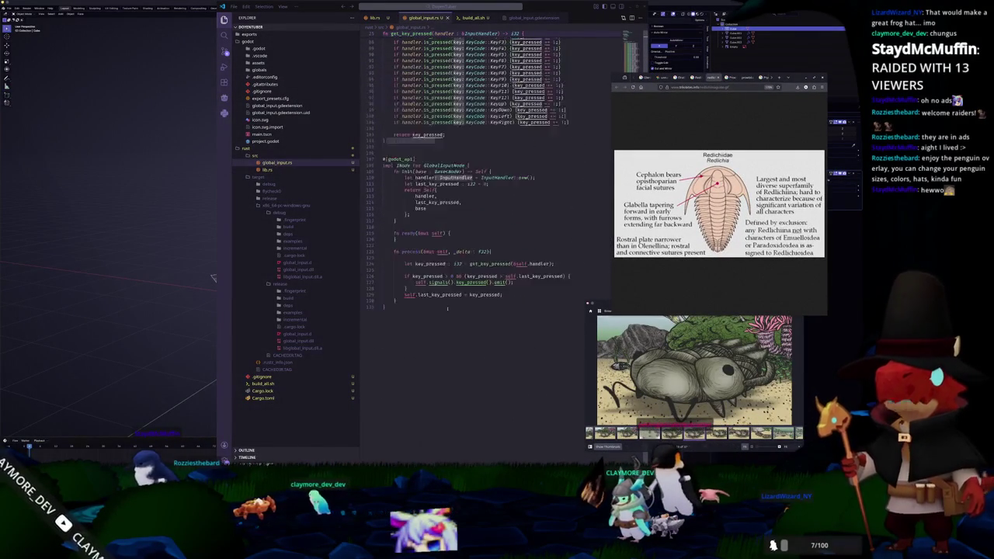
scroll(473, 233, down, 1)
scroll(417, 329, up, 1)
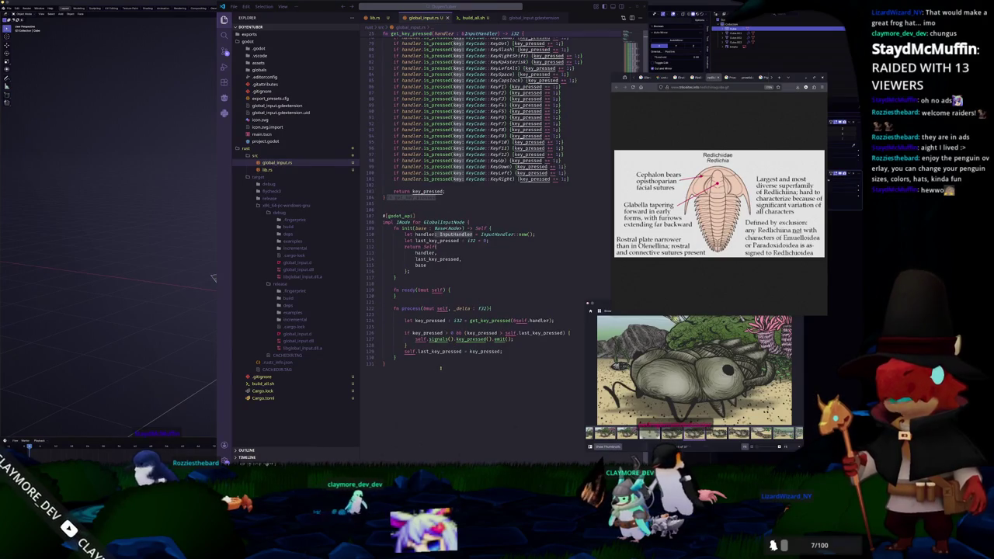
double_click(477, 351)
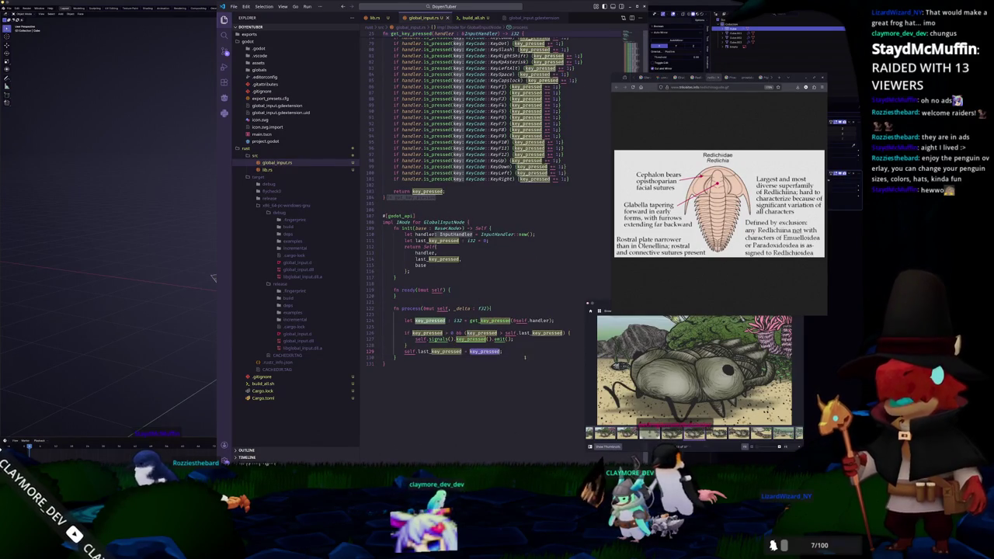
scroll(524, 357, up, 3)
scroll(524, 357, up, 4)
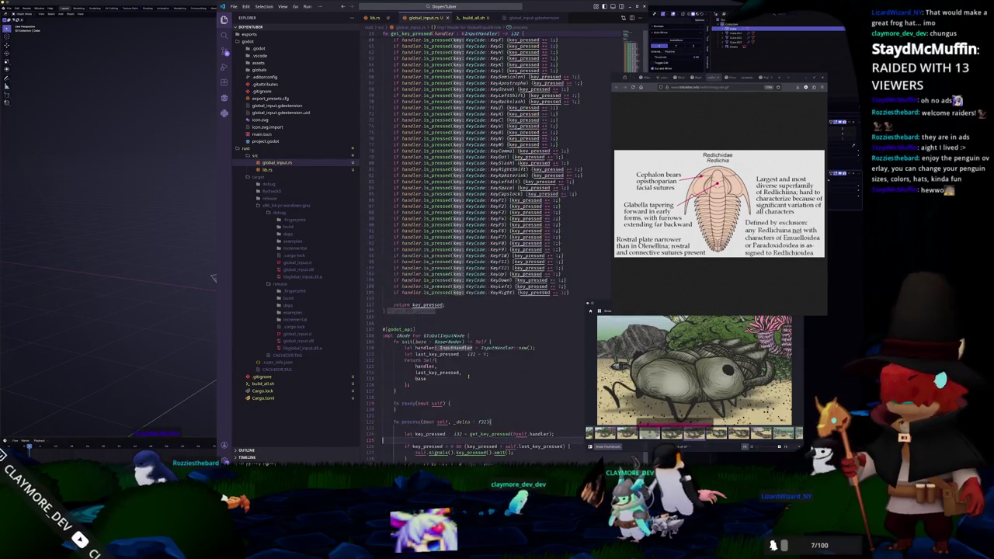
scroll(524, 357, up, 5)
scroll(524, 357, up, 5)
scroll(524, 357, up, 4)
scroll(455, 373, up, 5)
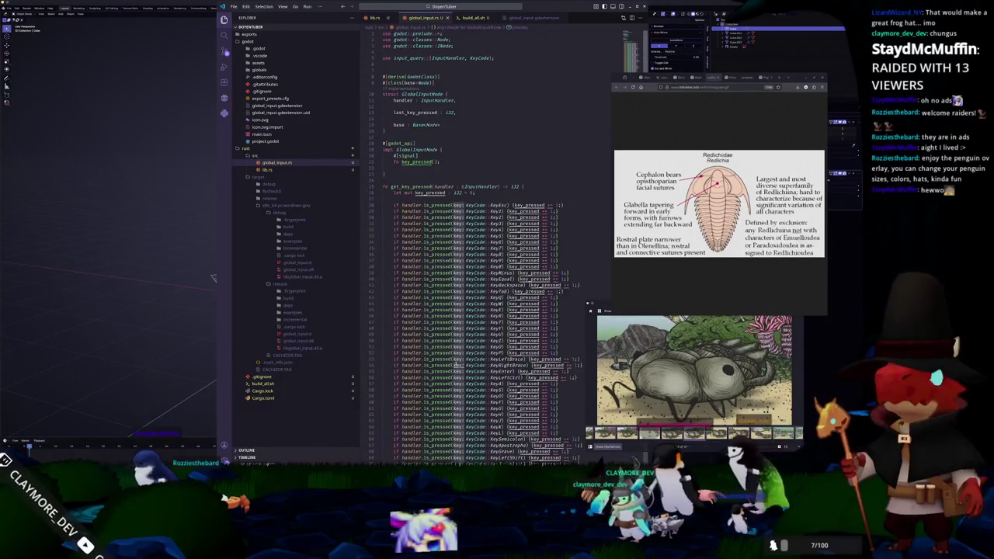
click(631, 9)
Select the upper carapace plate and make it Shade Smooth.
mouse_move(373, 257)
middle_down()
mouse_move(344, 272)
mouse_move(365, 241)
middle_up()
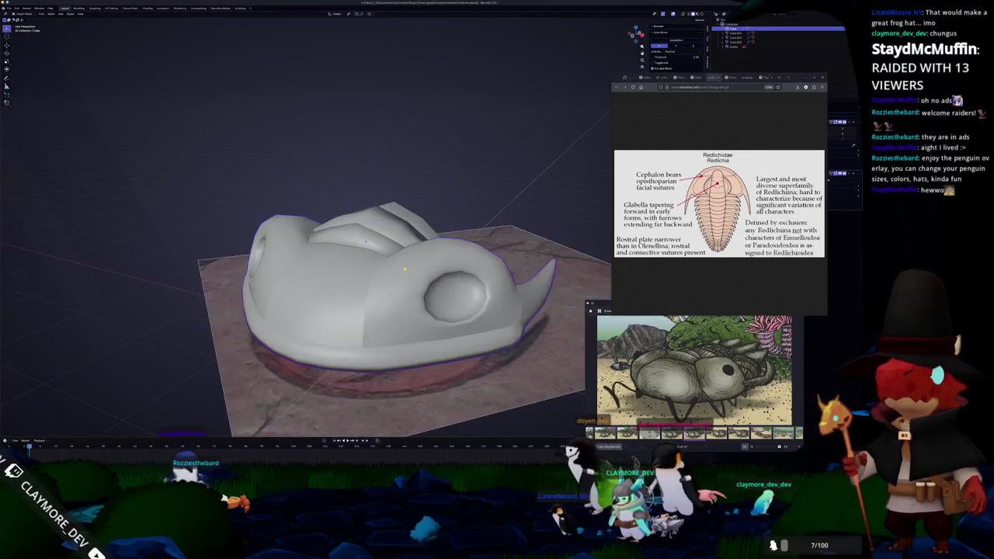
scroll(371, 243, up, 2)
click(371, 243)
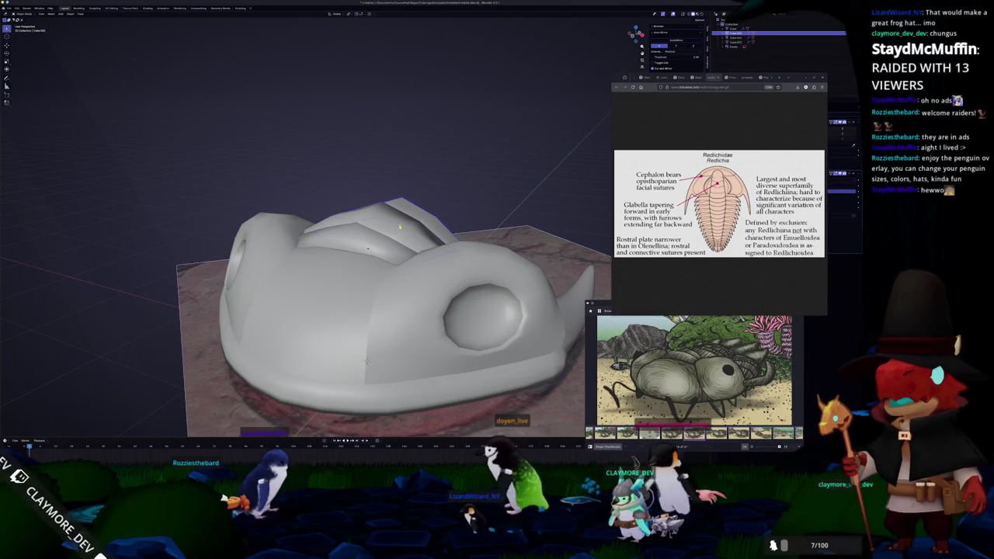
middle_drag(371, 245, 341, 239)
right_click(341, 239)
click(341, 241)
Scale the plate's selected faces slightly along the X axis.
mouse_move(290, 350)
middle_down()
mouse_move(298, 362)
mouse_move(384, 288)
middle_up()
key(alt+z)
key(Tab)
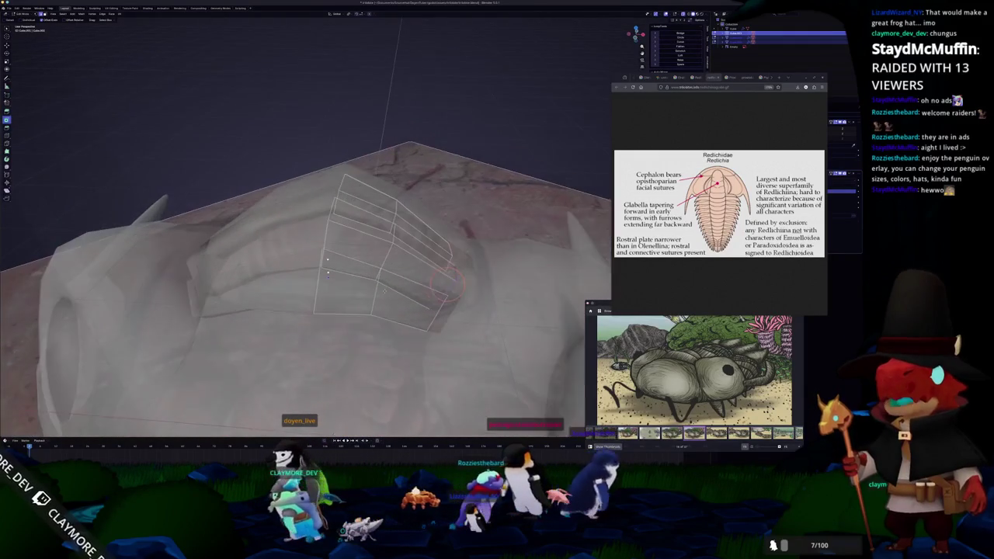
key(s)
key(x)
click(508, 265)
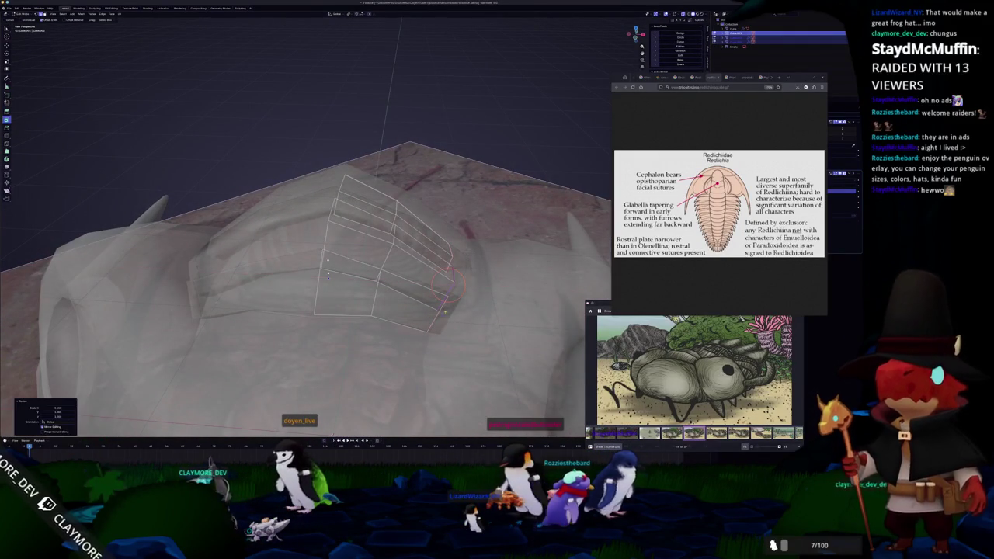
mouse_move(446, 283)
middle_down()
mouse_move(465, 262)
mouse_move(440, 293)
middle_up()
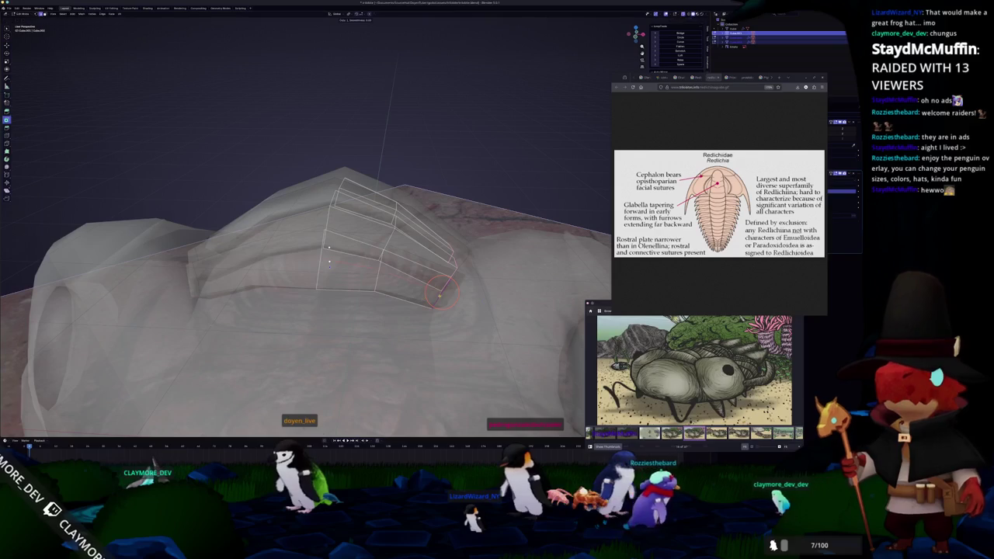
Select a face on the plate, then return to Object Mode with see-through off.
key(ctrl+r)
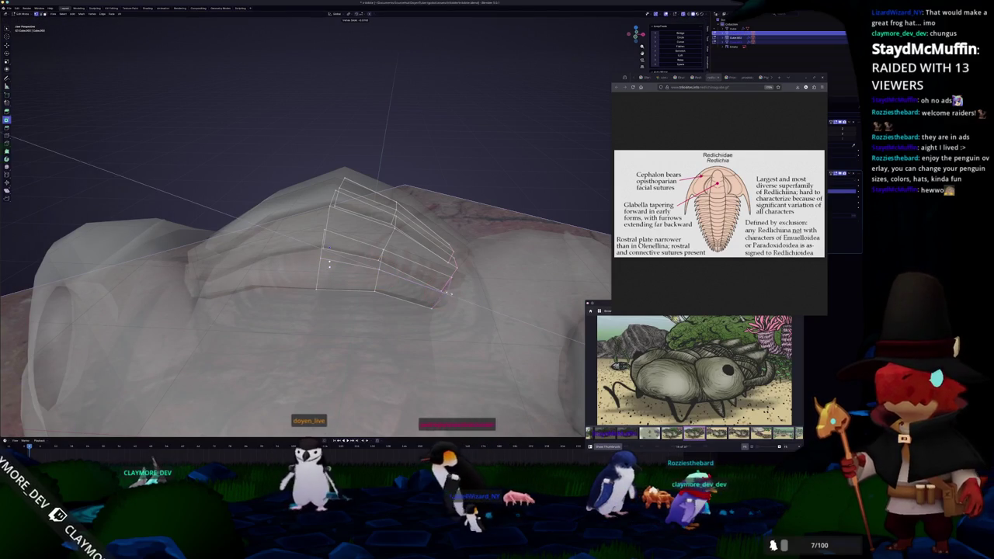
mouse_move(329, 264)
middle_down()
mouse_move(268, 234)
mouse_move(303, 227)
mouse_move(309, 246)
mouse_move(323, 208)
mouse_move(533, 296)
middle_up()
key(alt+z)
click(318, 218)
key(alt+z)
key(Tab)
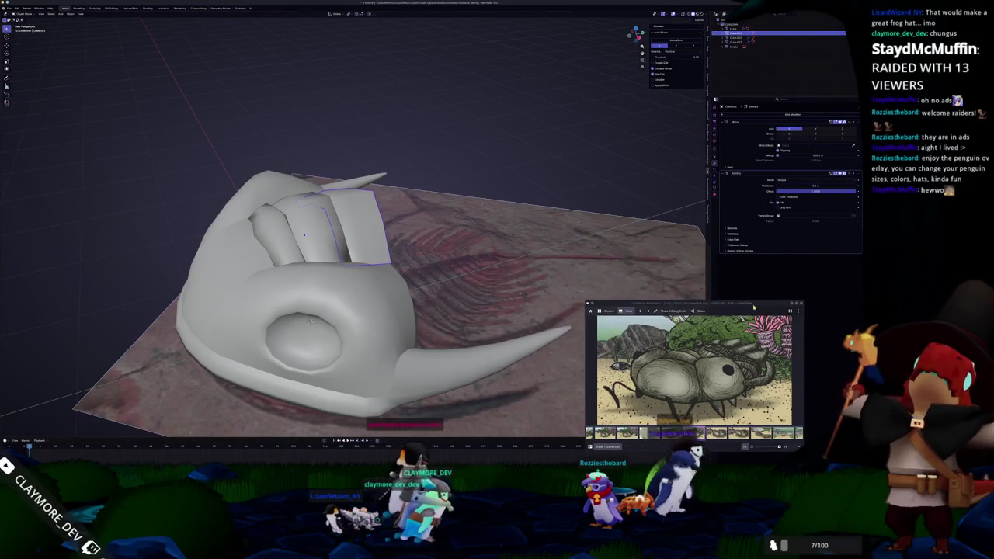
Pick the middle glabella plate, apply Shade Auto Smooth to it, and turn X-ray off.
click(281, 241)
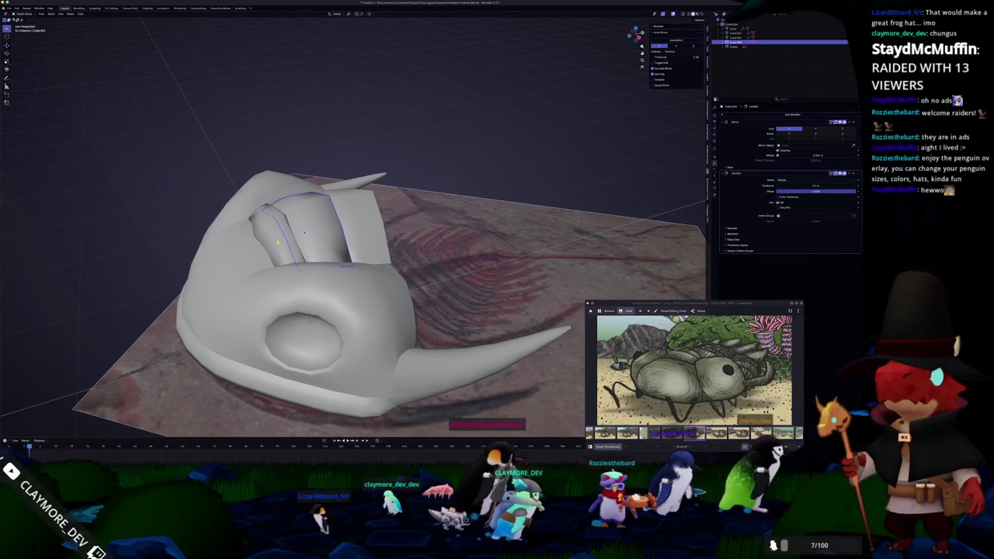
click(306, 229)
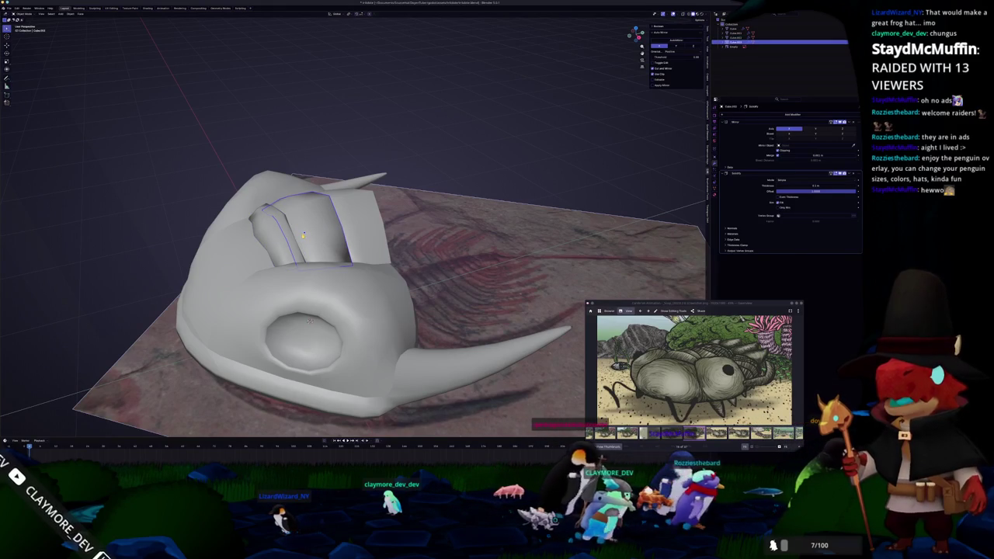
click(342, 227)
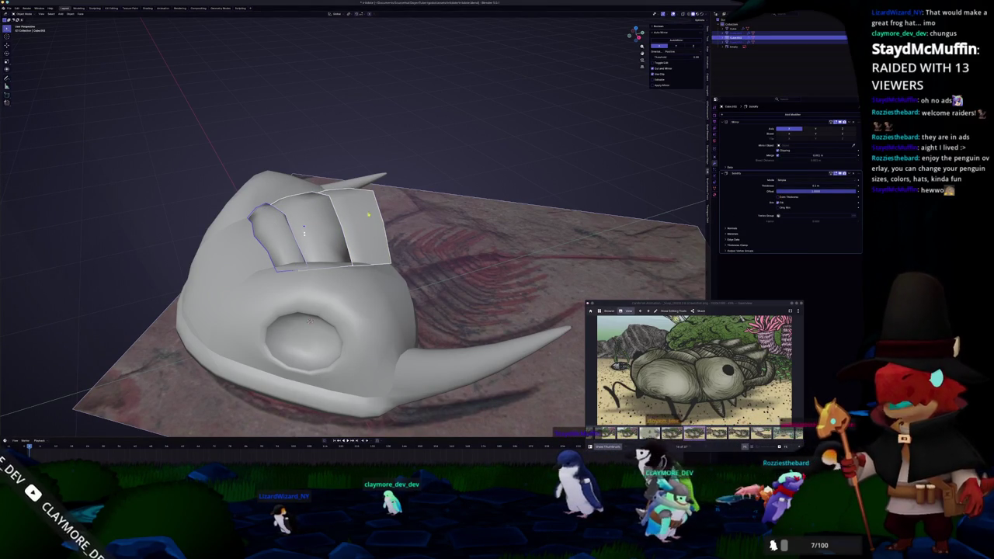
right_click(359, 217)
click(354, 223)
middle_drag(353, 222, 267, 221)
key(alt+z)
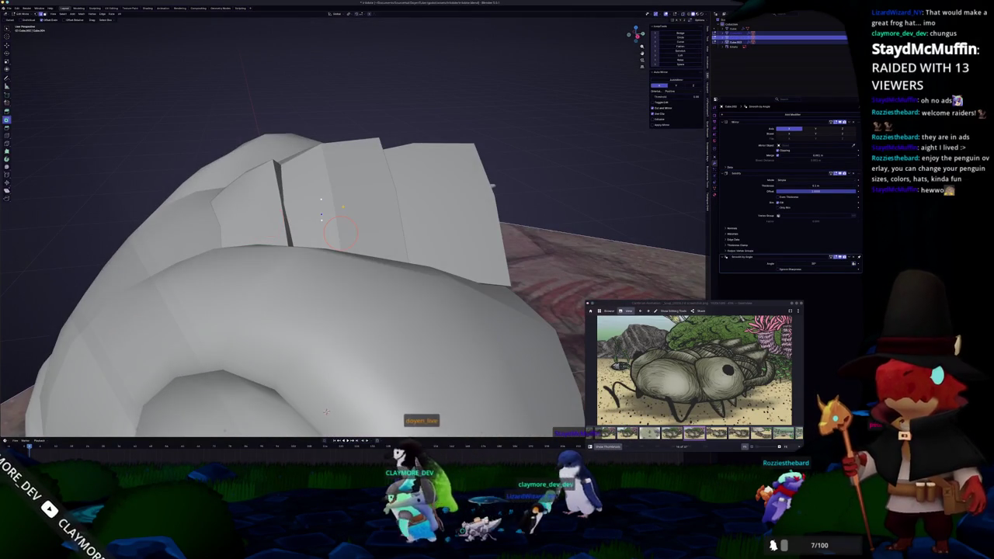
Toggle X-ray and Edit Mode to show the front crest plate's selected faces see-through.
key(alt+z)
mouse_move(340, 232)
middle_down()
mouse_move(351, 202)
mouse_move(330, 391)
mouse_move(281, 398)
mouse_move(276, 414)
mouse_move(284, 398)
mouse_move(315, 399)
middle_up()
key(alt+z)
key(Tab)
key(Tab)
key(alt+z)
key(Tab)
key(alt+z)
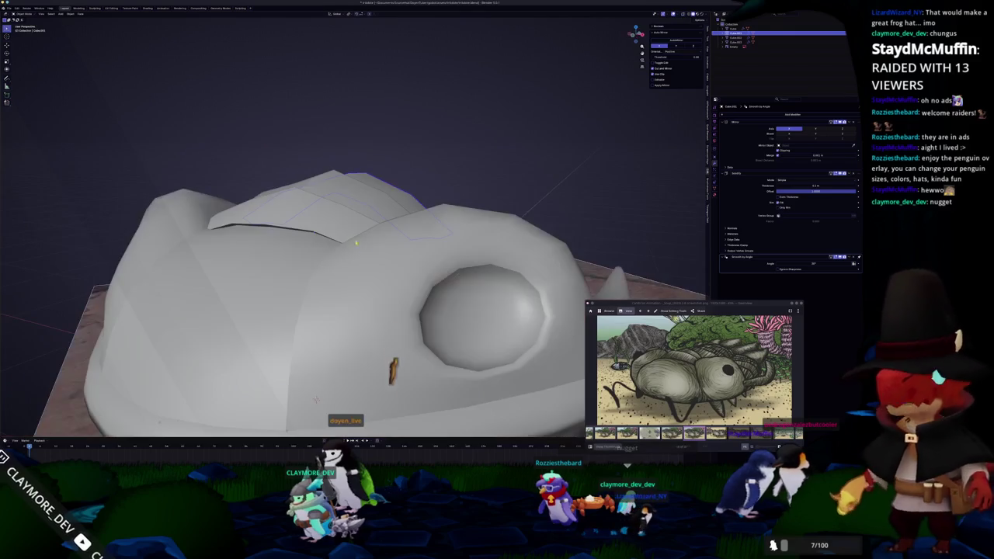
key(Tab)
key(alt+z)
Reposition the crest plate's corners so it lies flatter against the top of the head.
mouse_move(314, 239)
middle_down()
mouse_move(361, 249)
mouse_move(336, 378)
middle_up()
scroll(359, 249, down, 5)
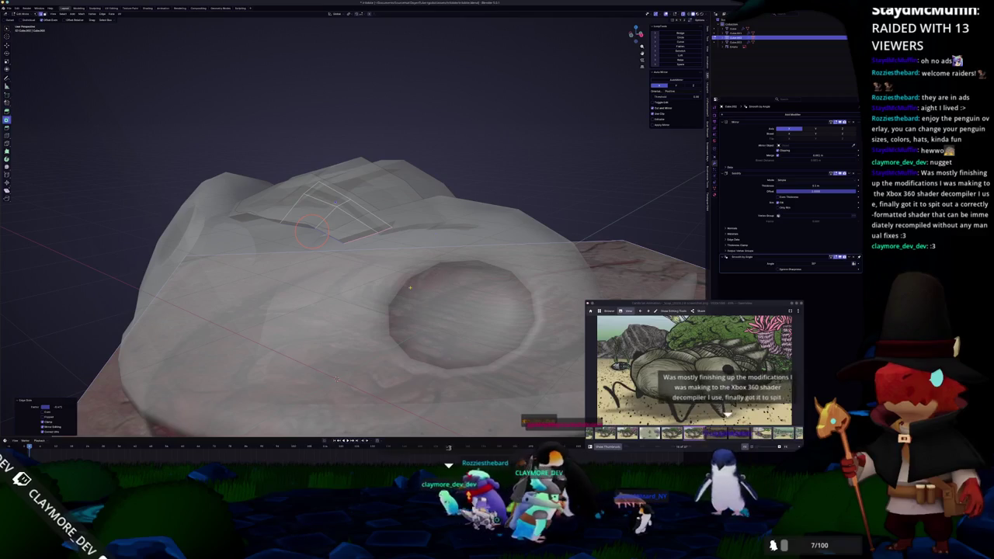
mouse_move(336, 378)
middle_down()
mouse_move(318, 384)
mouse_move(330, 382)
middle_up()
scroll(313, 387, up, 2)
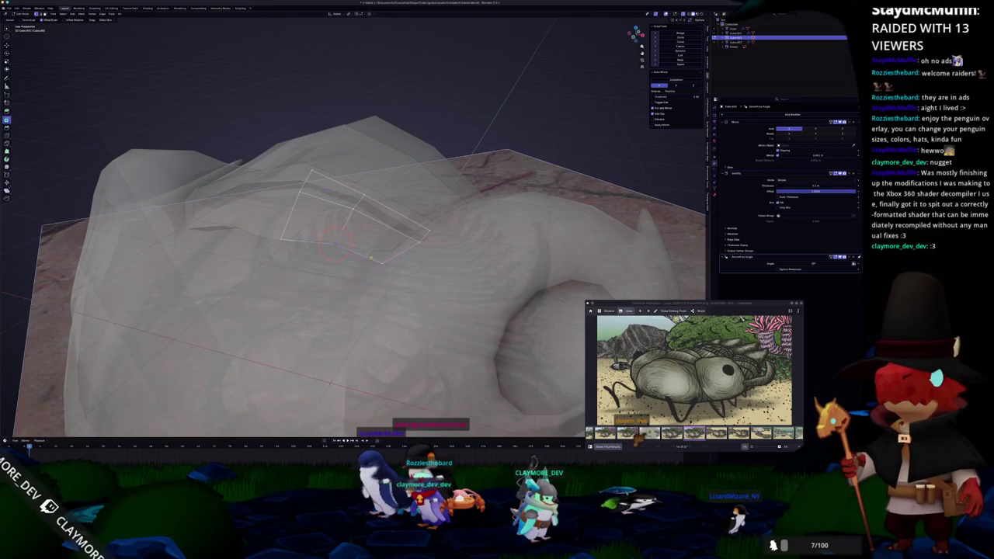
middle_drag(330, 382, 324, 412)
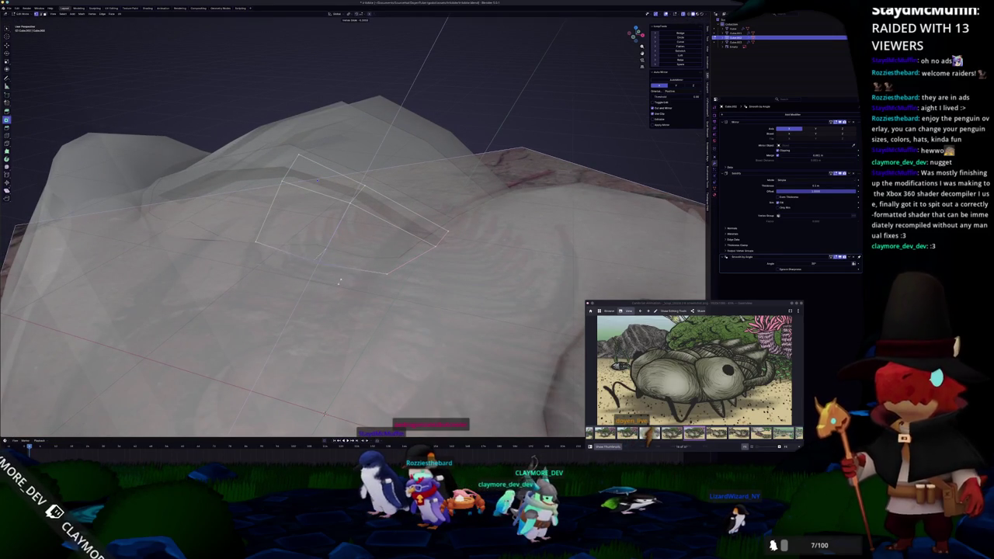
key(Tab)
middle_drag(324, 411, 357, 388)
key(Tab)
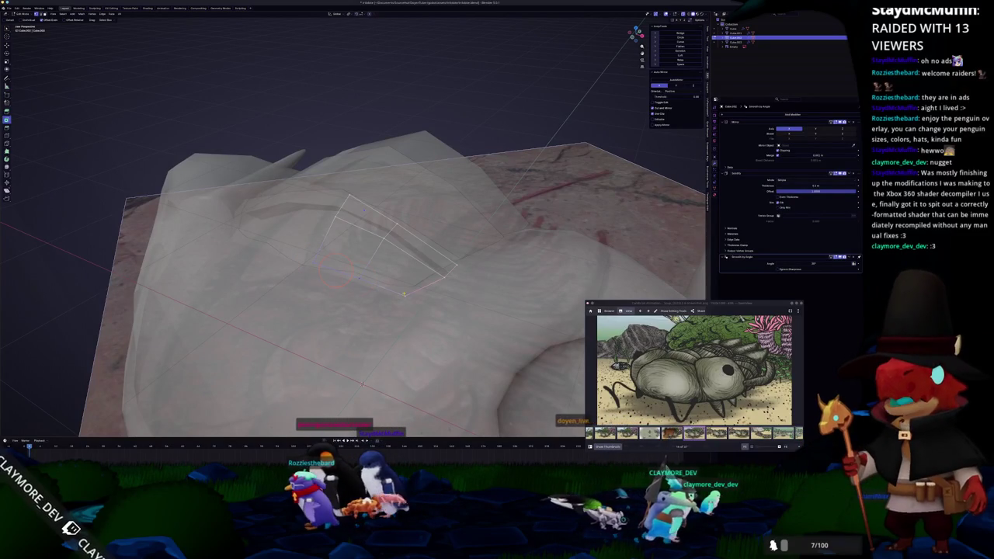
middle_drag(336, 267, 391, 281)
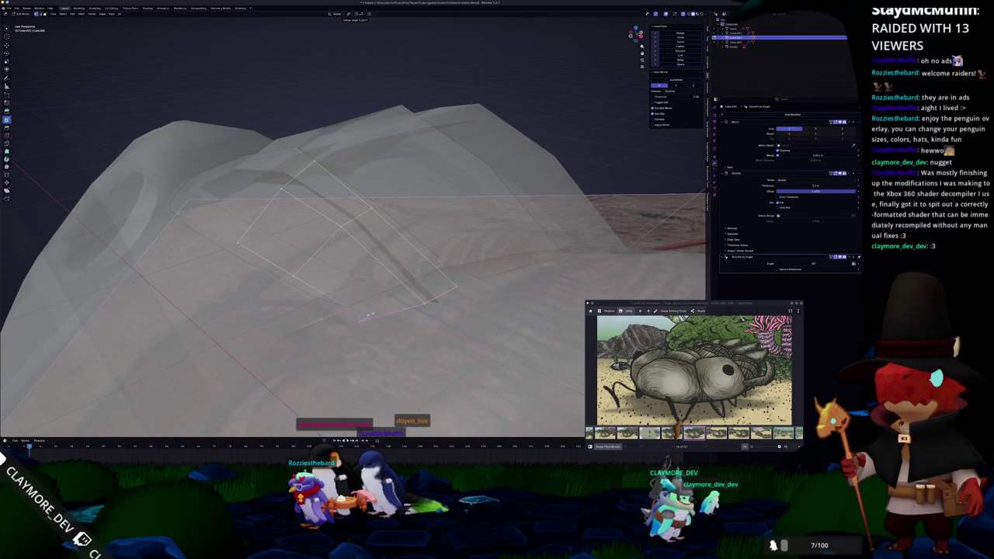
key(Tab)
key(alt+z)
middle_drag(373, 313, 363, 371)
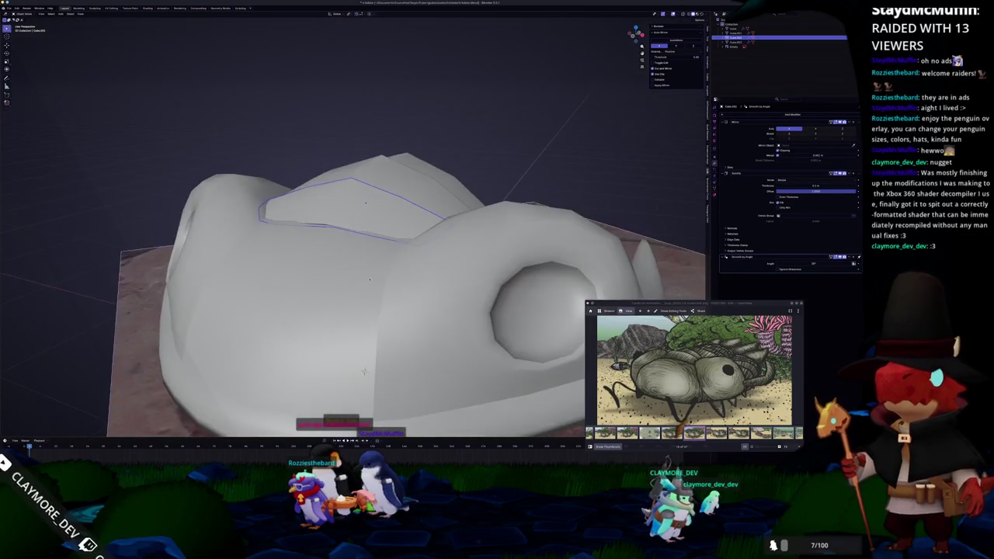
Start an edge slide (Shift+V) on the selected edges near the top plates.
key(Tab)
key(alt+z)
middle_drag(417, 247, 447, 266)
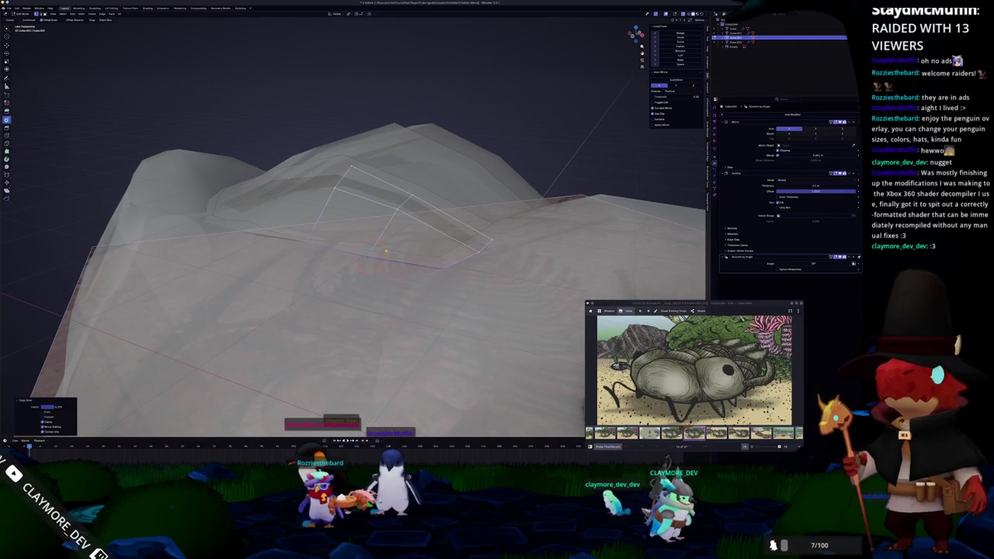
key(Tab)
key(alt+z)
mouse_move(386, 251)
middle_down()
mouse_move(350, 304)
mouse_move(396, 307)
mouse_move(450, 291)
middle_up()
key(Tab)
key(alt+z)
key(shift+v)
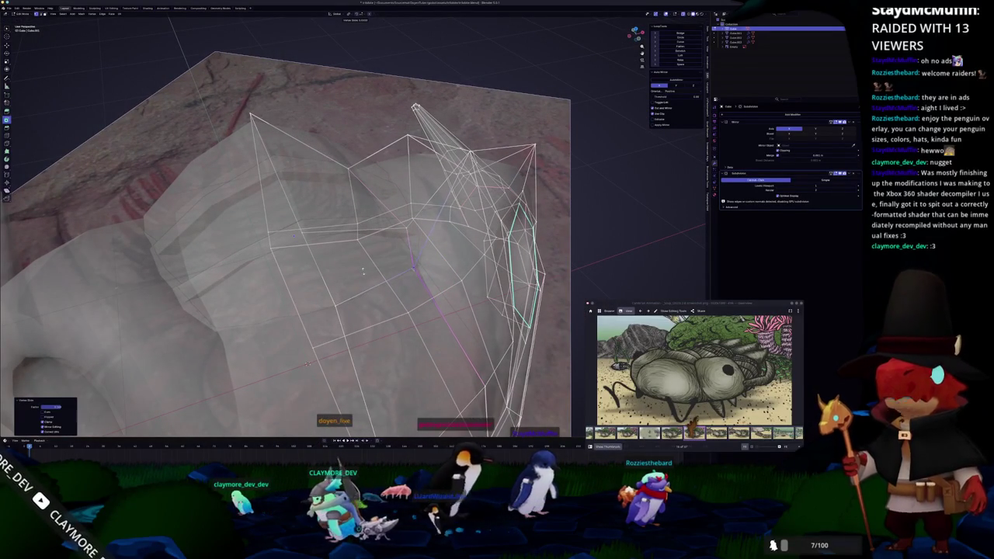
middle_drag(307, 362, 311, 342)
key(Tab)
scroll(314, 326, down, 3)
scroll(317, 316, down, 2)
Select the top shell piece and edit it in X-ray around the eye loop.
click(316, 208)
mouse_move(315, 208)
middle_down()
mouse_move(326, 214)
mouse_move(318, 217)
middle_up()
scroll(318, 217, up, 3)
key(Tab)
key(alt+z)
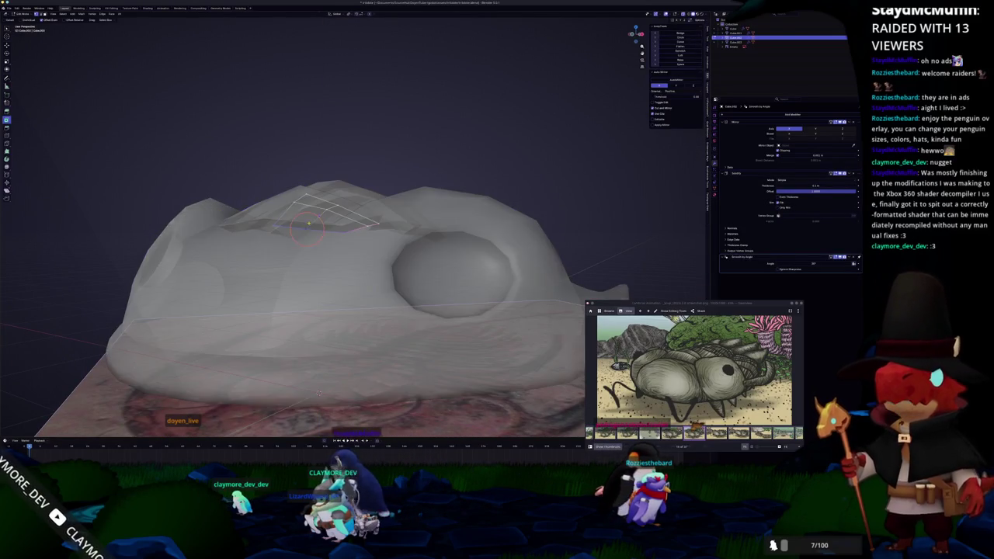
scroll(319, 214, up, 2)
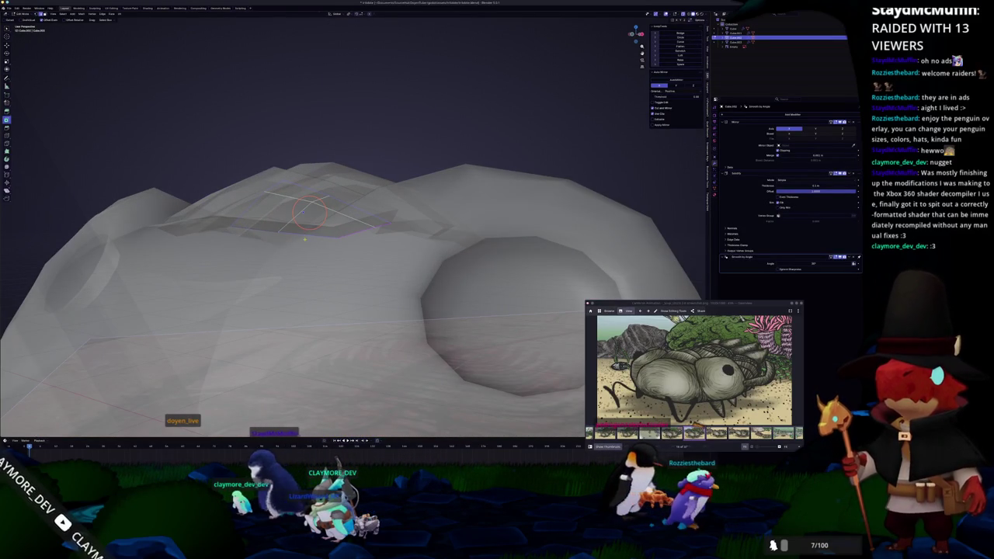
middle_drag(280, 233, 261, 242)
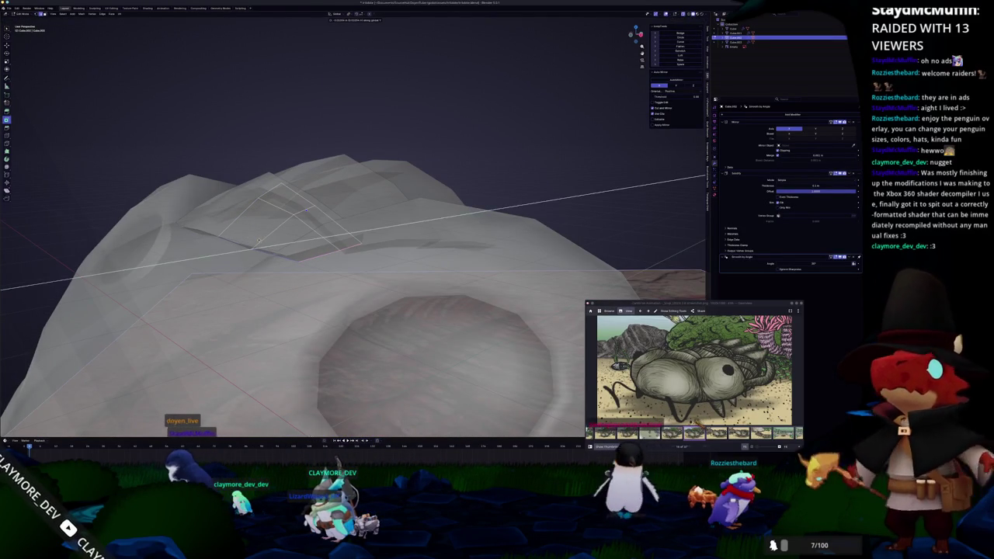
key(z)
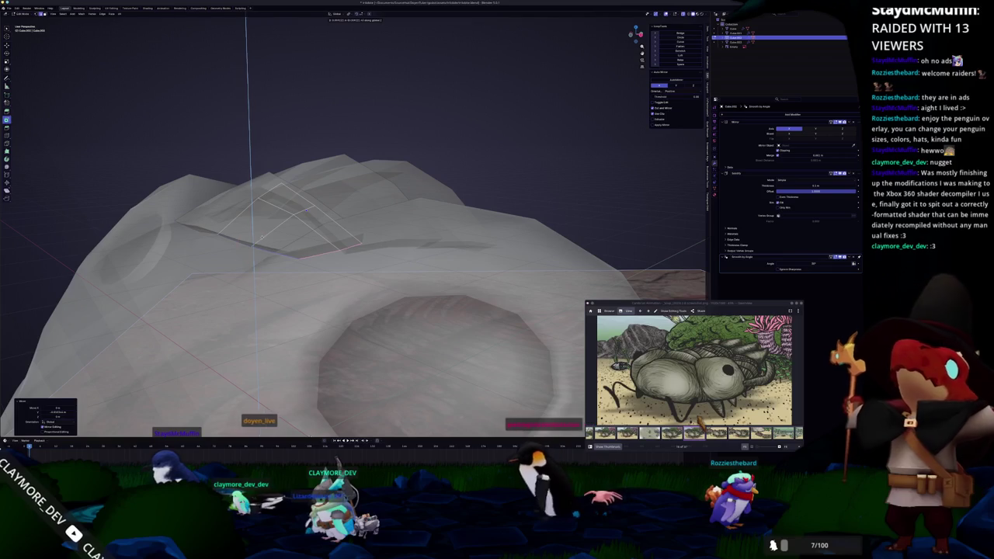
key(Tab)
mouse_move(295, 326)
middle_down()
mouse_move(321, 385)
mouse_move(328, 339)
middle_up()
key(Tab)
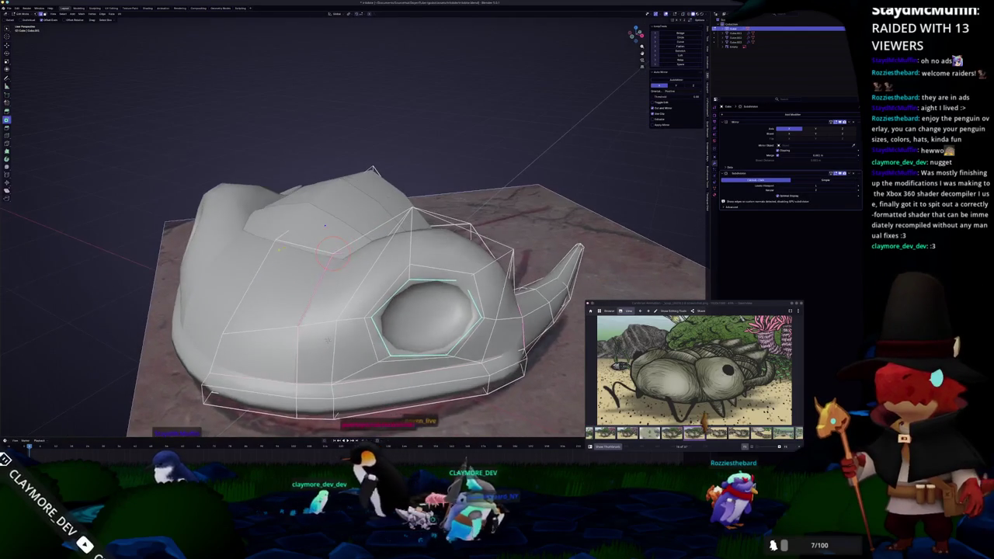
middle_drag(324, 226, 327, 223)
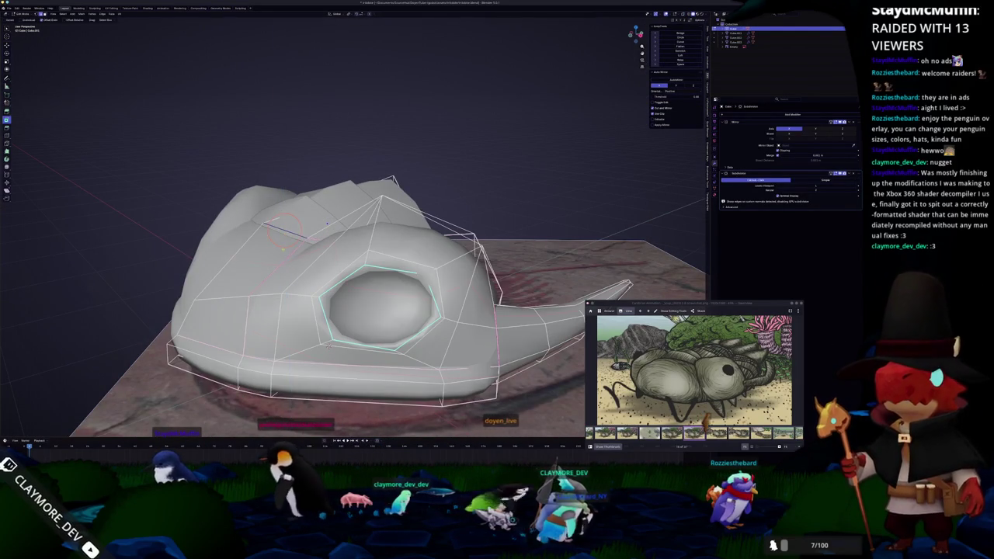
middle_drag(326, 223, 327, 223)
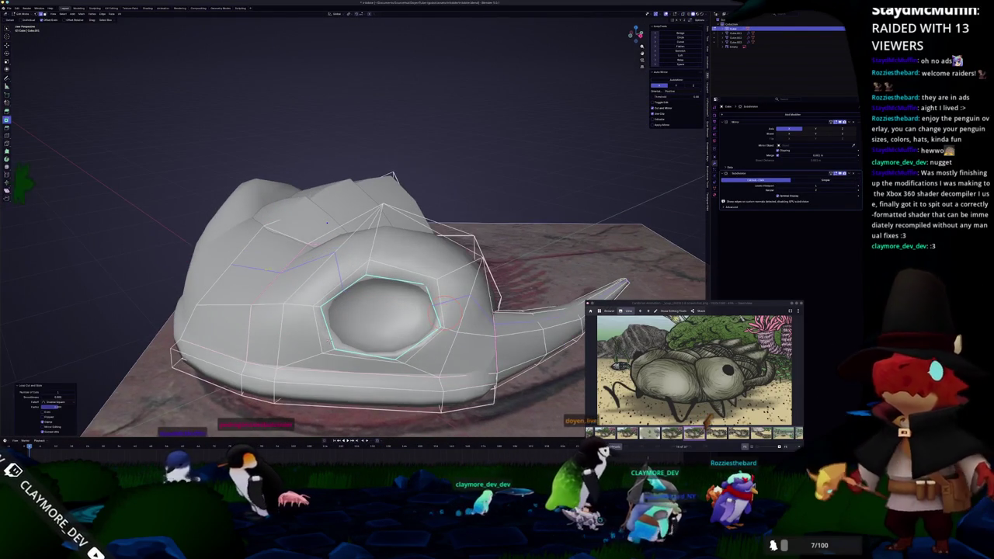
Edge-slide the edges by the top plates and eye loop, confirming each slide.
key(g)
key(g)
click(327, 223)
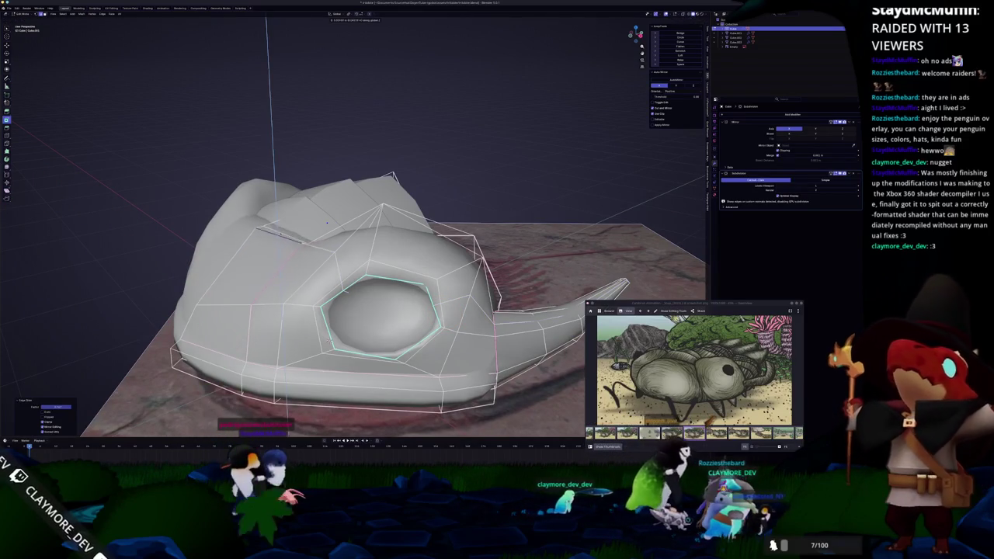
key(g)
key(z)
middle_drag(327, 223, 413, 169)
key(g)
key(g)
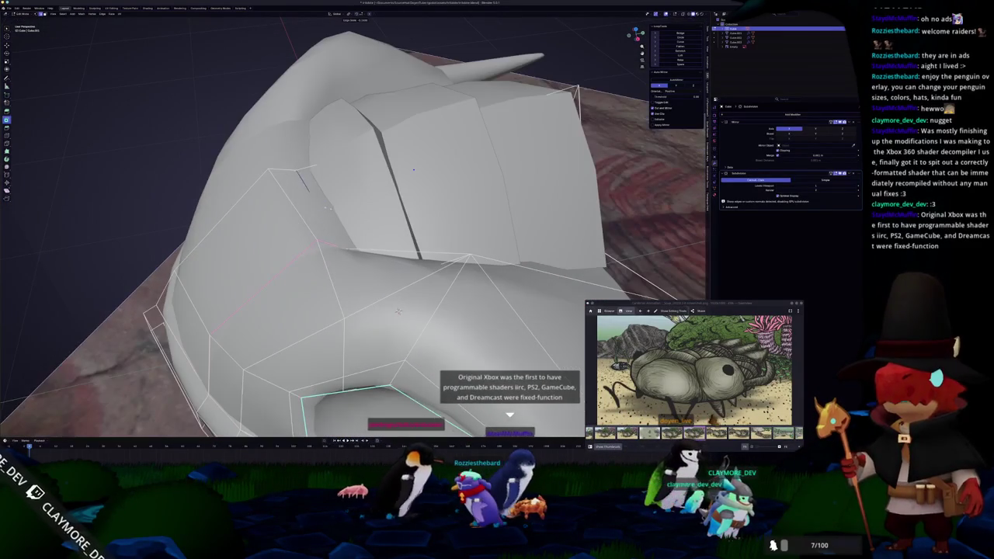
click(413, 169)
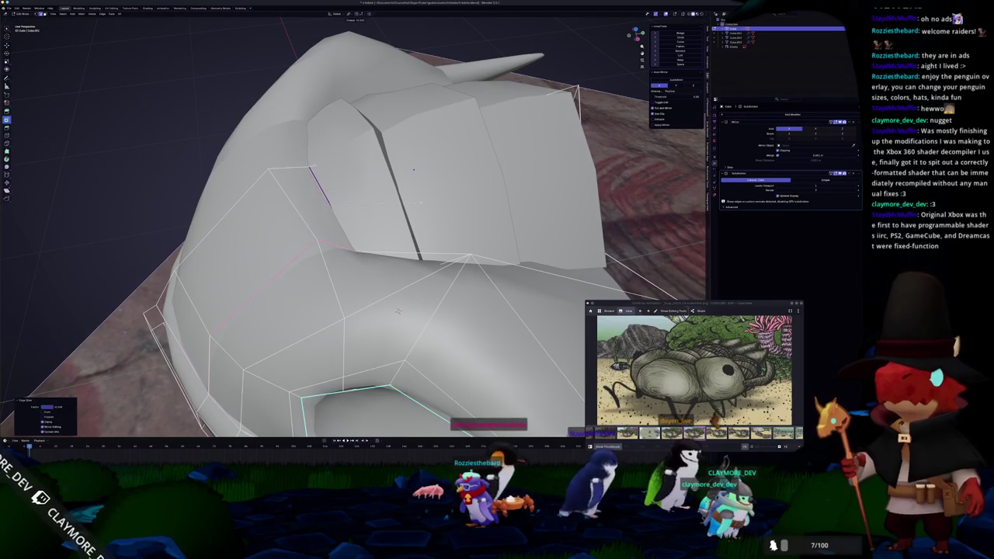
middle_drag(413, 169, 358, 156)
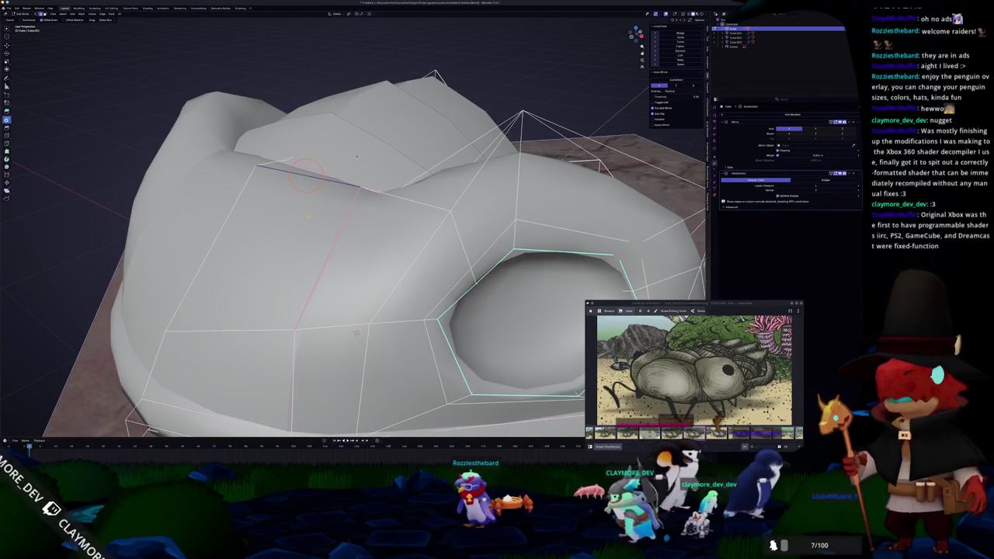
middle_drag(357, 156, 330, 152)
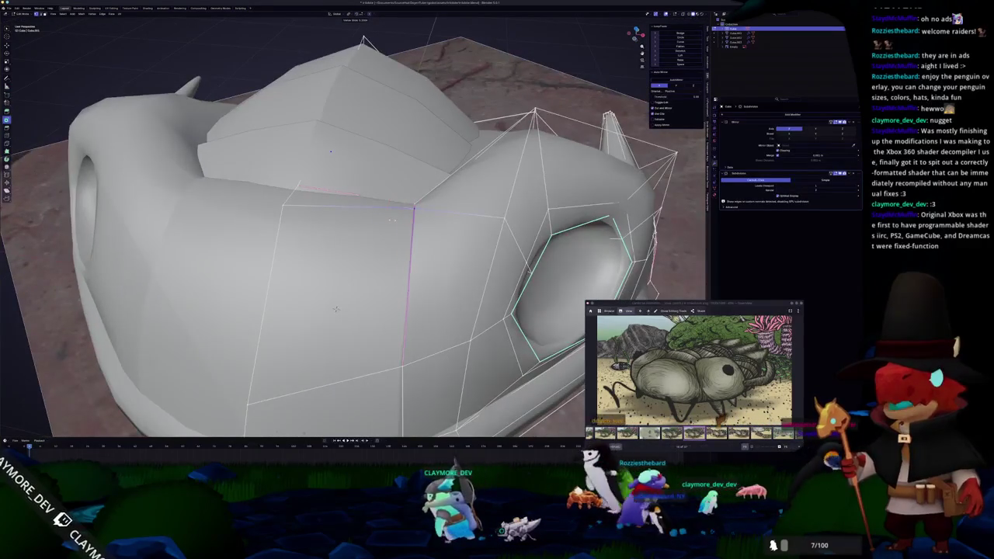
click(392, 220)
scroll(392, 226, down, 5)
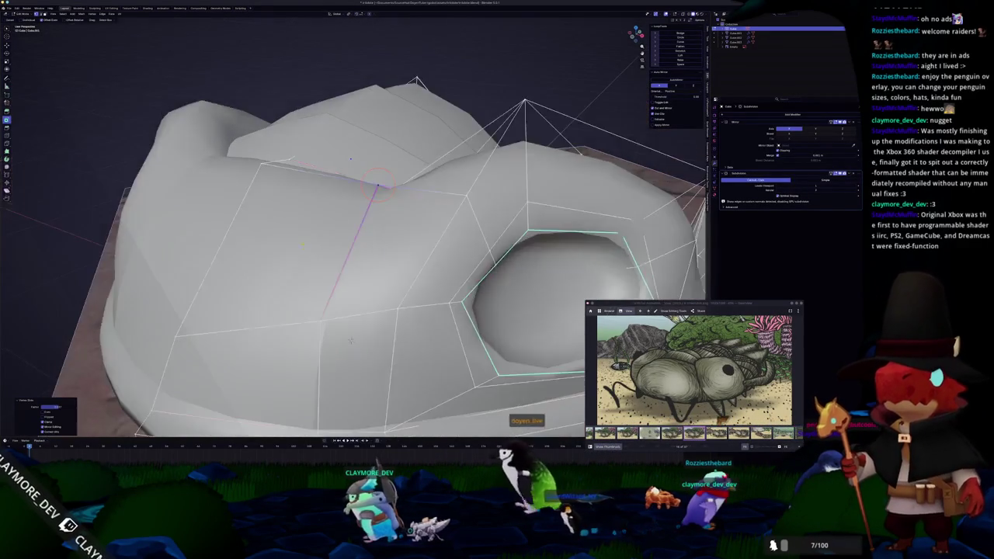
Inspect the reshaped shell from a low side view and front orthographic view.
key(Tab)
scroll(302, 238, down, 3)
mouse_move(303, 239)
middle_down()
mouse_move(341, 205)
mouse_move(288, 206)
mouse_move(335, 204)
mouse_move(302, 297)
middle_up()
key(KP_1)
key(Tab)
key(alt+z)
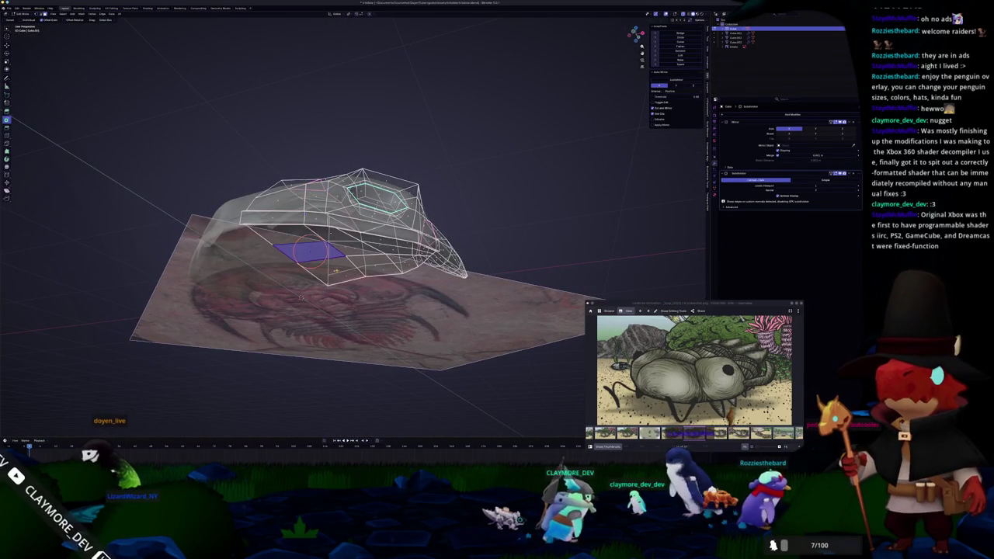
click(334, 204)
mouse_move(334, 203)
middle_down()
mouse_move(313, 263)
mouse_move(310, 211)
mouse_move(322, 210)
middle_up()
key(e)
click(313, 263)
key(alt+z)
key(alt+z)
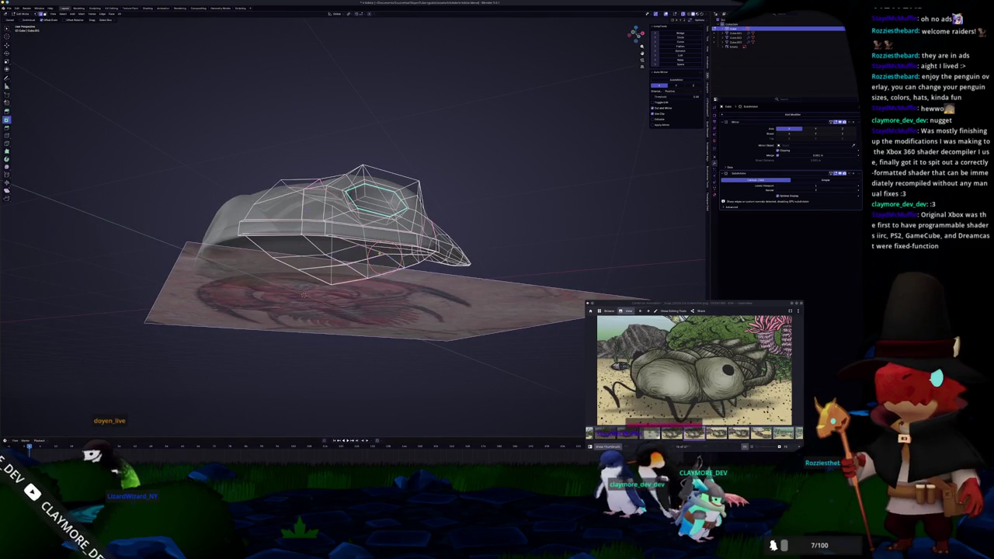
mouse_move(303, 294)
middle_down()
mouse_move(310, 307)
mouse_move(263, 347)
mouse_move(272, 334)
middle_up()
key(alt+z)
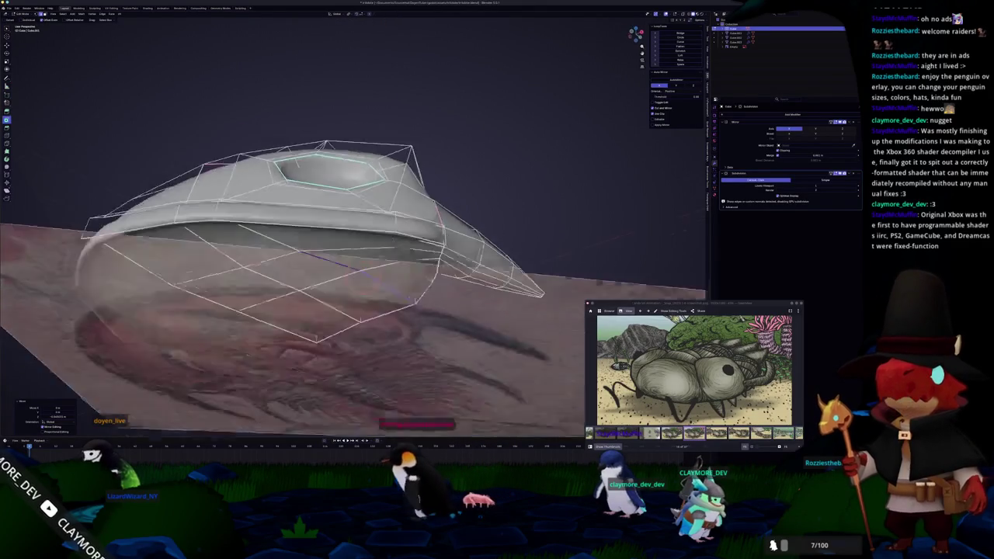
scroll(272, 334, up, 6)
middle_drag(208, 240, 211, 229)
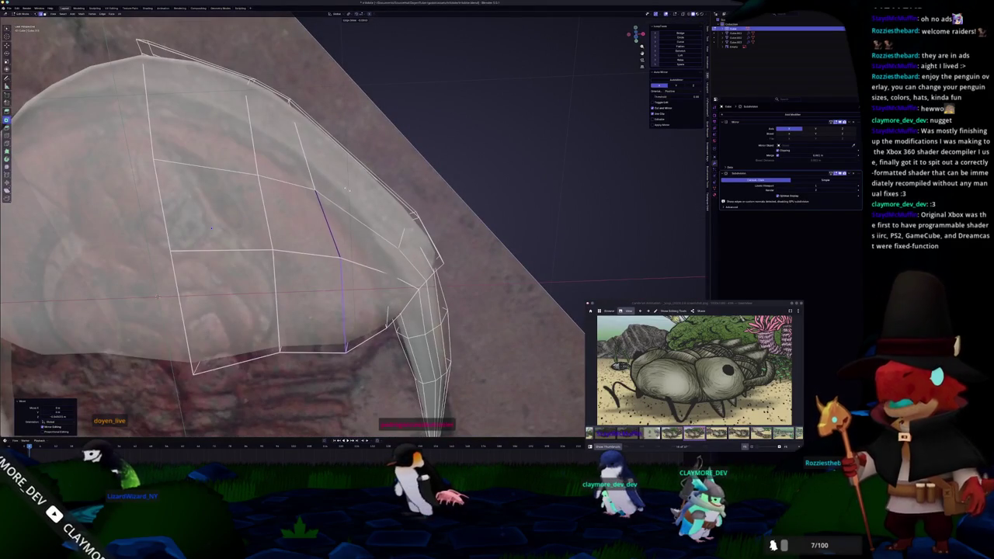
key(Tab)
scroll(210, 226, down, 3)
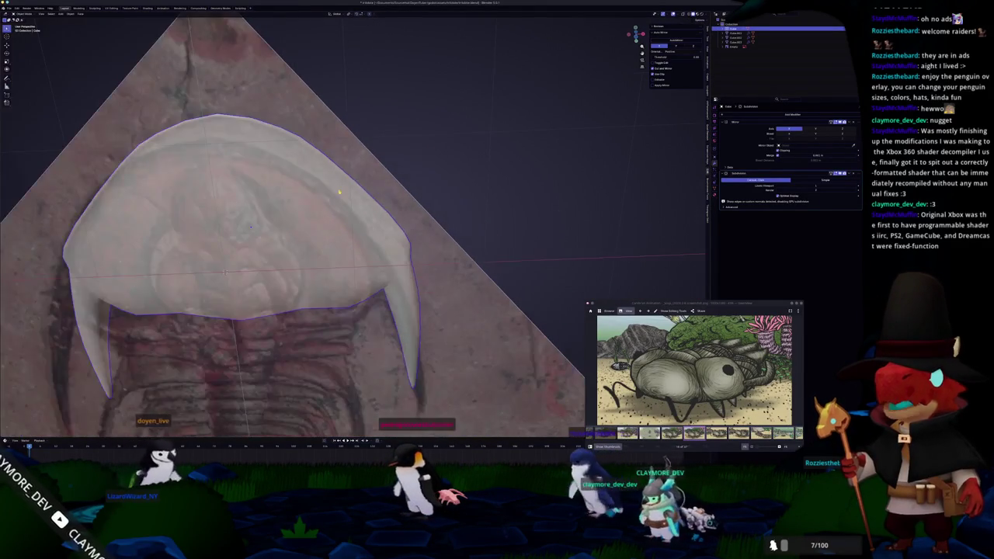
key(alt+z)
mouse_move(210, 227)
middle_down()
mouse_move(314, 233)
mouse_move(360, 223)
middle_up()
key(Tab)
key(alt+z)
key(alt+z)
scroll(296, 271, up, 3)
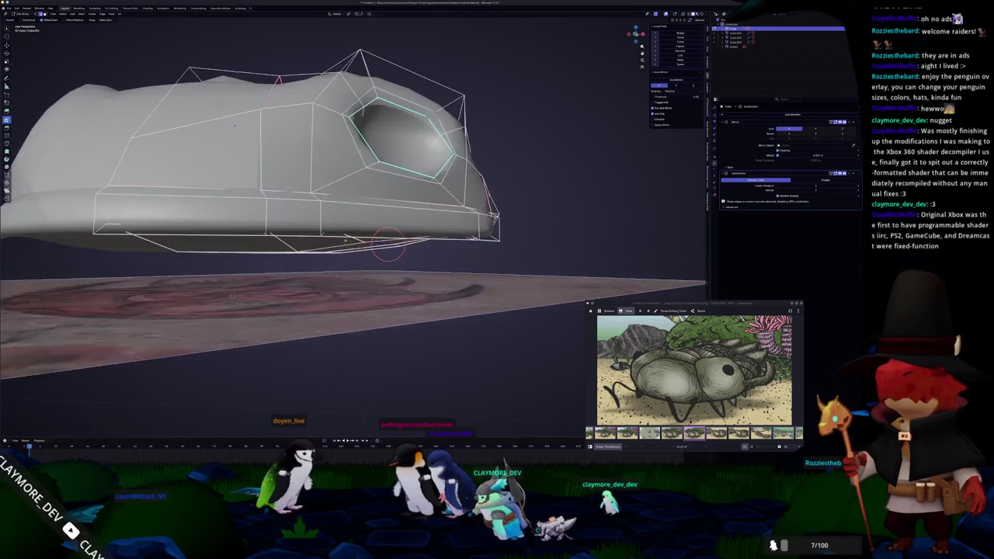
mouse_move(326, 243)
middle_down()
mouse_move(326, 232)
mouse_move(325, 248)
mouse_move(252, 248)
mouse_move(358, 157)
mouse_move(318, 178)
mouse_move(279, 180)
mouse_move(264, 202)
middle_up()
key(Tab)
scroll(324, 240, down, 3)
key(Tab)
scroll(311, 246, up, 3)
key(Tab)
scroll(252, 248, down, 2)
scroll(358, 157, up, 2)
key(Tab)
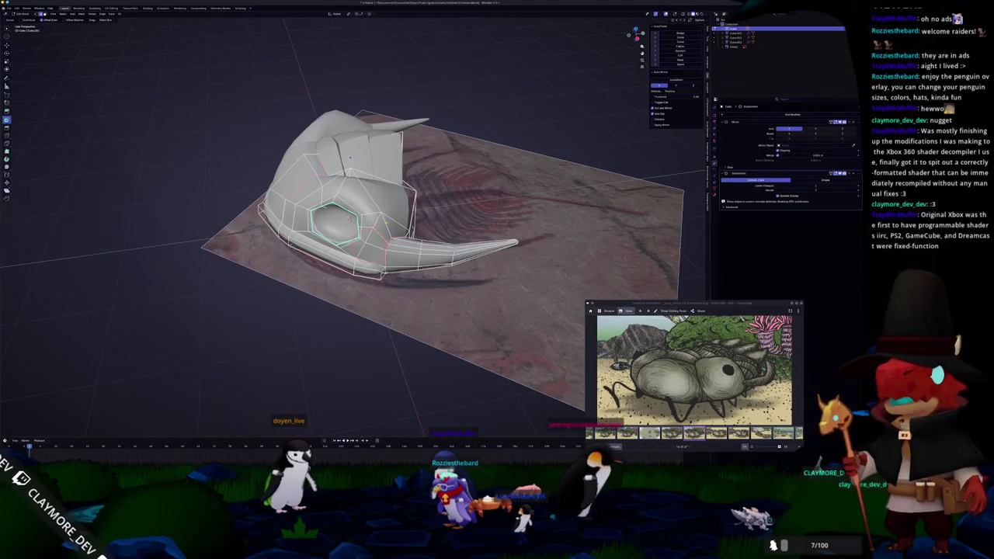
Apply an edge option to the eye edges and preview the smoothed head.
scroll(348, 215, up, 2)
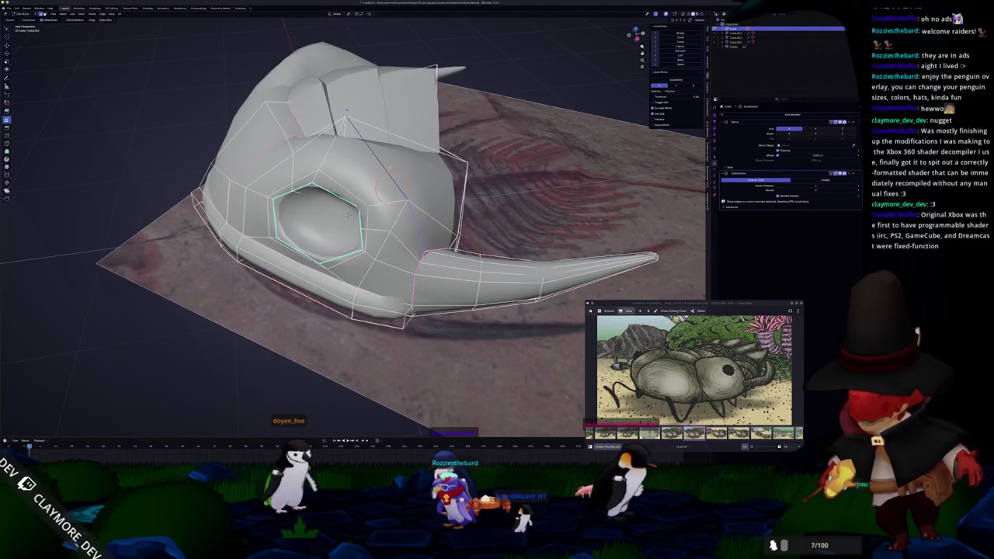
middle_drag(347, 215, 414, 198)
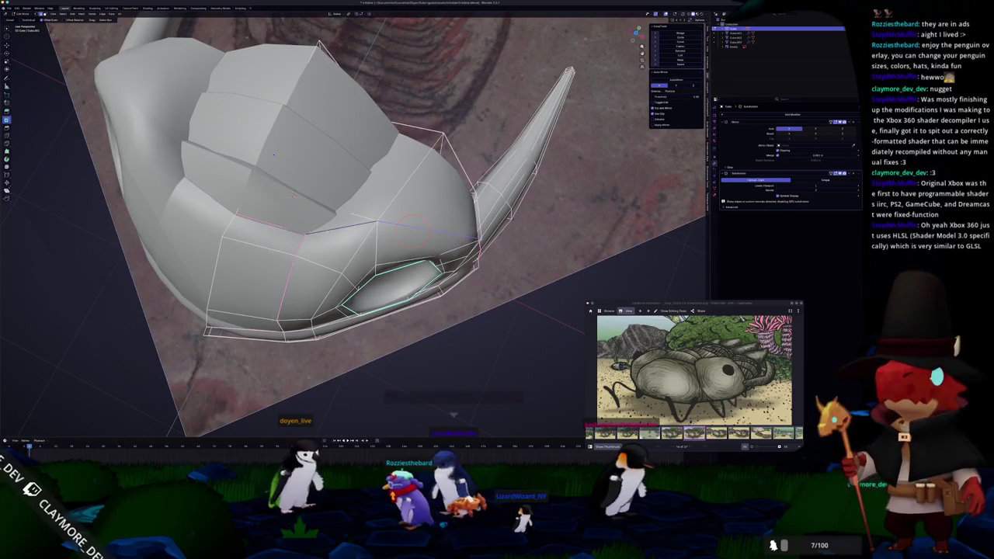
mouse_move(274, 155)
middle_down()
mouse_move(291, 200)
mouse_move(279, 233)
middle_up()
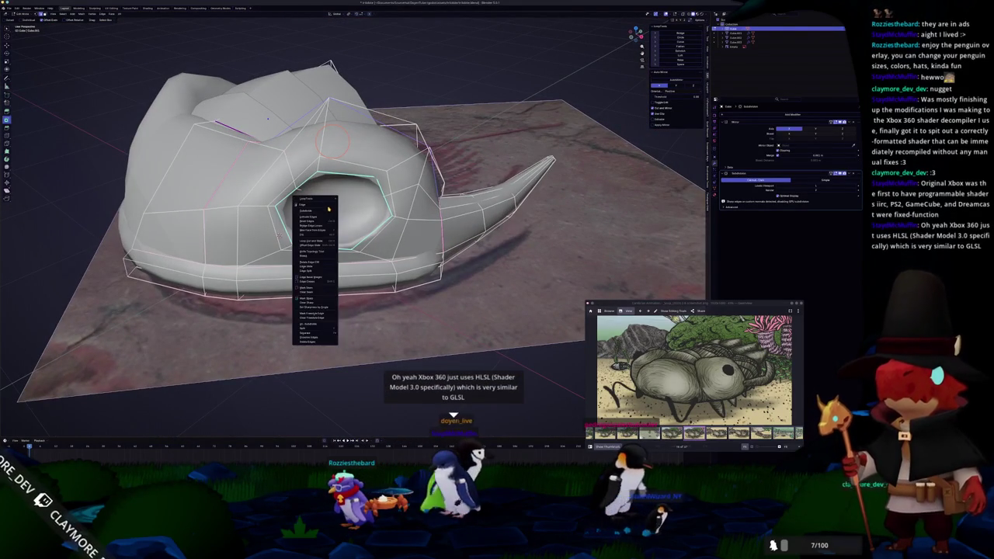
click(316, 298)
key(Tab)
middle_drag(317, 298, 350, 161)
key(Tab)
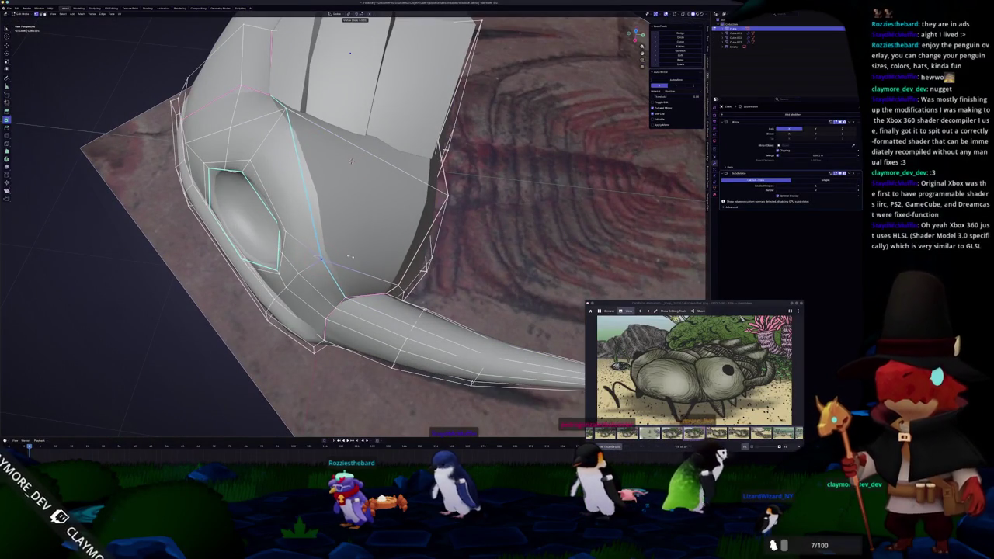
middle_drag(351, 160, 300, 198)
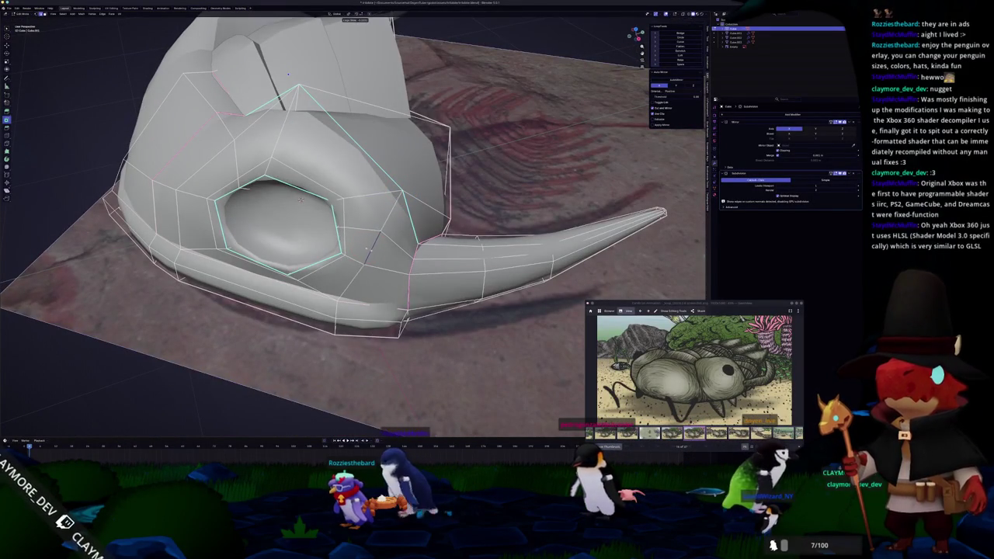
middle_drag(300, 198, 310, 188)
mouse_move(262, 120)
middle_down()
mouse_move(244, 245)
mouse_move(224, 197)
middle_up()
Mark the selected eye and cheek edges as a seam and check them in X-ray.
key(ctrl+e)
click(245, 245)
key(alt+z)
scroll(223, 197, up, 4)
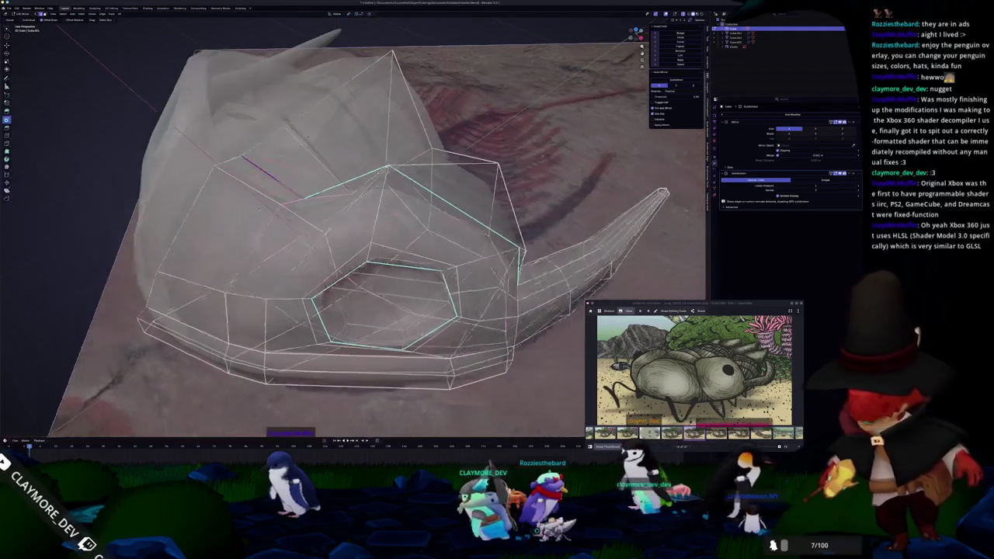
scroll(292, 208, down, 1)
key(alt+z)
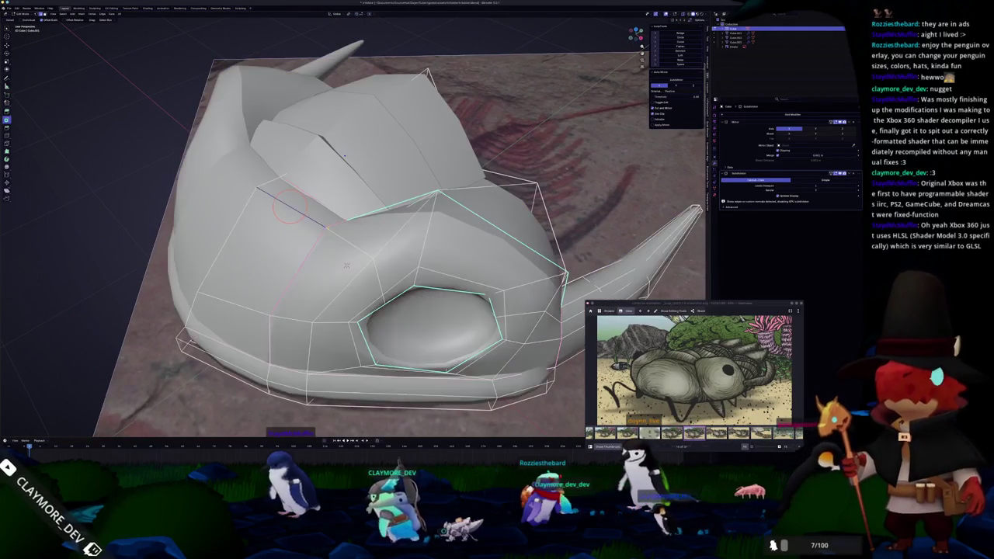
right_click(346, 266)
click(311, 256)
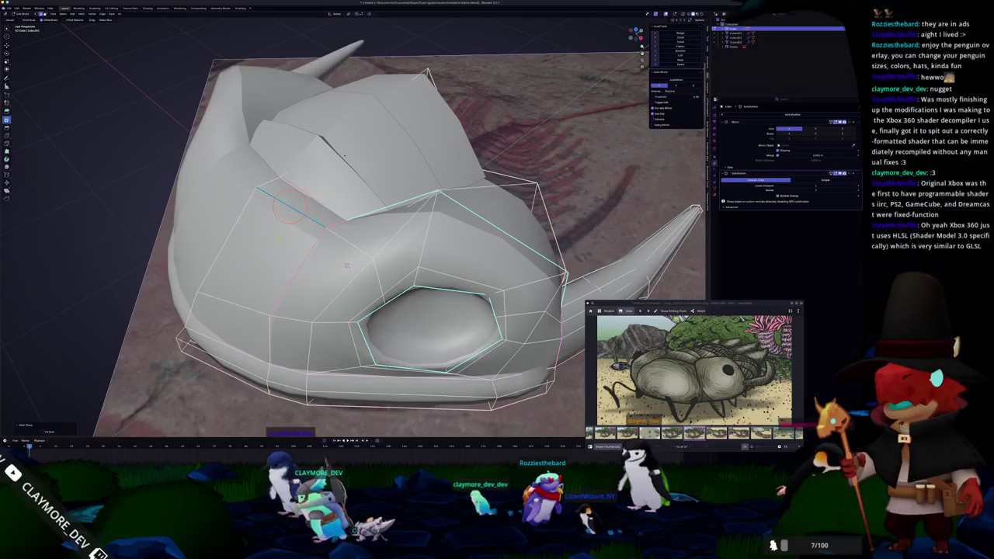
Review the finished smoothed head, then switch to the underwater base-building game.
key(Tab)
mouse_move(311, 256)
middle_down()
mouse_move(285, 231)
mouse_move(340, 281)
mouse_move(349, 266)
middle_up()
key(Tab)
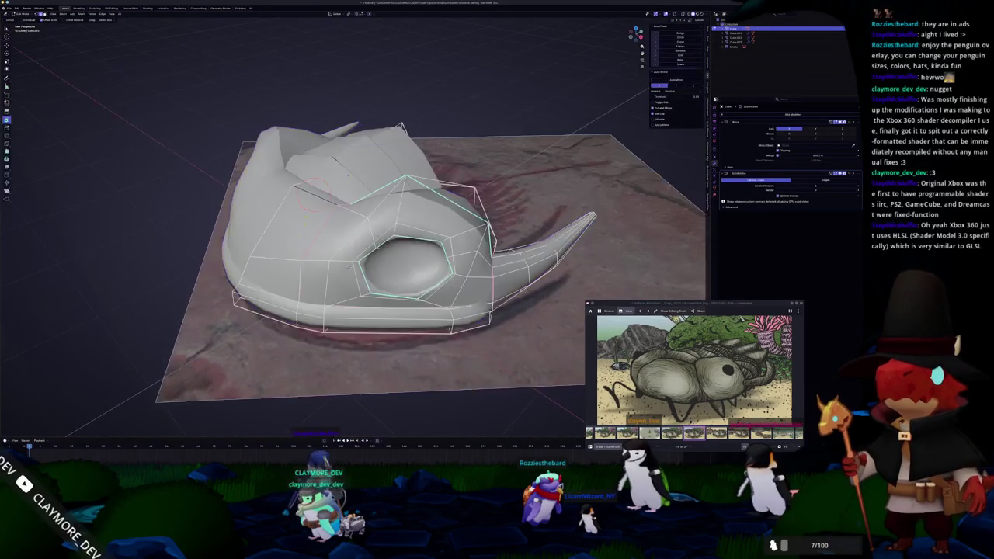
key(Tab)
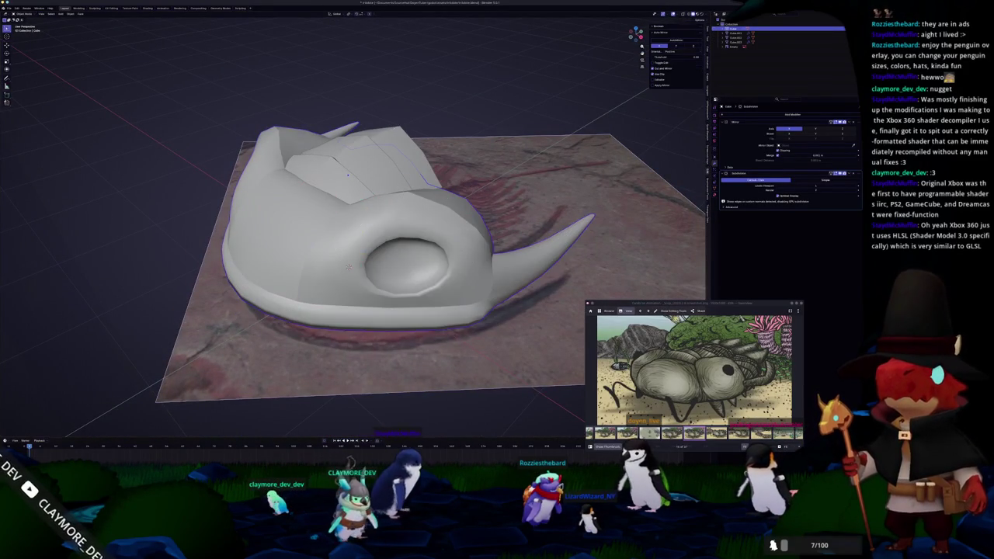
key(alt+Tab)
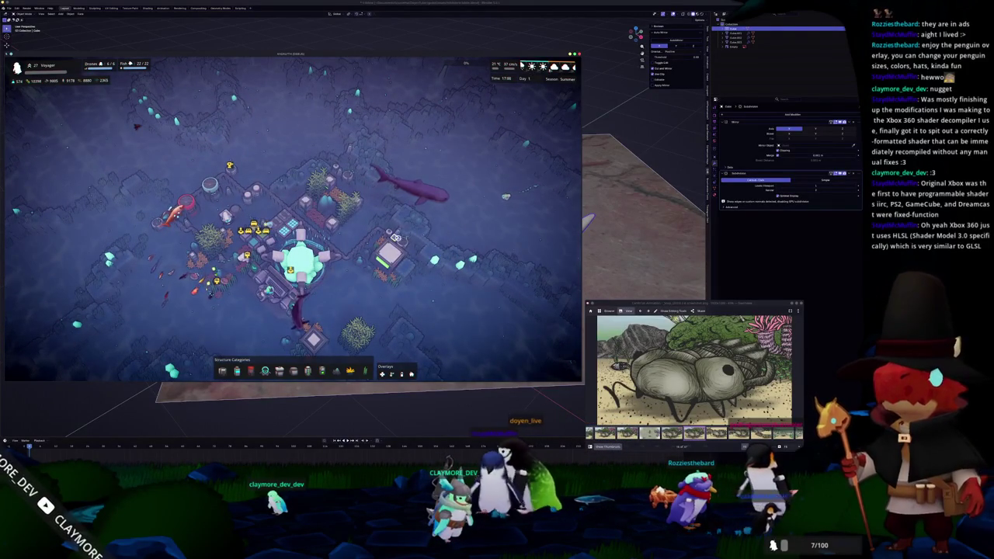
Move the game camera and walk the character north through the base.
key(s)
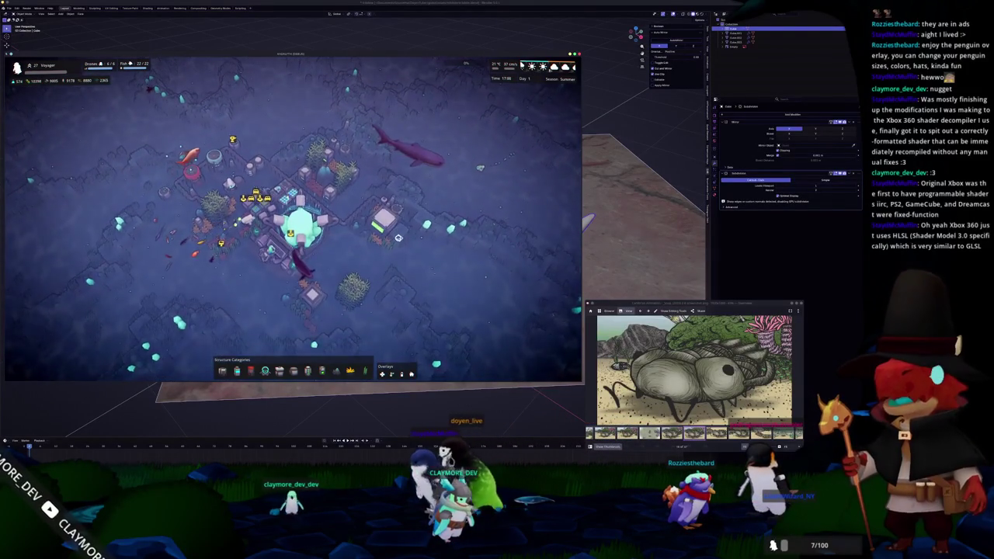
scroll(397, 238, up, 5)
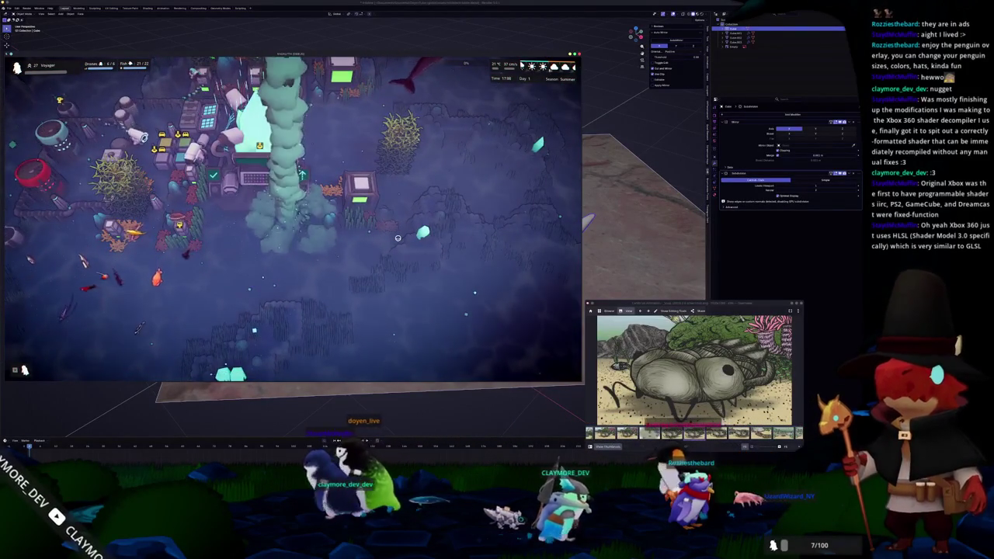
scroll(398, 237, up, 3)
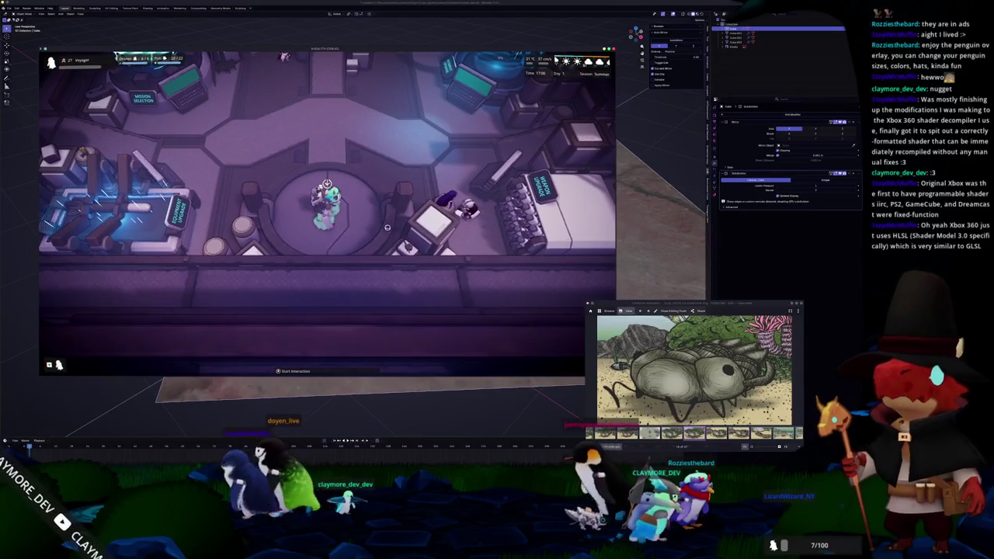
key(w)
Exit to the main menu and load the Voyager save.
key(Escape)
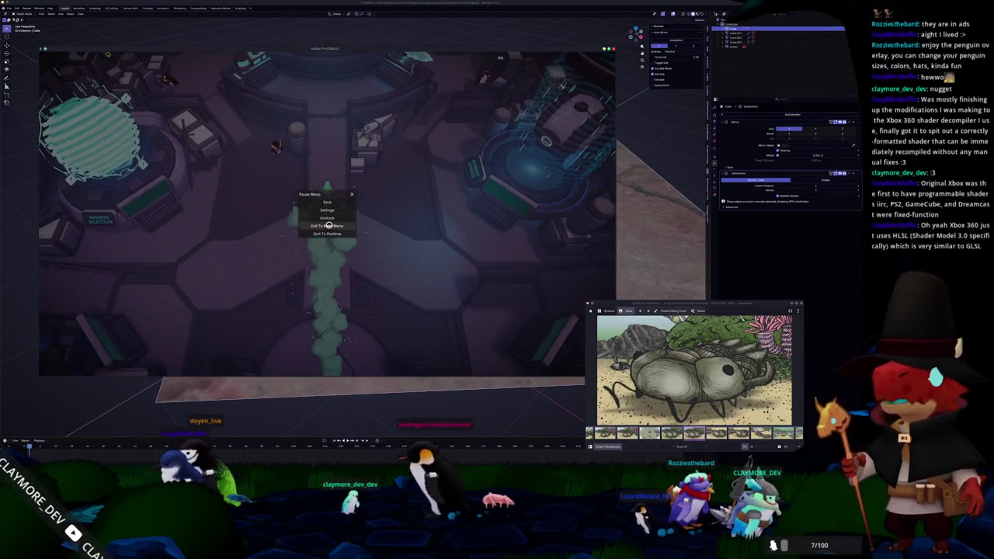
click(328, 225)
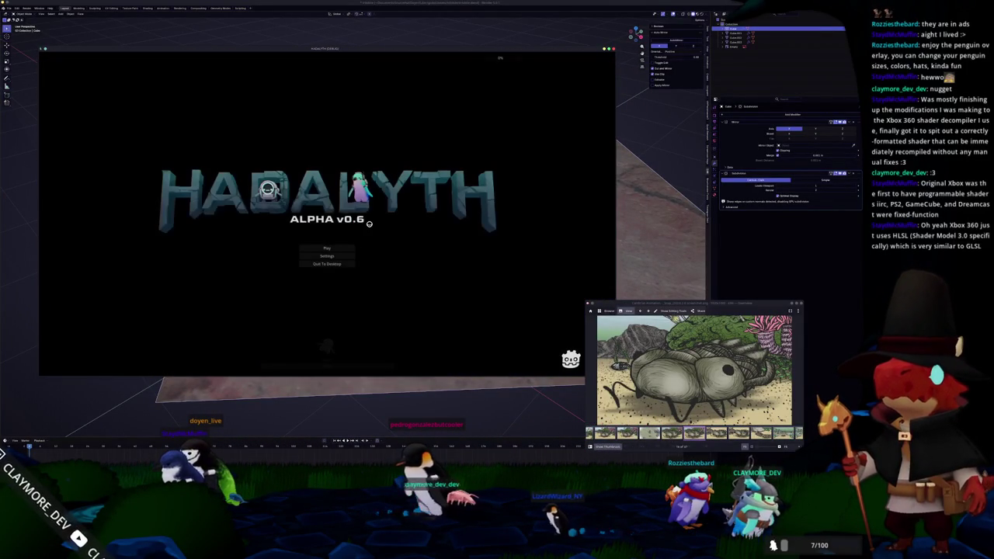
click(307, 248)
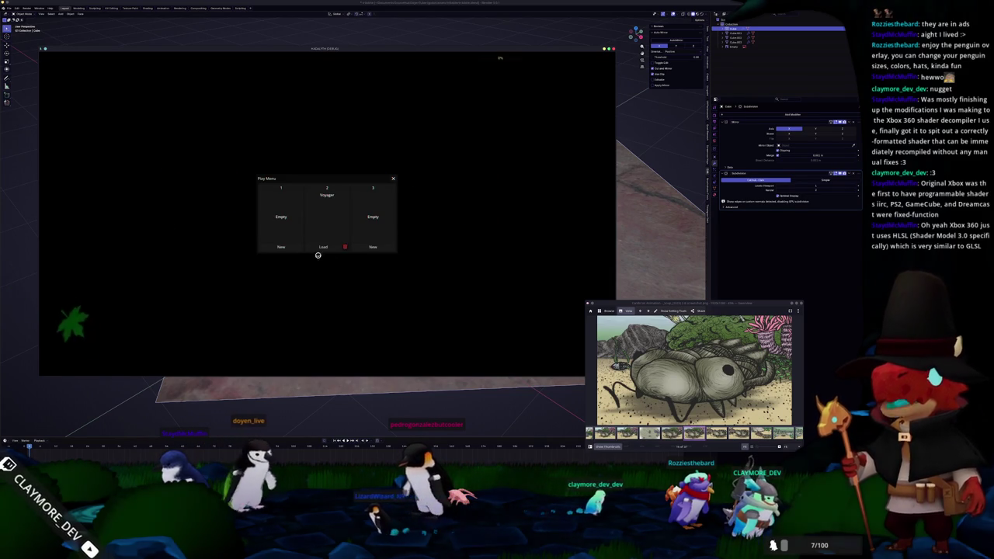
click(323, 247)
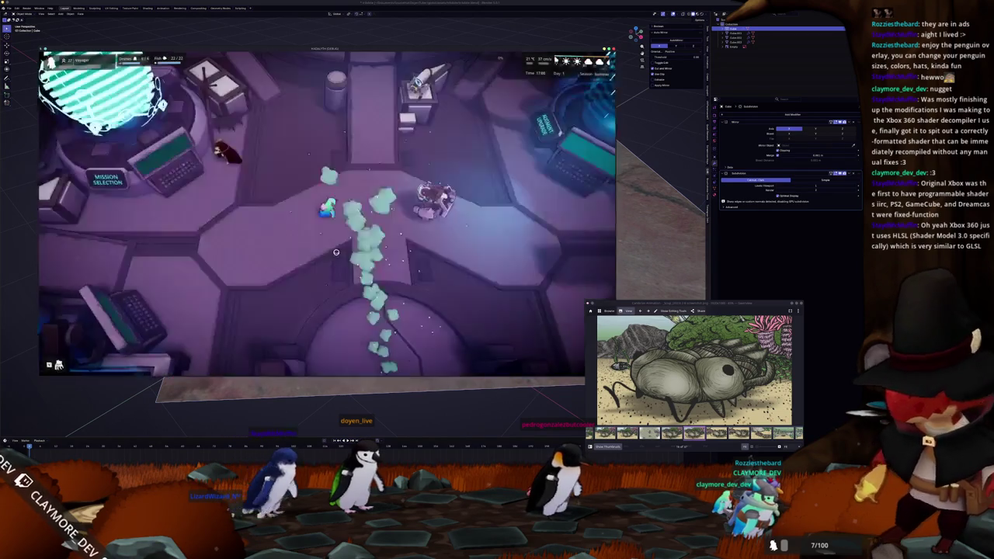
Walk the character up-right through the base and open the Fish Information Menu.
key(w)
key(d)
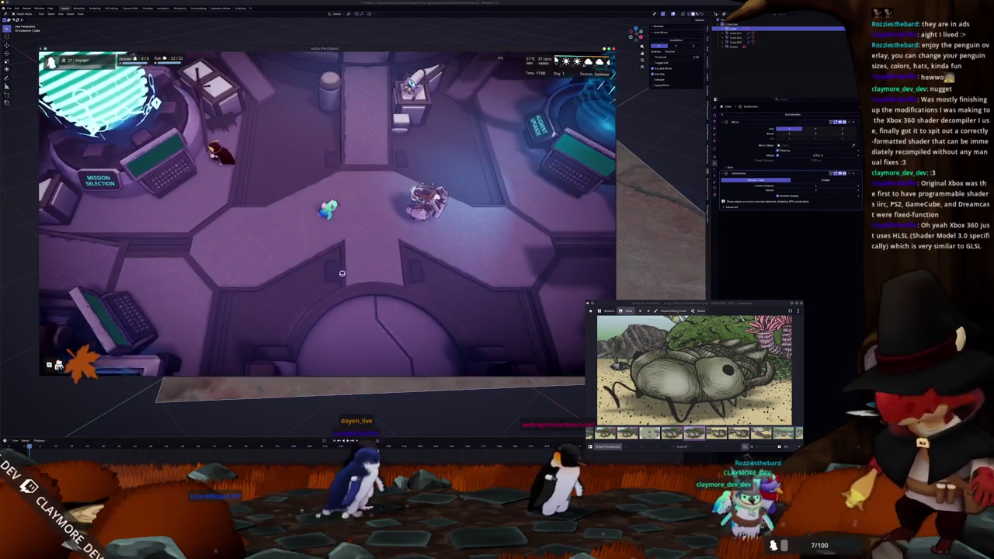
key(w)
key(d)
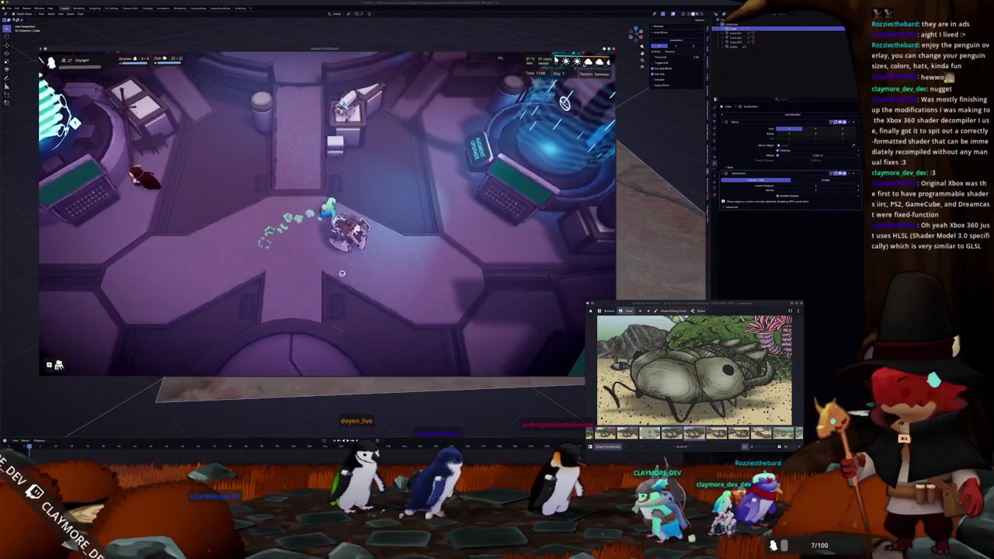
key(w)
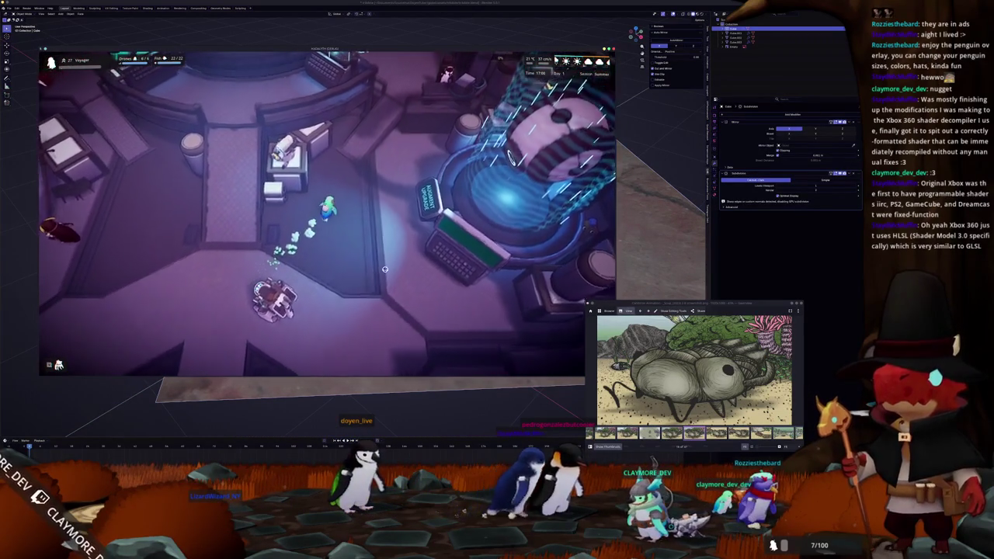
key(w)
key(d)
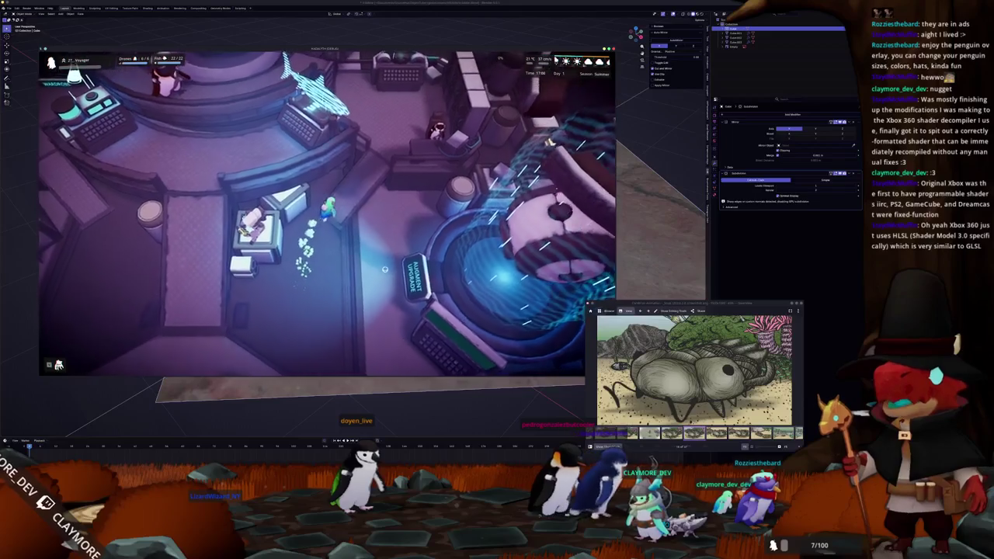
key(w)
key(d)
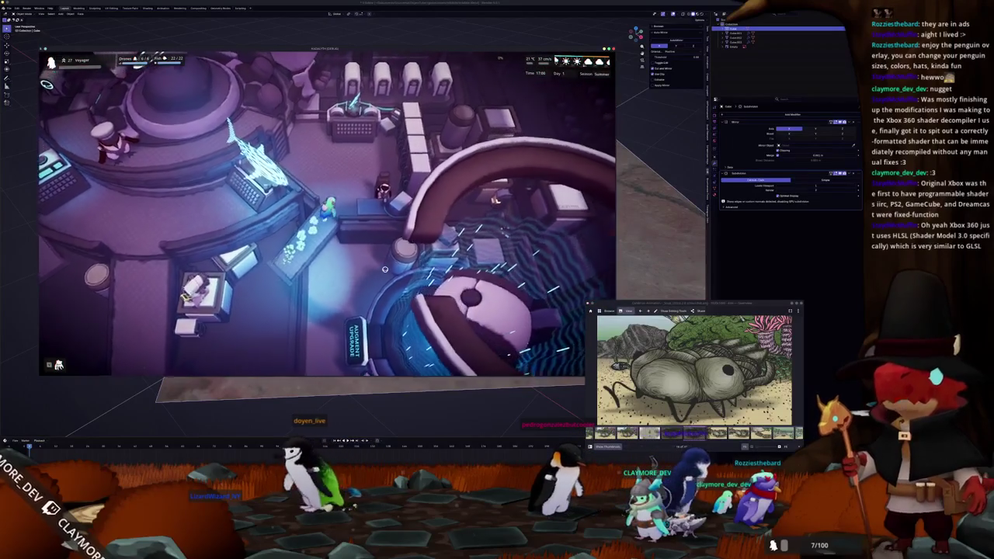
key(e)
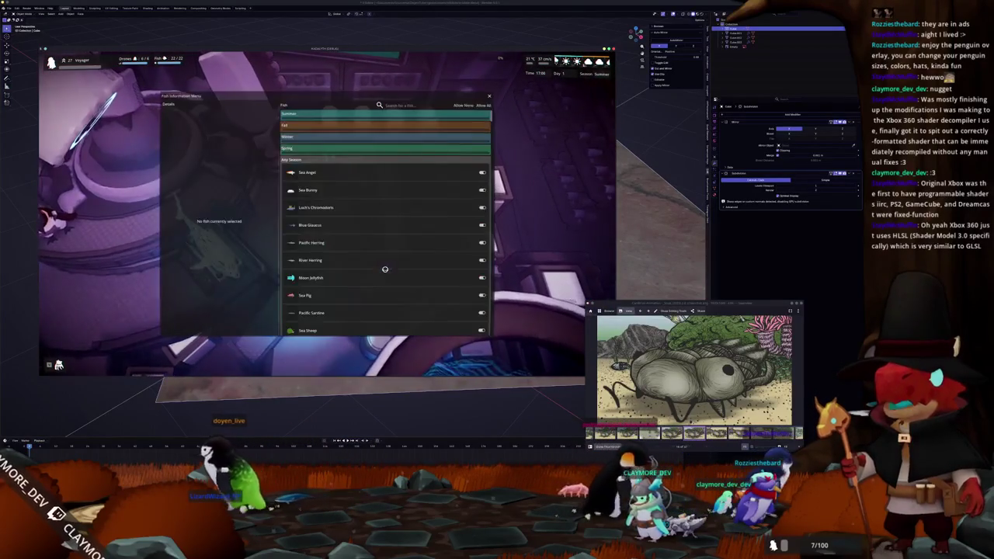
Scroll down through the fish list.
scroll(354, 178, down, 3)
scroll(354, 178, down, 3)
scroll(355, 178, down, 3)
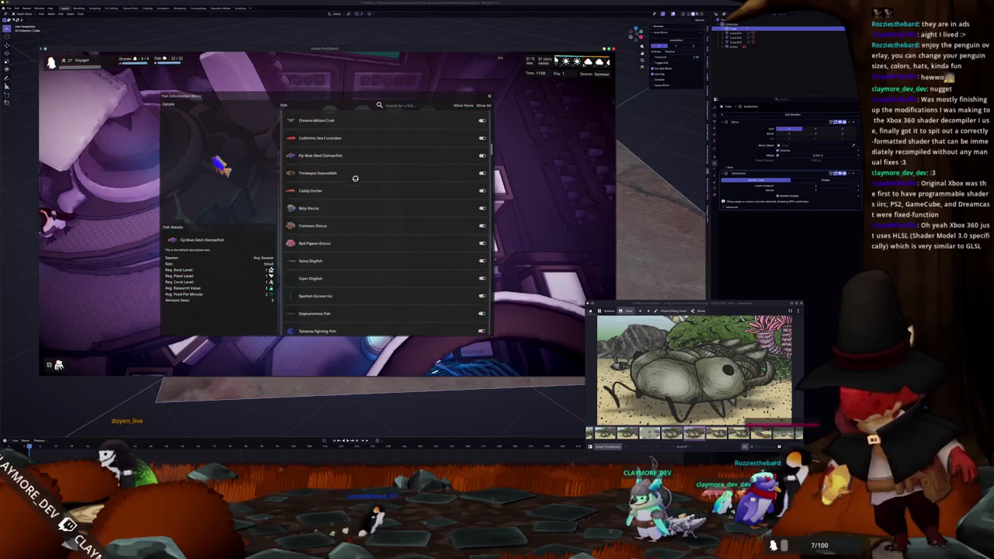
scroll(355, 178, down, 5)
scroll(355, 177, down, 5)
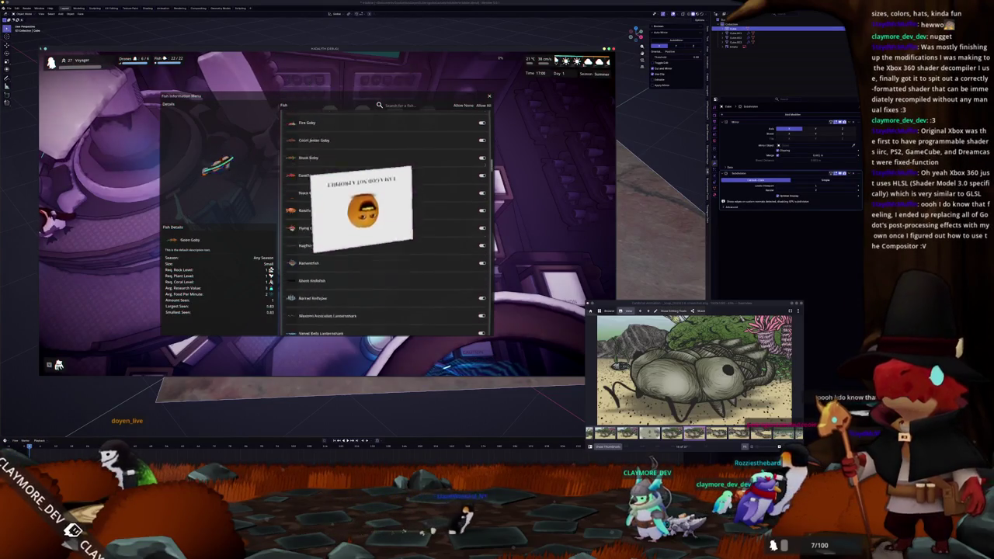
scroll(355, 178, down, 5)
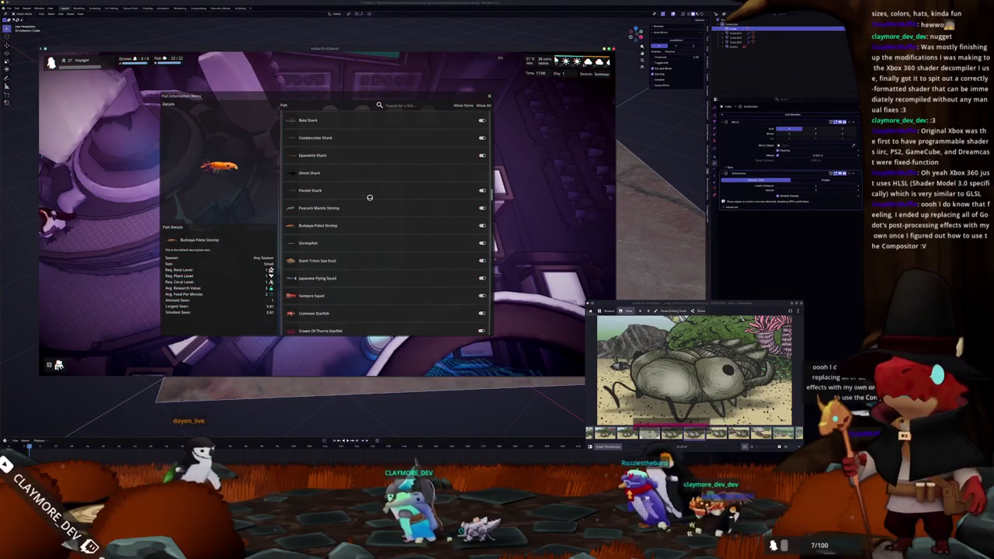
scroll(327, 199, up, 3)
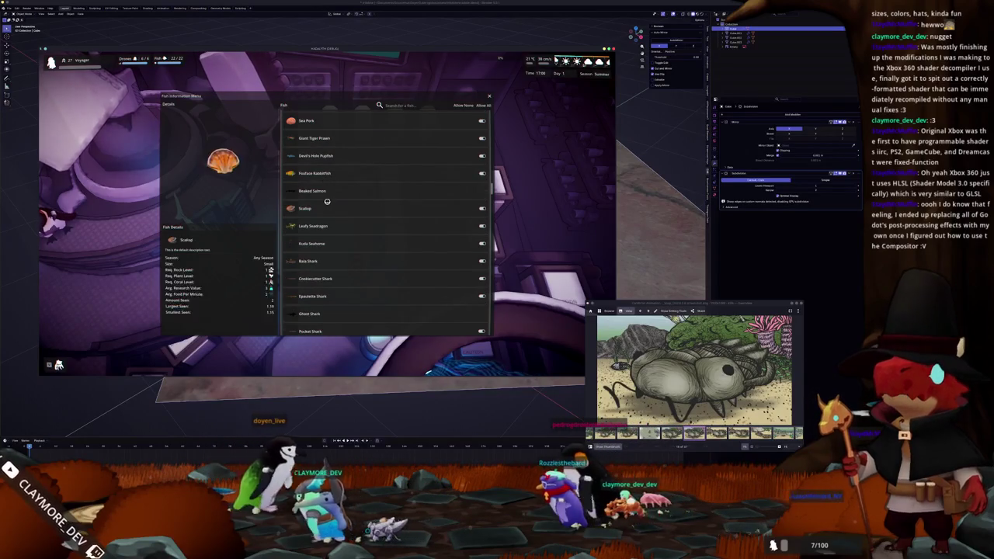
Enter the fish command '_unl' in the developer console and close it.
key(grave)
scroll(334, 209, down, 1)
text(_unl)
key(Return)
key(grave)
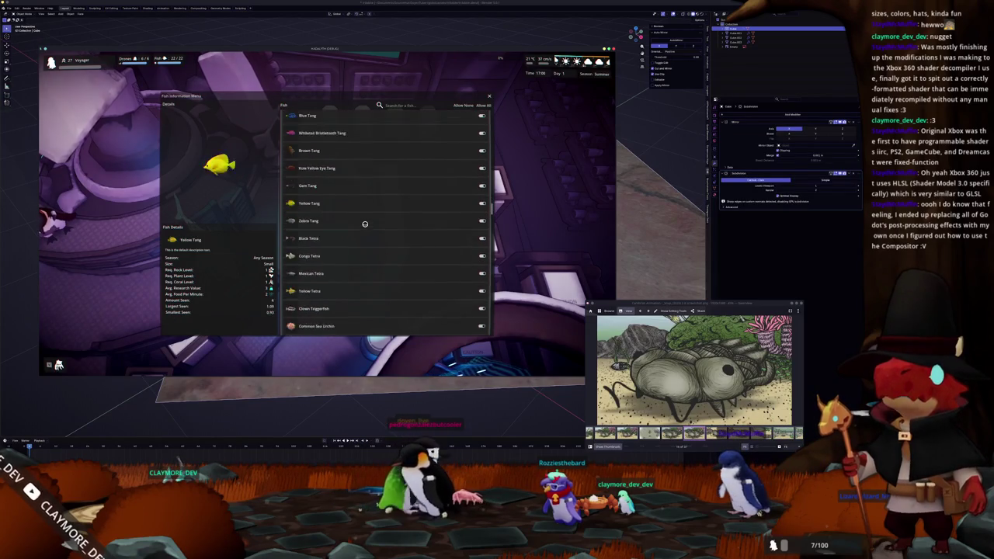
Scroll through the rest of the fish list and close the Fish Information Menu.
scroll(365, 223, down, 2)
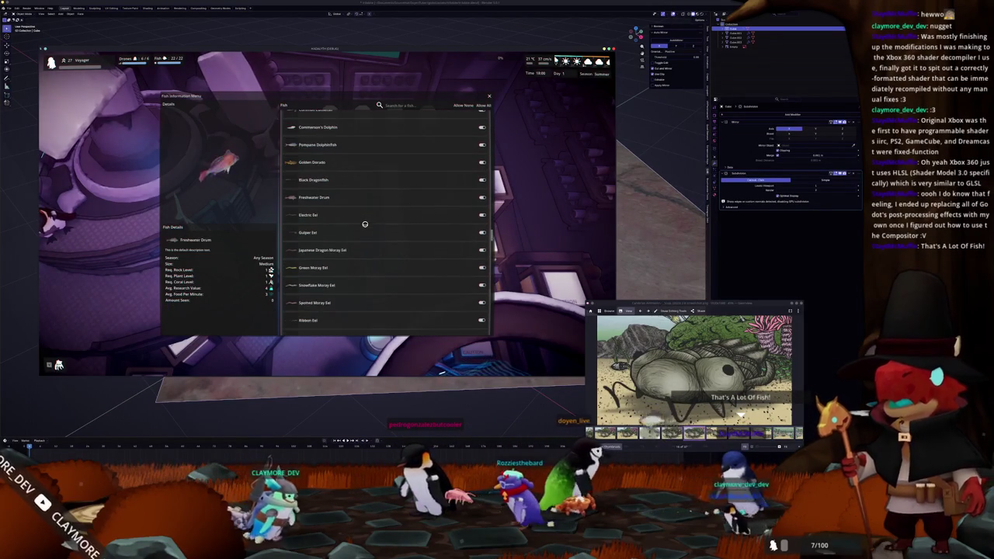
scroll(365, 223, down, 4)
scroll(365, 223, down, 2)
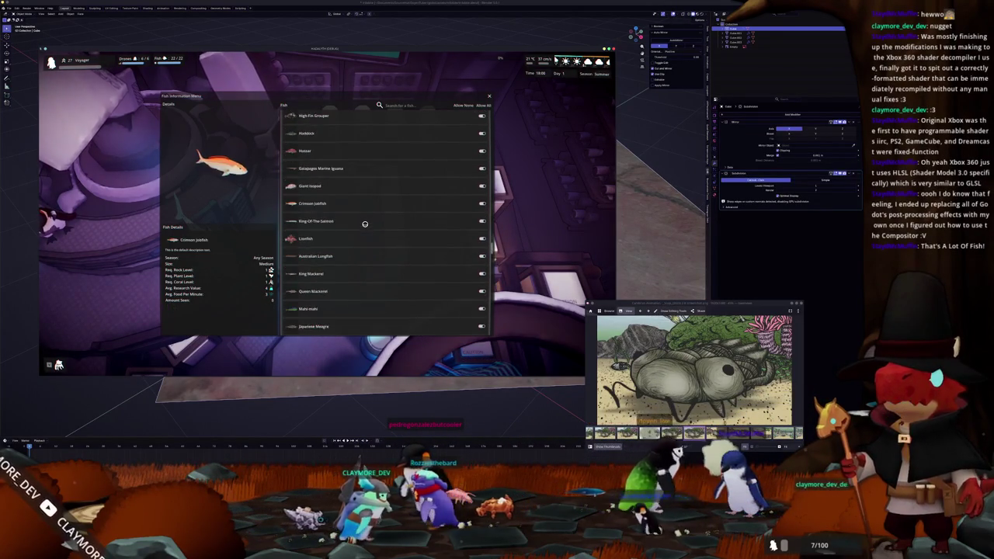
scroll(365, 223, down, 2)
scroll(364, 224, down, 2)
scroll(365, 223, down, 2)
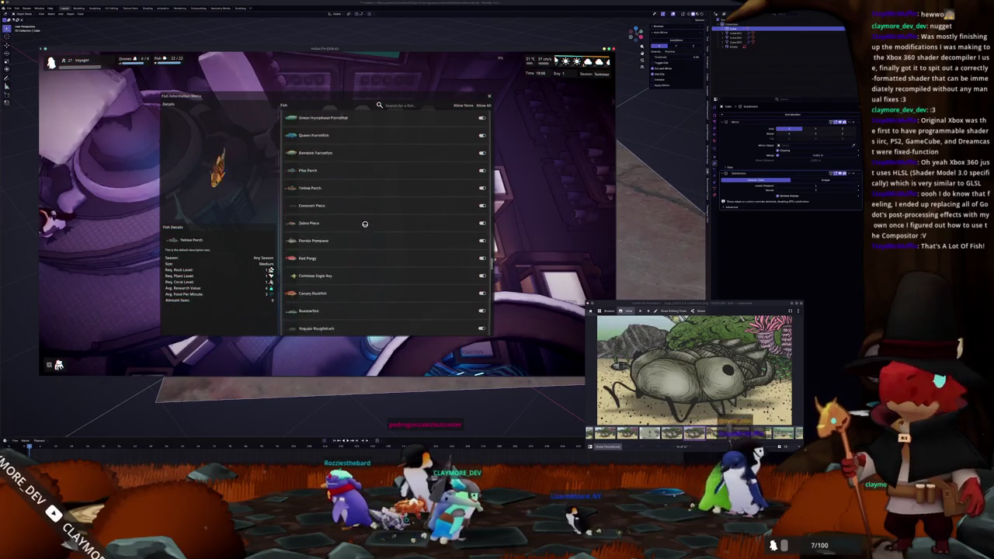
scroll(365, 223, down, 4)
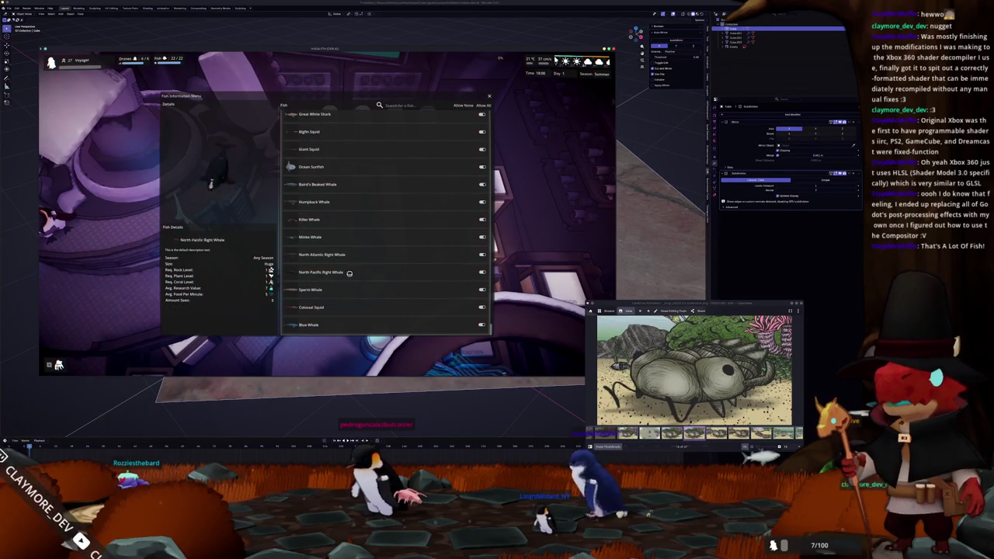
key(Escape)
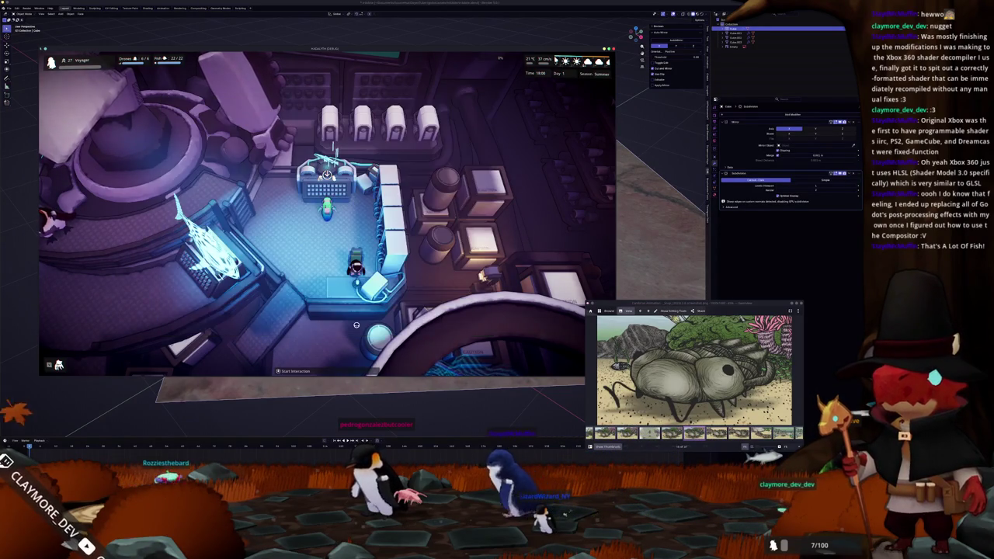
Walk the character south-west past Mission Selection to the base's bottom wall.
key(s)
key(a)
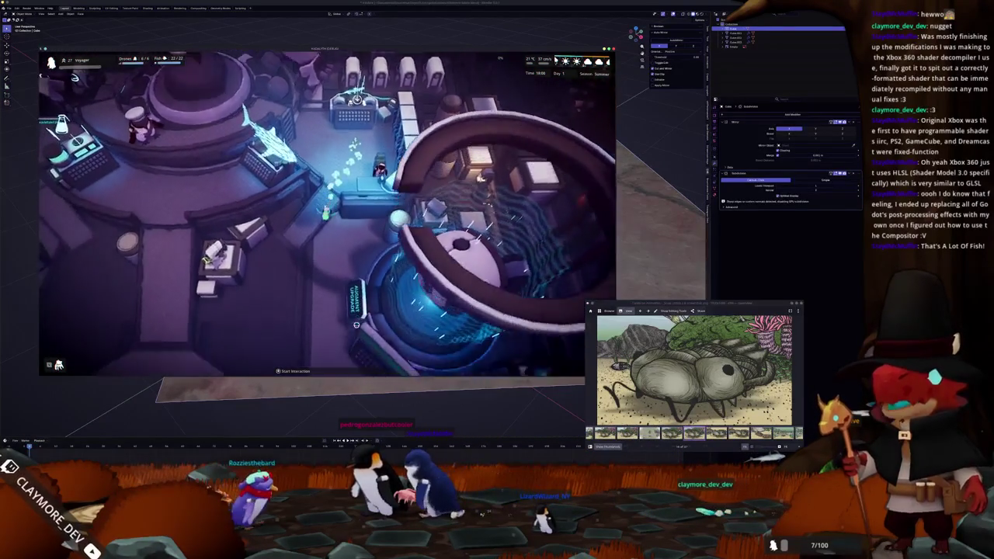
key(s)
key(a)
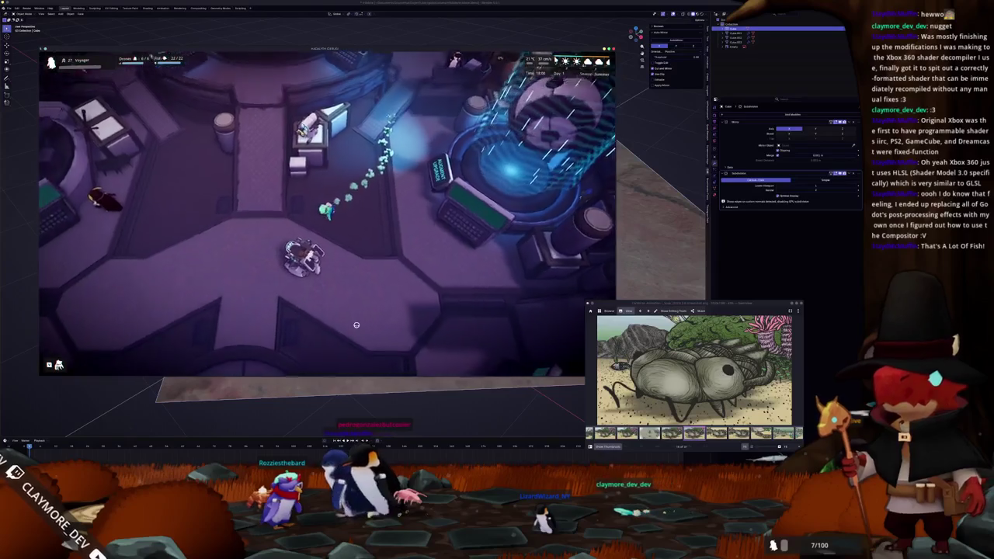
key(s)
key(a)
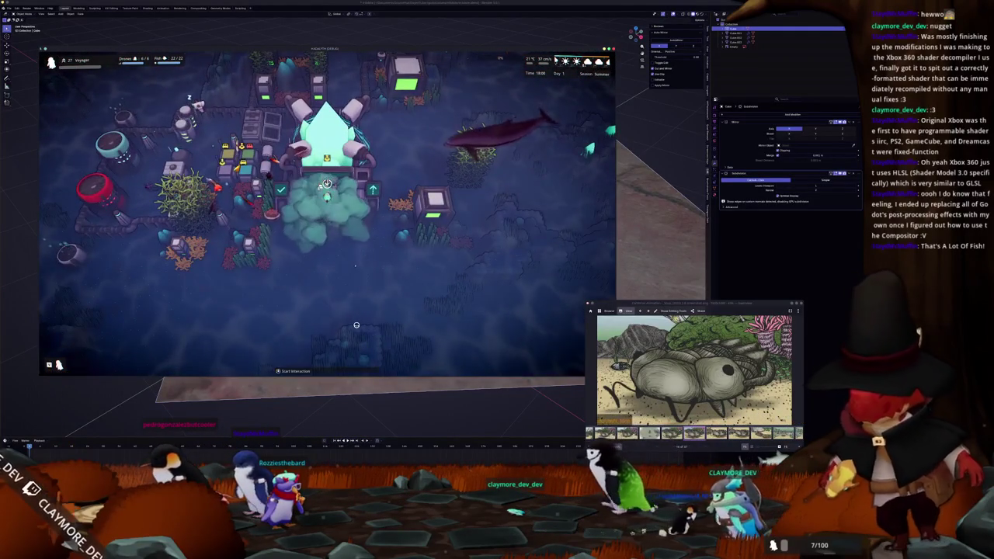
Zoom out over the base and pick a Trapping structure to place.
scroll(333, 324, down, 5)
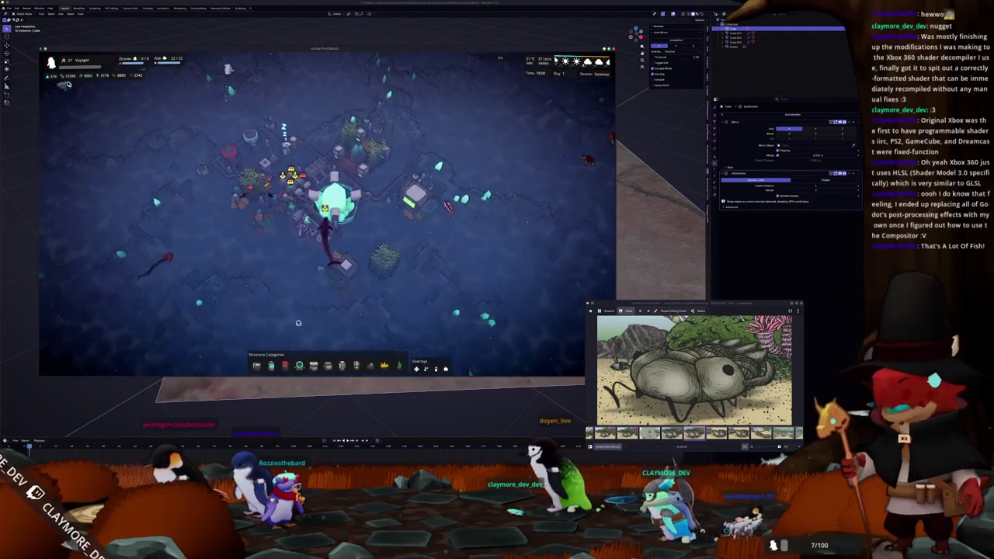
scroll(298, 323, up, 2)
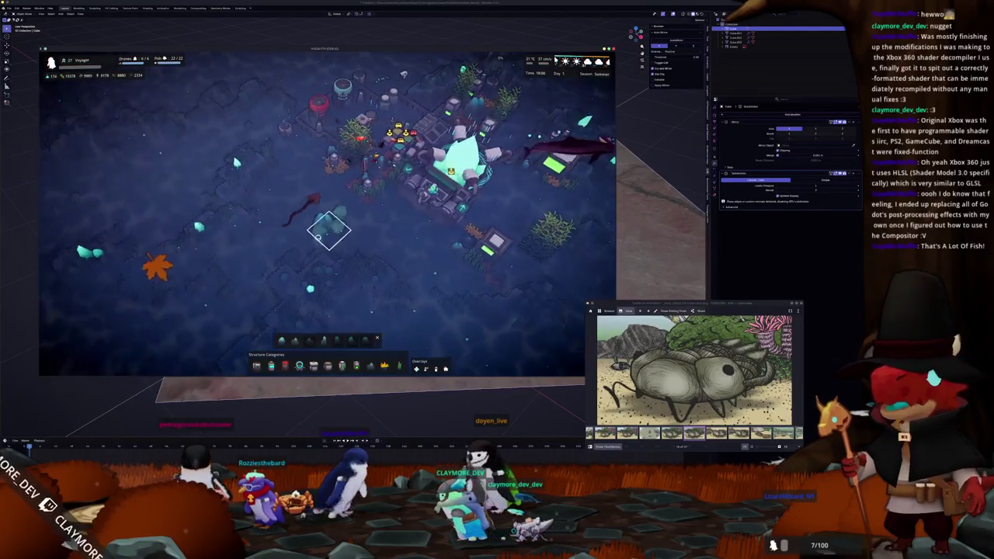
scroll(316, 239, up, 3)
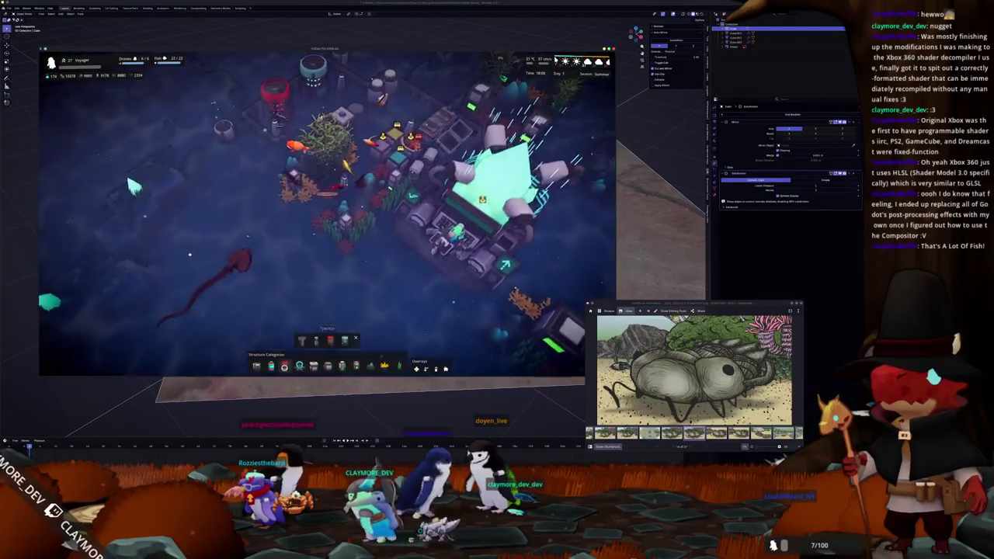
click(302, 340)
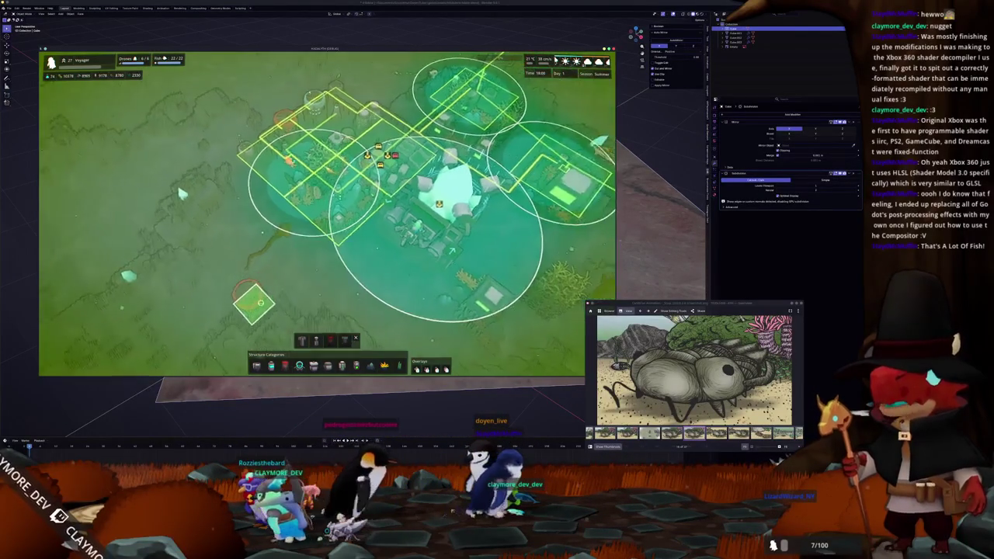
Cancel the pending structure placement and select the Small Filter to place instead.
key(w)
key(d)
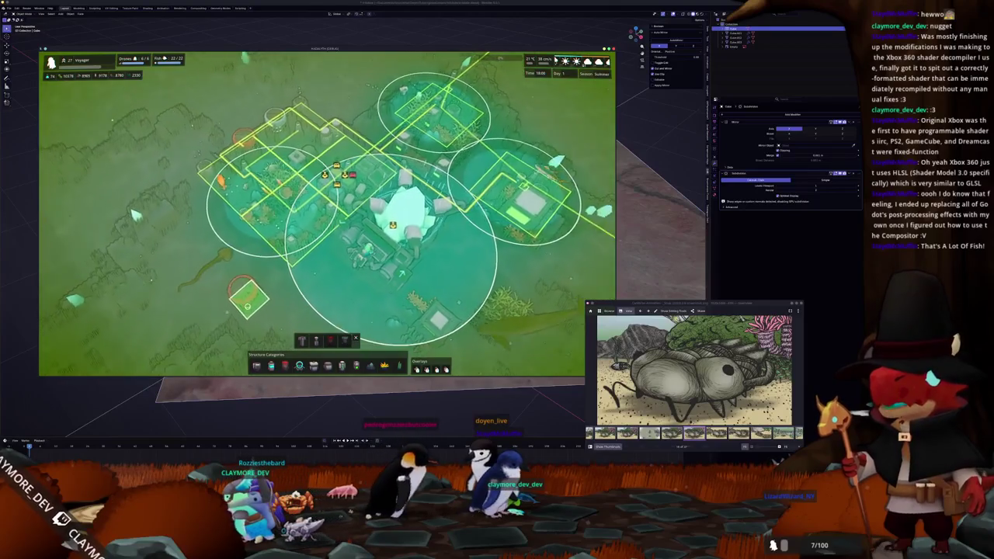
scroll(246, 296, down, 2)
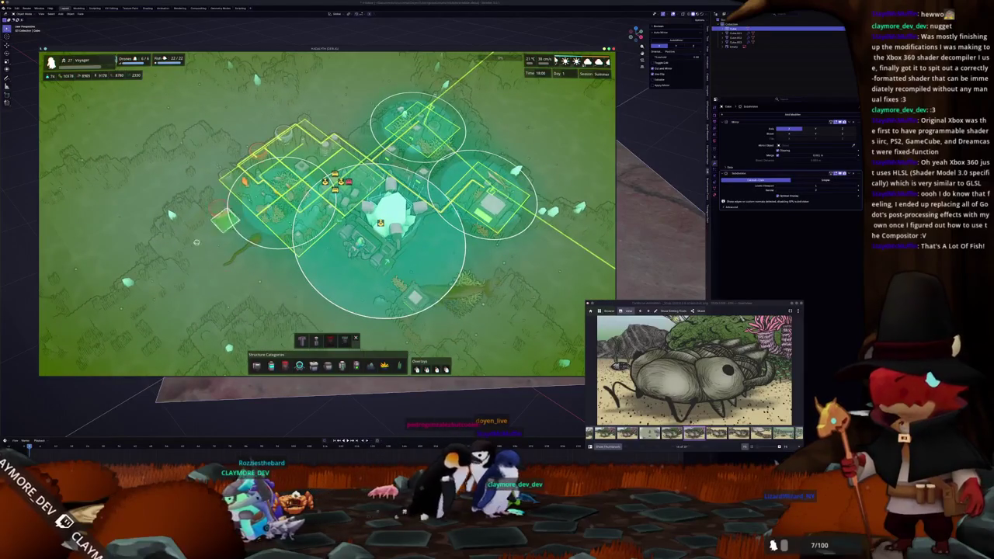
right_click(240, 289)
click(308, 341)
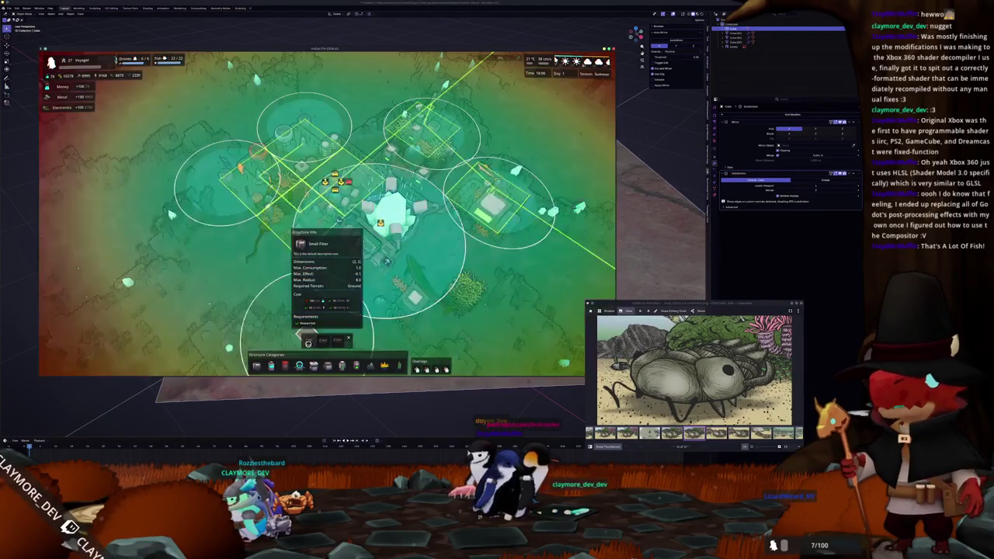
Pan out over the open seabed, inspect the Computer, and turn on the range overlay.
key(a)
key(s)
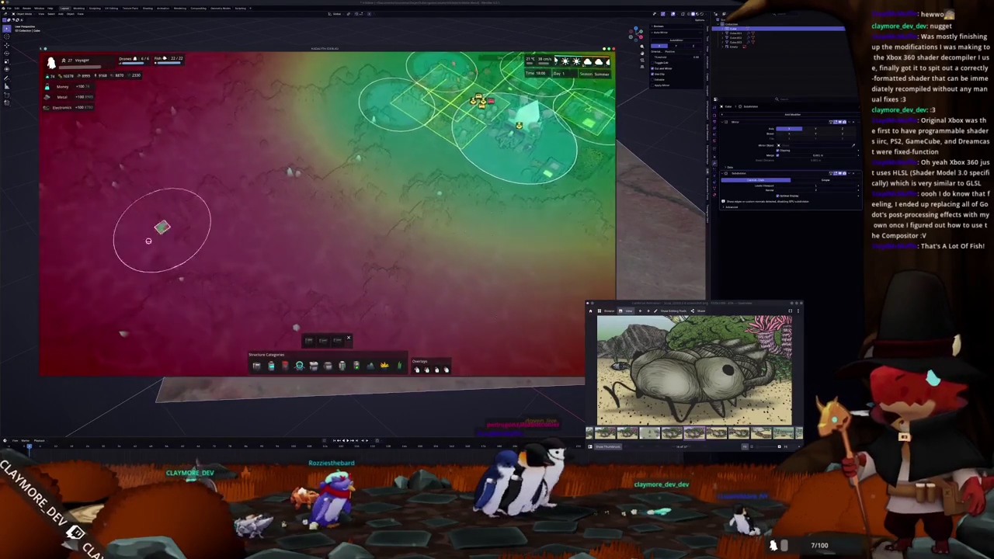
key(a)
key(s)
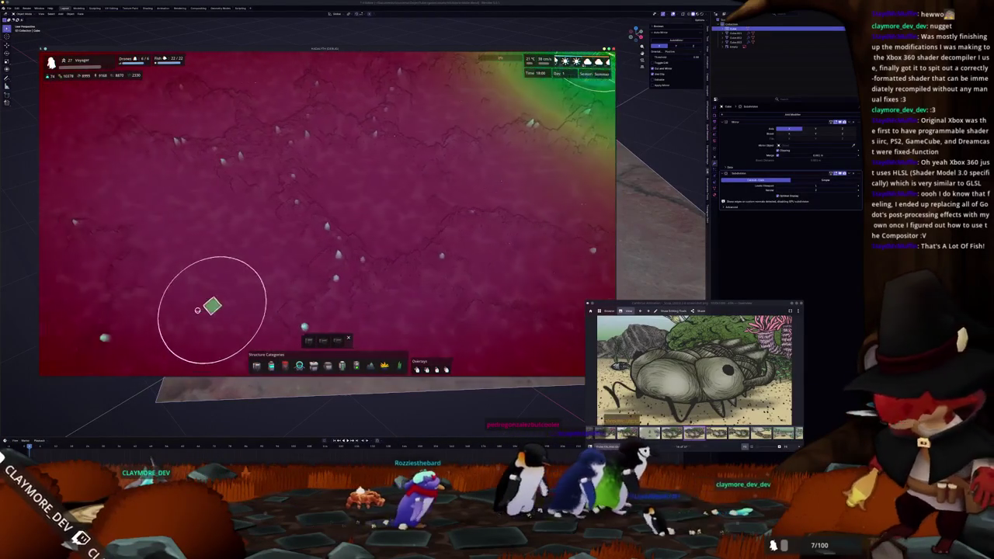
click(259, 238)
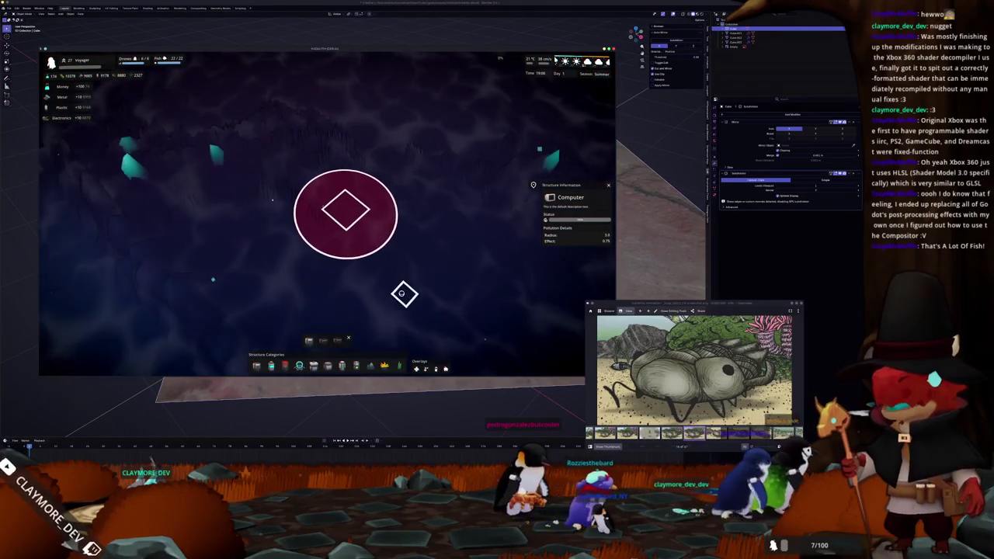
scroll(400, 289, down, 2)
key(1)
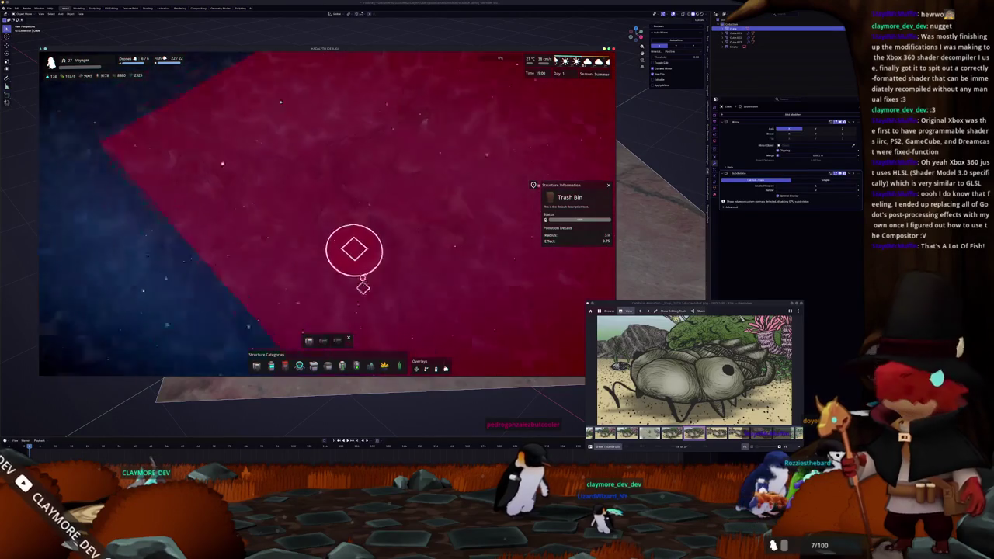
scroll(360, 287, up, 1)
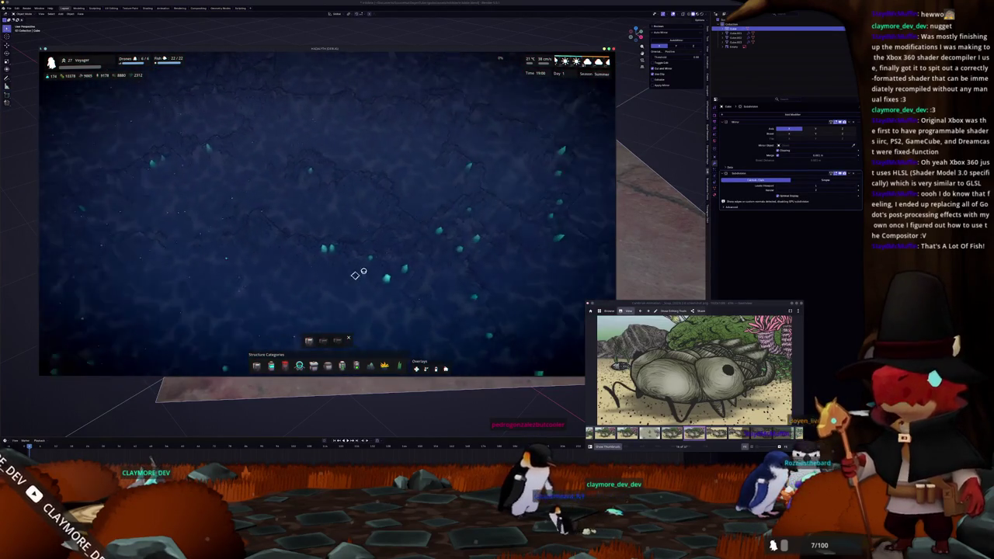
Toggle the coverage overlay and pan the map east across the open seabed.
key(2)
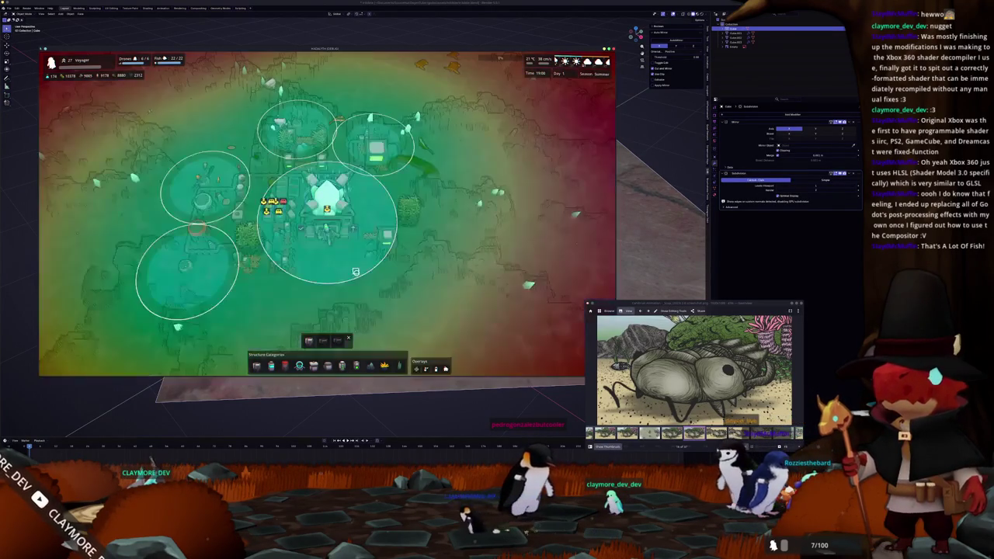
key(a)
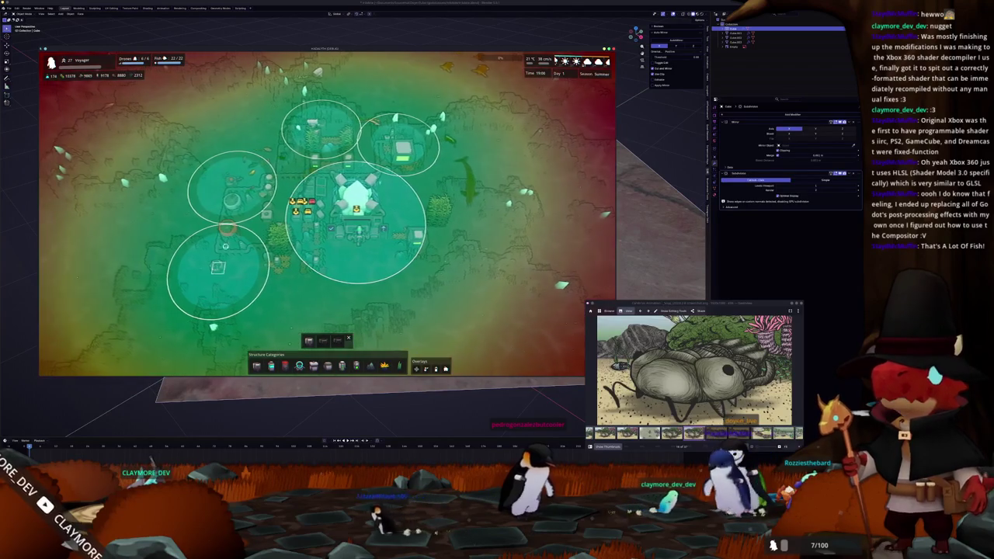
key(w)
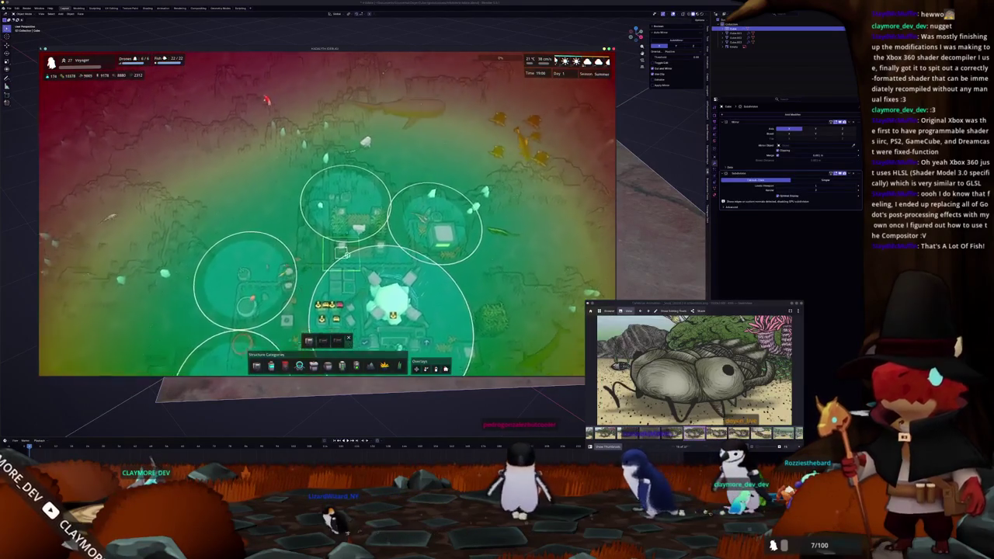
key(Escape)
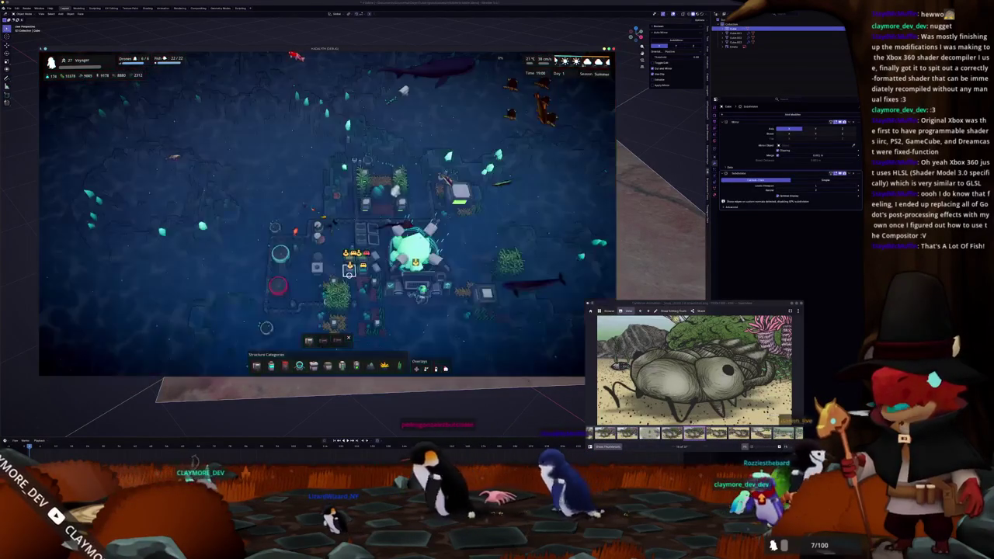
key(s)
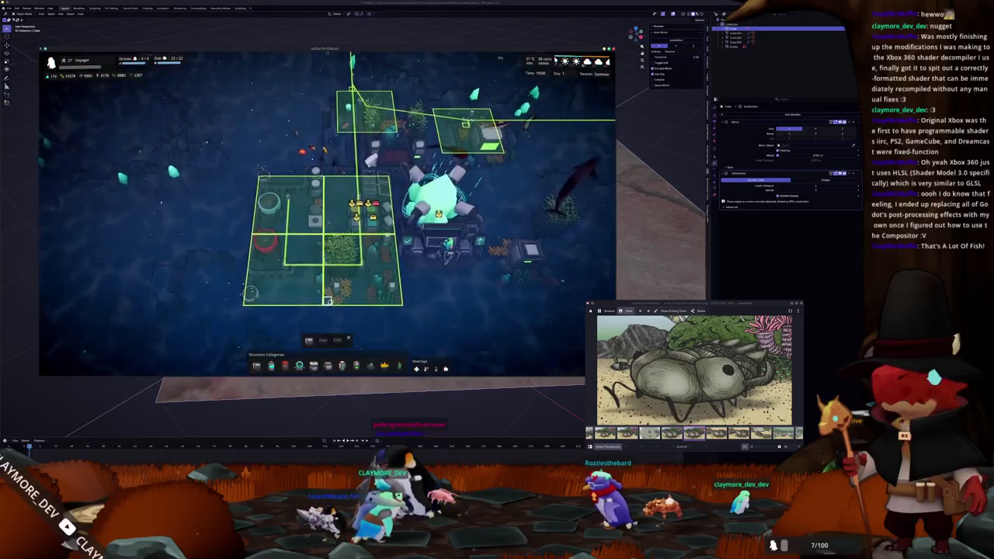
key(d)
key(w)
key(d)
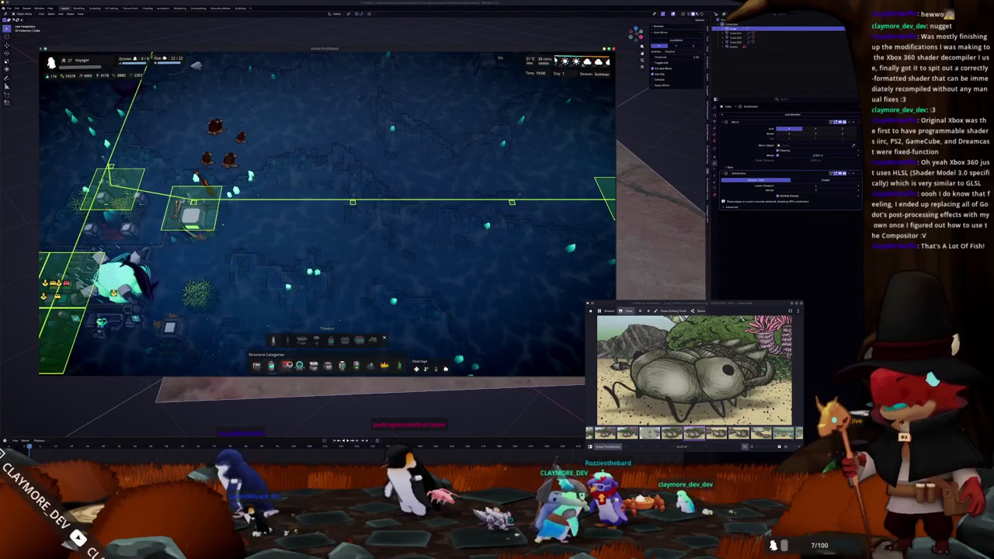
Start placing a Transmission Pylon and add 10000 of each resource through the debug console.
click(272, 341)
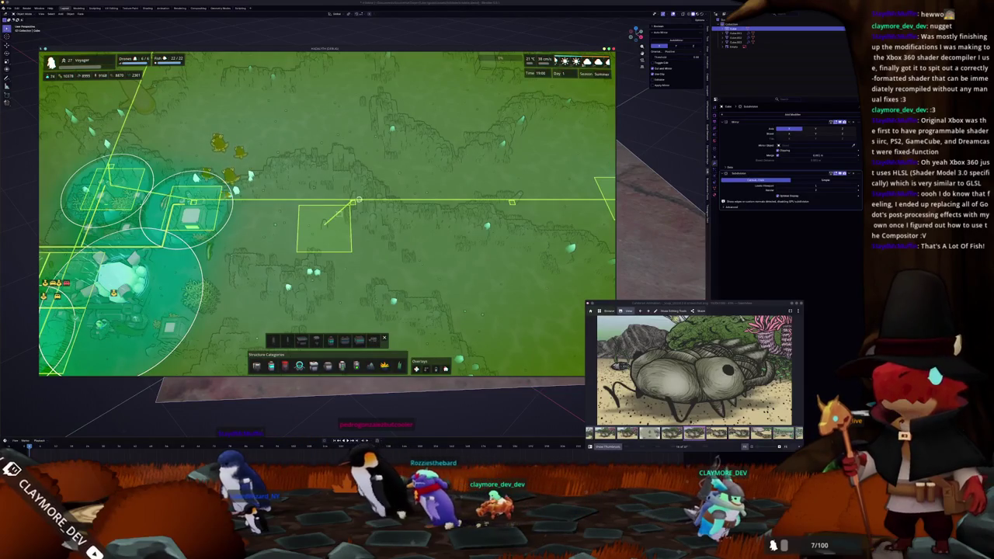
scroll(343, 217, up, 3)
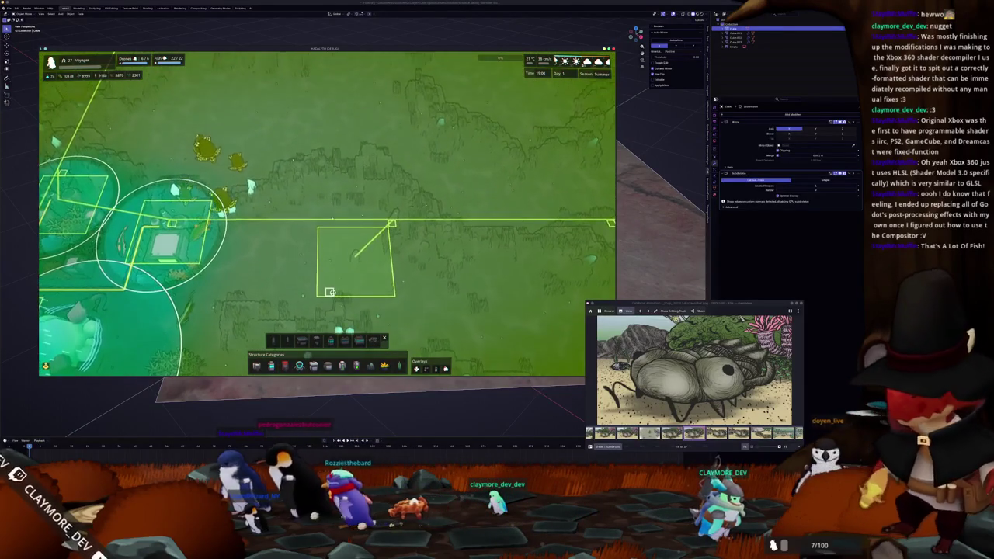
key(grave)
key(grave)
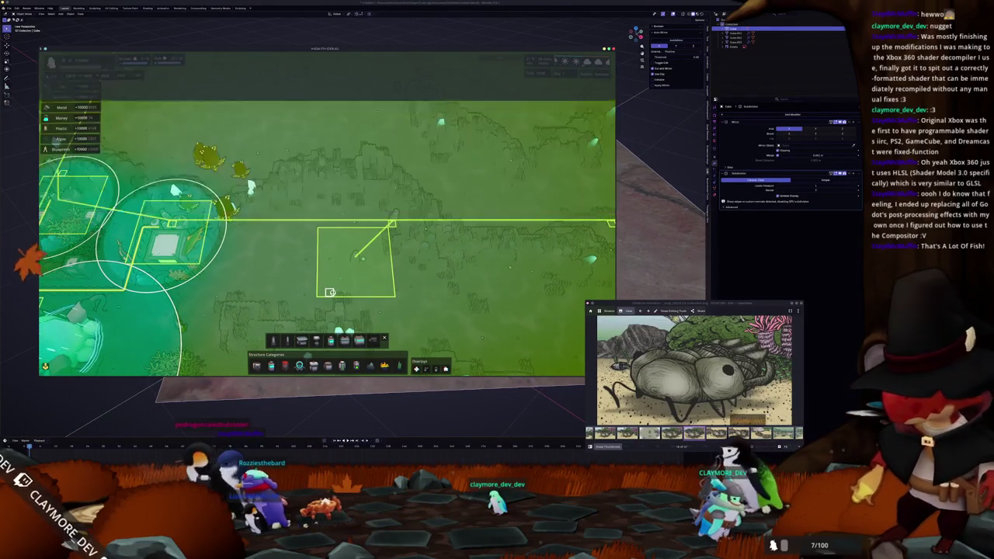
right_click(354, 256)
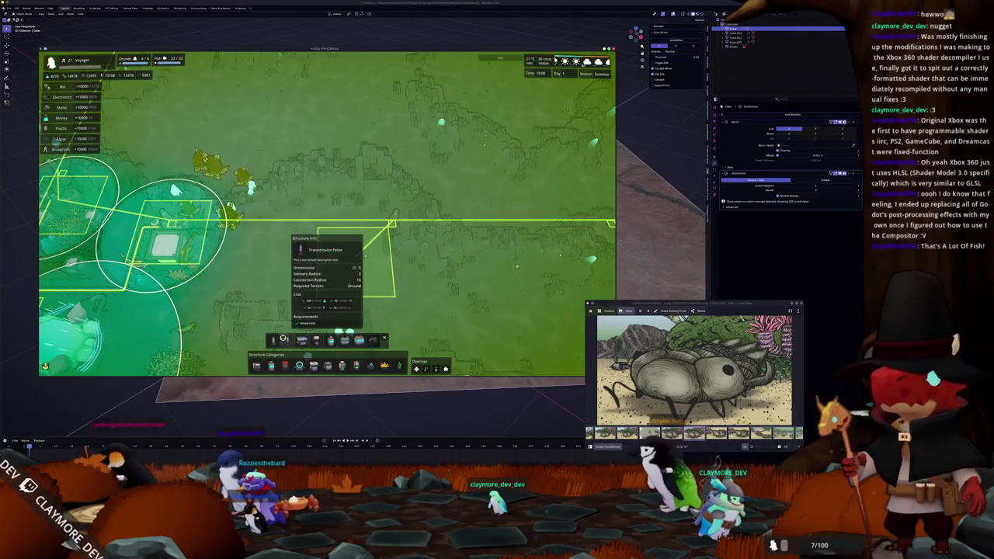
click(357, 233)
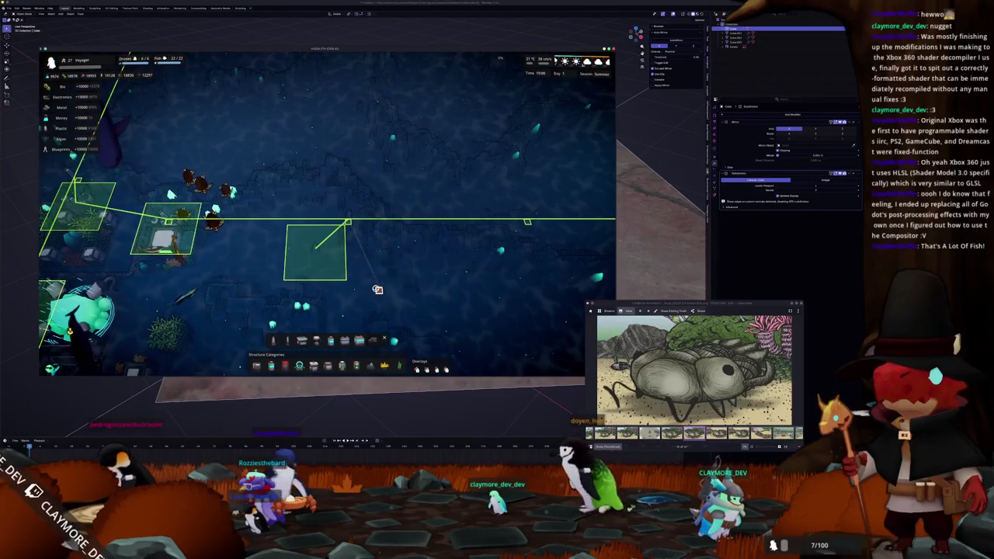
Place two transmission pylons extending the power route, then exit build mode and close the pylon info.
click(446, 300)
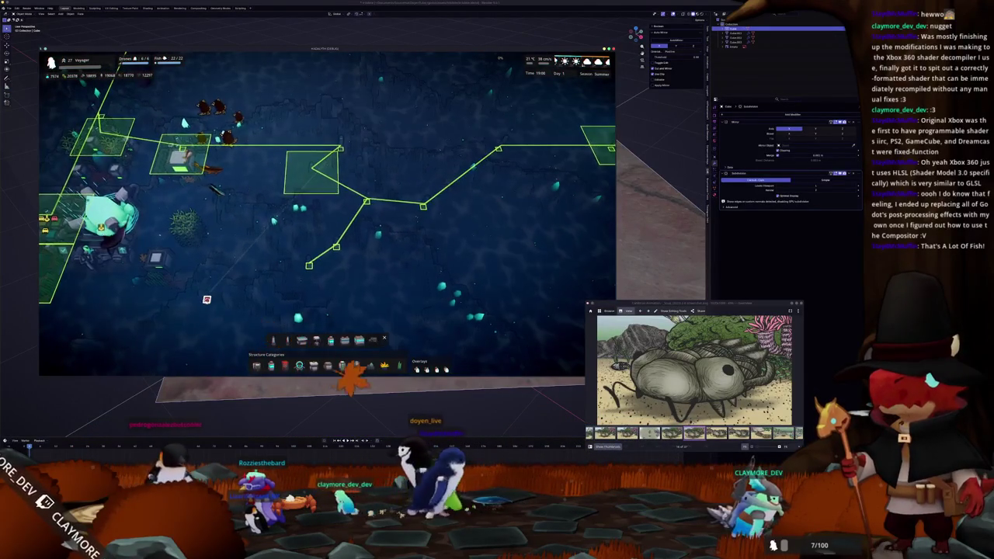
click(224, 298)
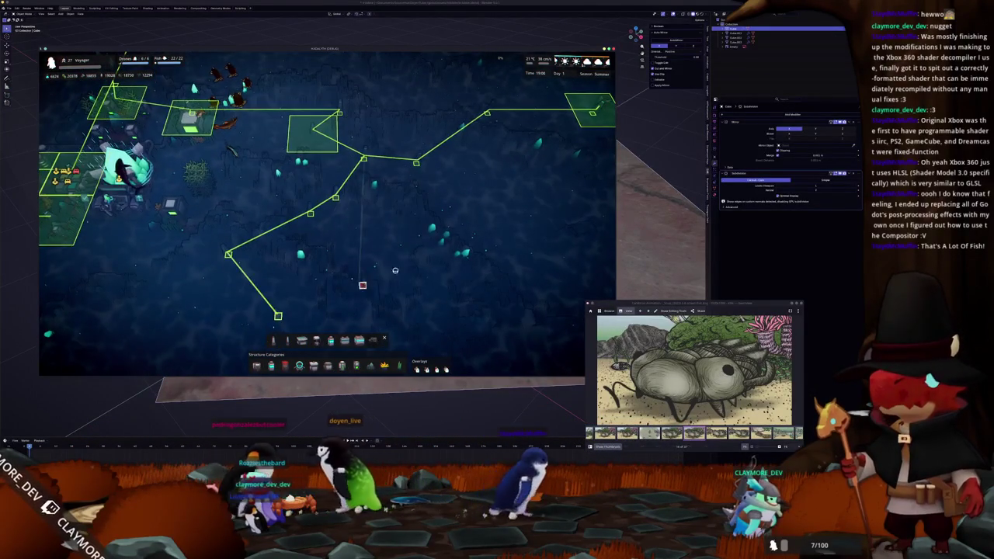
key(Escape)
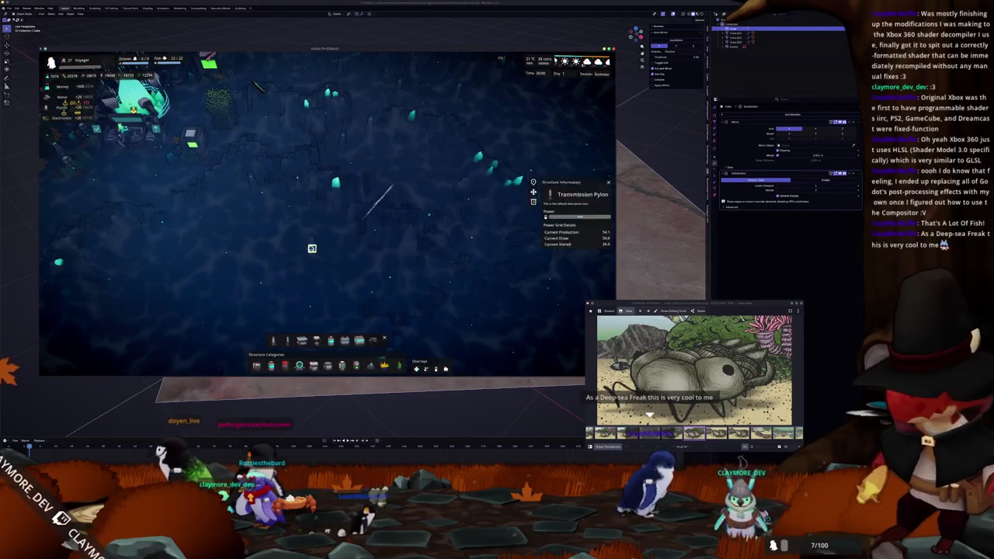
scroll(332, 204, up, 2)
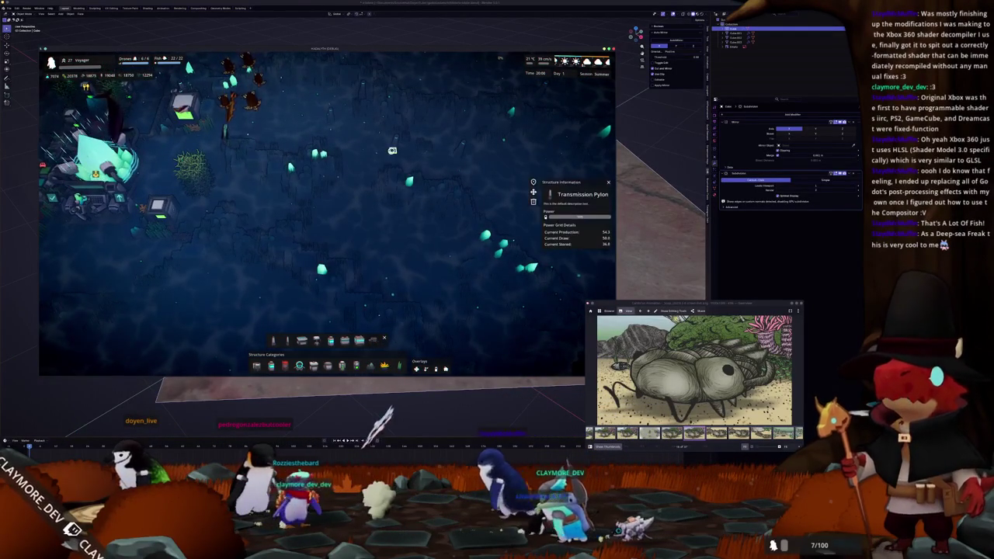
key(w)
key(d)
click(402, 223)
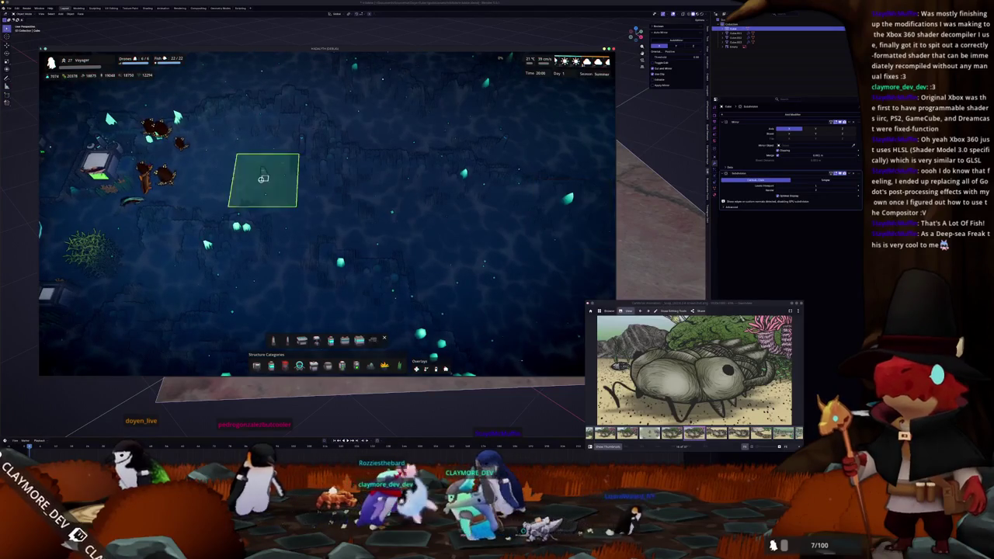
Inspect and then deselect the City Bus, then pause the game.
key(w)
key(a)
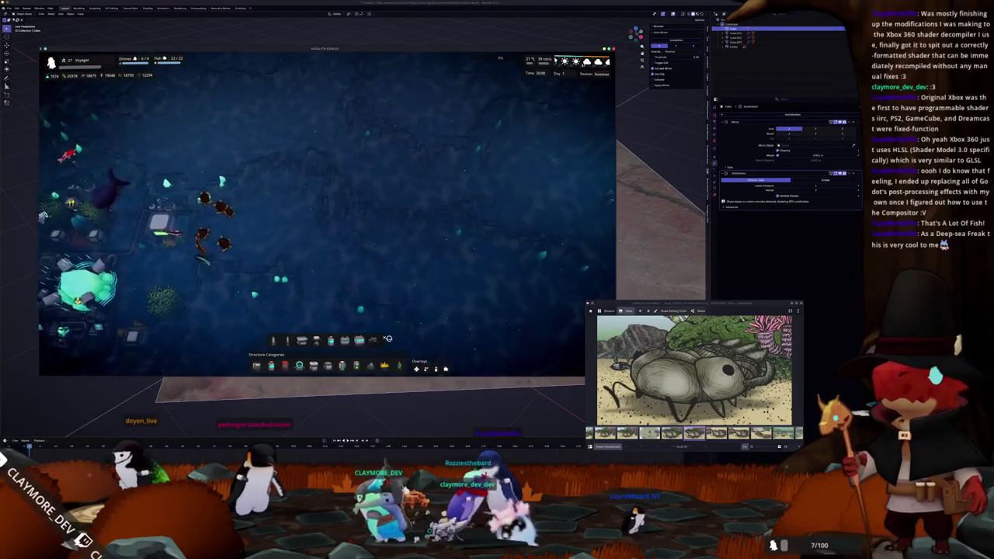
key(d)
click(429, 219)
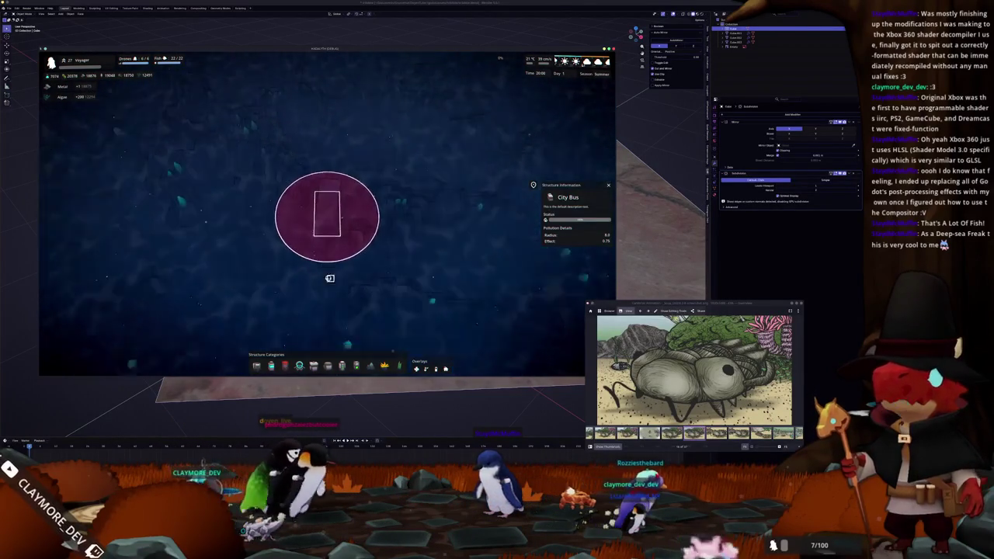
click(229, 295)
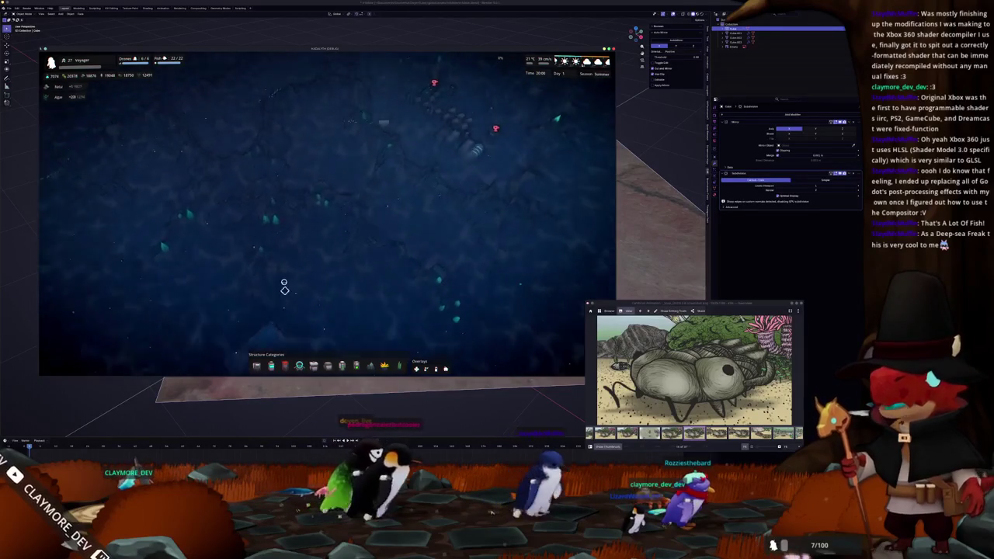
key(w)
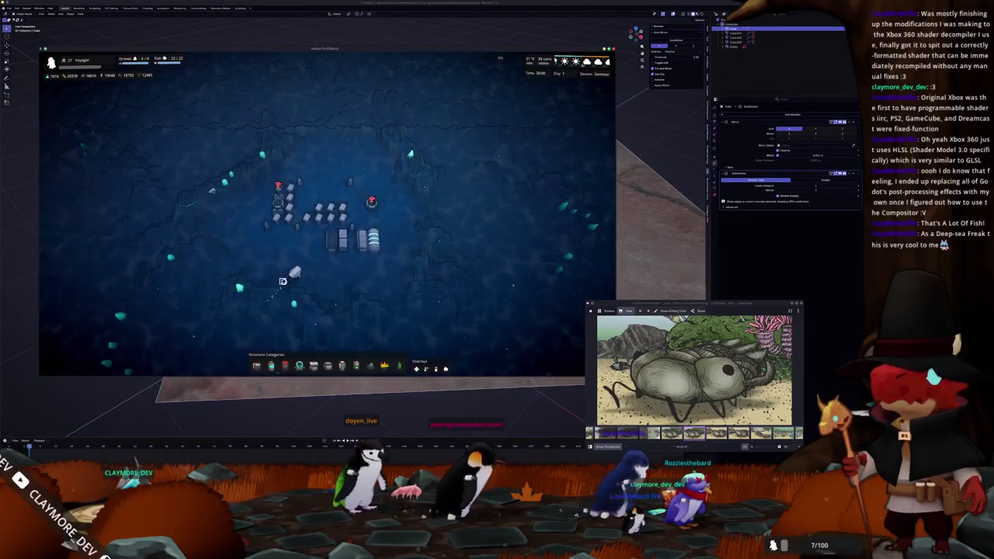
key(Escape)
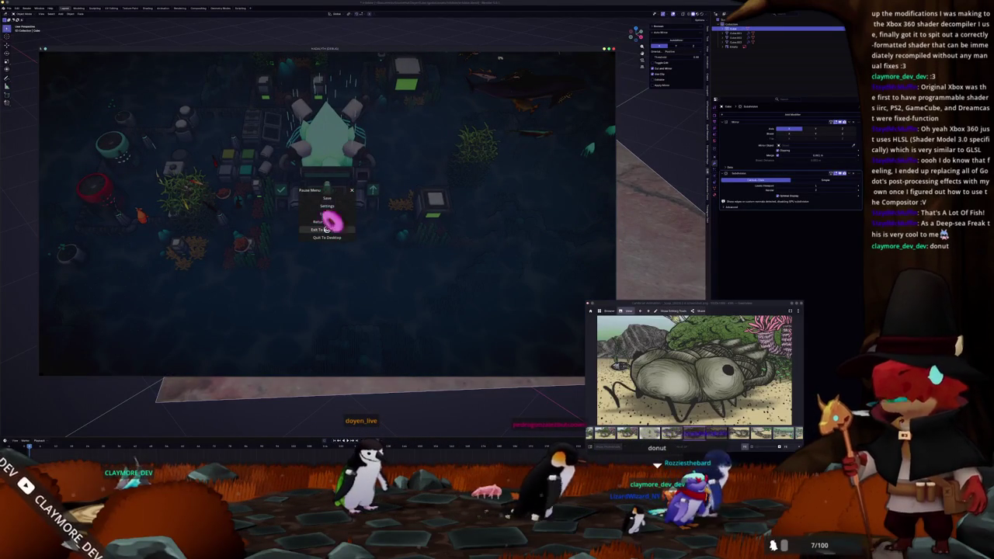
Exit the session to the main menu and begin setting up a new game.
click(327, 230)
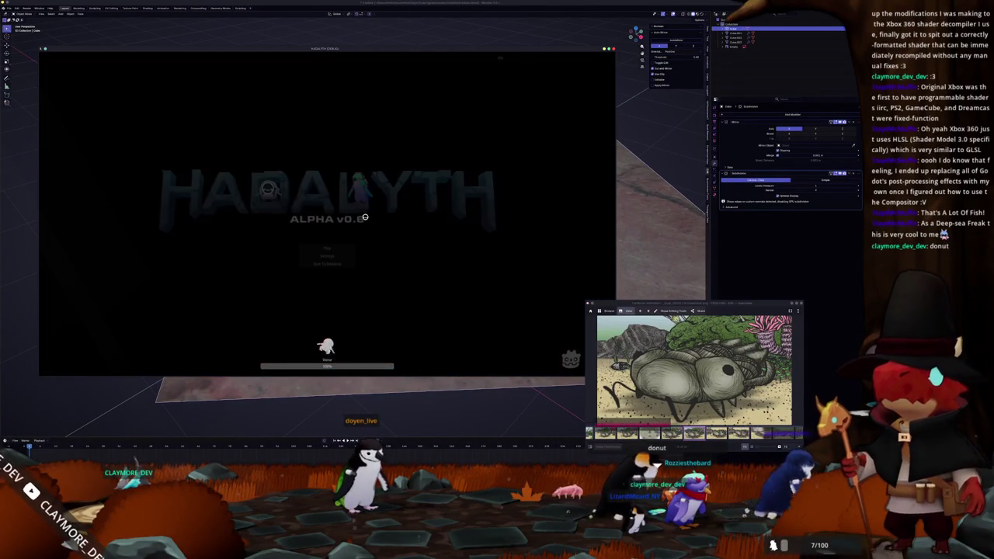
click(326, 247)
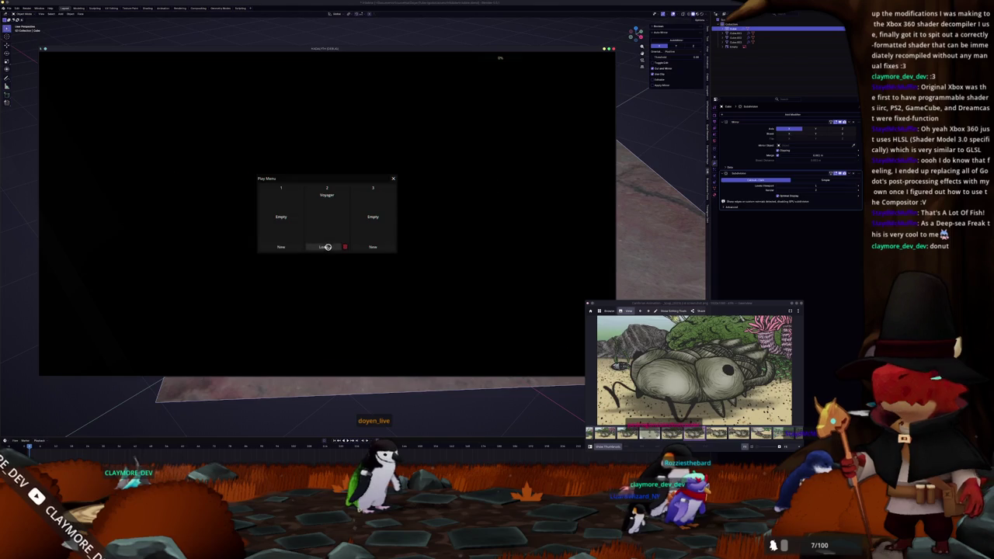
click(281, 246)
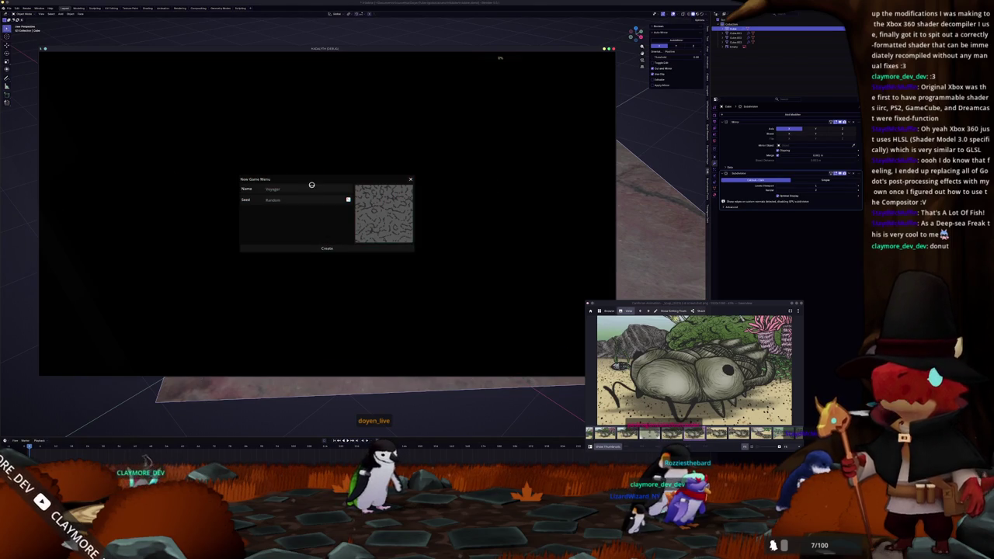
Set the world seed to 'StaysMcMuffin' and create the game.
click(348, 200)
click(348, 200)
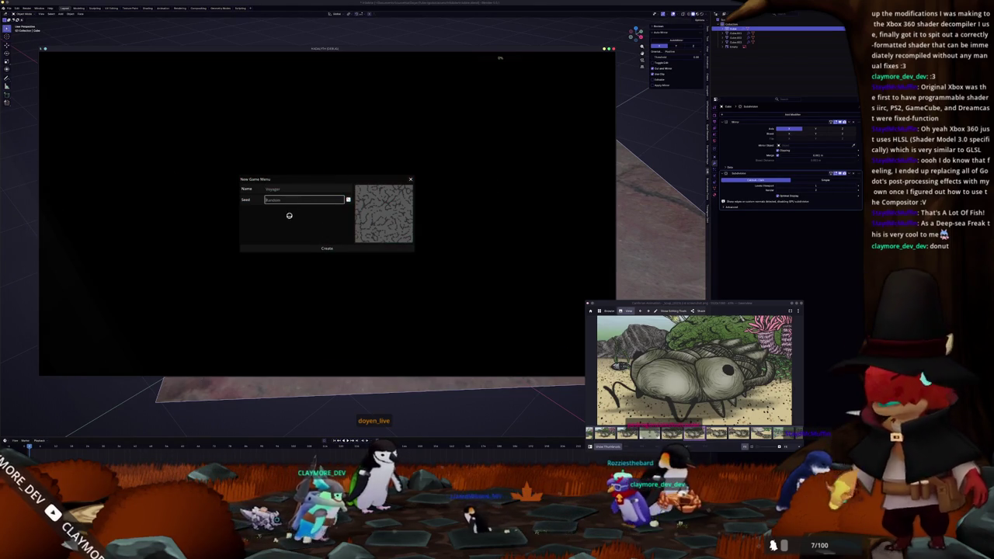
text(Stay)
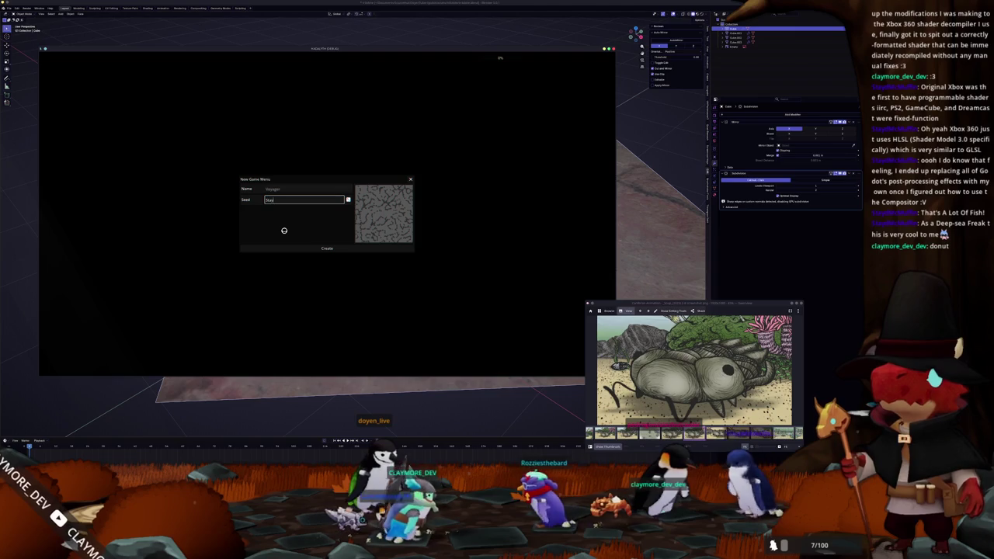
text(sMcMuffin)
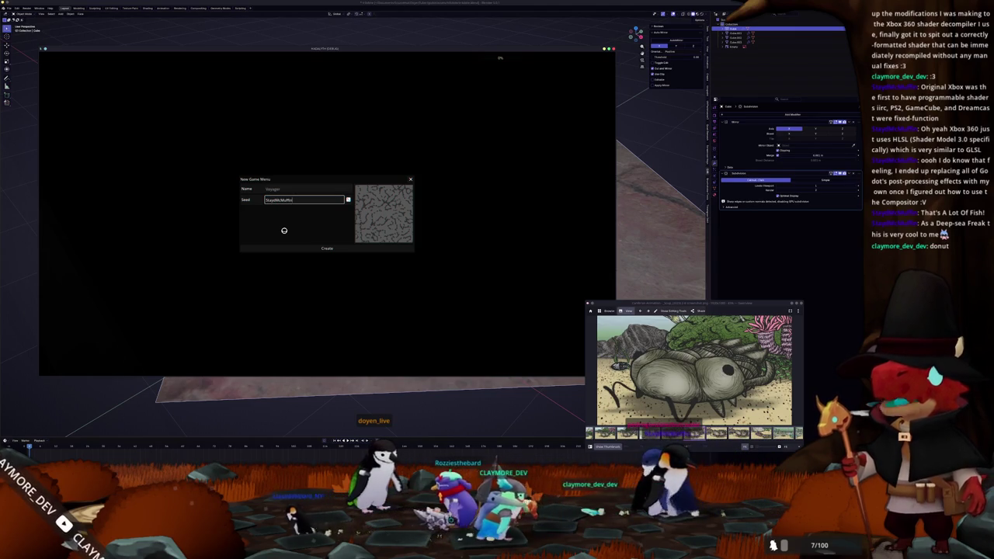
click(320, 249)
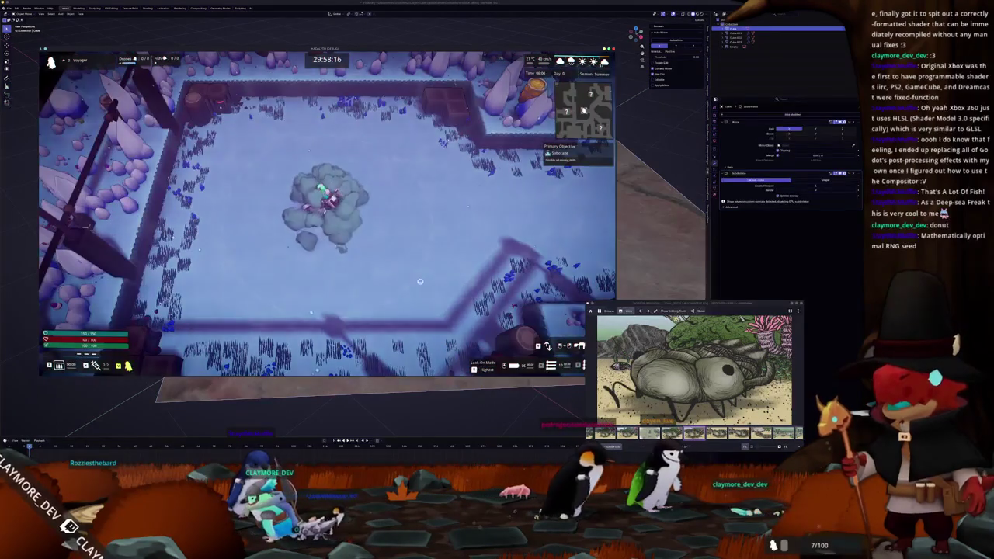
View the mission panel's Sabotage objective, then close it to resume play.
key(Tab)
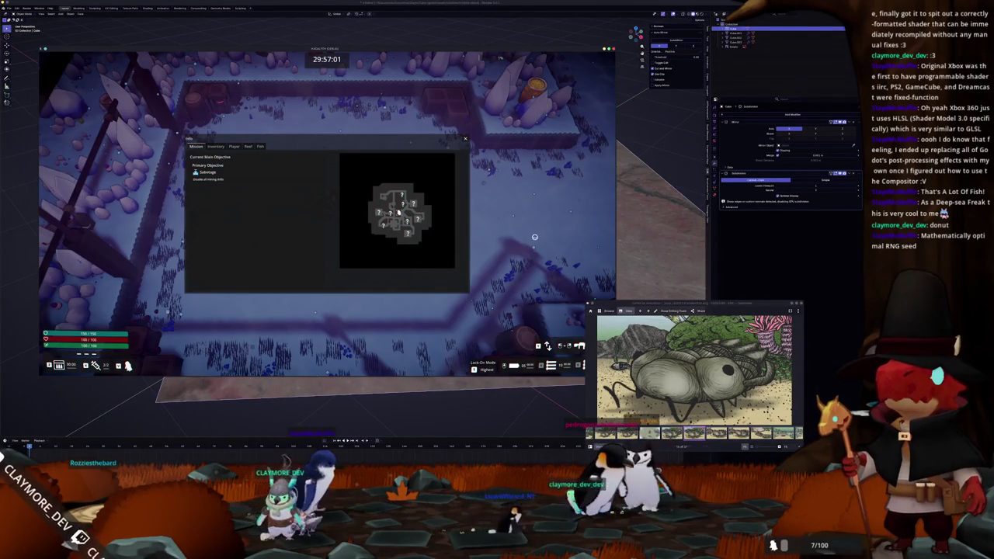
key(Tab)
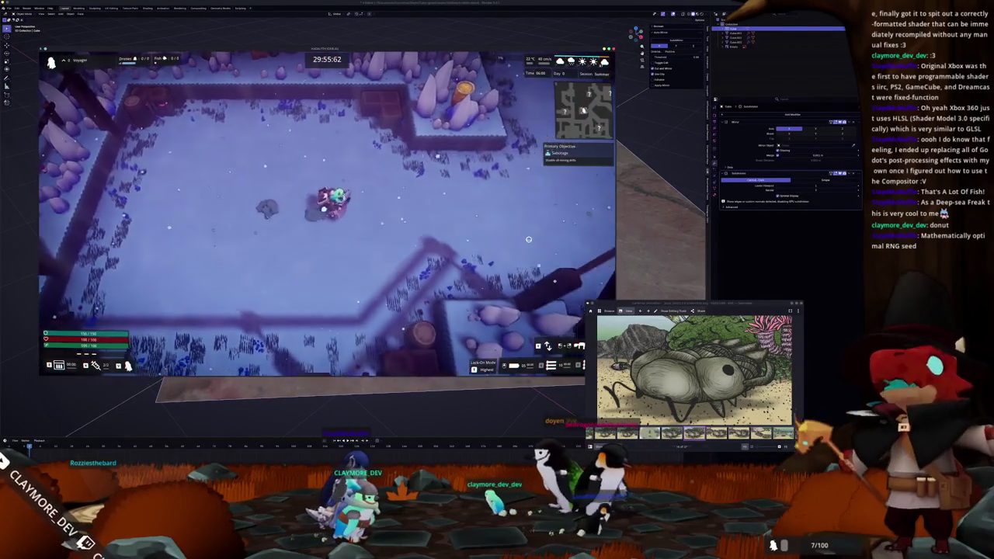
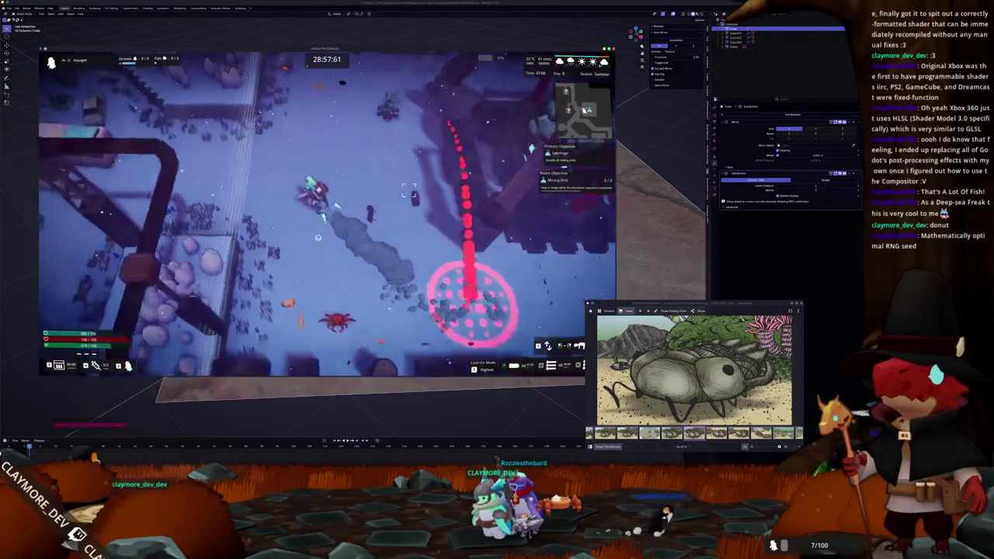
Pause and resume the game, then return from the Mission Failure summary to the hub.
key(Escape)
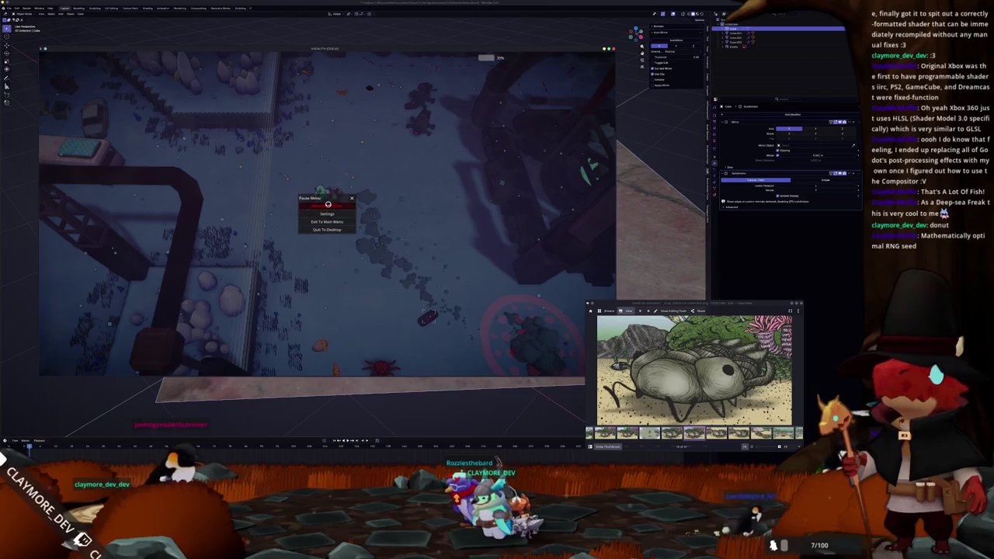
click(327, 204)
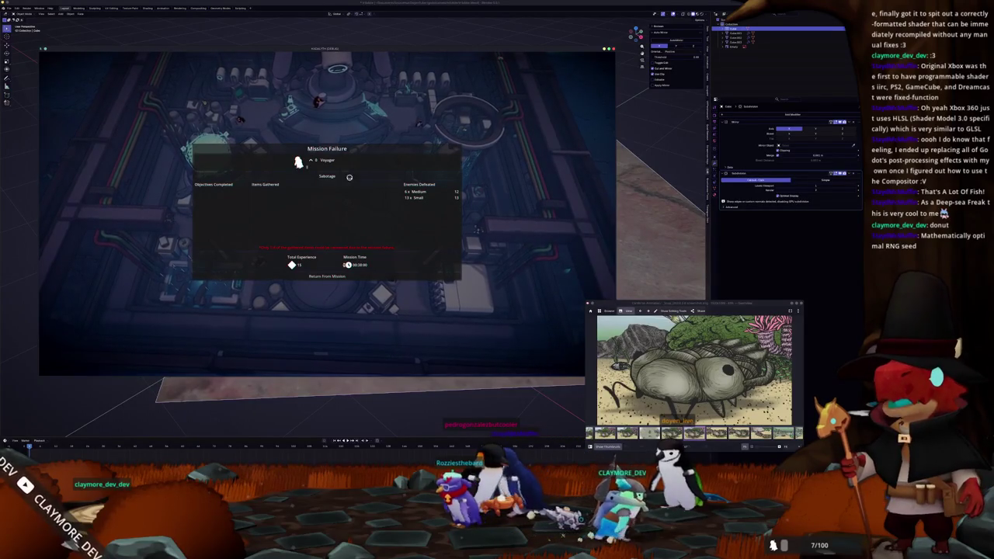
click(327, 275)
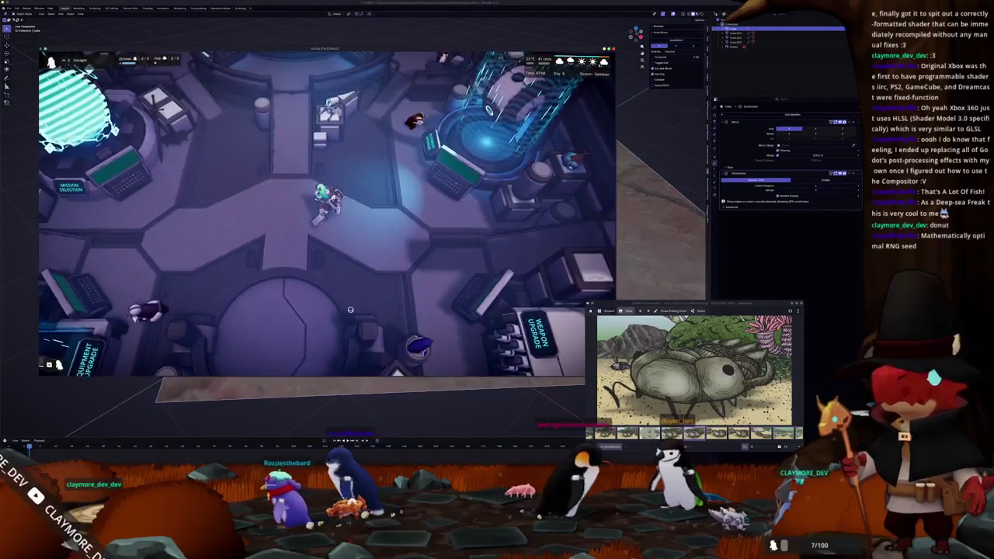
Walk onto the circular platform and enter the underwater base-building view.
key(s)
key(s)
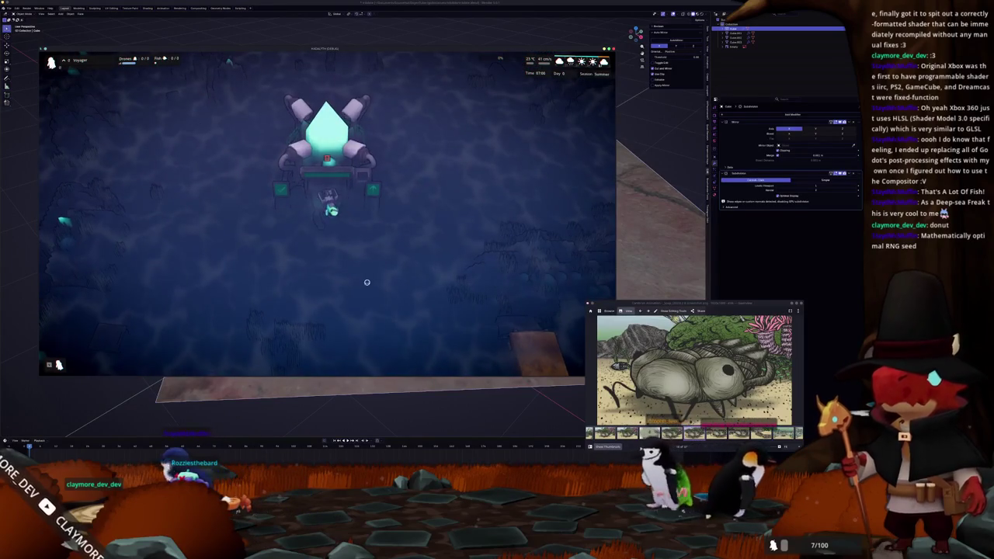
key(b)
scroll(366, 284, down, 3)
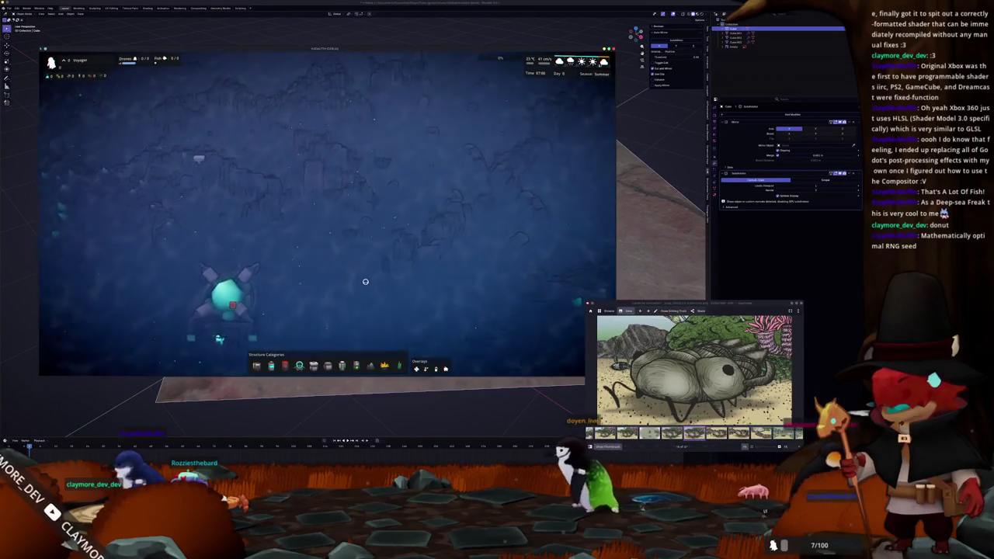
Pan across the terrain to the crystal spire, zoom out, and open the debug console.
key(w)
key(d)
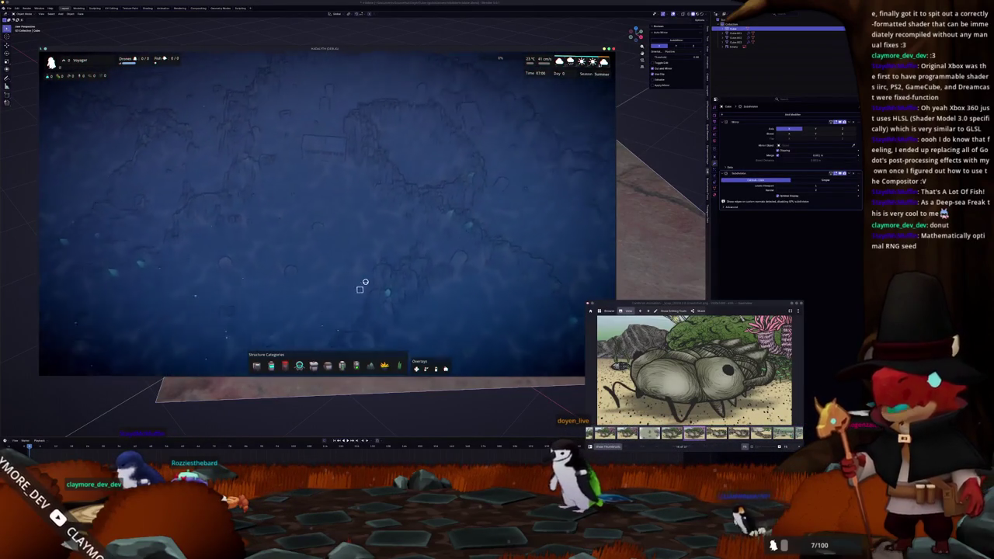
key(s)
key(w)
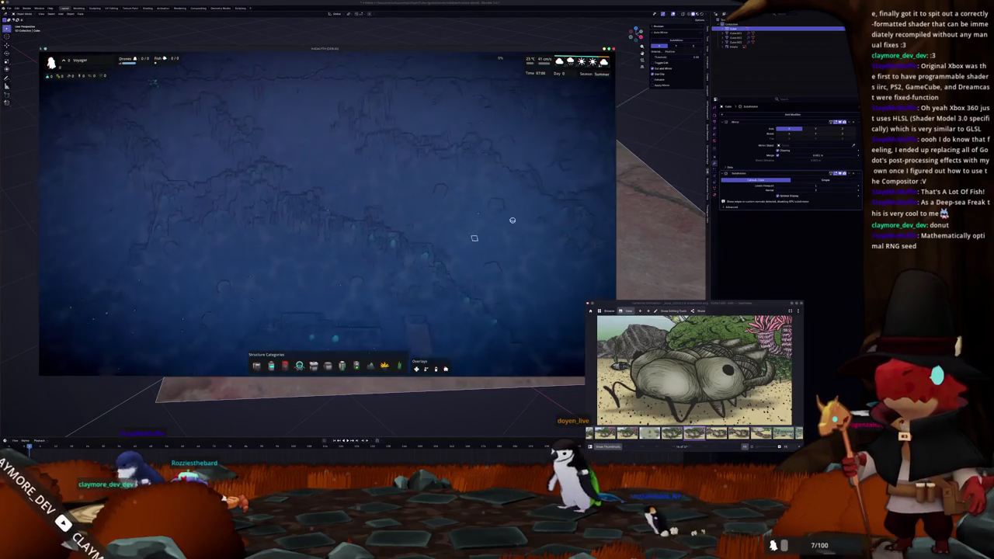
key(s)
key(a)
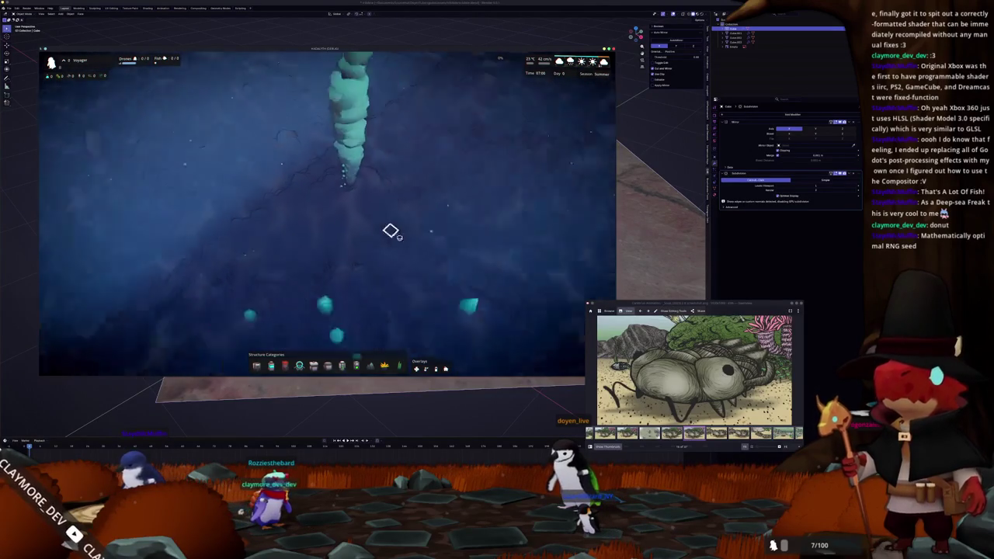
scroll(404, 235, down, 3)
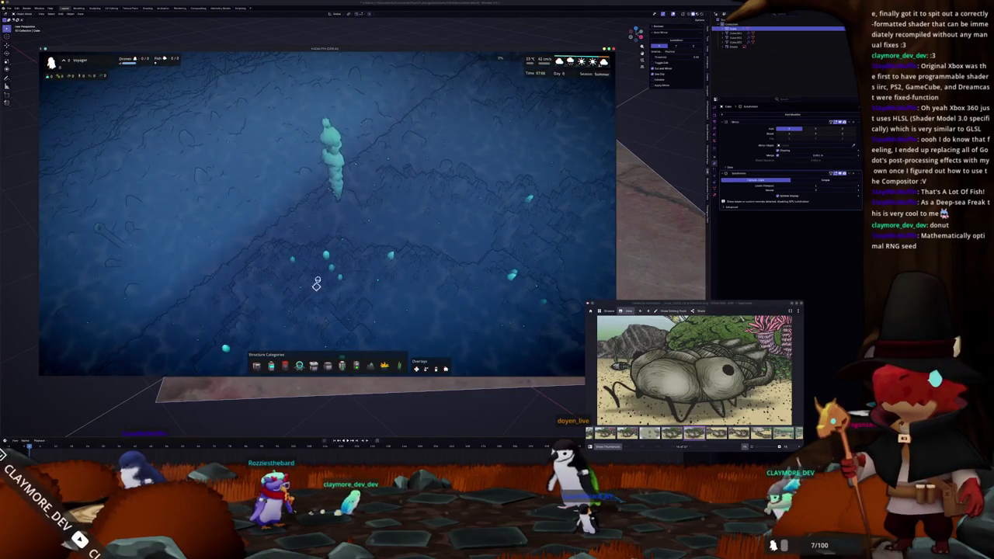
key(grave)
text(structure)
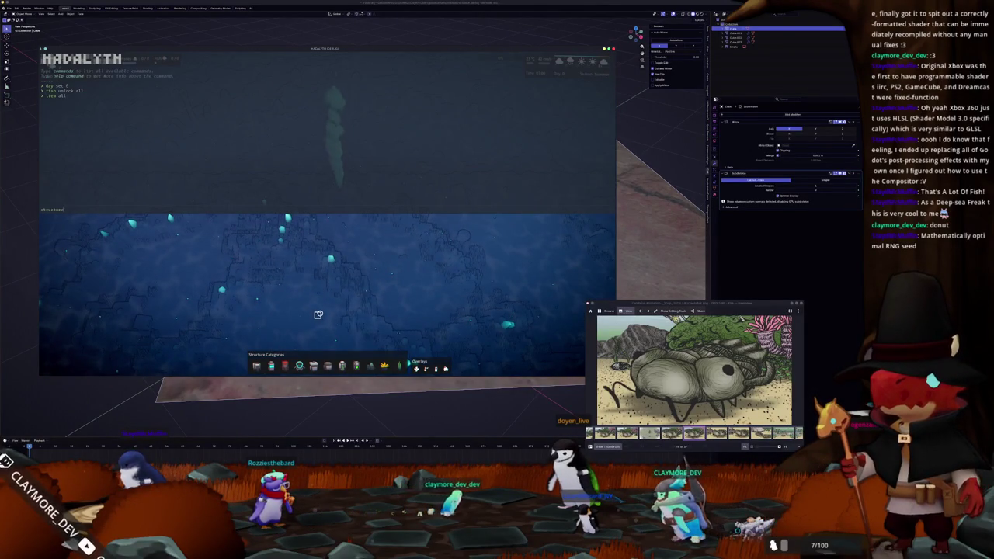
Run the structure all command, then select the Thermal Generator at the spire.
key(Return)
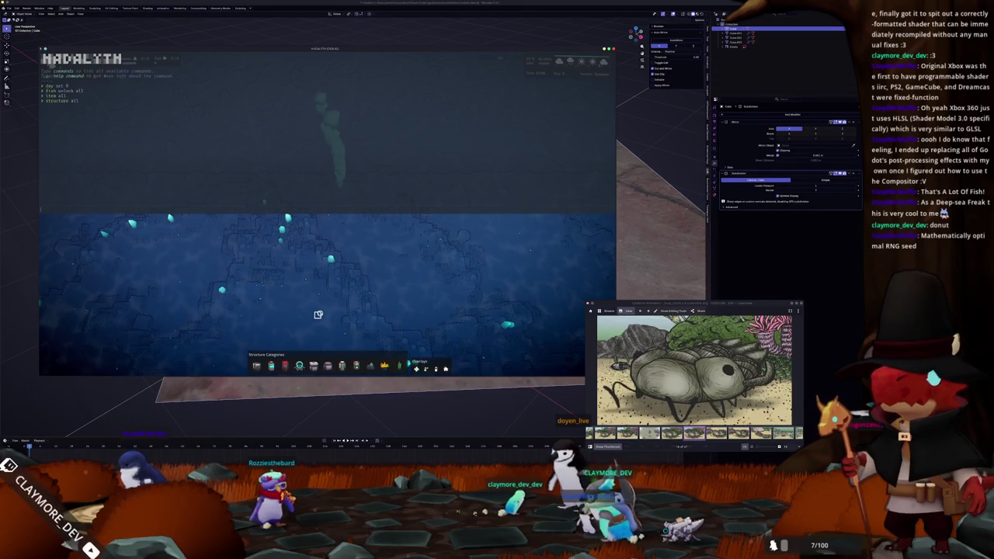
key(grave)
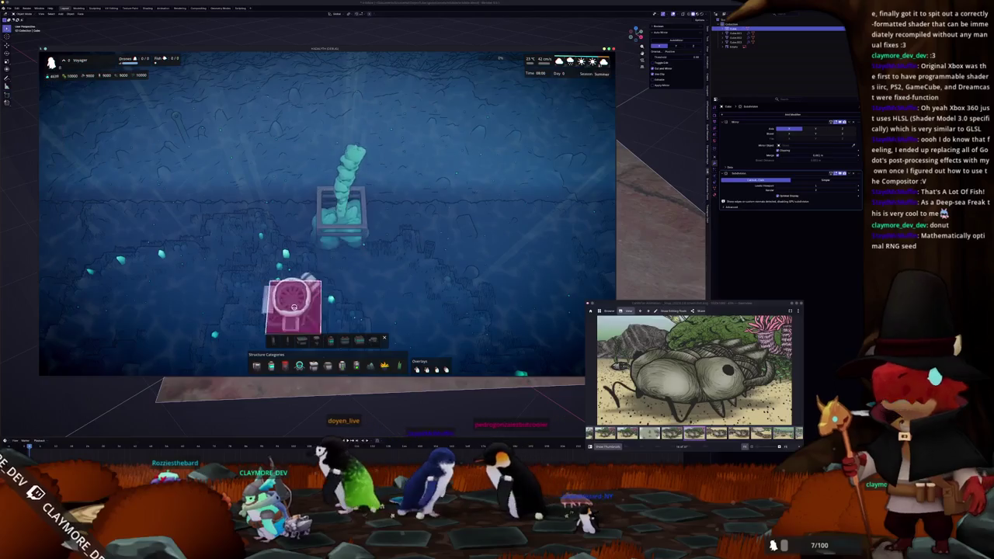
click(342, 206)
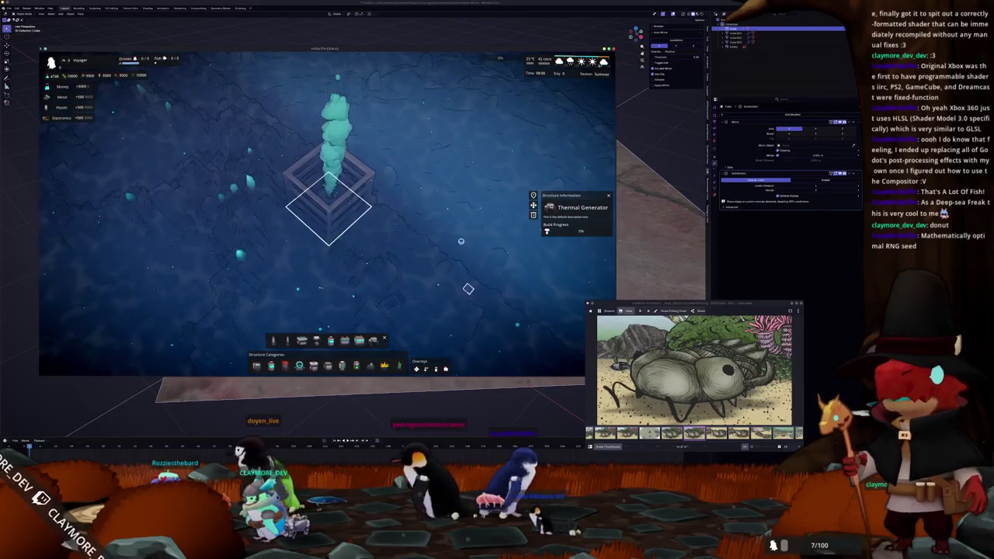
scroll(322, 262, up, 3)
scroll(322, 262, down, 2)
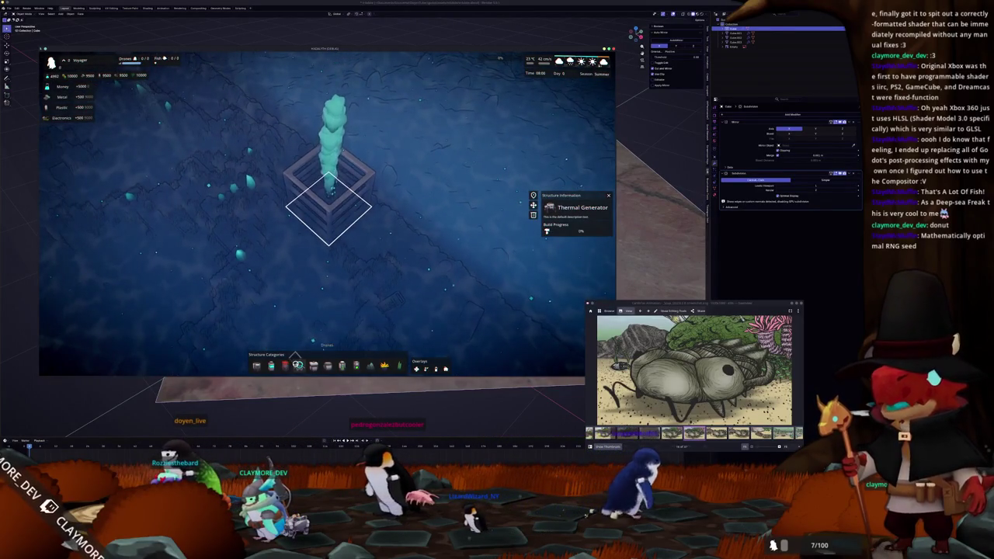
Browse a structure category's build items, dismiss the generator panel, and reopen the console.
click(298, 364)
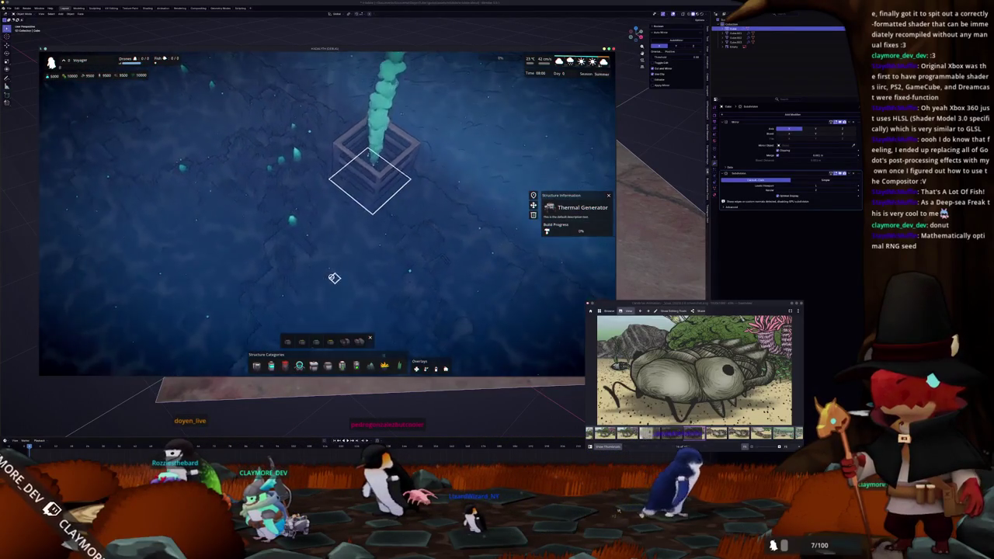
right_click(328, 300)
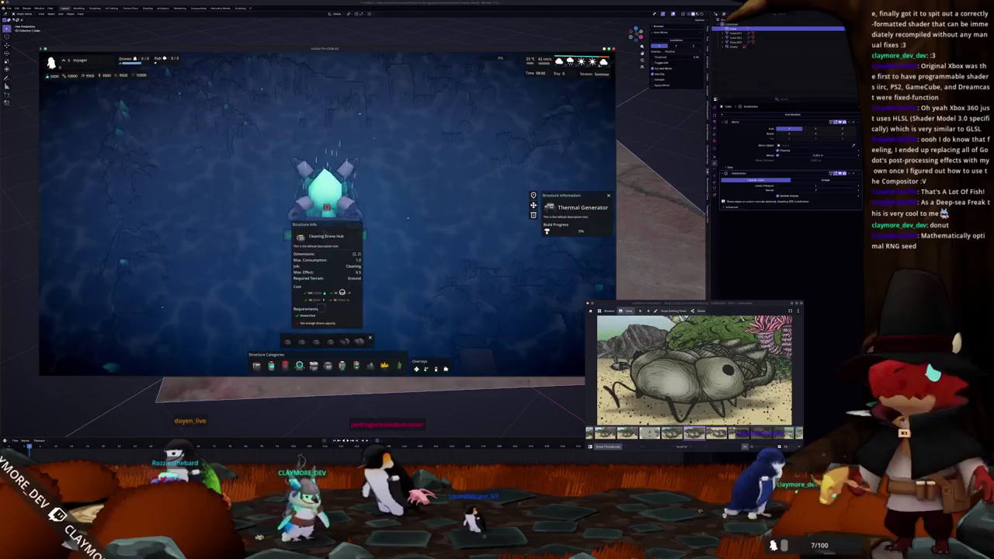
click(322, 252)
click(333, 255)
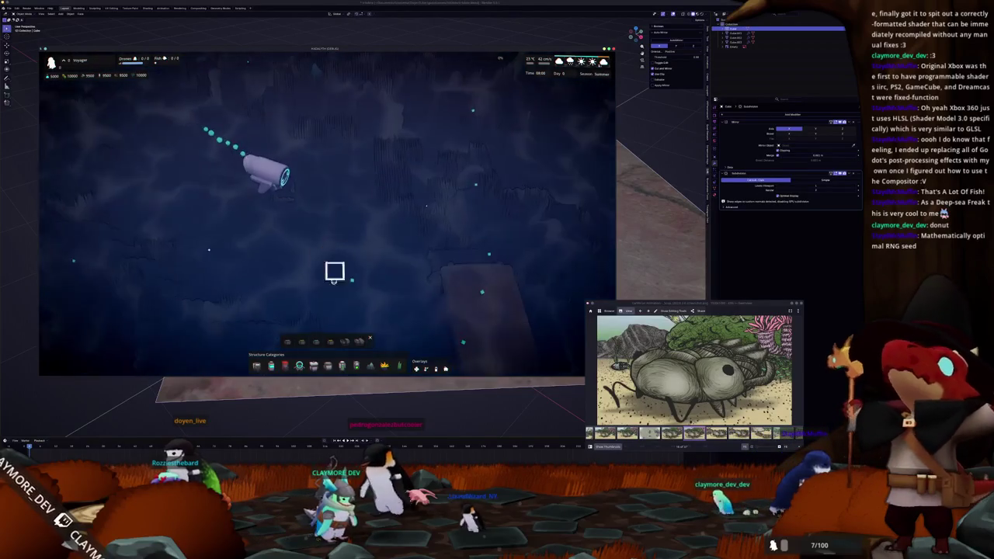
click(370, 338)
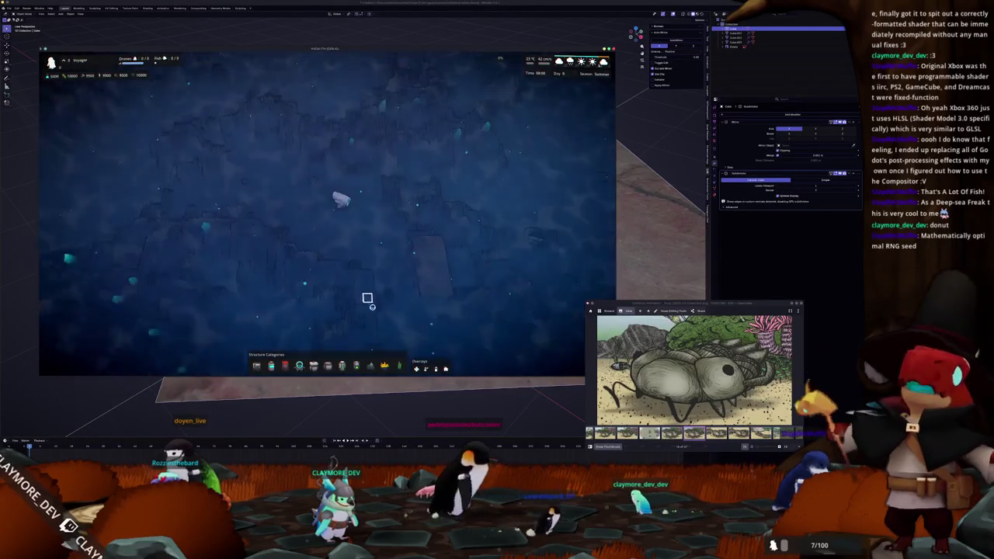
key(grave)
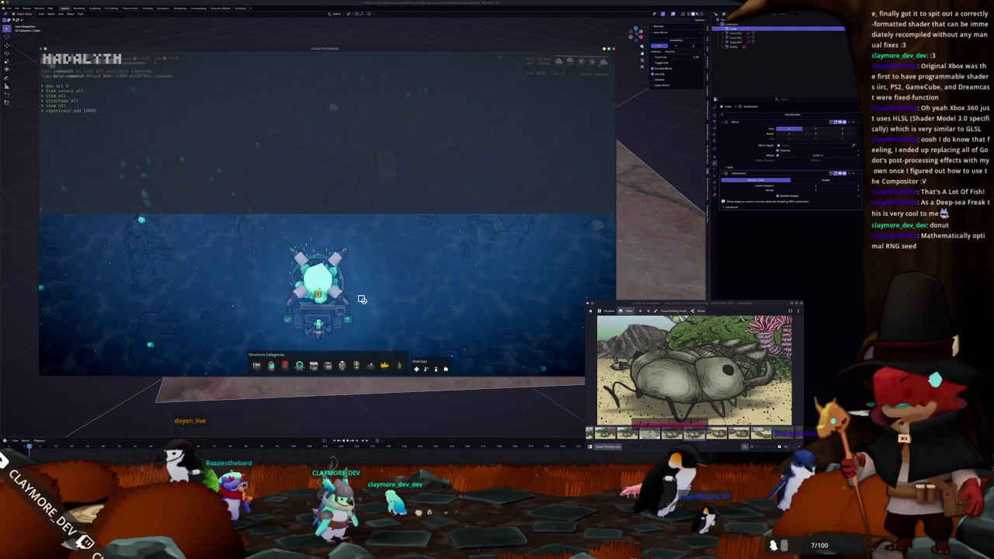
Set the player level to 20 with the level set 20 console command.
key(grave)
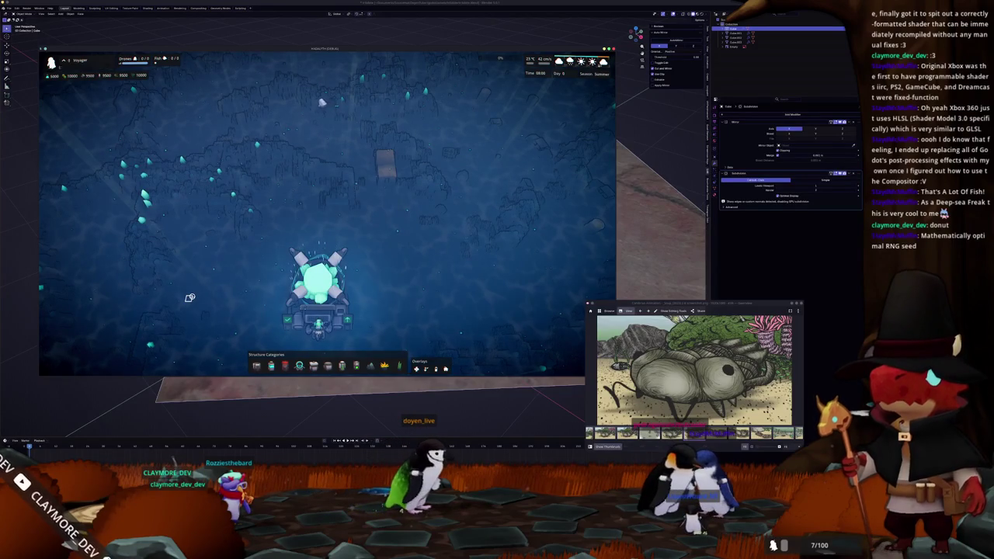
key(grave)
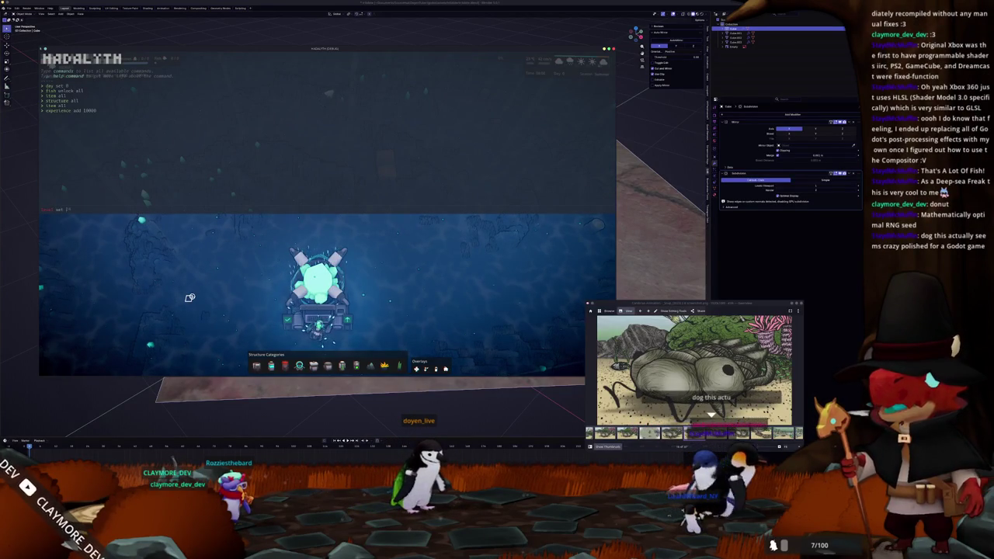
key(Return)
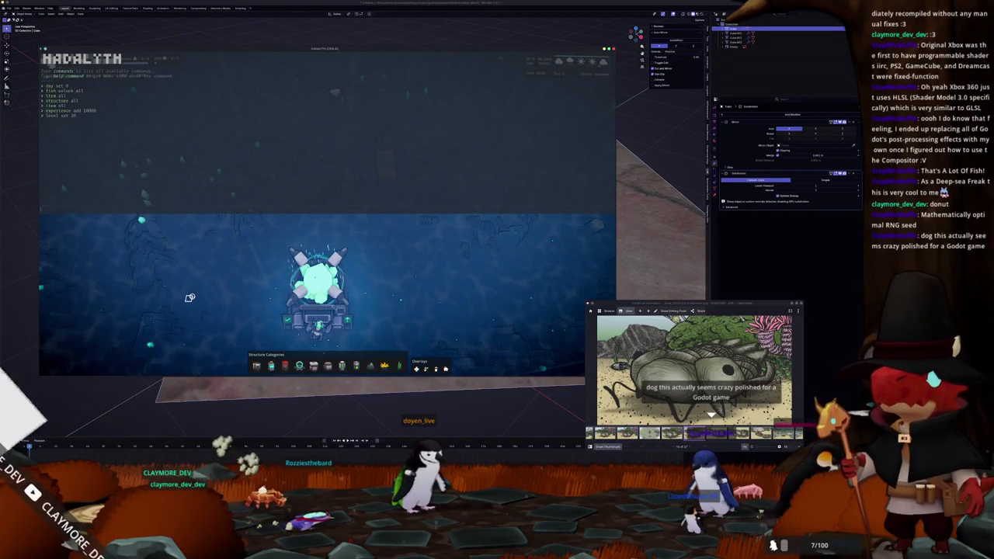
key(grave)
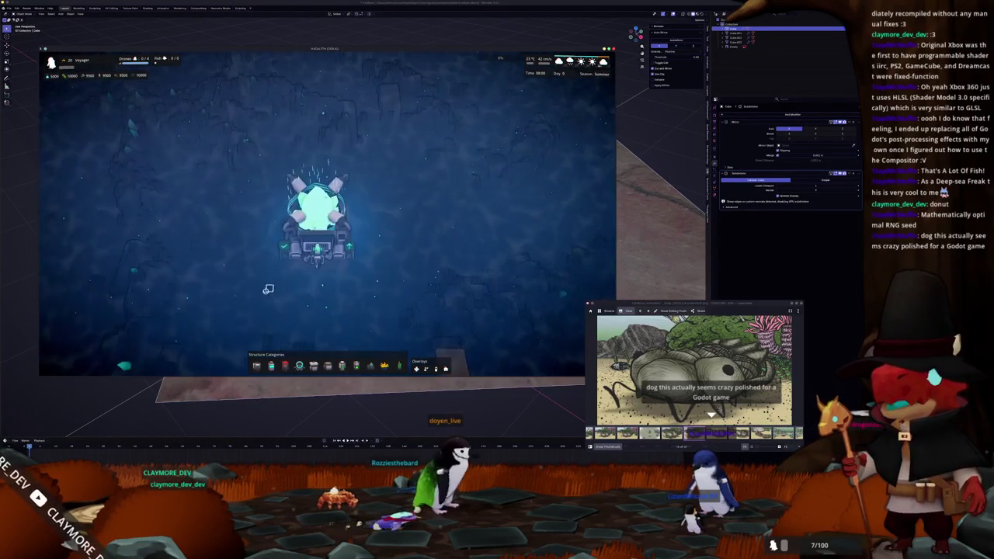
Select the Core and choose the Logistics Drone Hub from the drone structures for placement.
key(c)
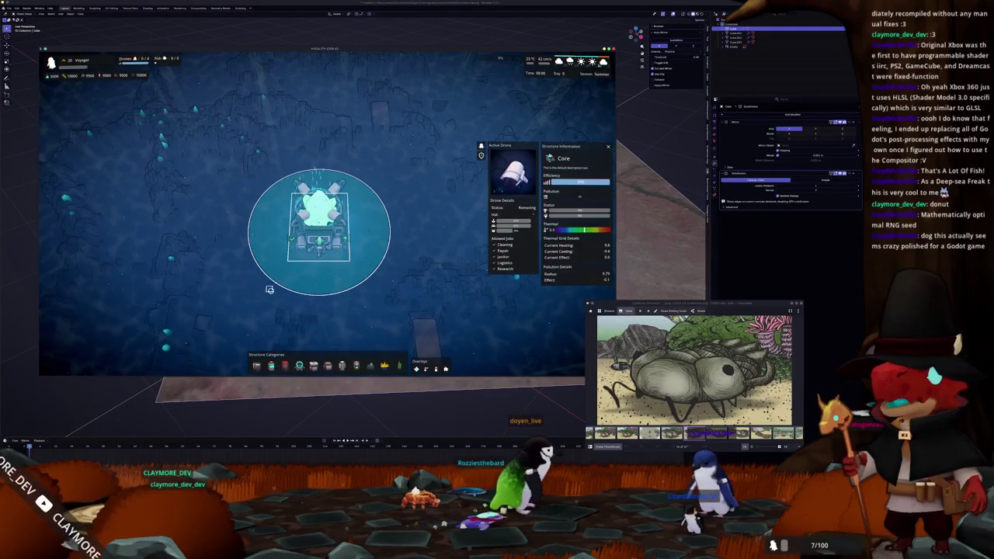
click(280, 312)
click(327, 365)
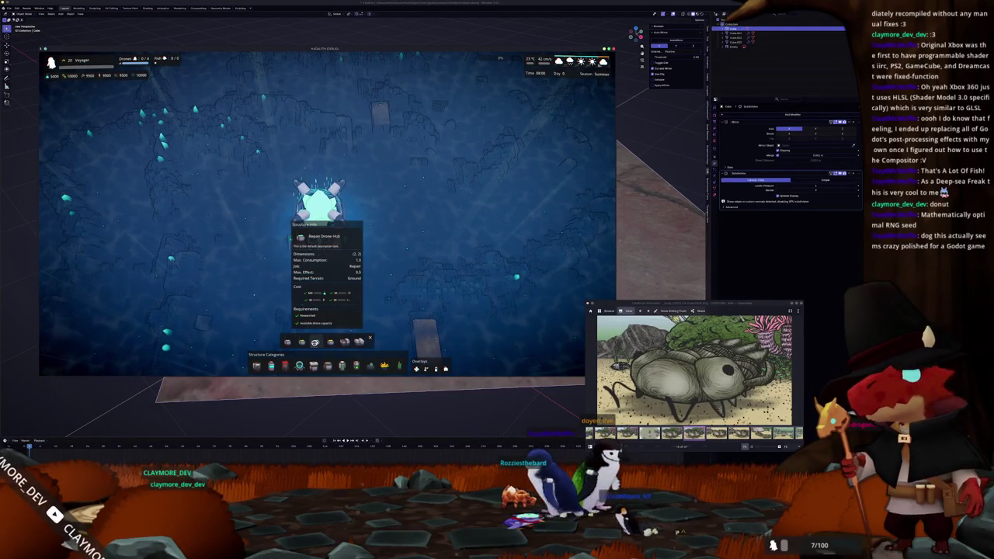
click(346, 342)
scroll(288, 285, up, 3)
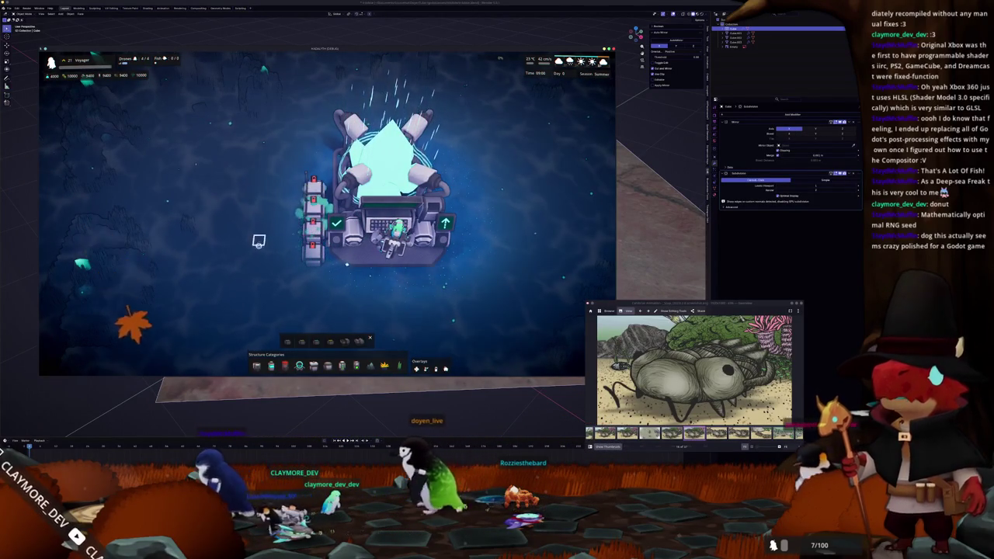
Place a Transmission Pylon and a column of Small Tidal Generators beside the core.
click(315, 342)
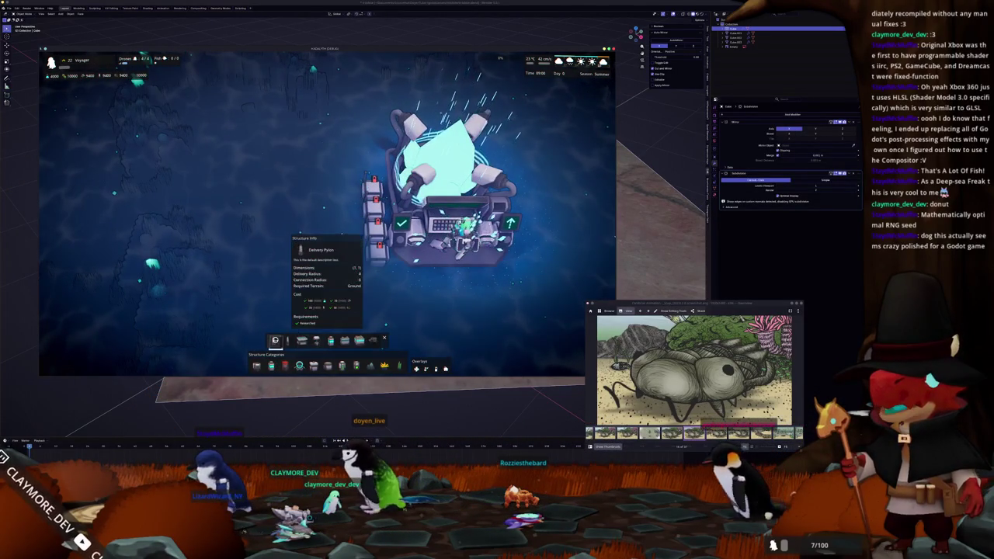
click(331, 205)
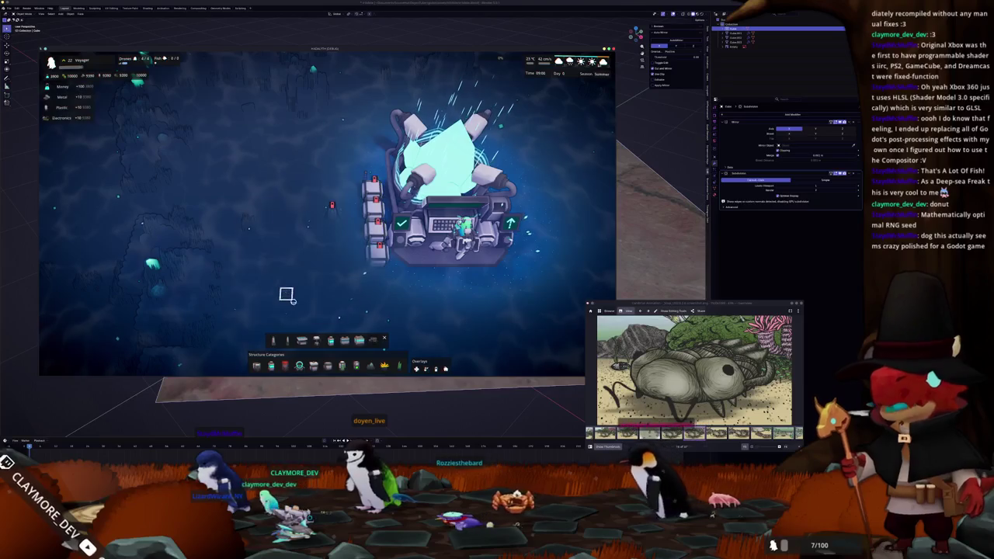
click(315, 340)
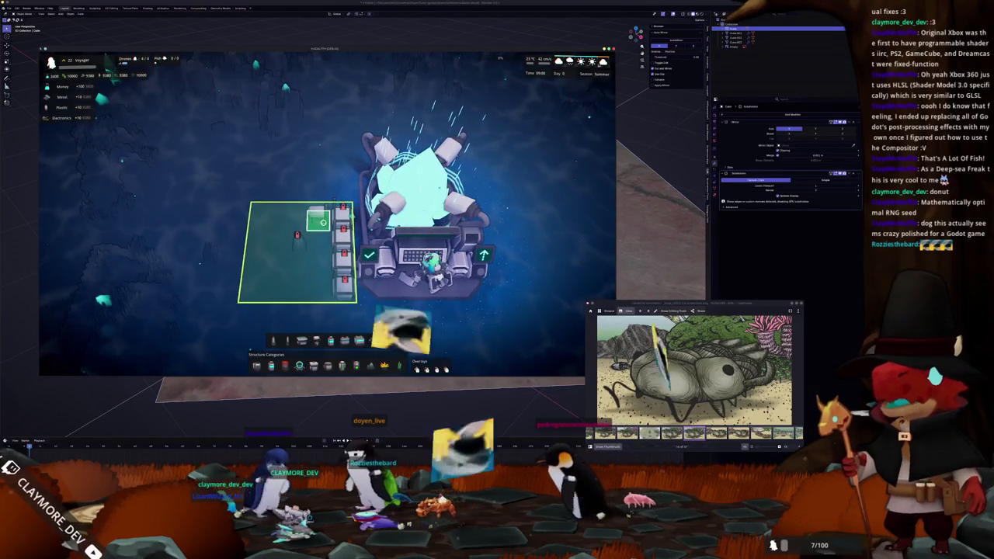
drag(318, 243, 317, 291)
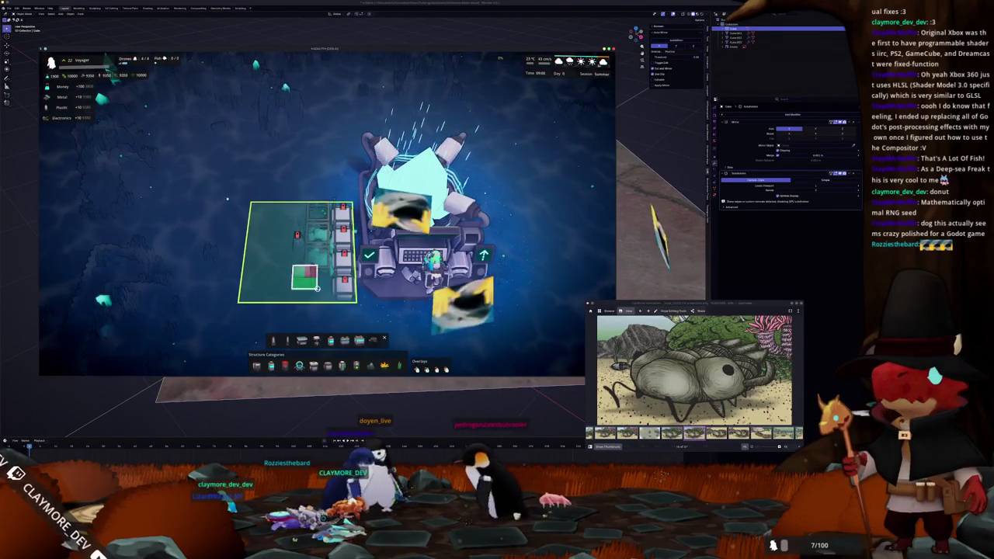
Rotate the camera around the base, inspect the Generalist Drone Hub, and exit build mode.
scroll(275, 292, down, 3)
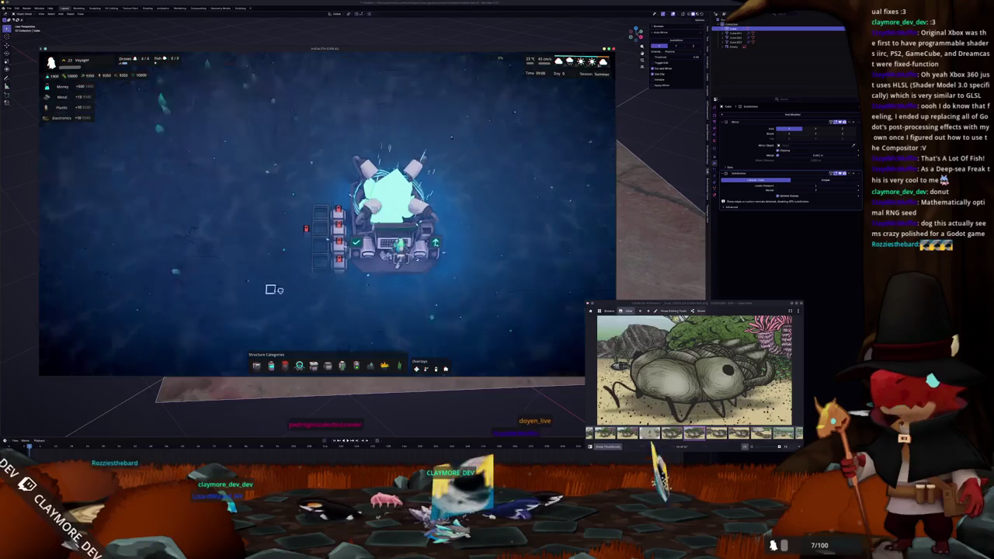
scroll(279, 286, up, 3)
mouse_move(280, 286)
middle_down()
mouse_move(348, 316)
mouse_move(345, 271)
middle_up()
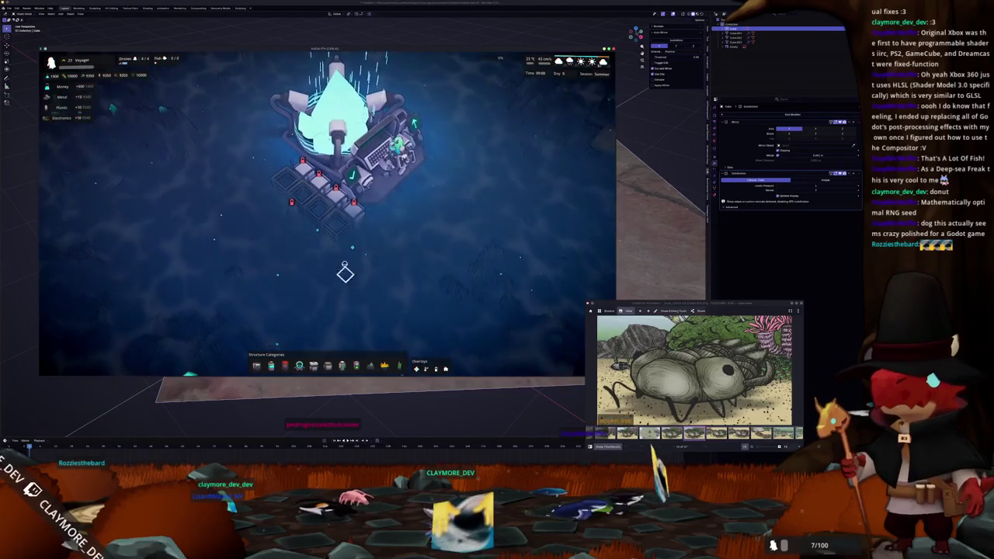
click(355, 214)
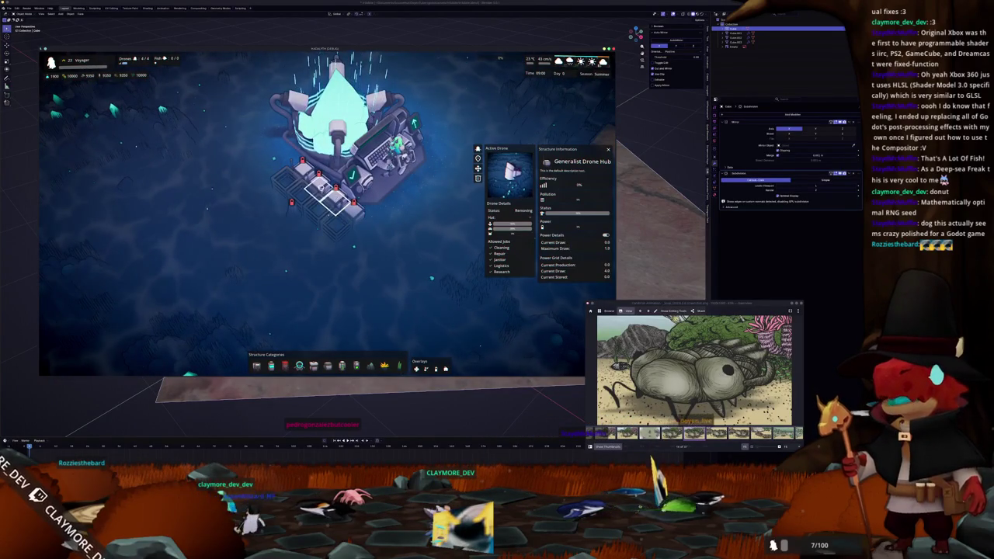
key(Escape)
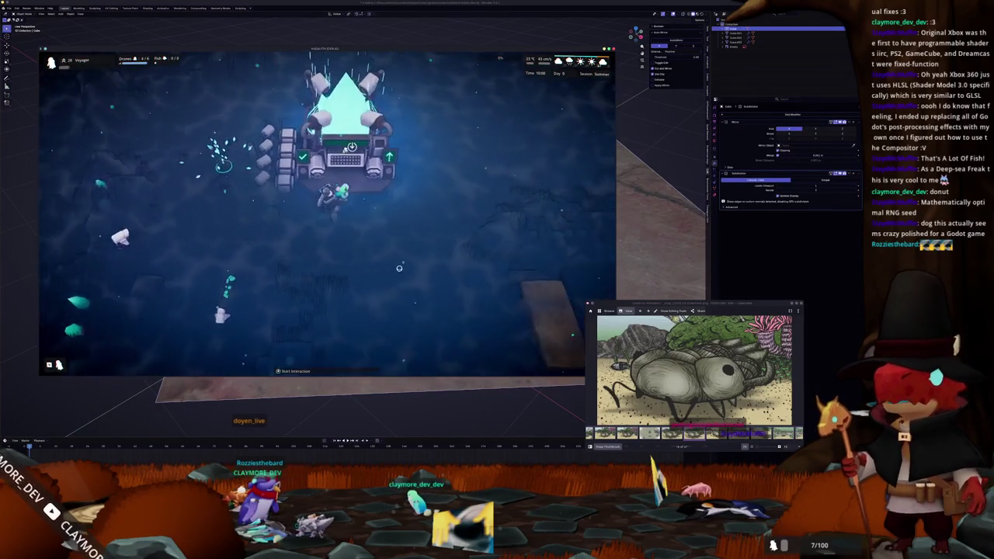
key(b)
scroll(311, 280, up, 2)
click(350, 256)
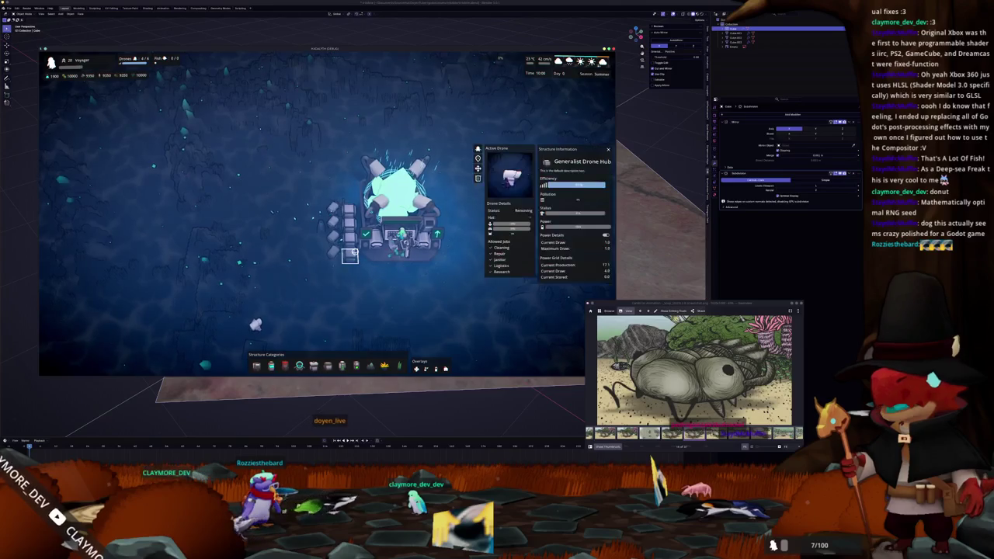
key(s)
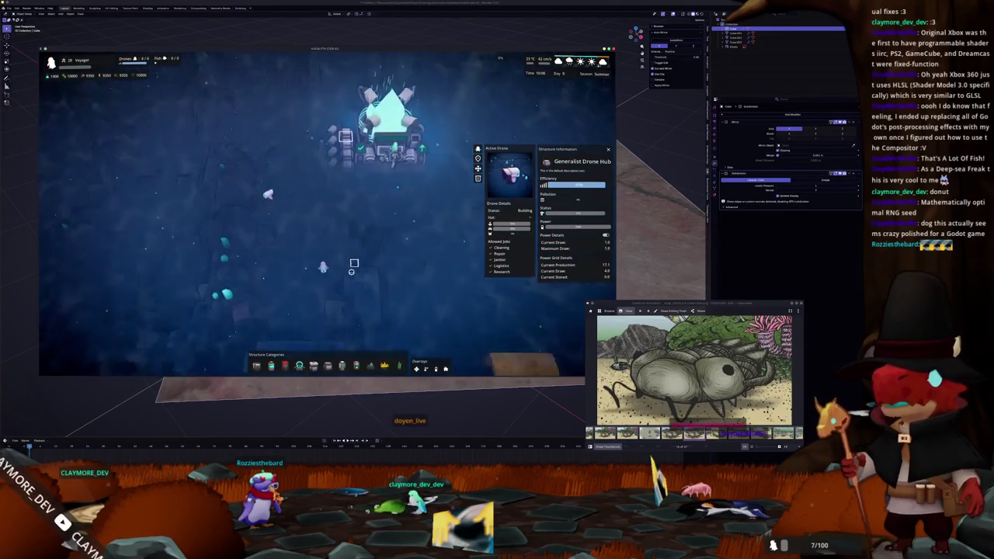
click(347, 237)
scroll(388, 293, up, 2)
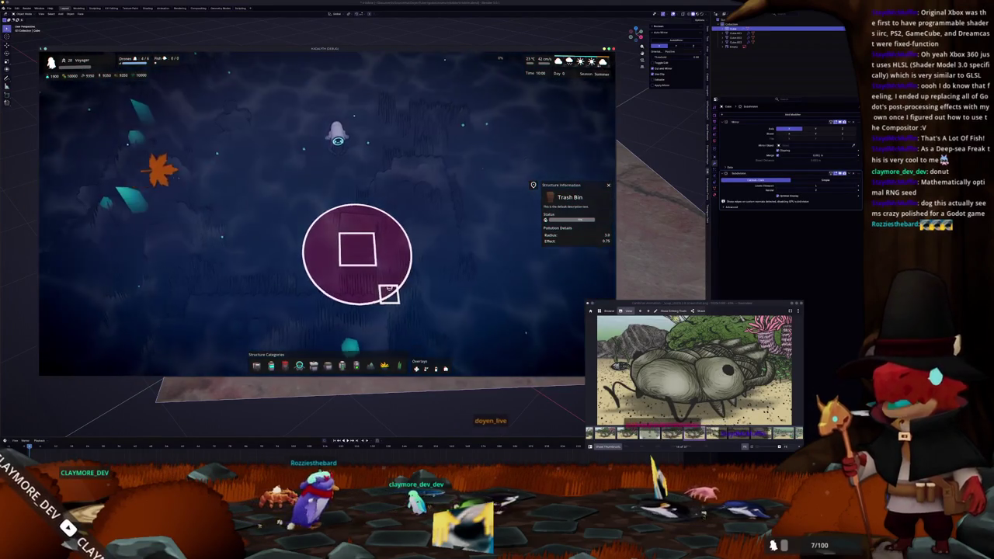
scroll(388, 295, down, 2)
key(w)
click(372, 93)
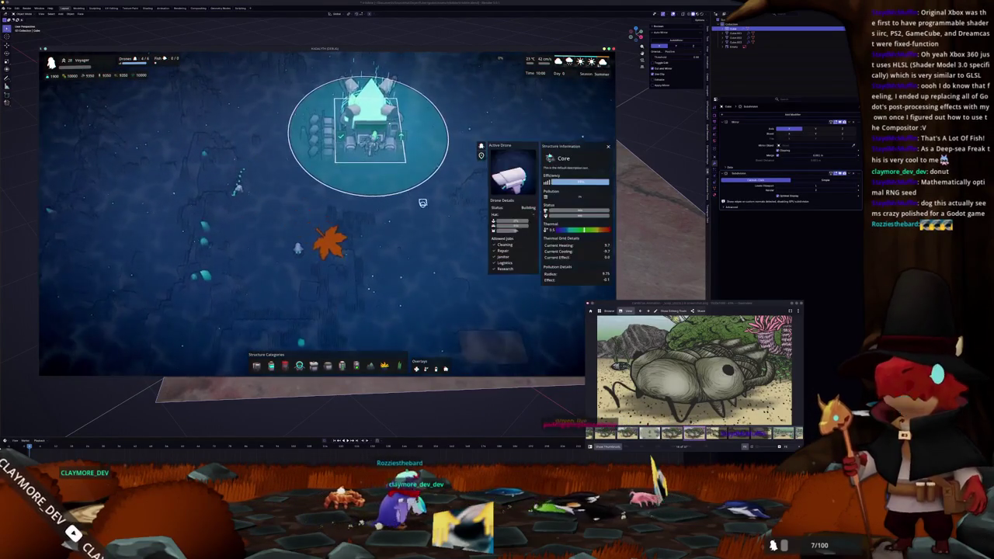
scroll(394, 248, up, 2)
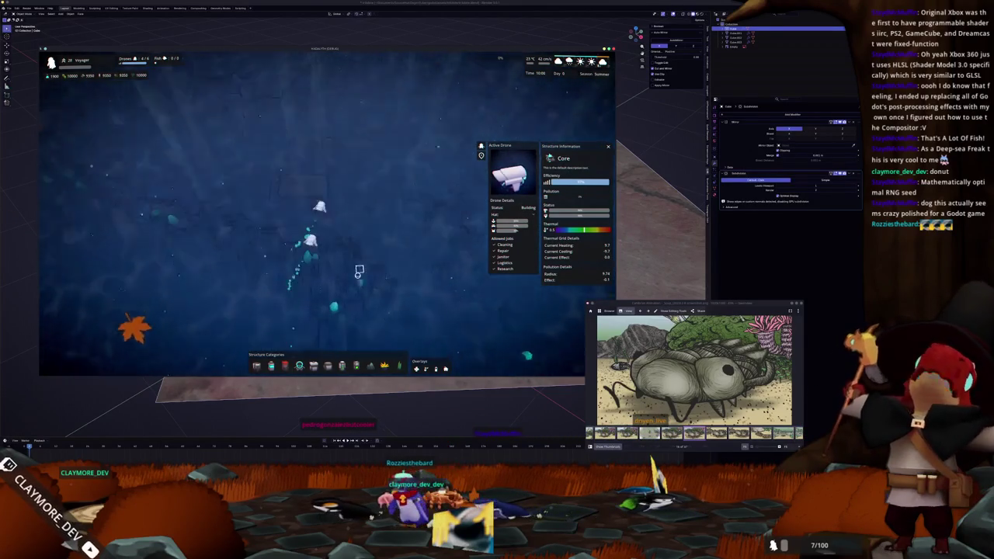
click(359, 272)
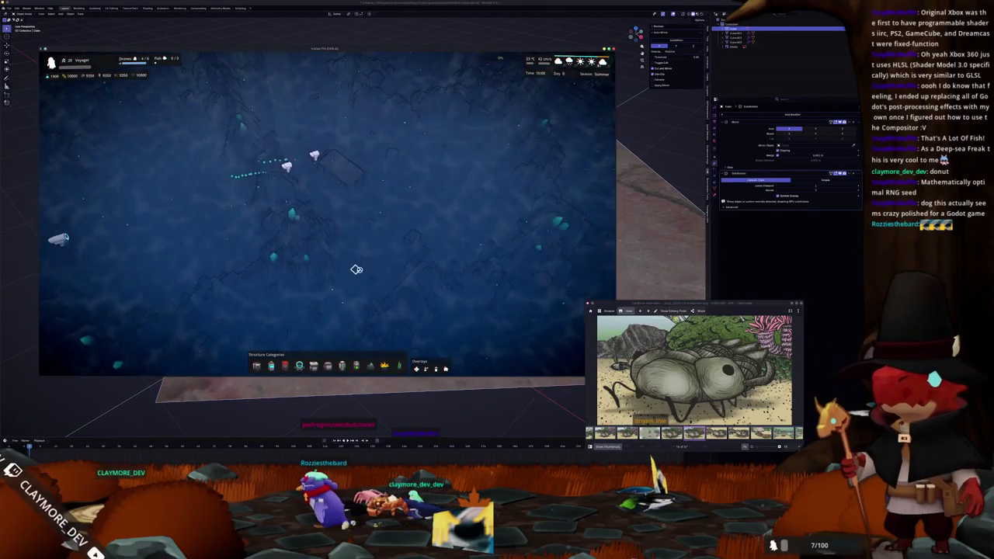
click(357, 269)
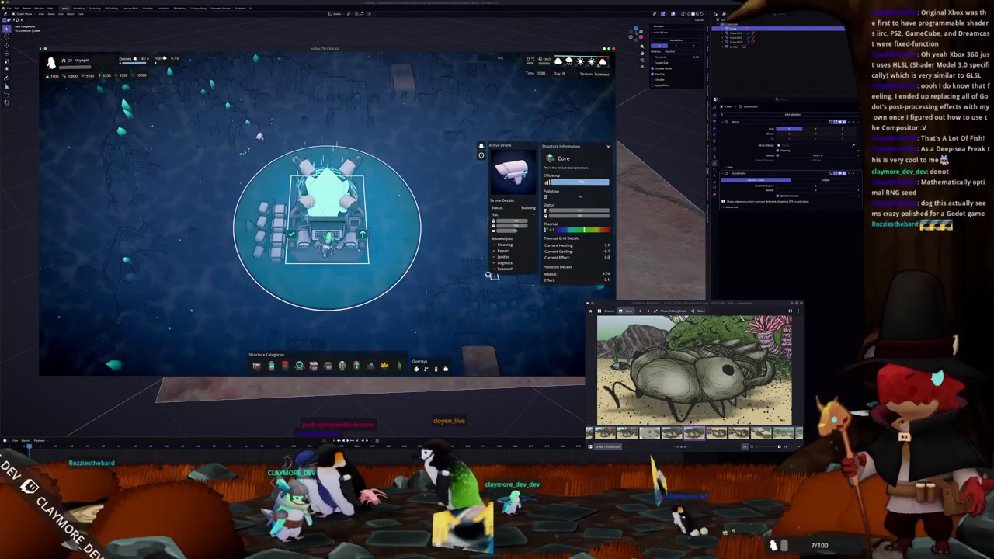
key(w)
key(d)
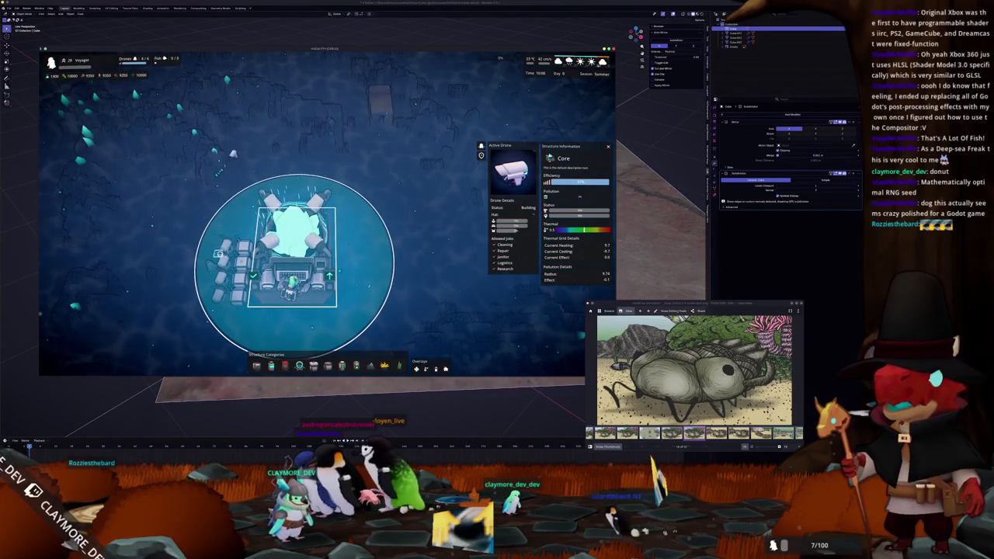
click(219, 254)
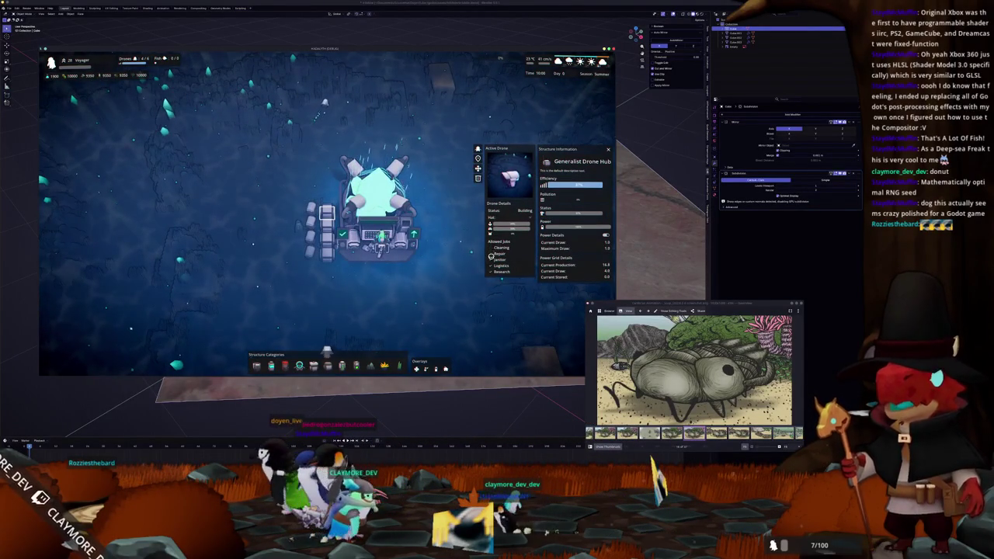
scroll(412, 293, down, 2)
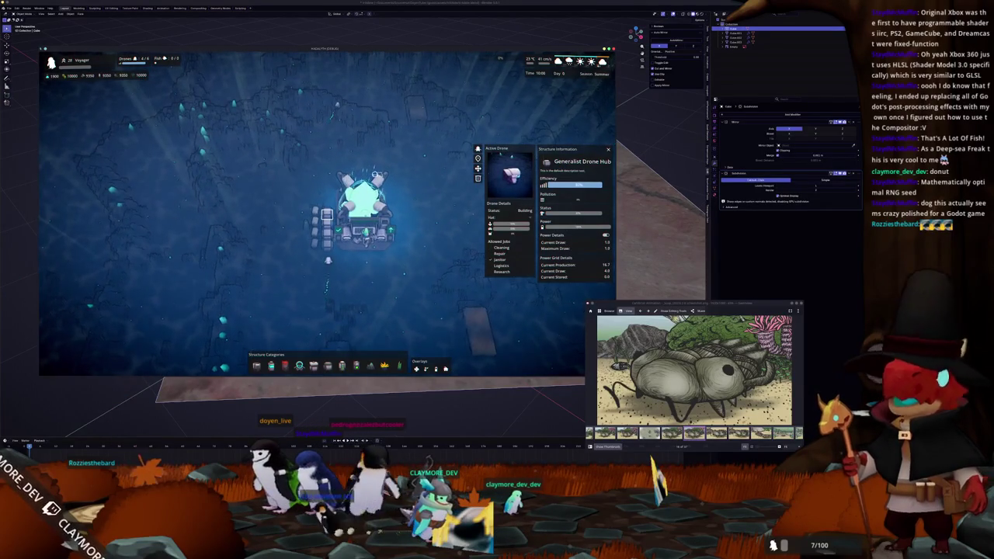
key(w)
key(s)
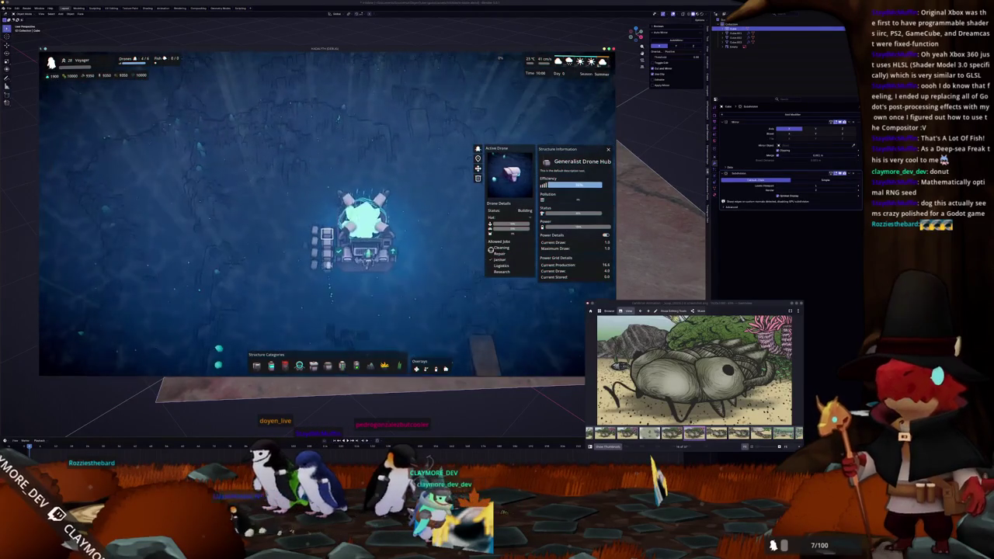
scroll(479, 271, up, 3)
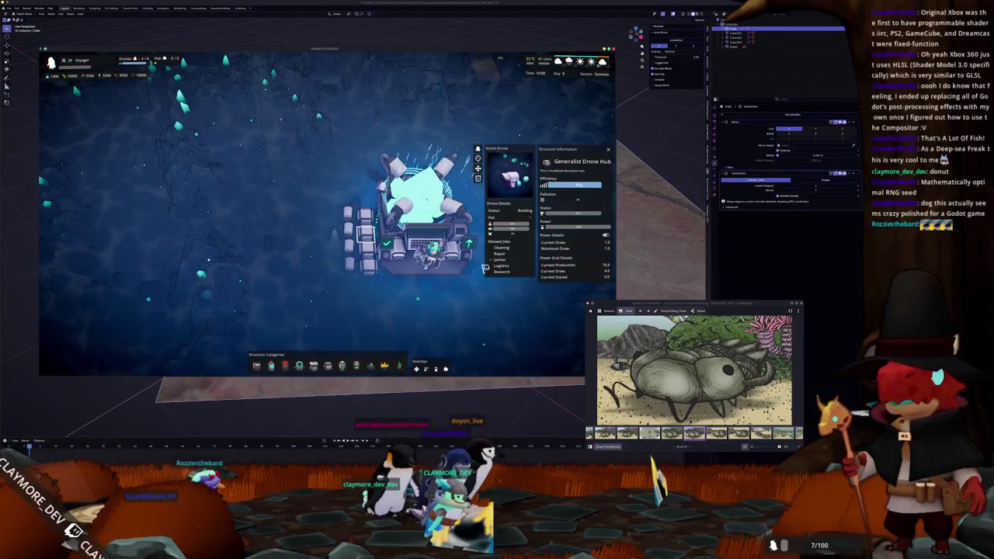
key(d)
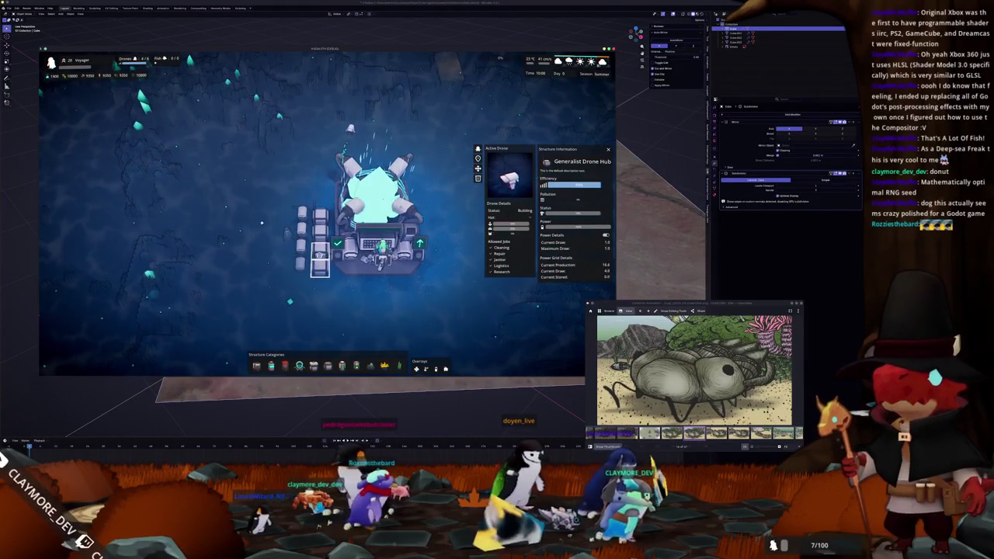
scroll(406, 263, down, 3)
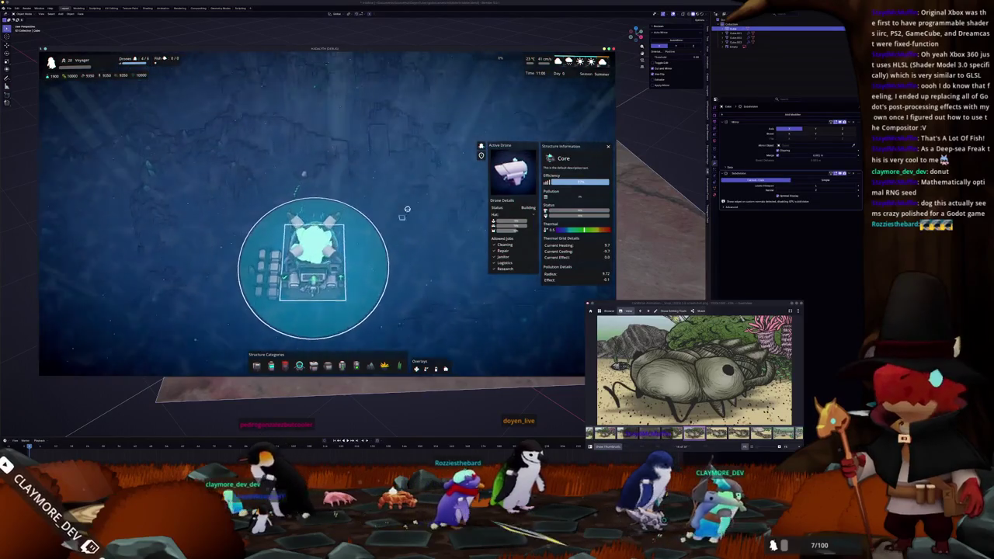
key(w)
scroll(406, 263, up, 3)
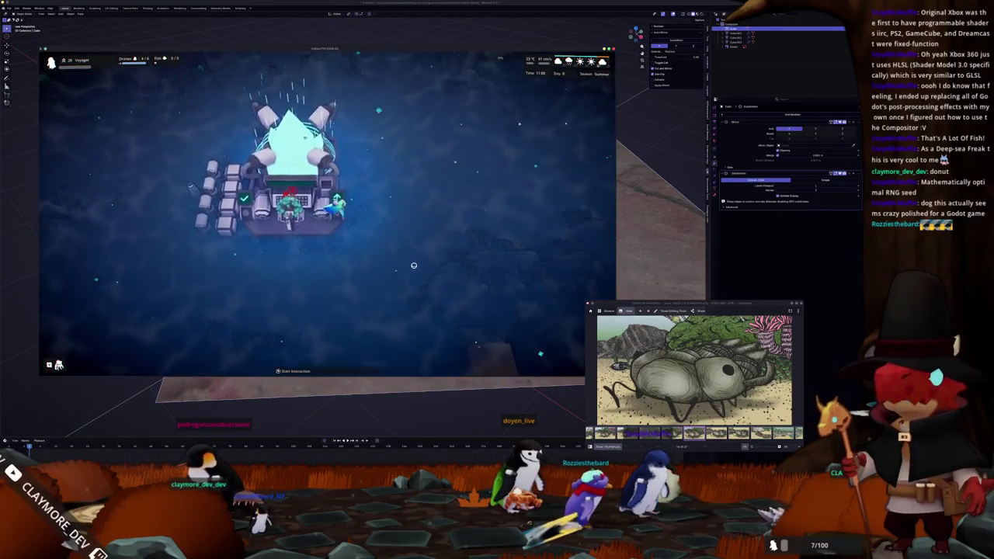
Swim the ship up and to the upper right across the seabed.
key(w)
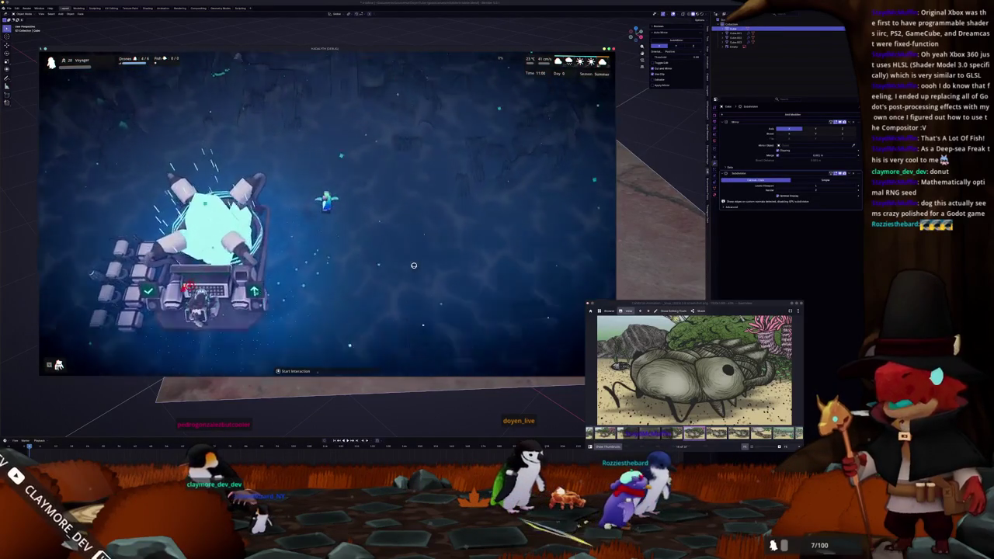
key(w)
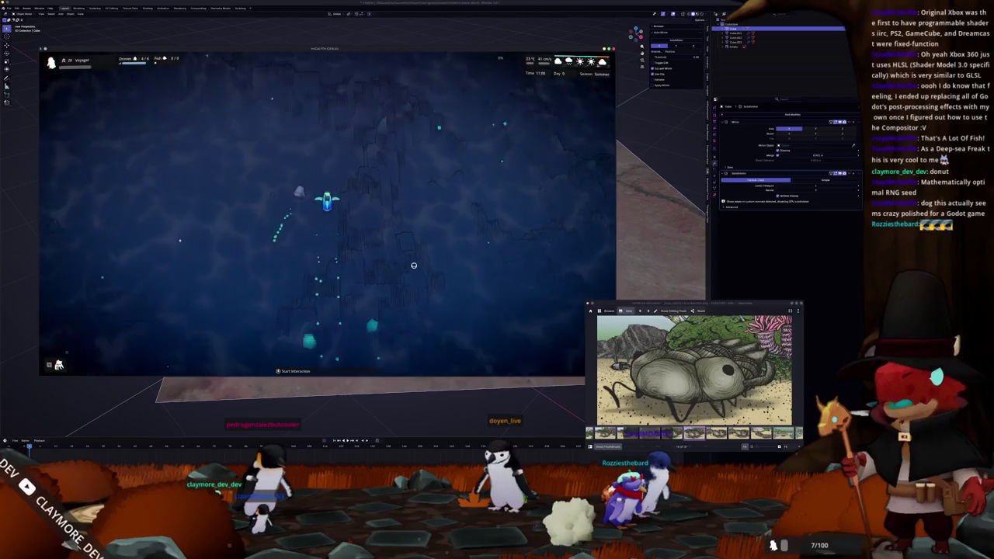
key(d)
key(w)
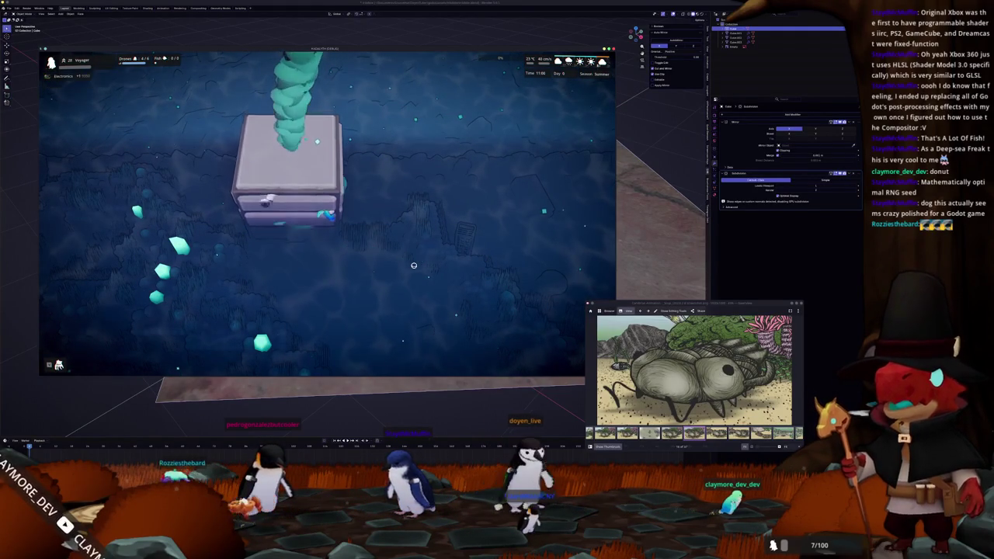
Swim down past the stone platform and fish, then use Unstuck from the Pause Menu.
key(s)
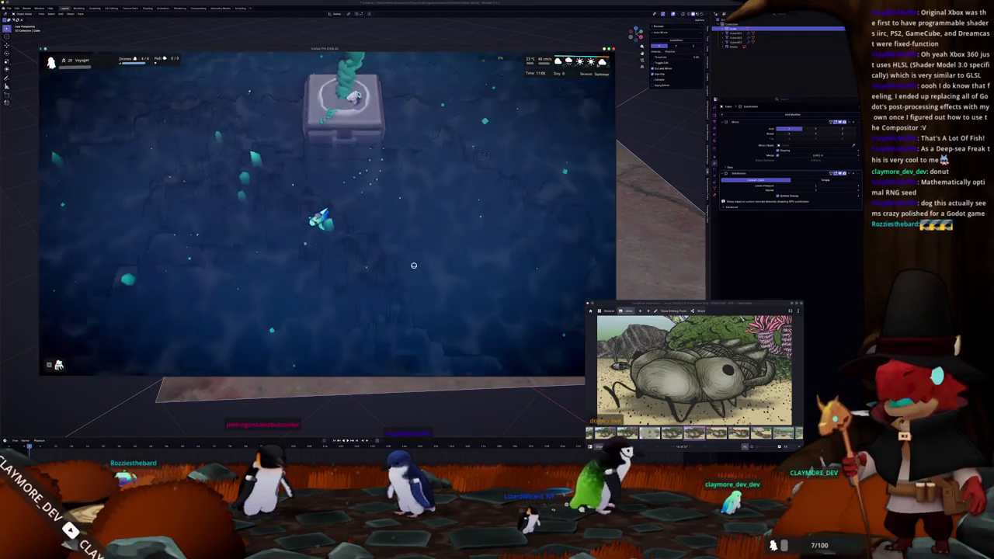
key(s)
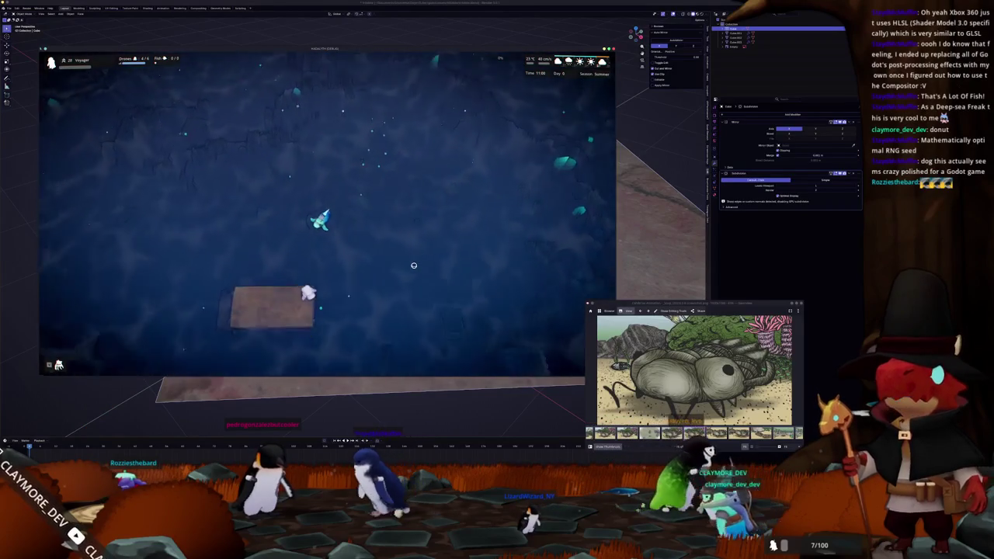
key(s)
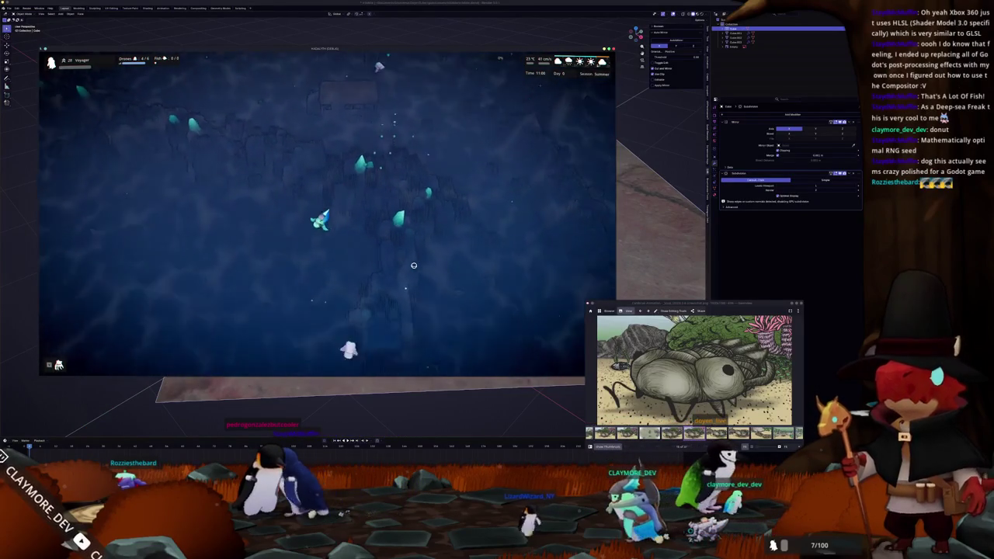
key(s)
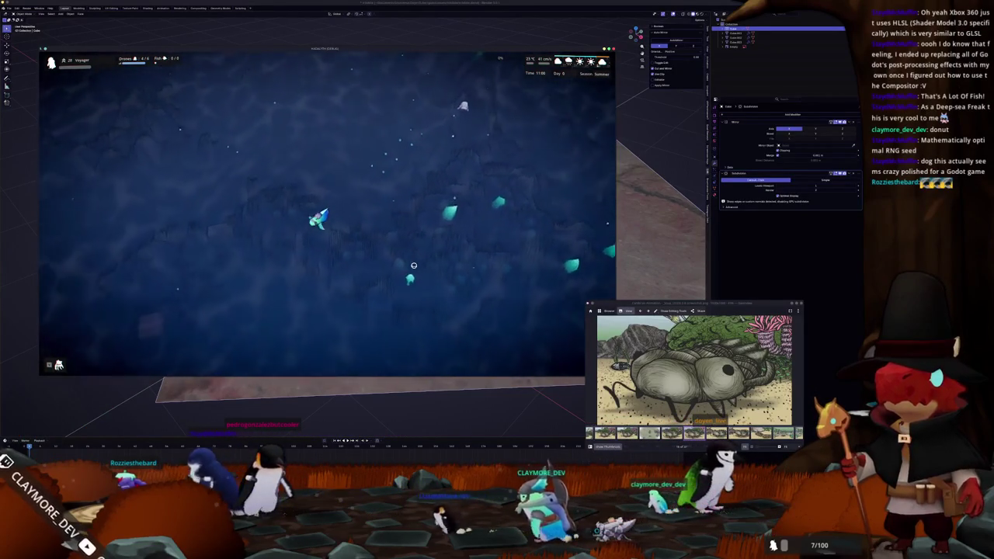
key(s)
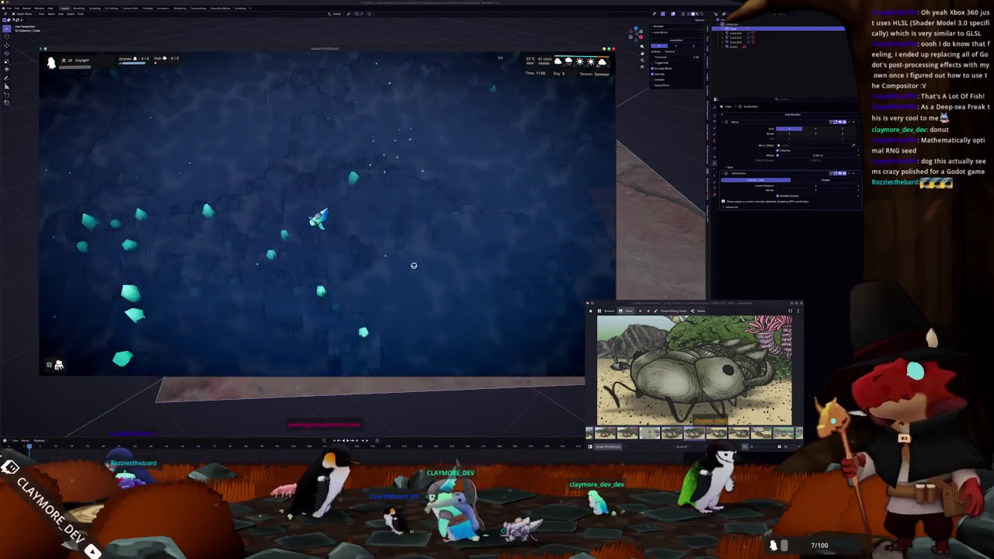
key(Escape)
click(349, 213)
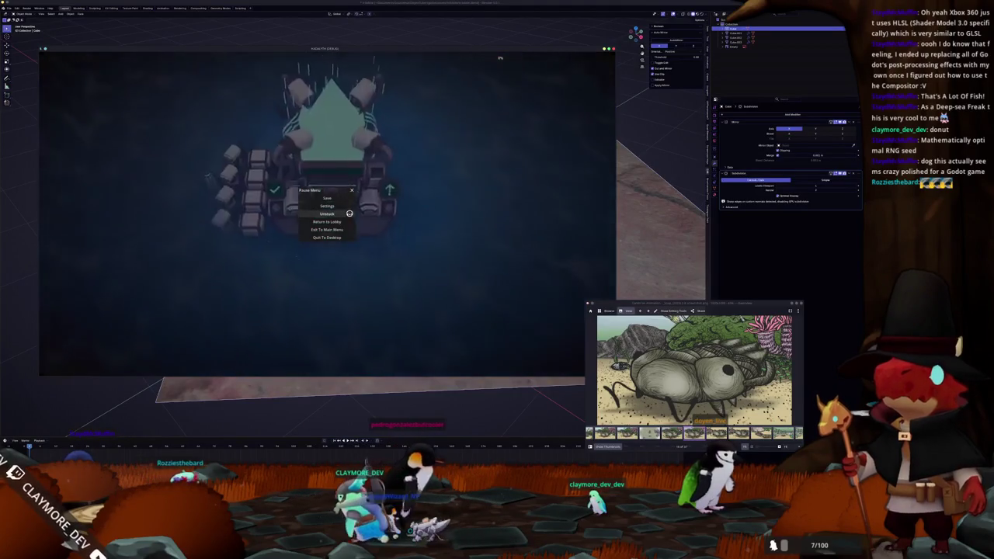
Start placing a Transmission Pylon from the structure build bar.
key(b)
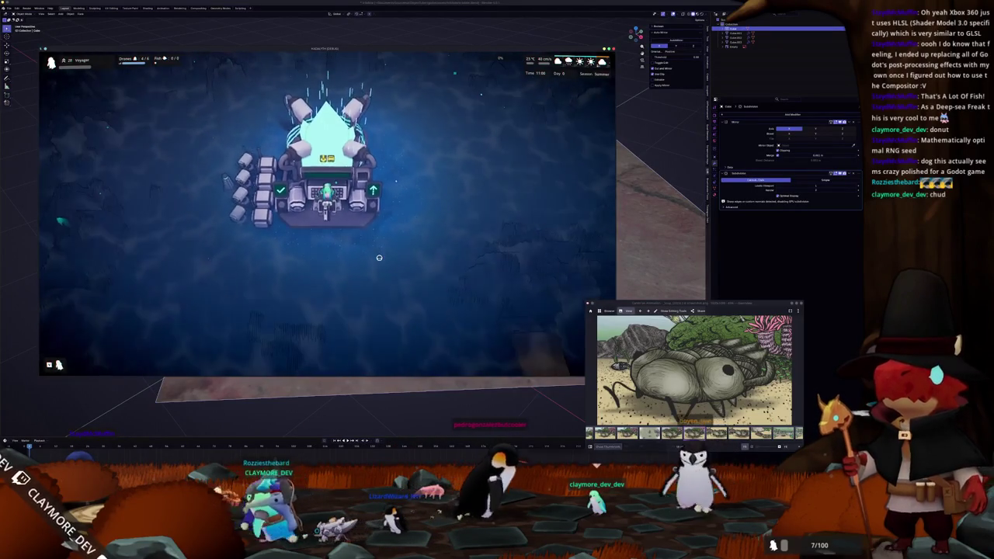
scroll(379, 257, down, 3)
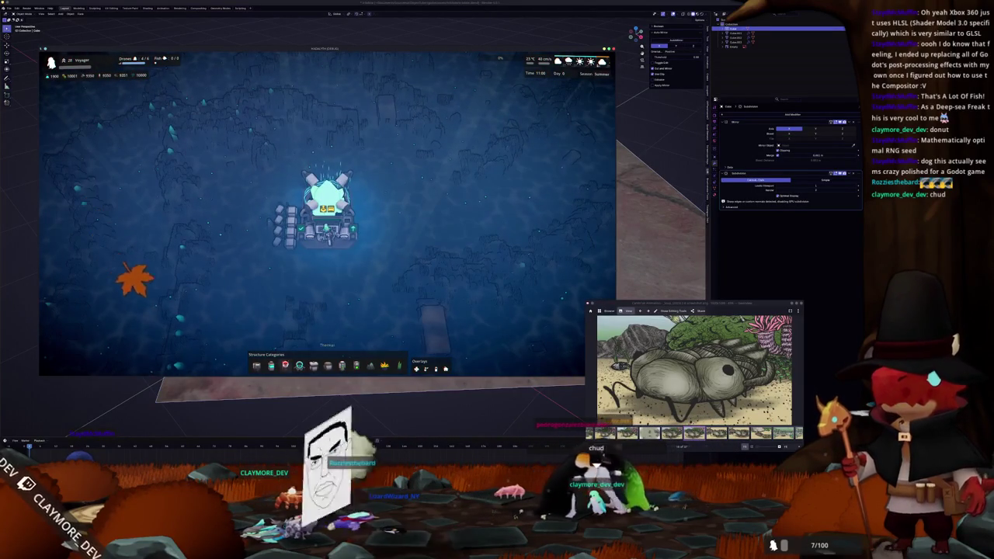
click(299, 365)
mouse_move(285, 365)
click(286, 339)
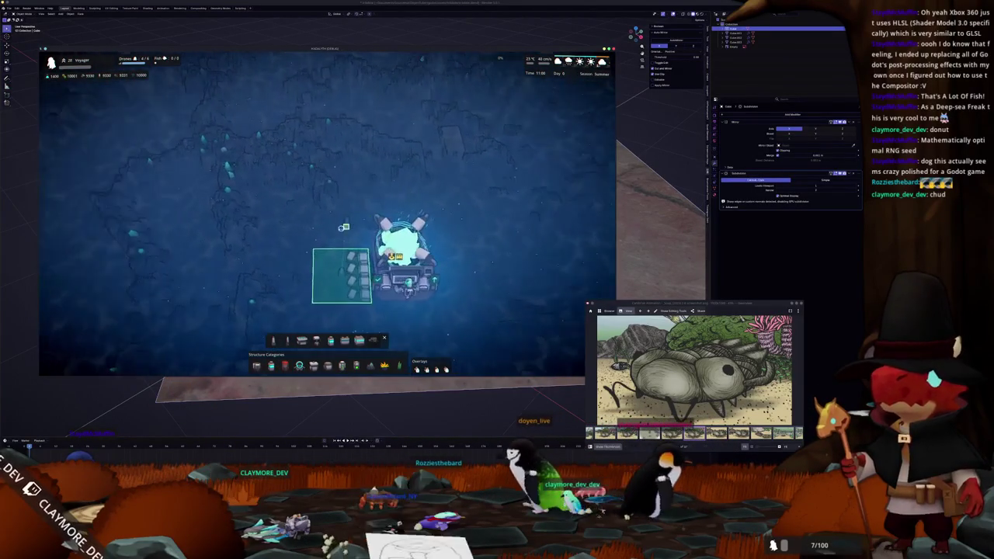
Pan around the seabed and add 10000 of every resource through the developer console.
key(w)
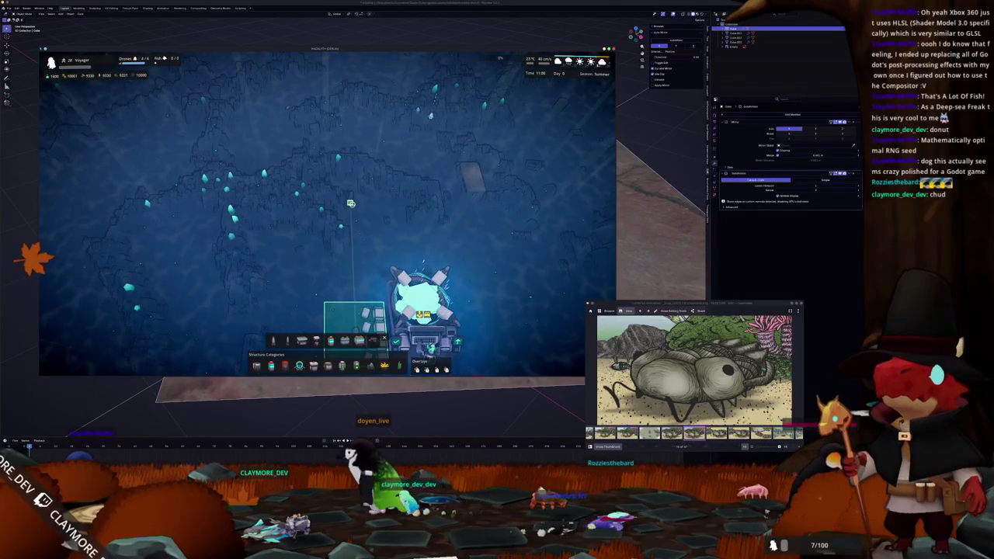
key(w)
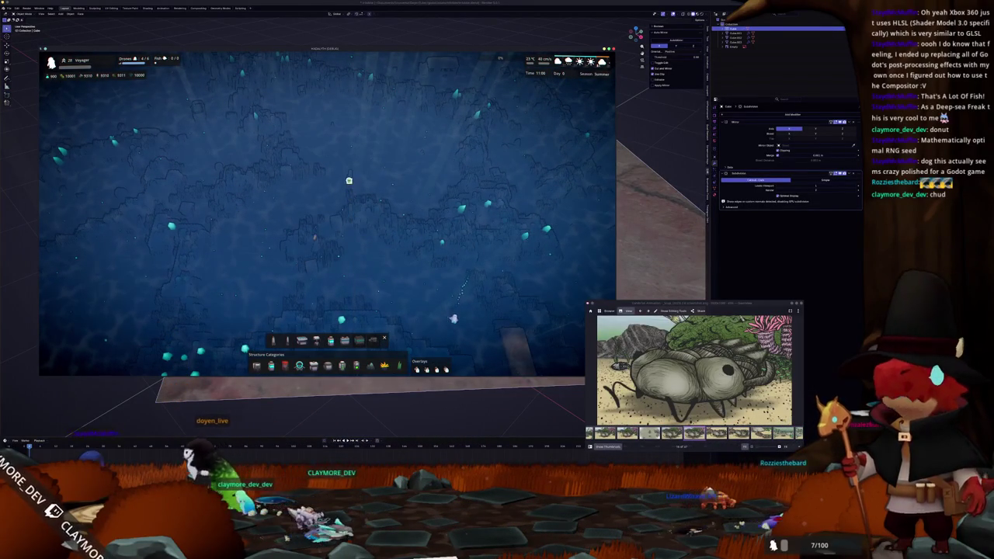
key(s)
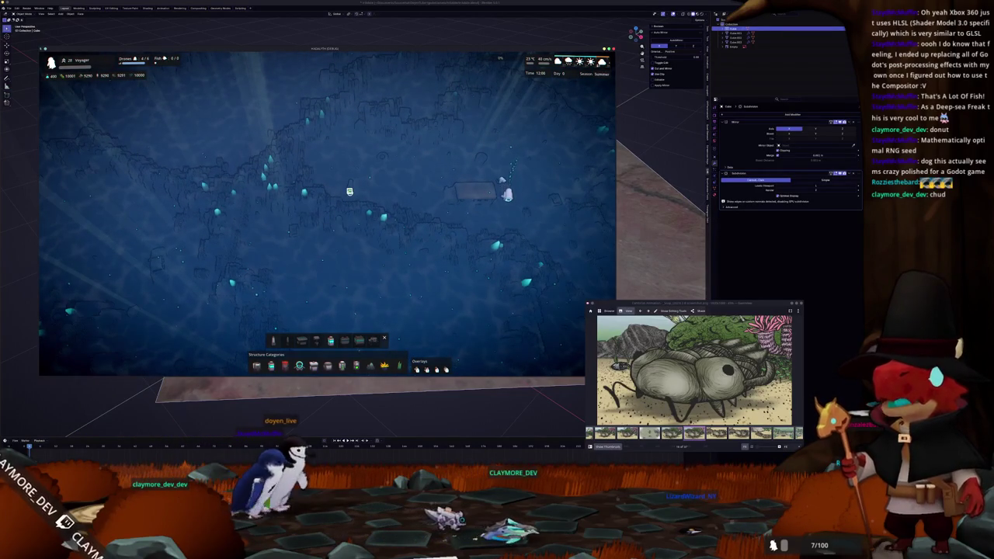
key(w)
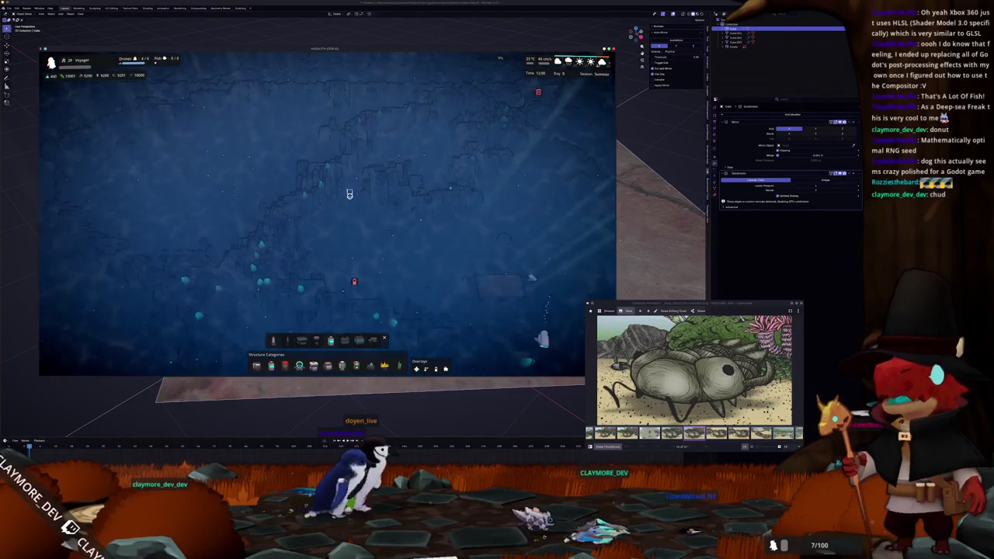
key(s)
mouse_move(288, 340)
key(grave)
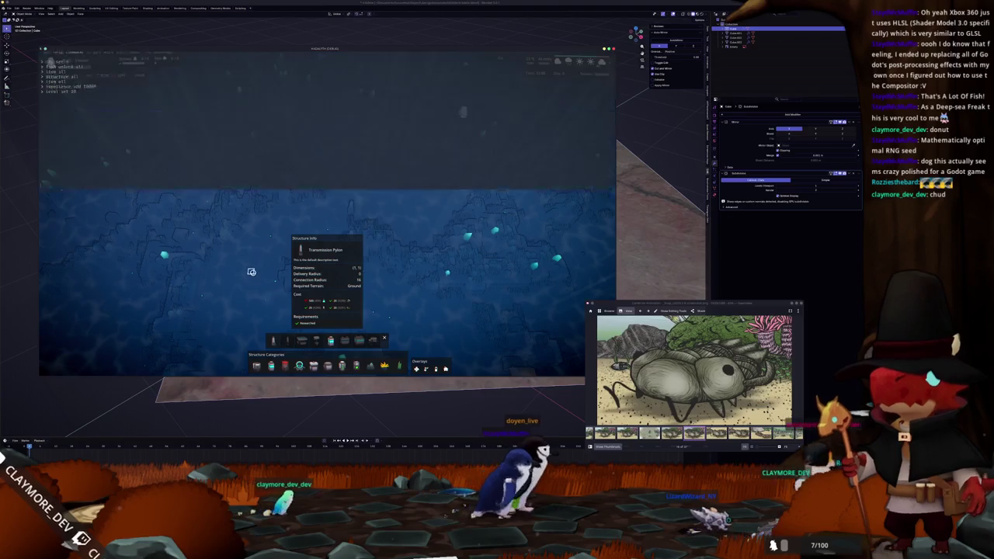
key(grave)
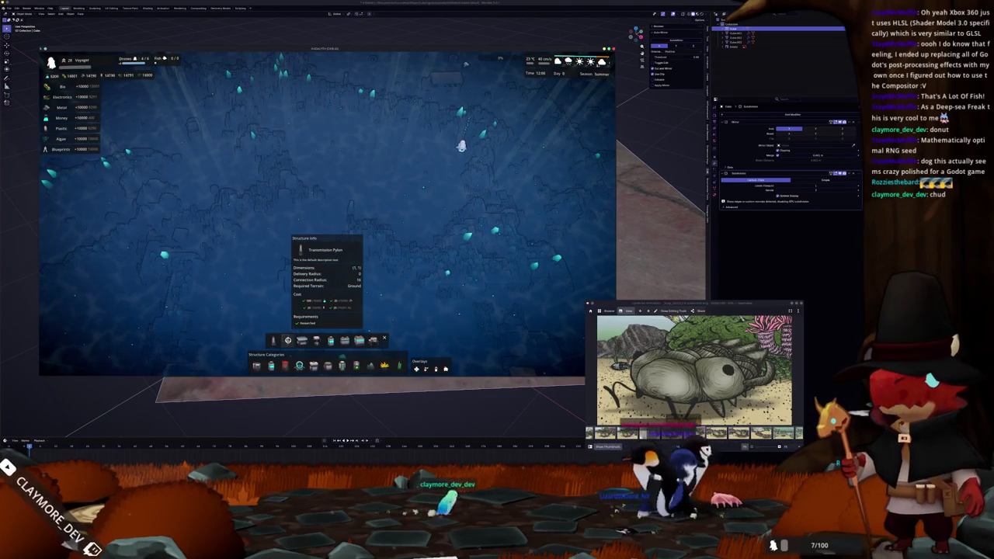
Start placing a Transmission Pylon and pan north and east toward the thermal generator.
click(288, 339)
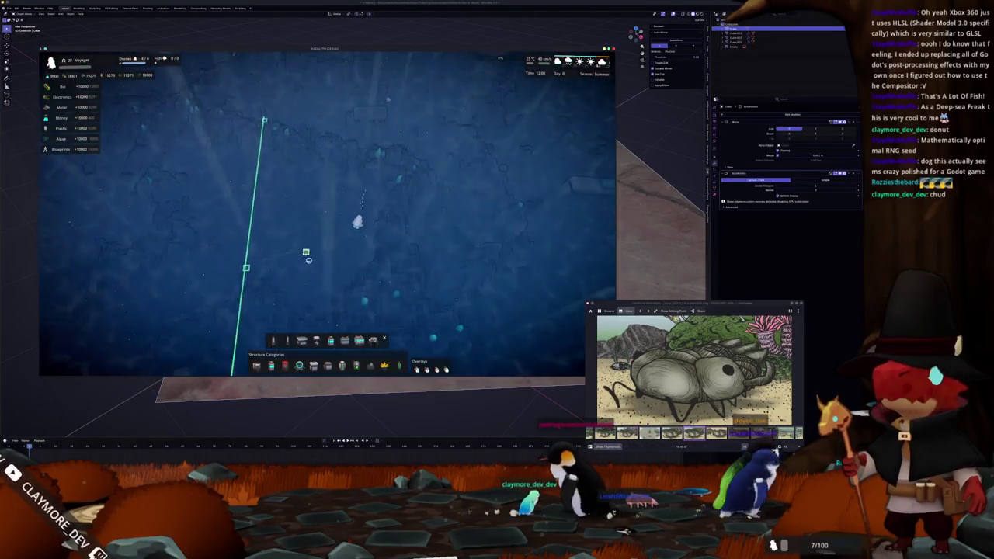
key(w)
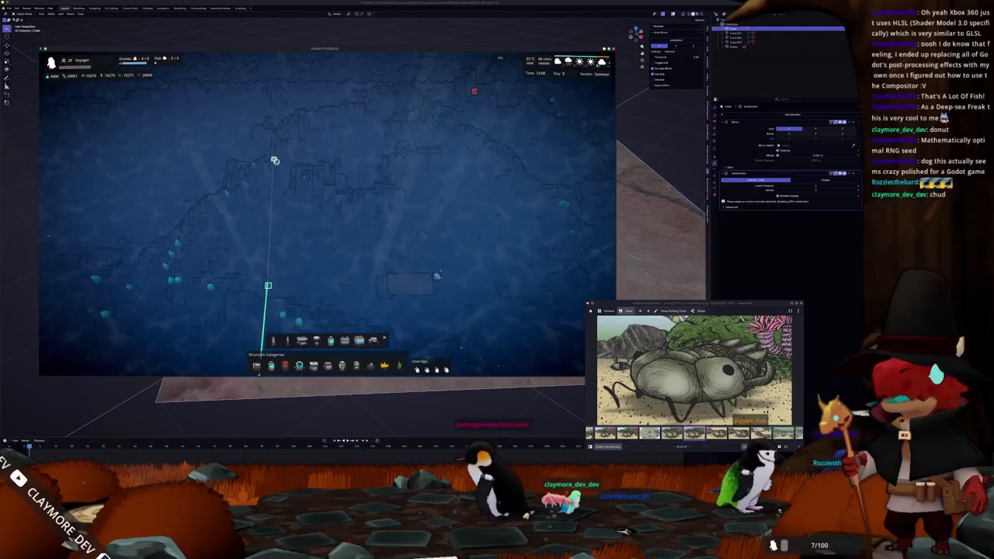
key(w)
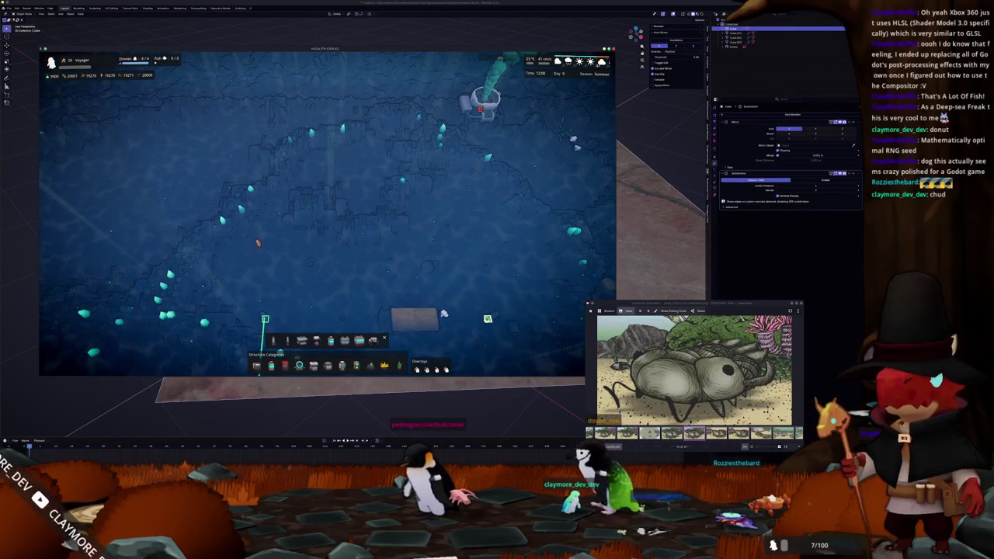
key(d)
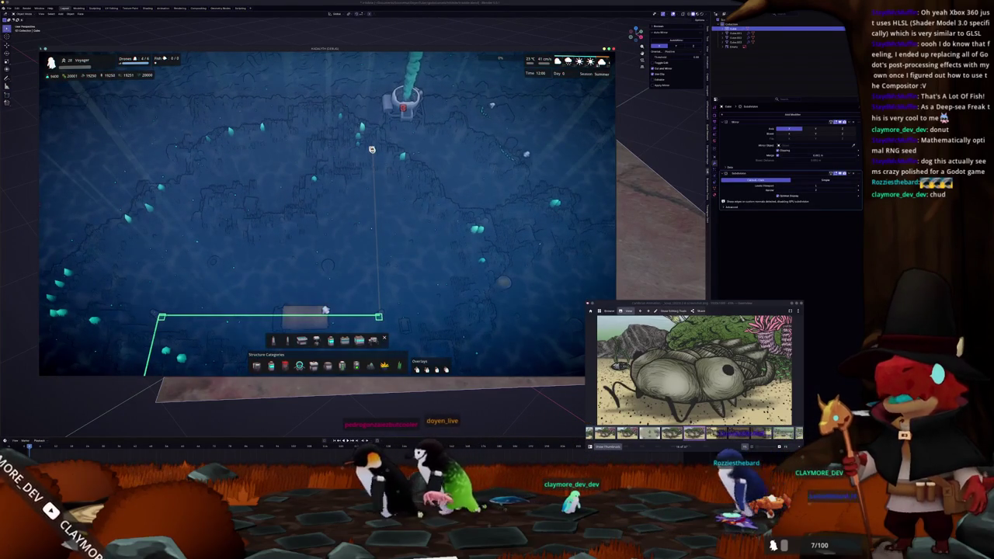
key(s)
key(d)
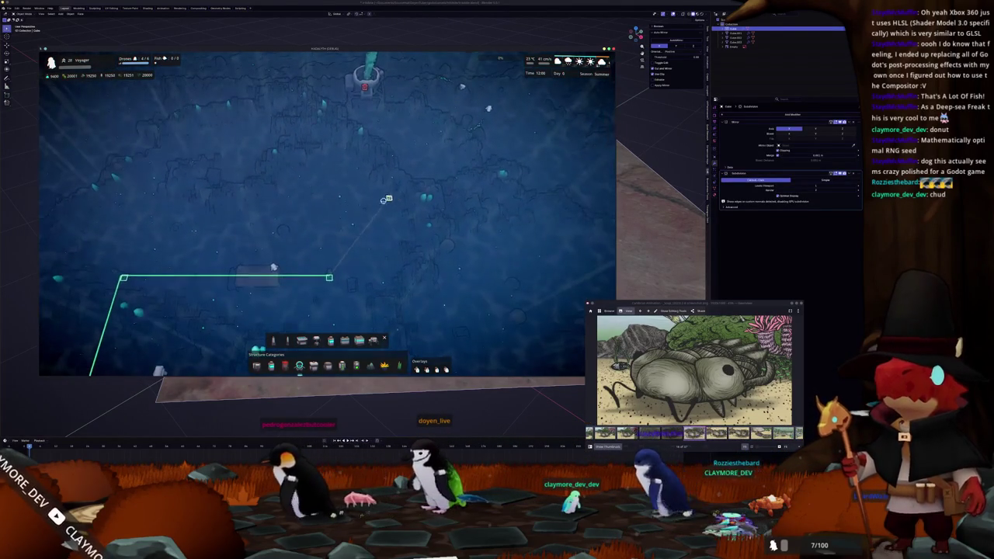
Pan back and forth to line up the pylon route, then pick a structure to build.
key(d)
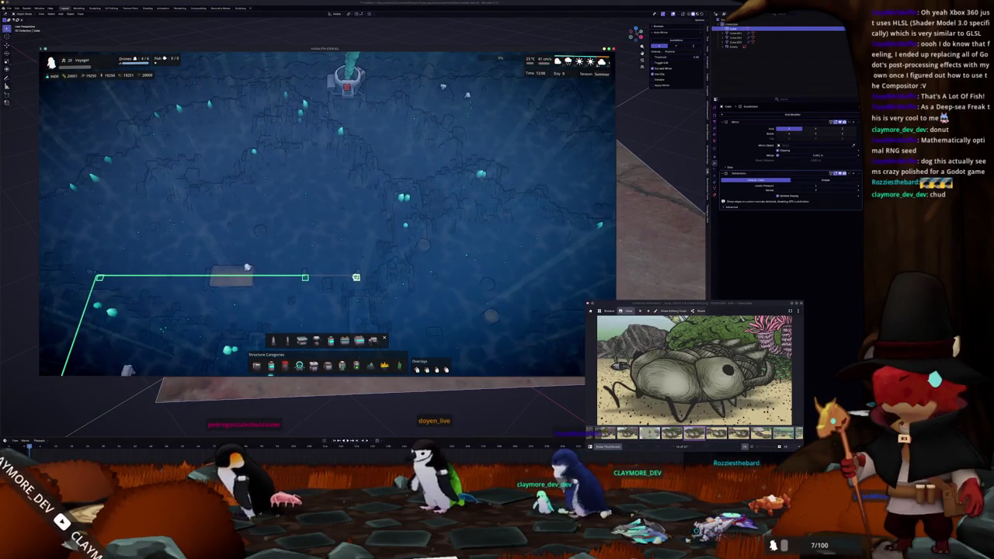
key(w)
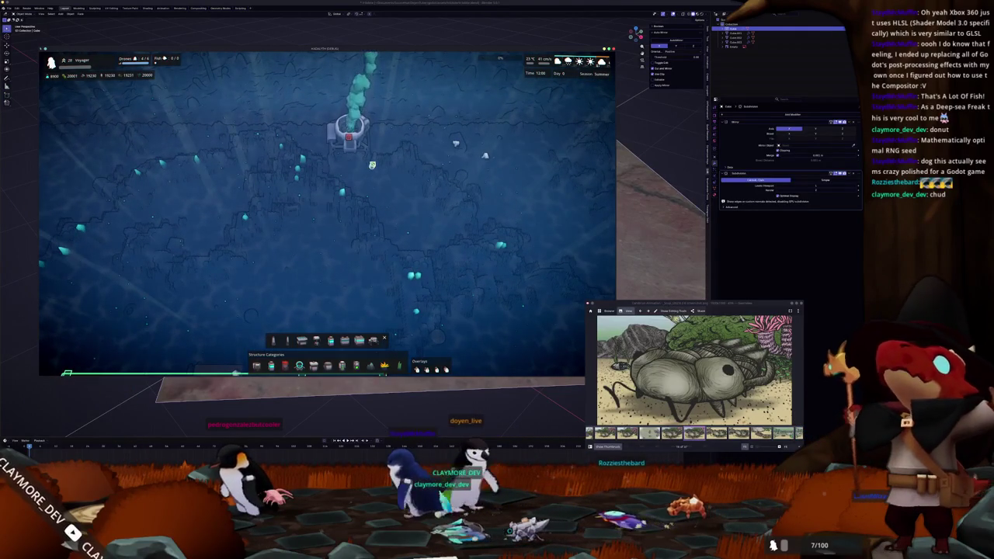
key(s)
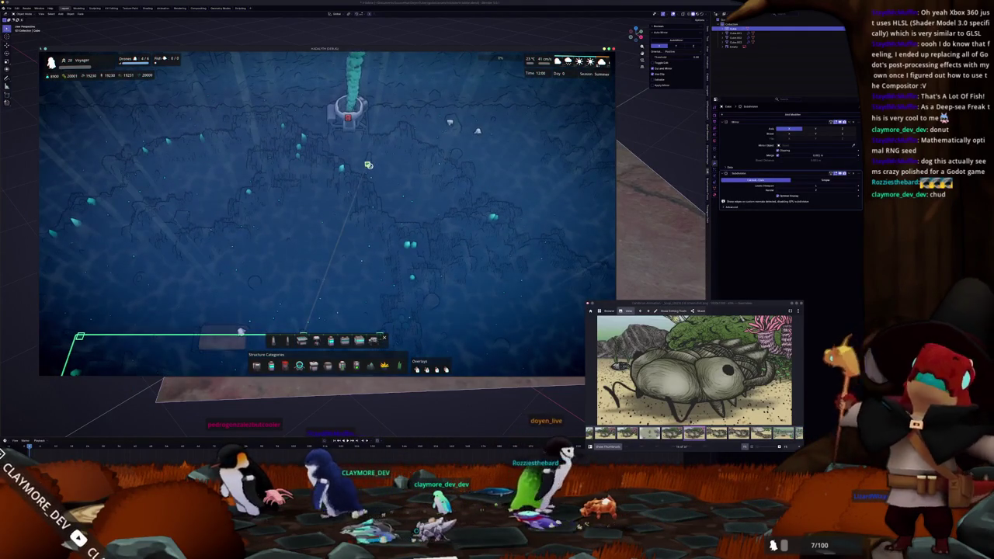
key(w)
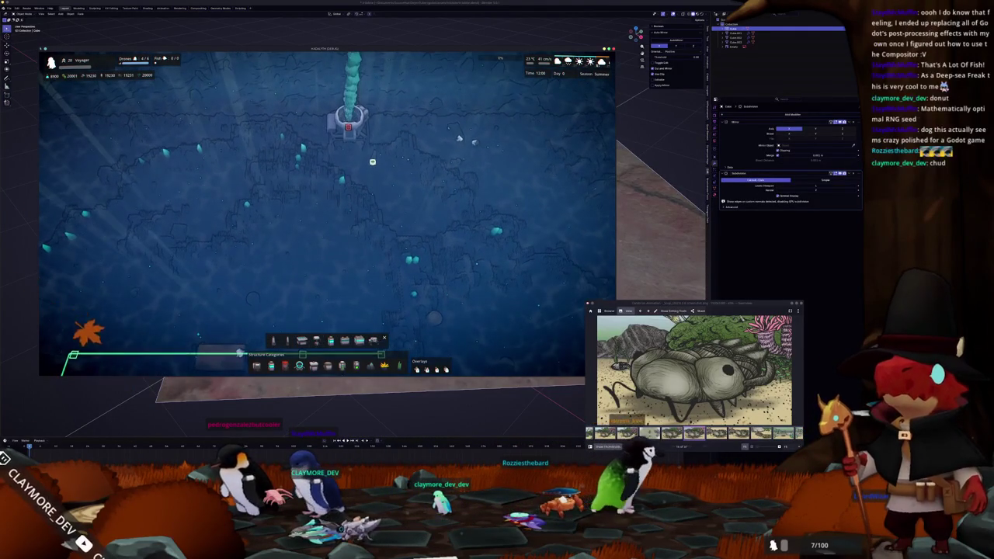
key(s)
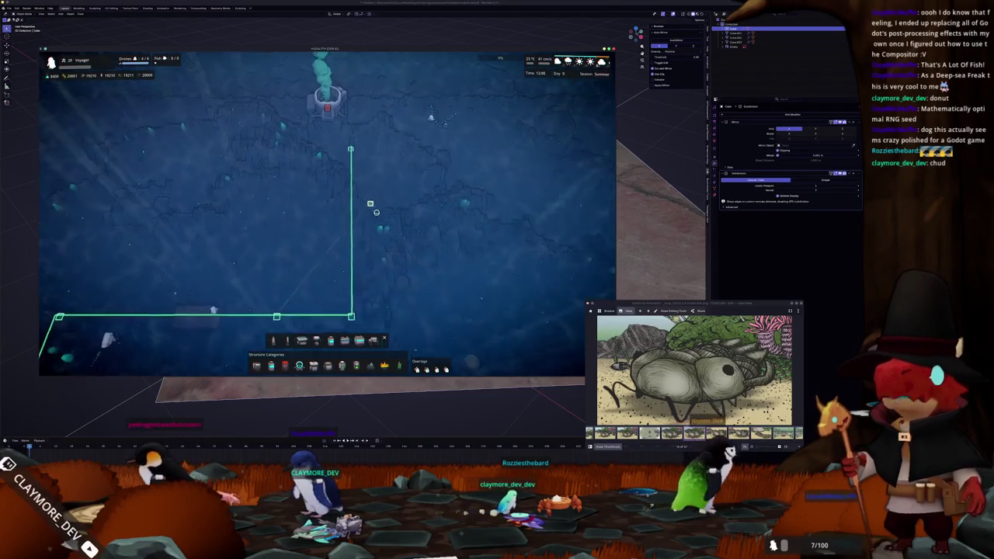
key(w)
key(w)
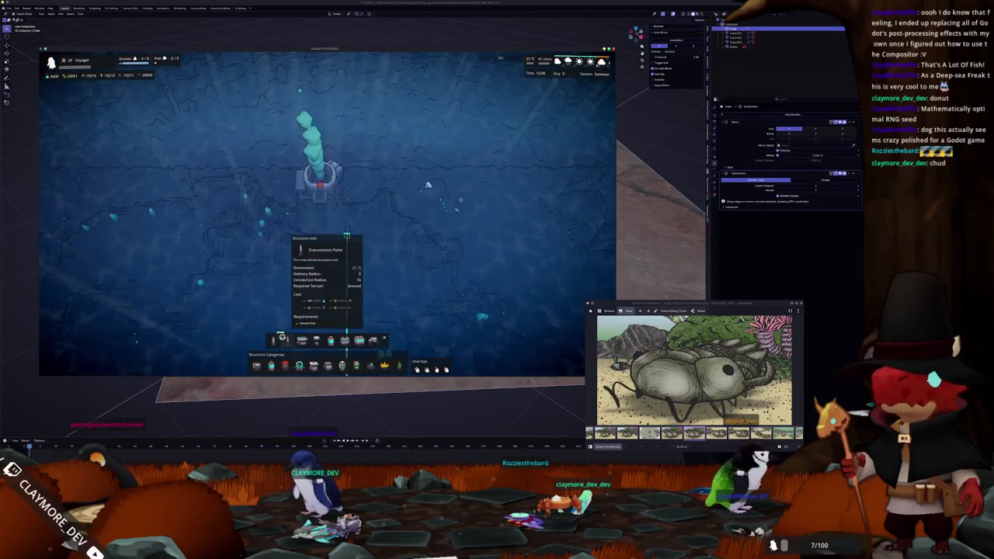
click(277, 340)
scroll(342, 225, up, 2)
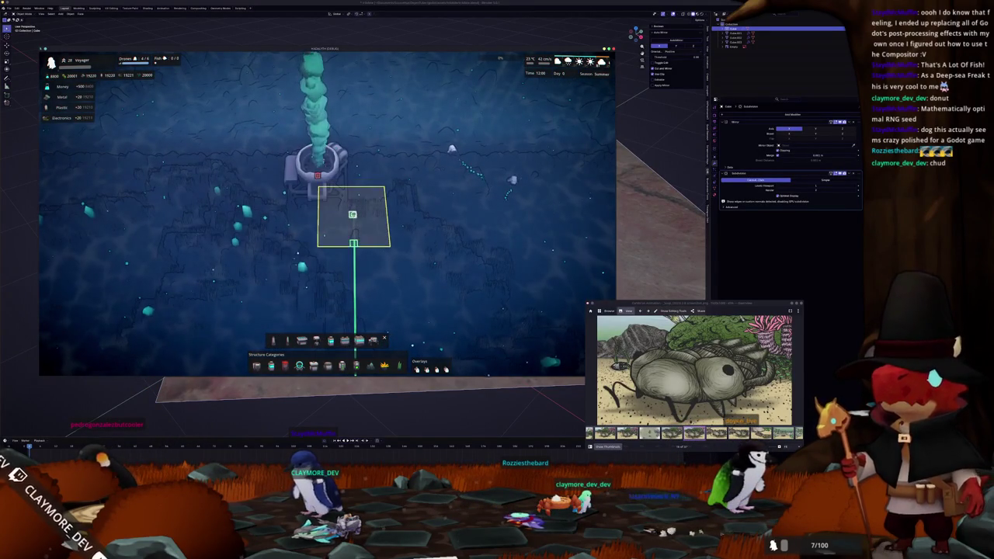
key(a)
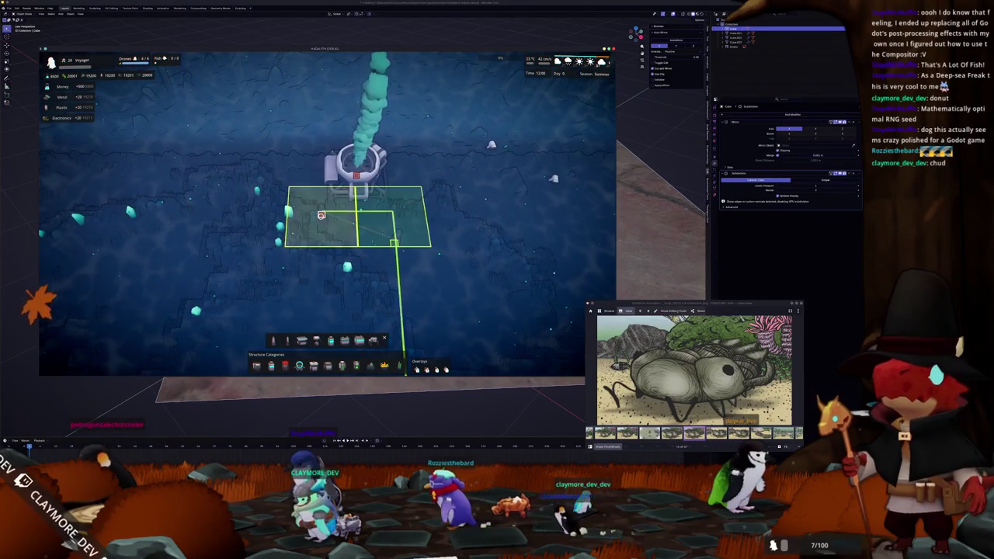
scroll(194, 272, down, 2)
right_click(234, 270)
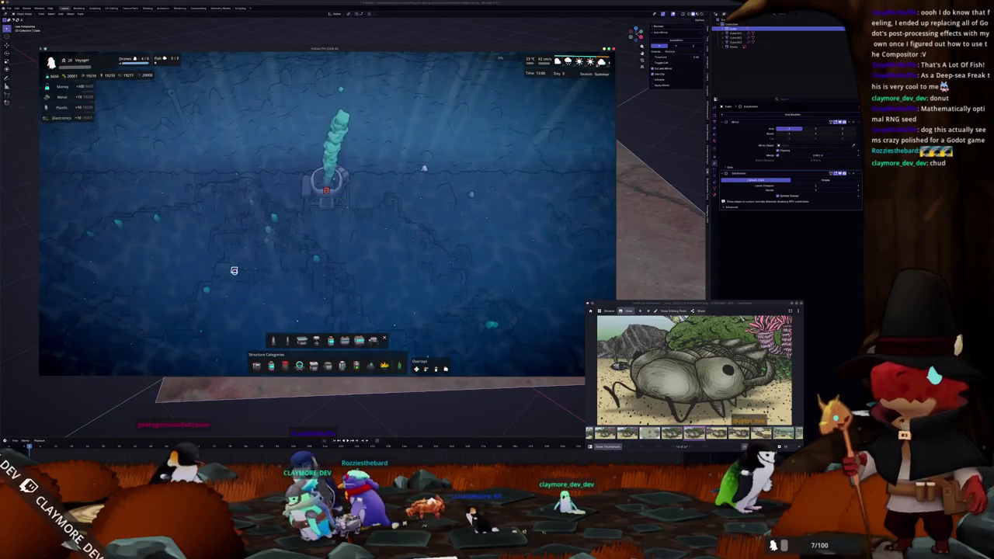
click(328, 207)
key(s)
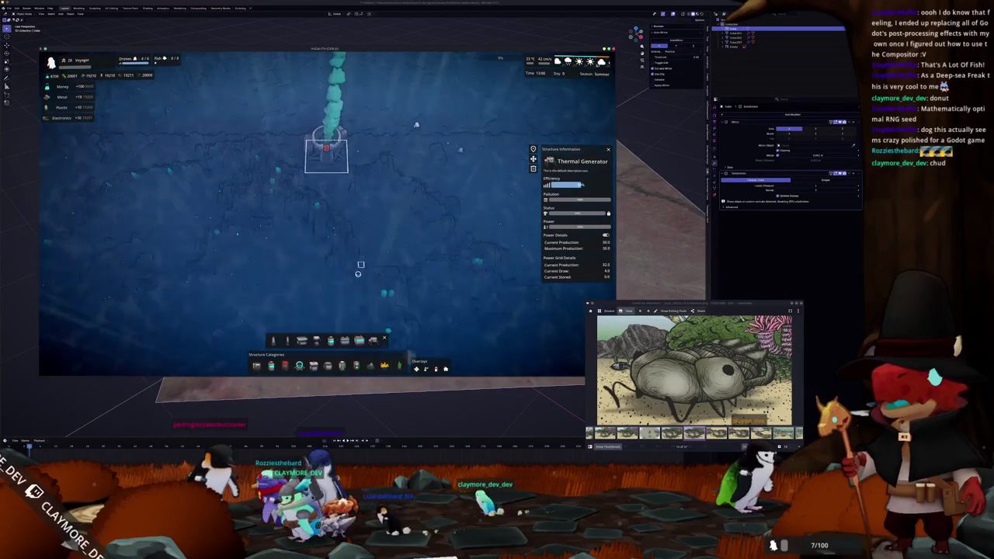
key(1)
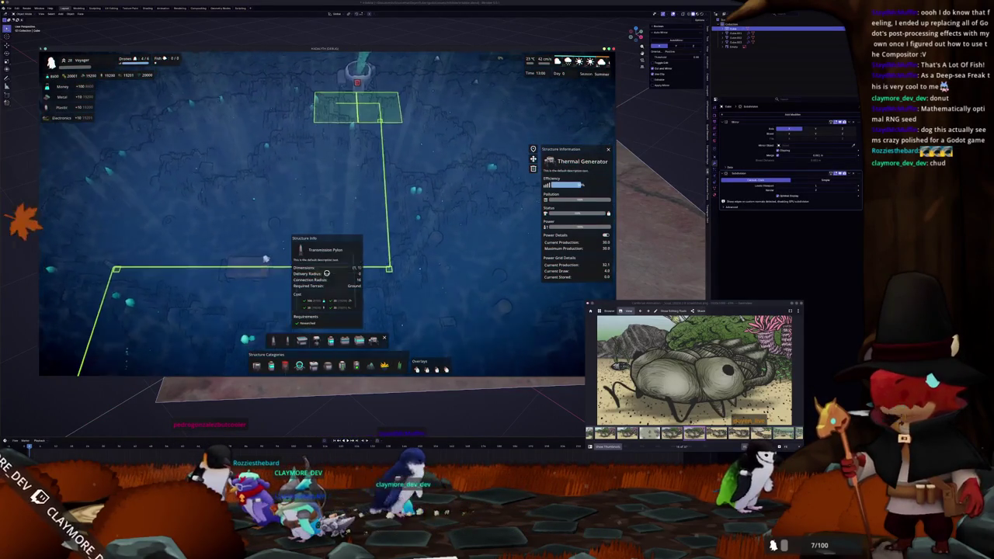
key(s)
key(d)
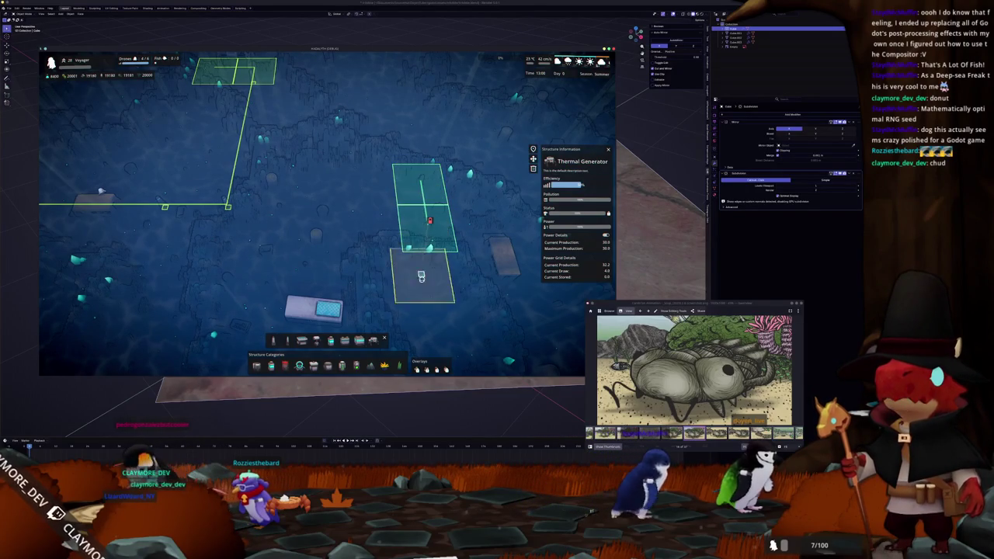
right_click(397, 303)
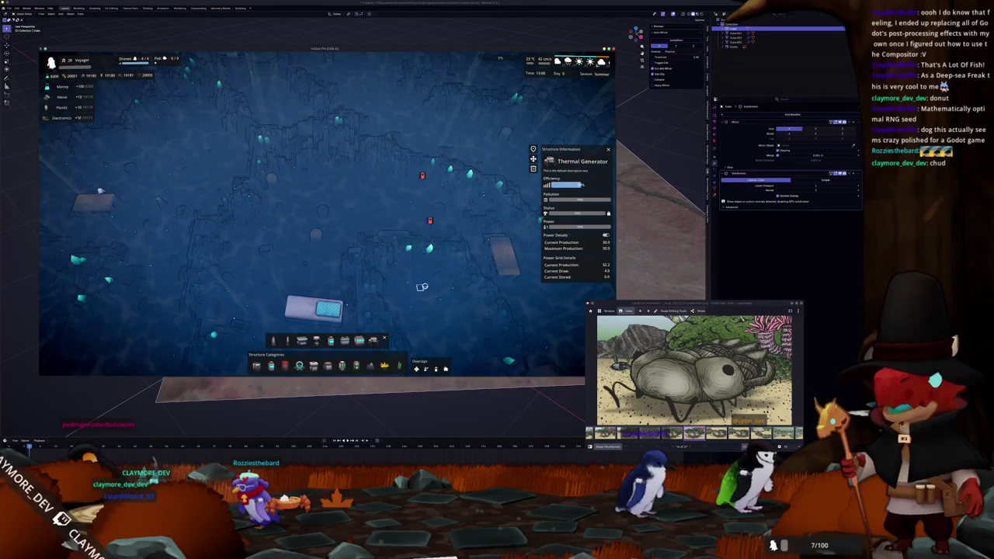
right_click(435, 267)
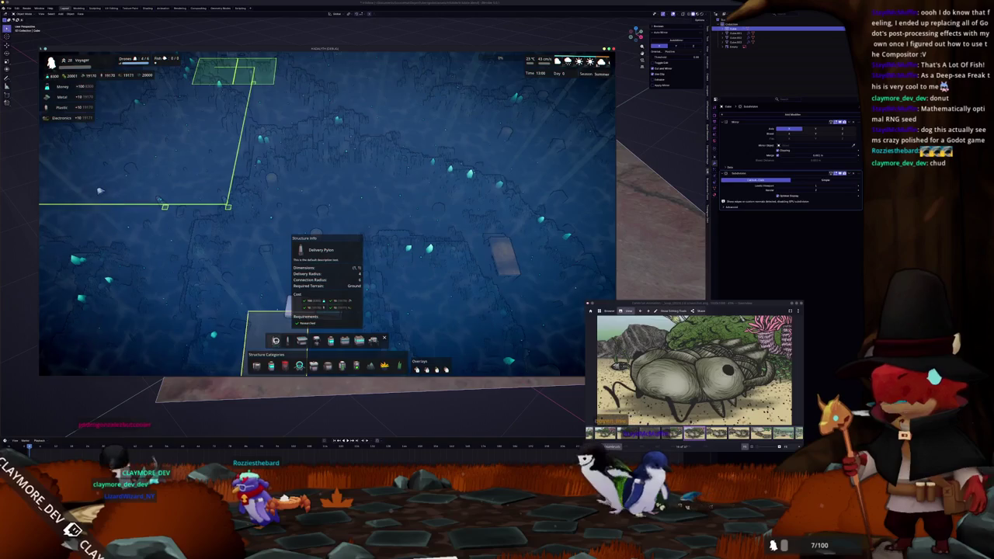
click(275, 340)
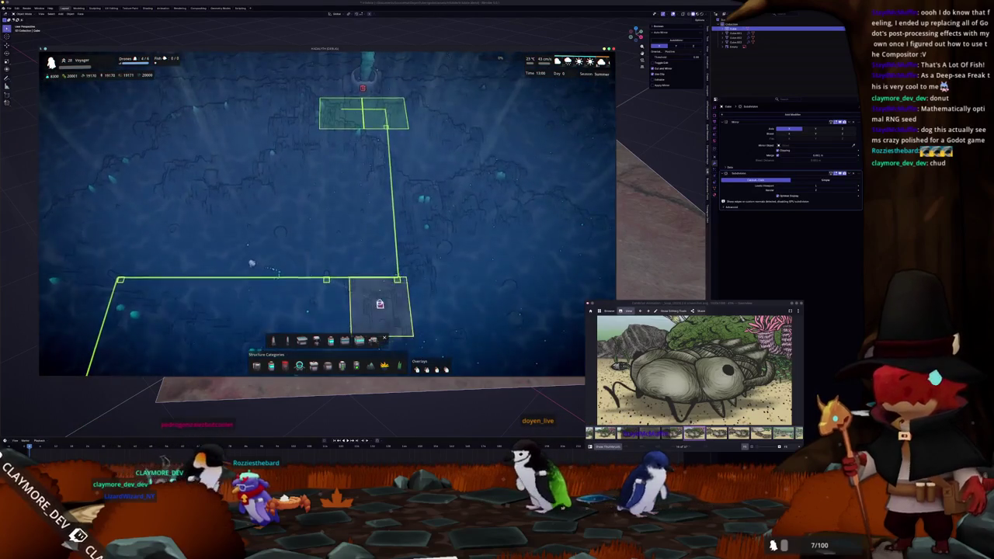
key(s)
key(d)
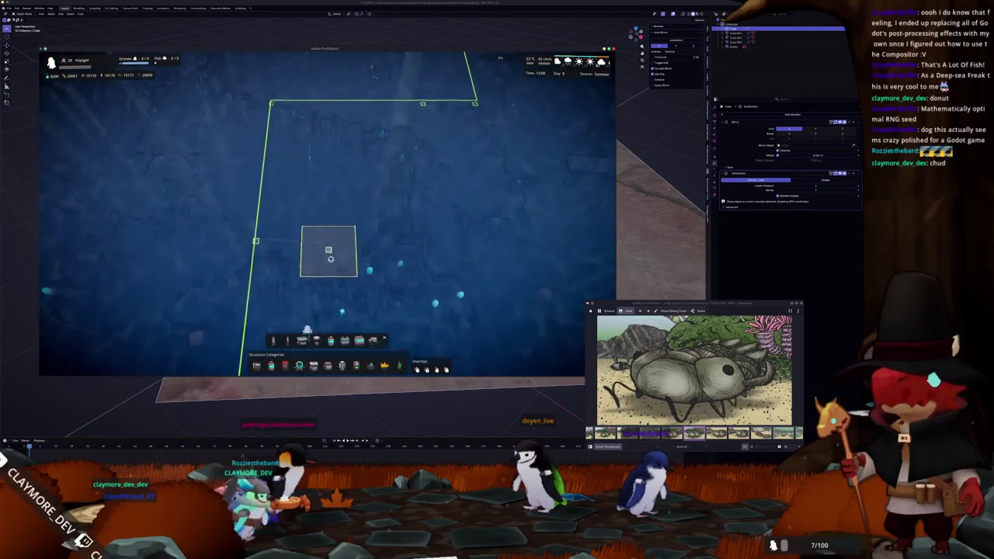
right_click(330, 258)
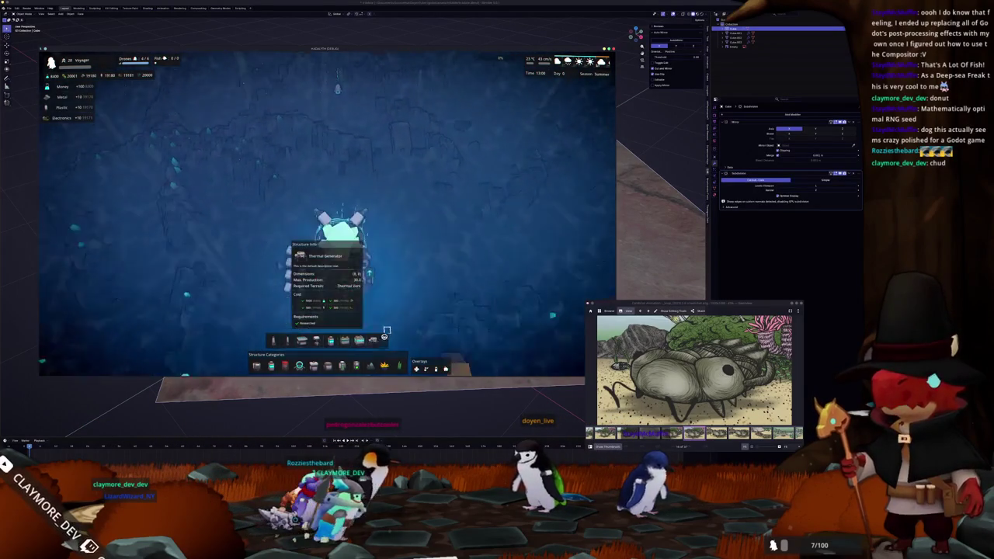
Select the Core to view its details and shift the camera around it.
click(385, 337)
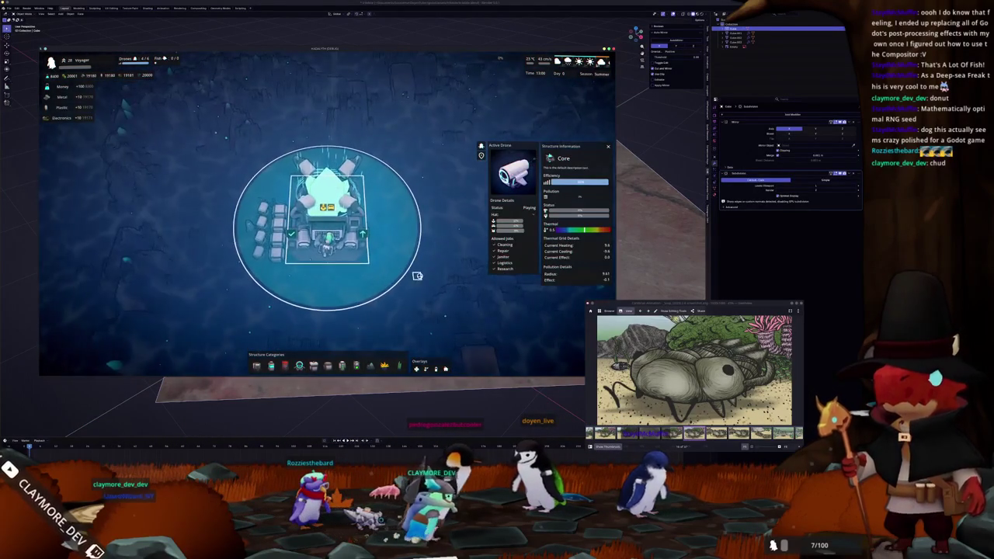
scroll(417, 276, down, 2)
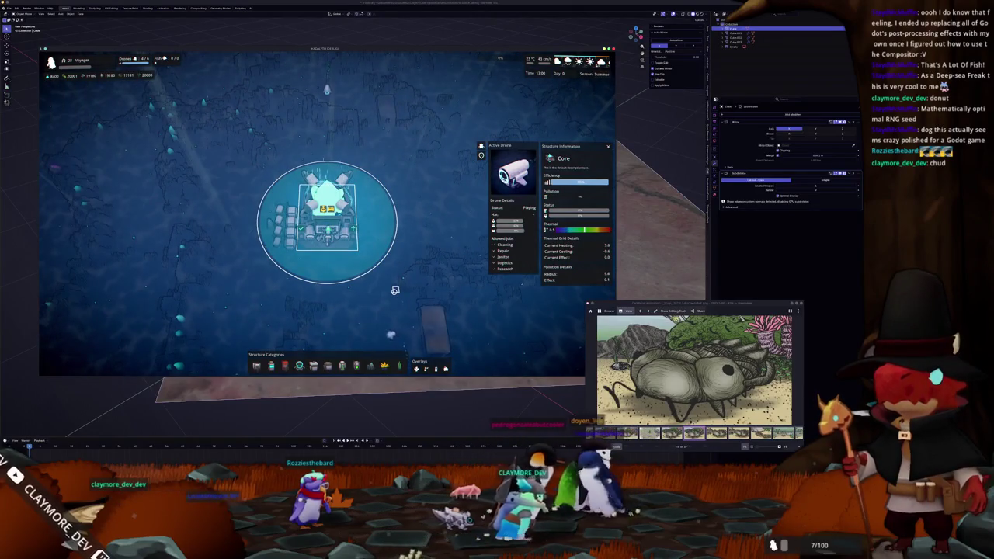
key(a)
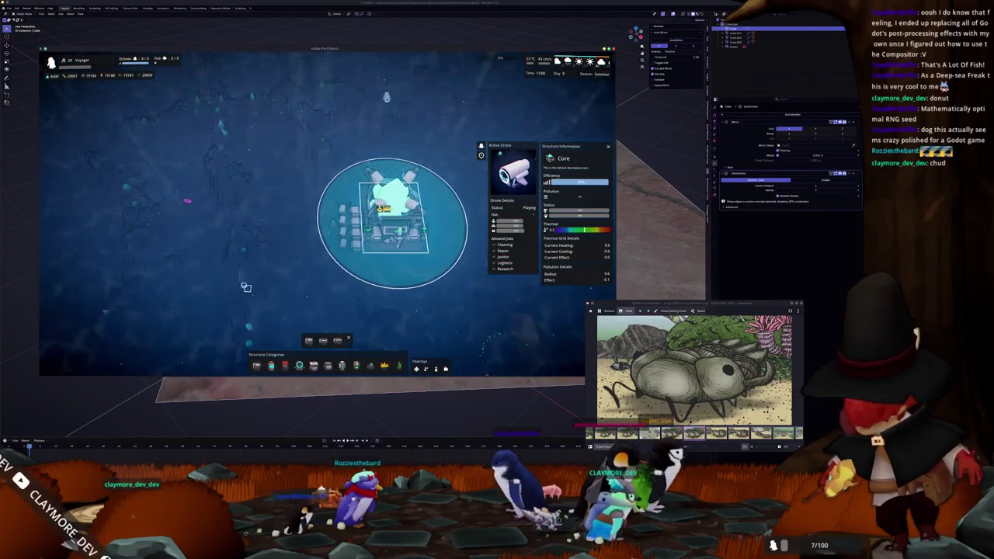
scroll(247, 286, up, 2)
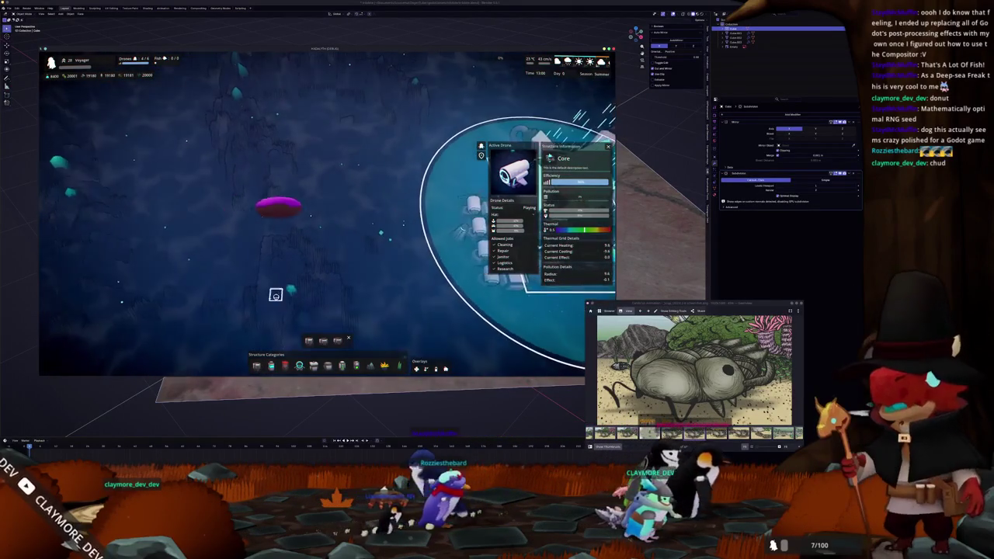
scroll(289, 291, down, 1)
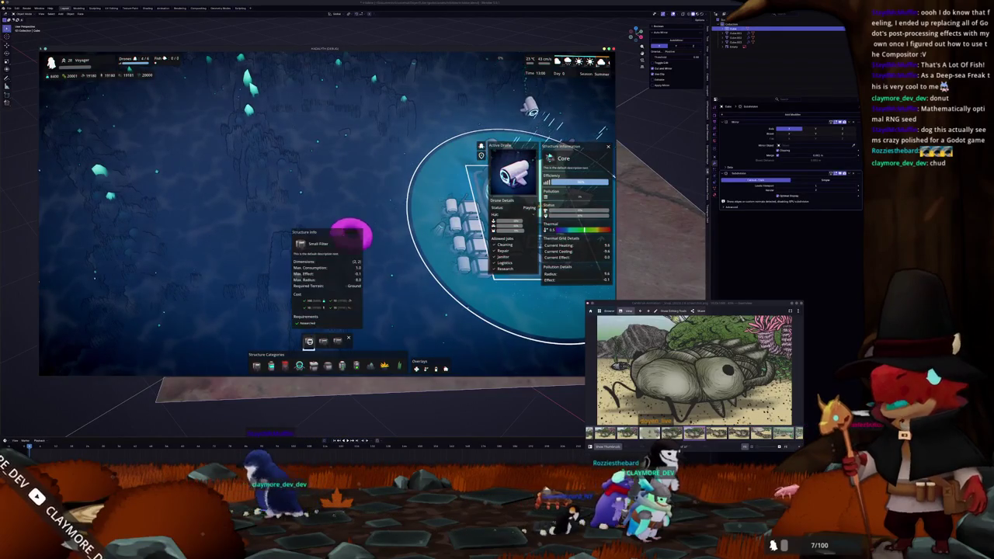
Cancel a Small Filter placement and place a Delivery Pylon beside the Core.
click(309, 342)
scroll(344, 281, down, 2)
right_click(288, 264)
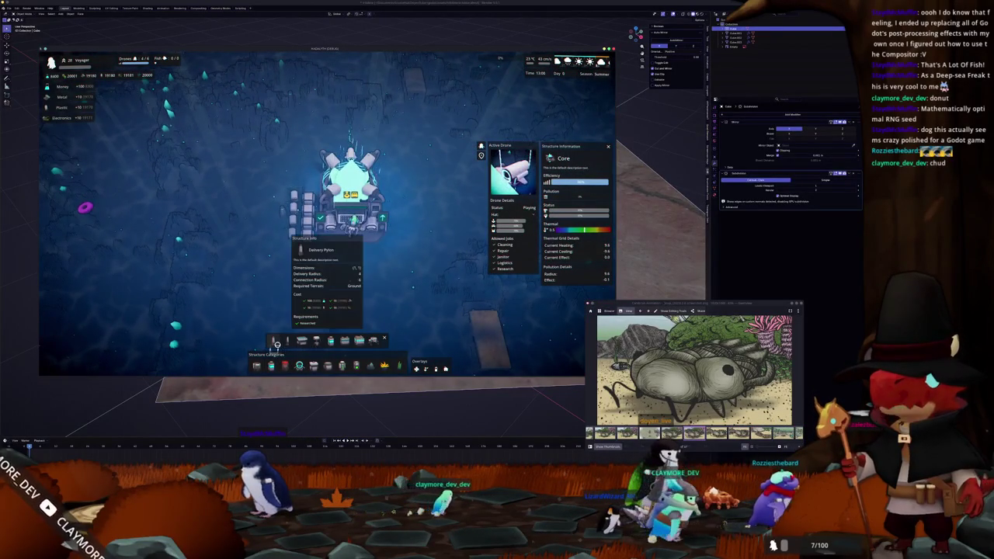
click(287, 342)
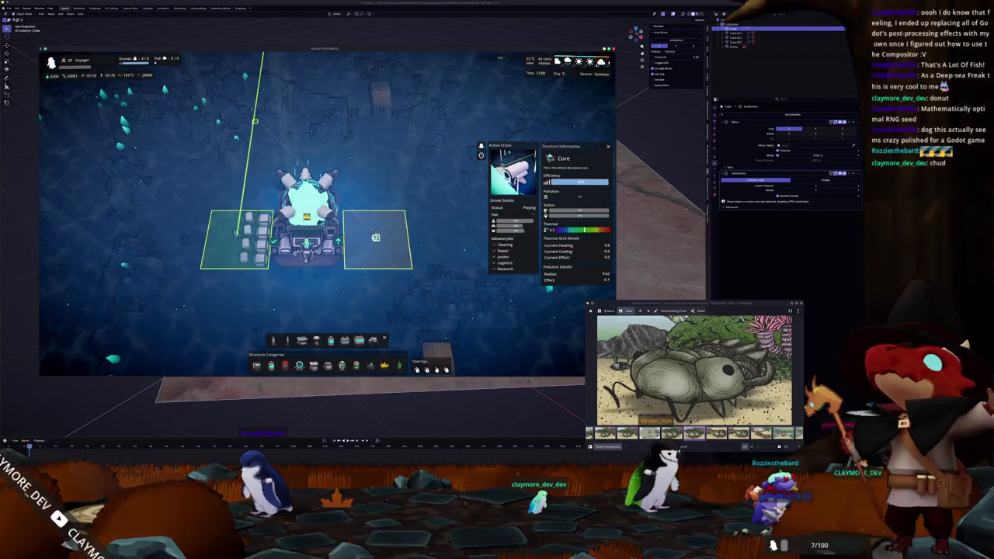
click(374, 243)
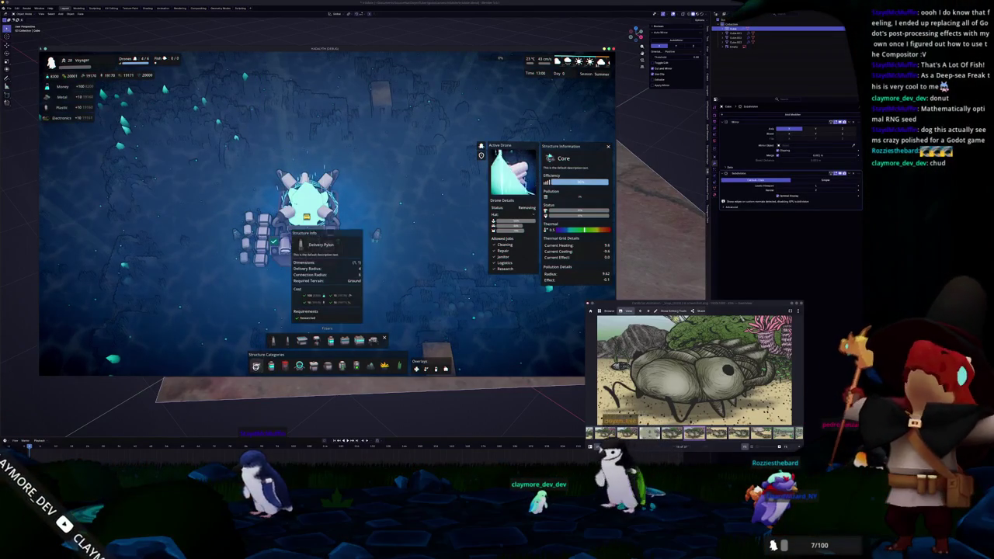
Preview the Medium Filter's pollution ranges, then cancel the filter placement.
click(331, 340)
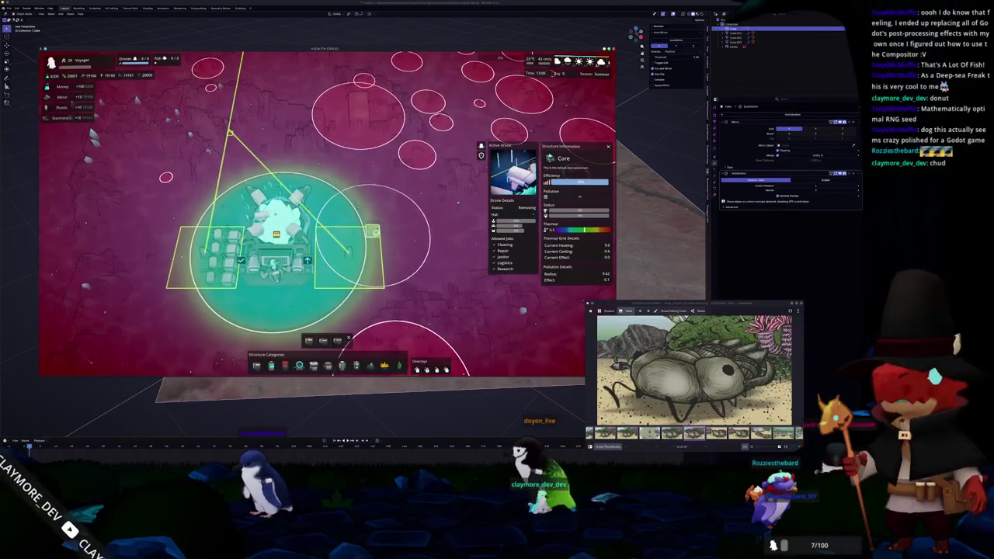
key(a)
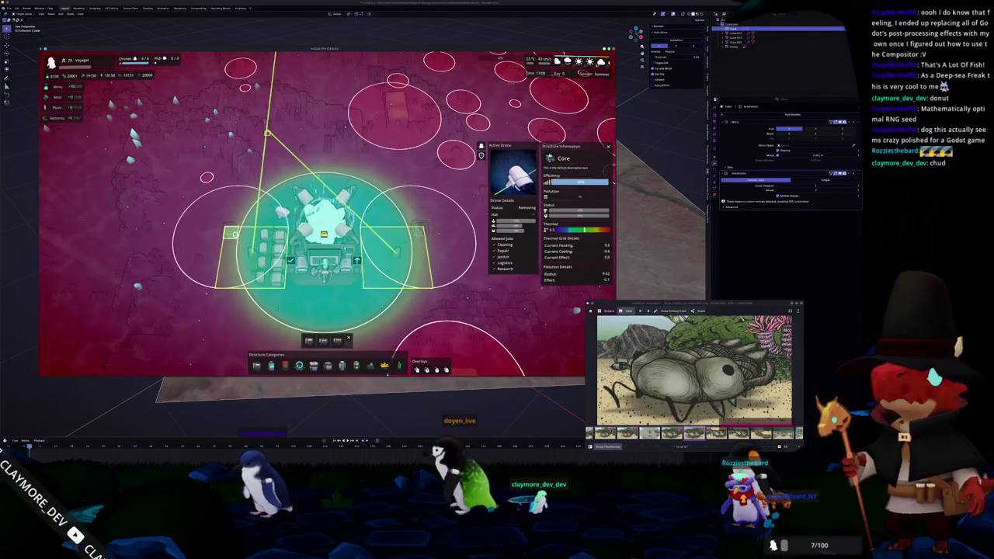
key(Escape)
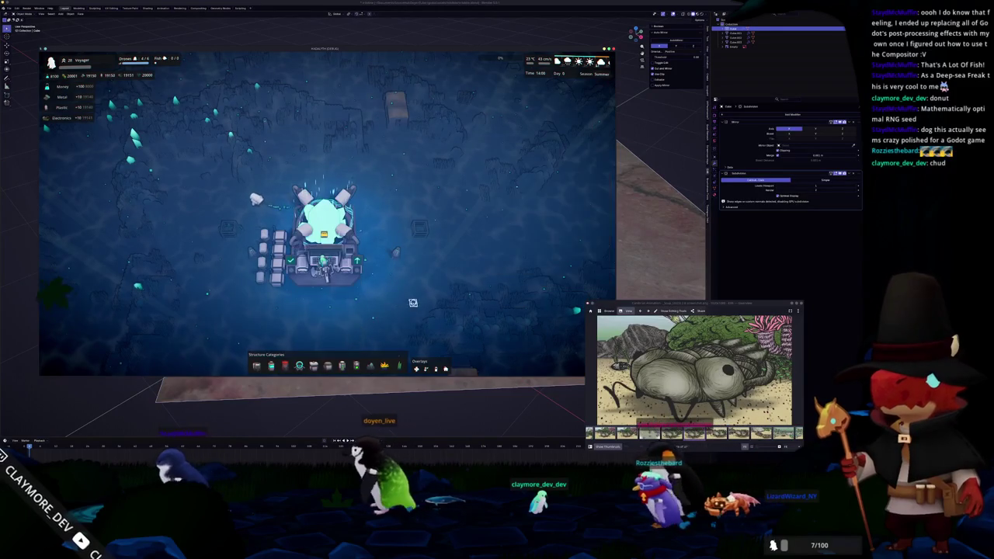
Walk across the seabed, zoom out, and open the Small Filter's info showing 5.3 pollution radius.
key(s)
key(d)
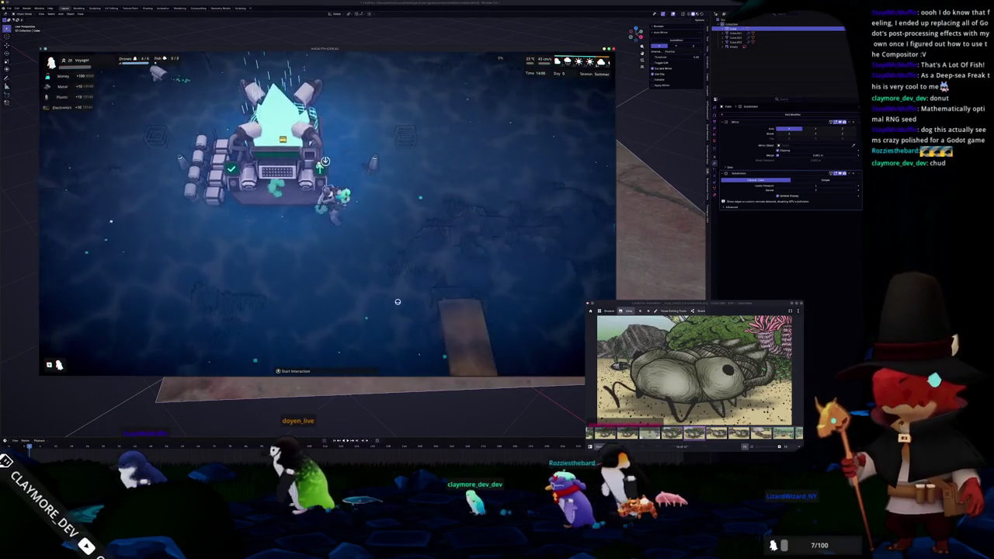
key(w)
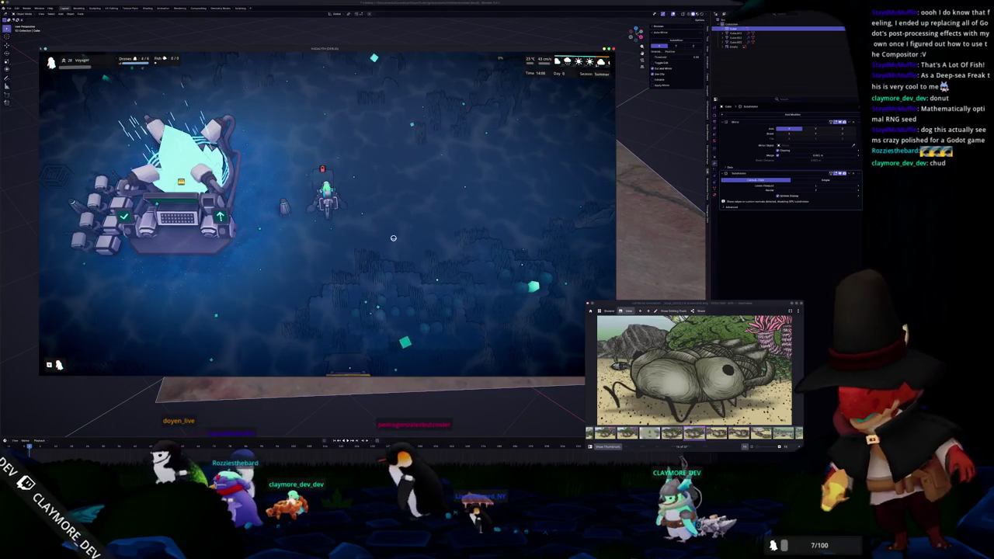
key(a)
key(s)
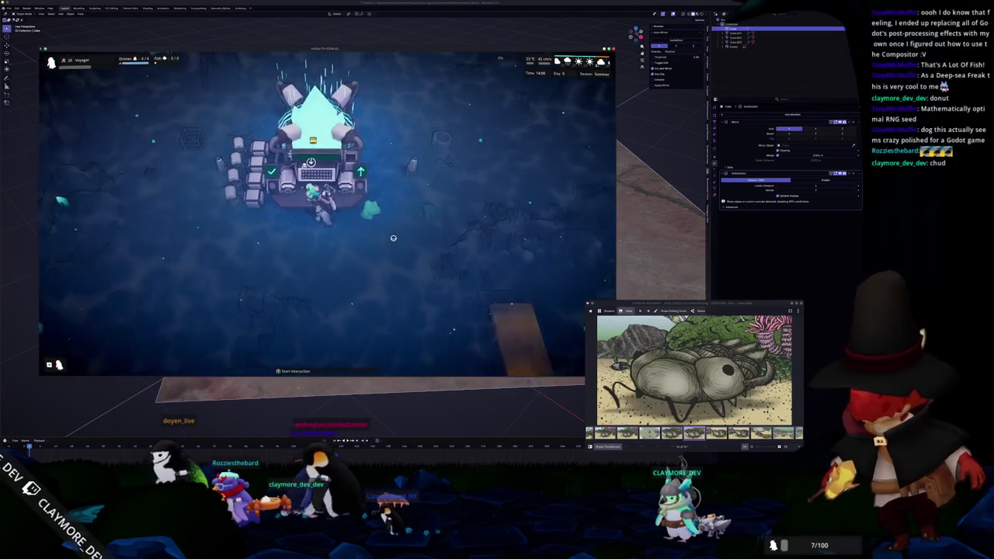
scroll(390, 229, down, 3)
click(388, 218)
scroll(392, 253, down, 2)
scroll(388, 256, up, 4)
Inspect the Small Filter with the pollution overlay on, rotating and zooming around it, then close both.
key(e)
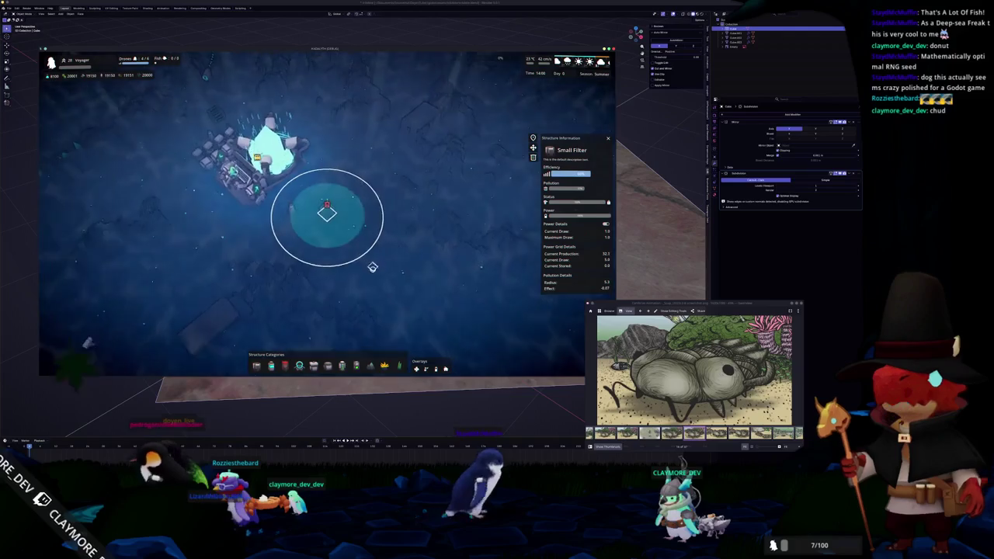
scroll(371, 268, down, 1)
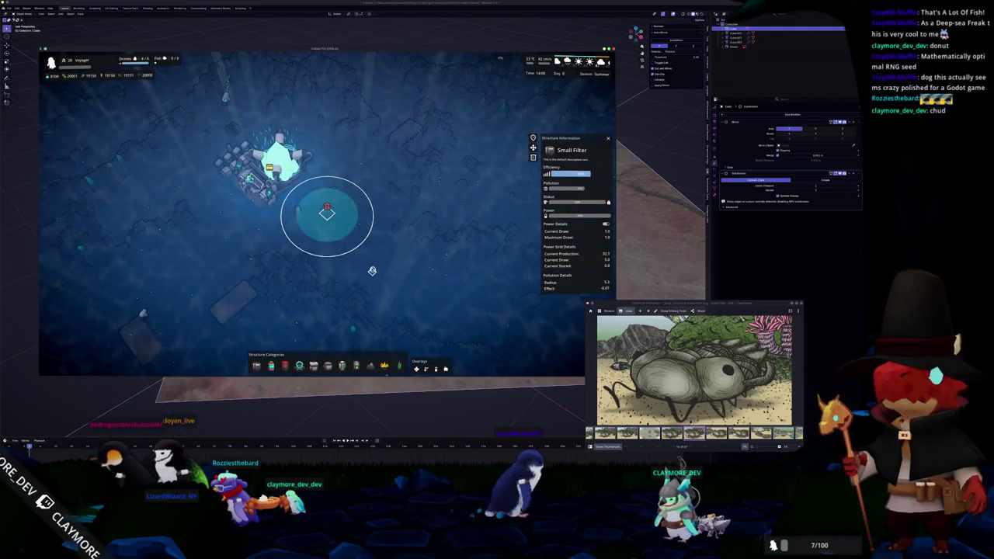
scroll(372, 270, up, 1)
key(p)
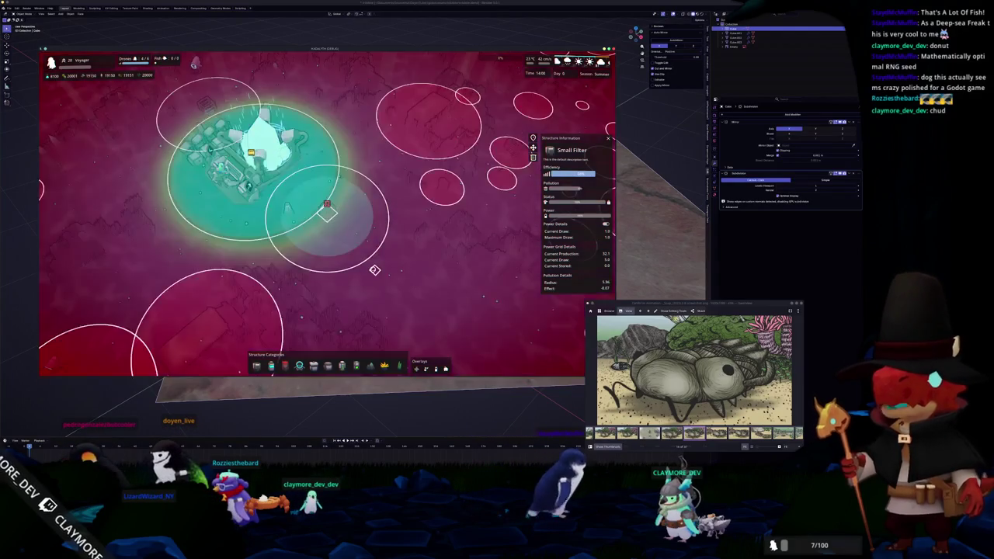
scroll(372, 272, up, 2)
scroll(372, 273, up, 1)
key(e)
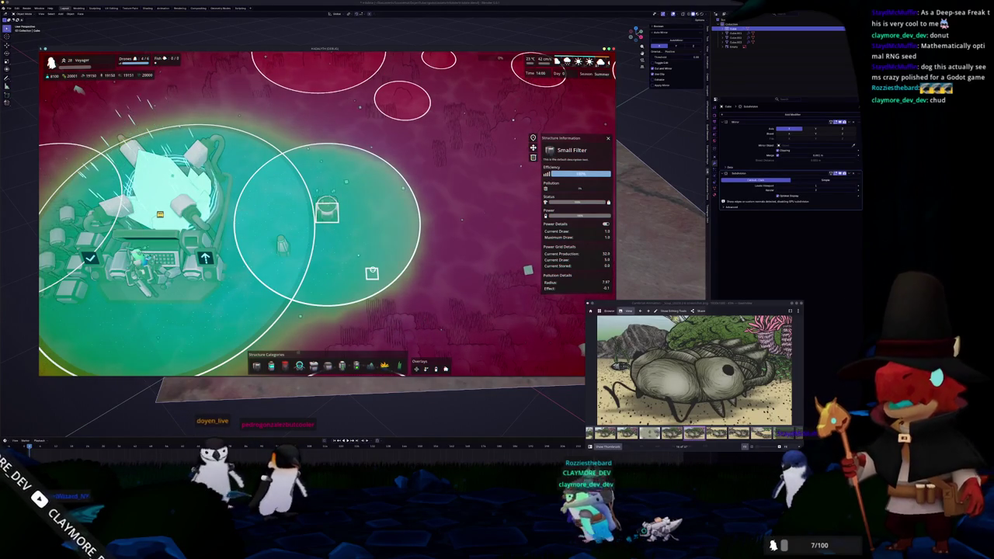
scroll(414, 277, down, 5)
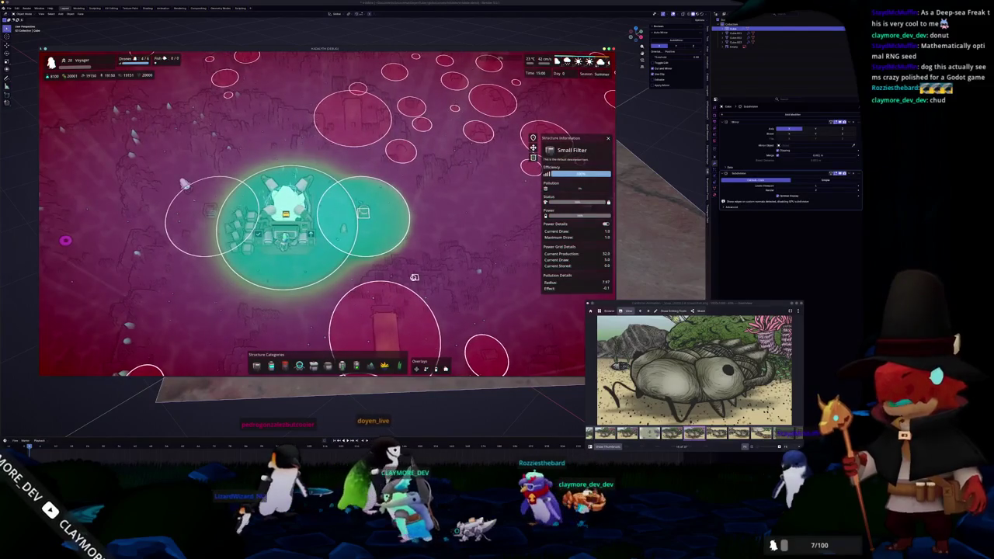
key(Escape)
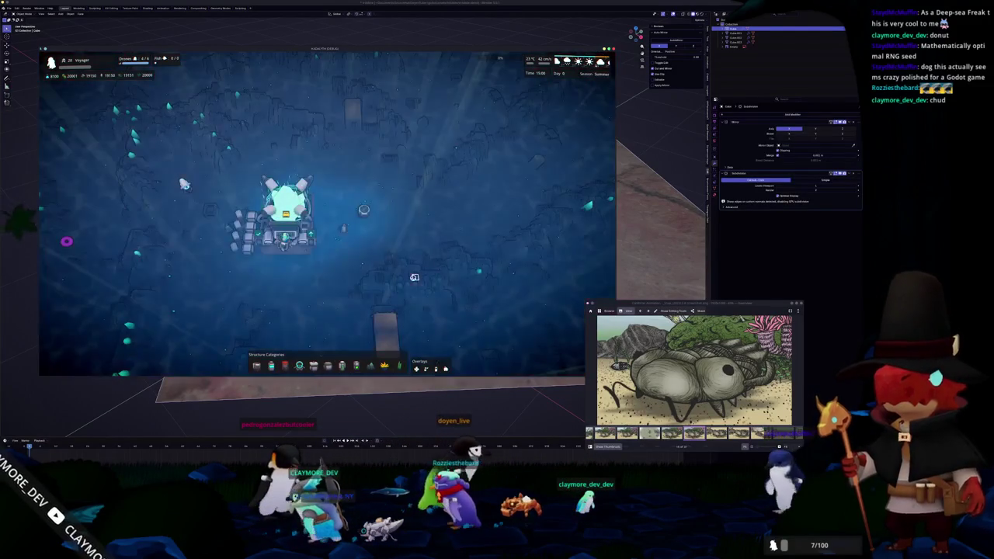
Select the base twice to check its range, clearing the selection each time.
click(289, 208)
key(Escape)
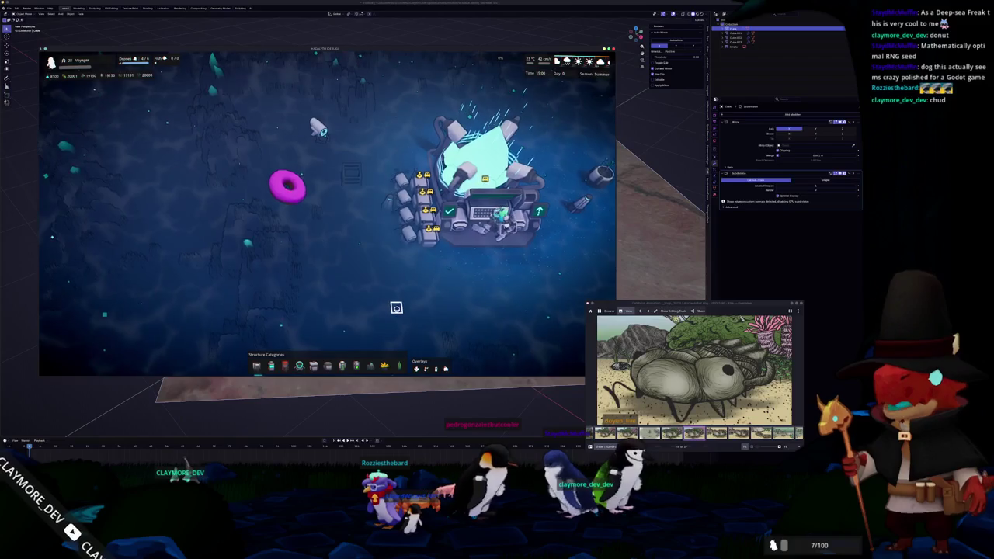
click(435, 194)
key(Escape)
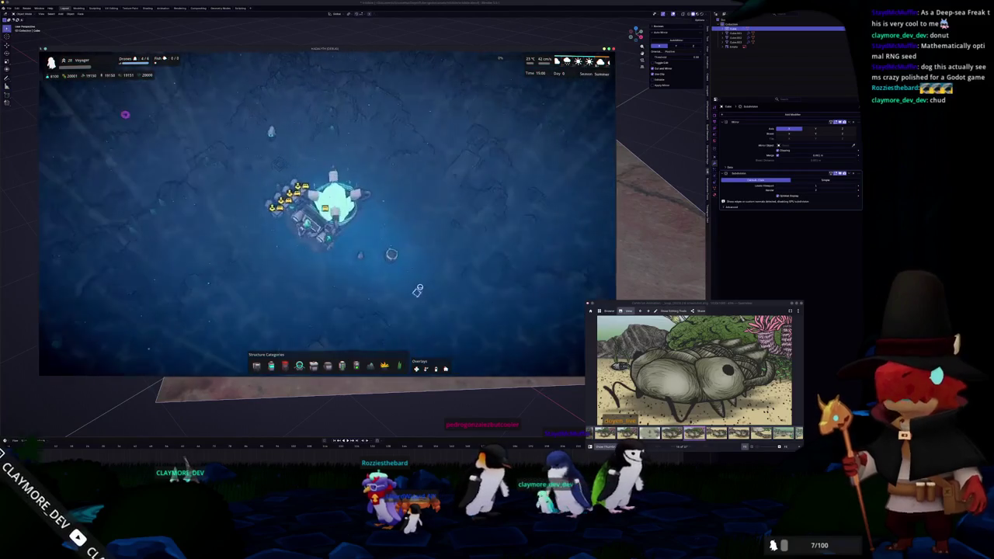
Pause and resume the game, then close the Hadalith window to return to Blender.
key(Escape)
click(324, 197)
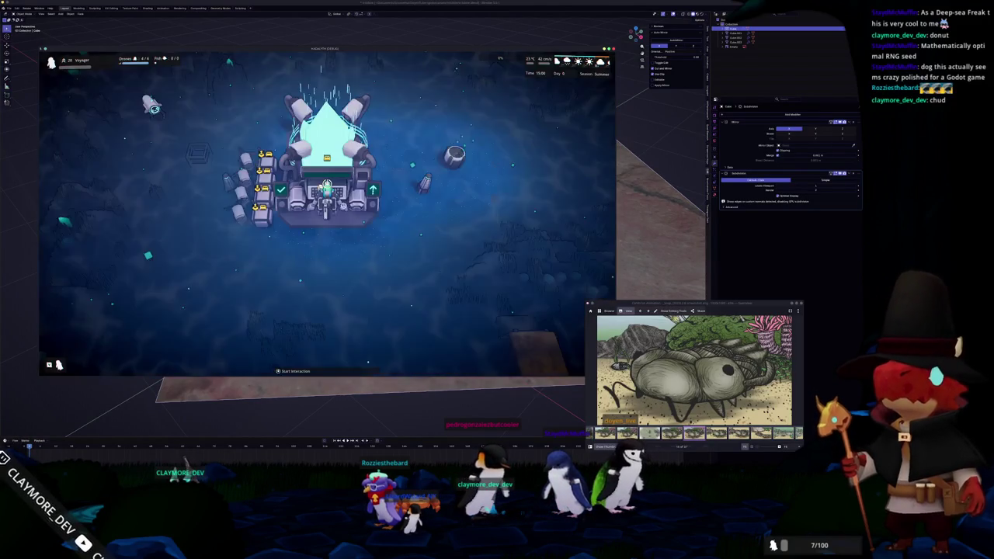
scroll(324, 196, down, 3)
scroll(325, 196, down, 2)
key(alt+F4)
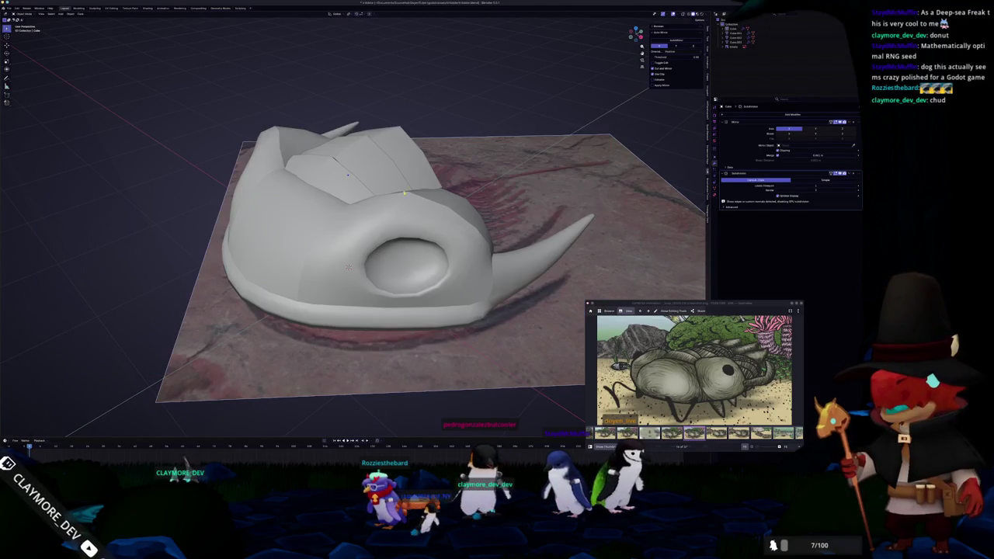
Select the head shield, switch to front orthographic view and enter Edit Mode.
click(348, 176)
middle_drag(348, 176, 373, 230)
key(KP_1)
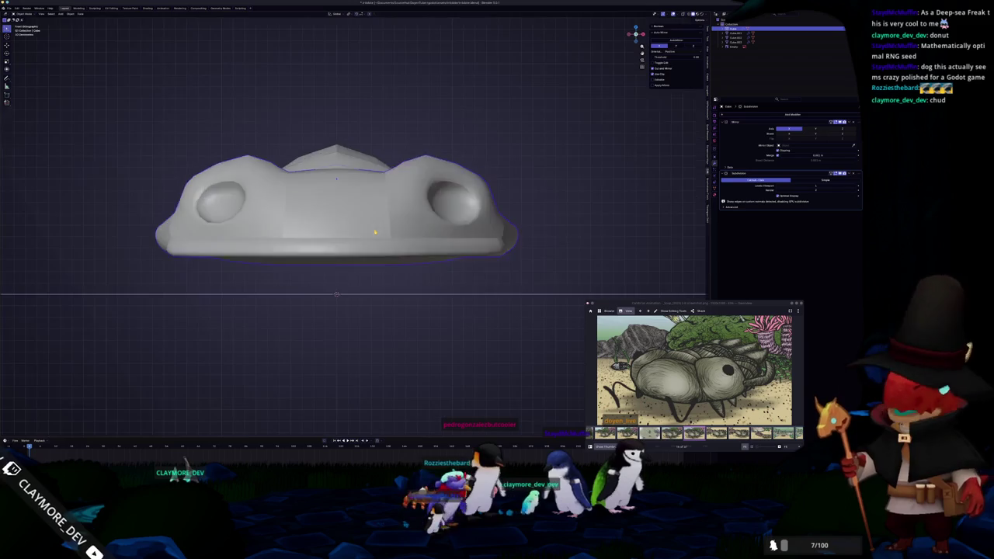
key(Tab)
Pan and zoom in on the eye socket, then orbit to an angled perspective of the head.
scroll(382, 221, up, 3)
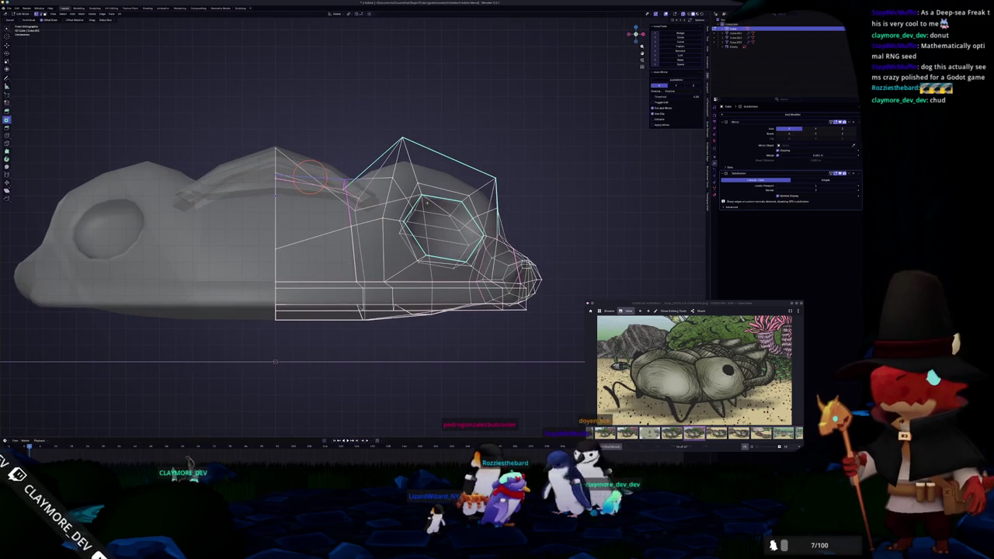
shift+middle_drag(447, 145, 419, 150)
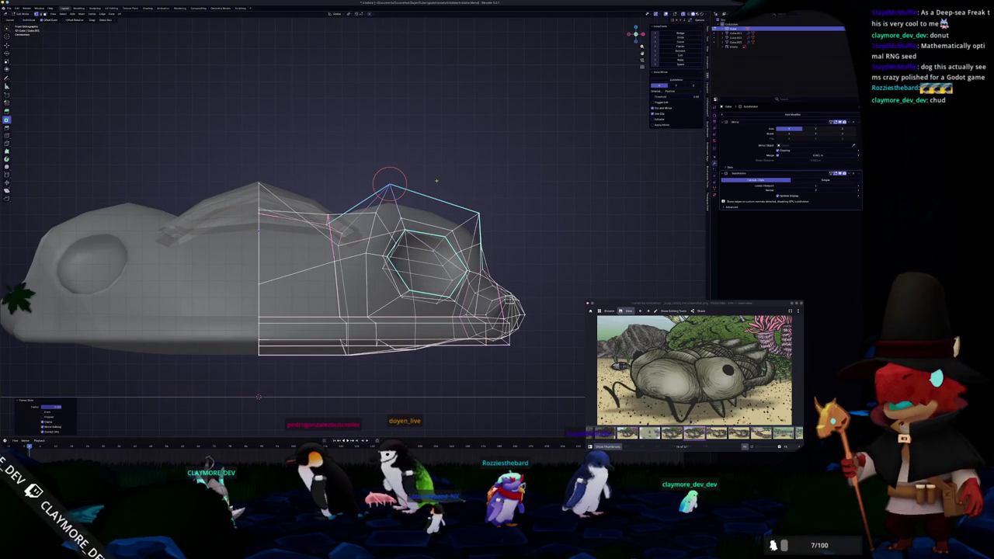
scroll(435, 180, up, 1)
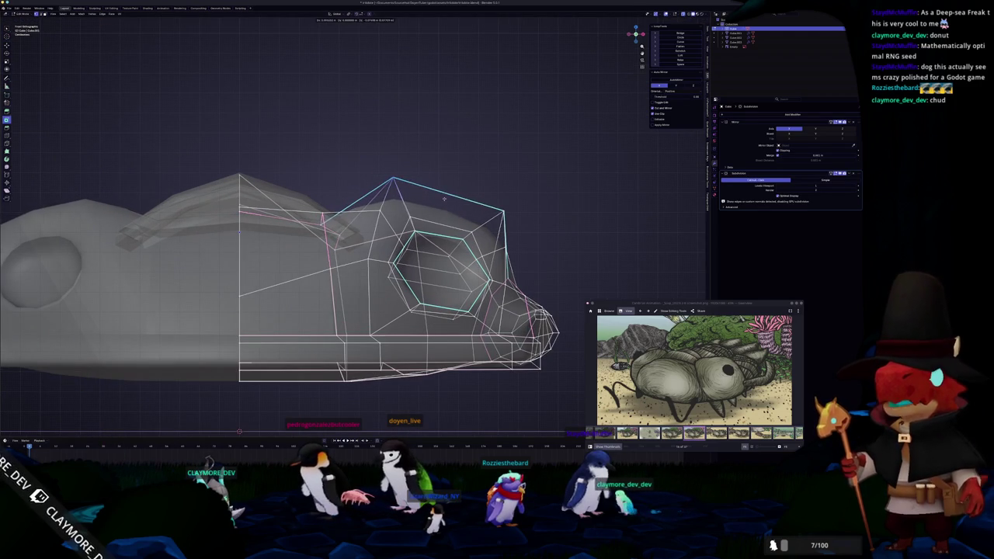
middle_drag(449, 201, 376, 206)
key(Tab)
key(Tab)
scroll(375, 295, up, 2)
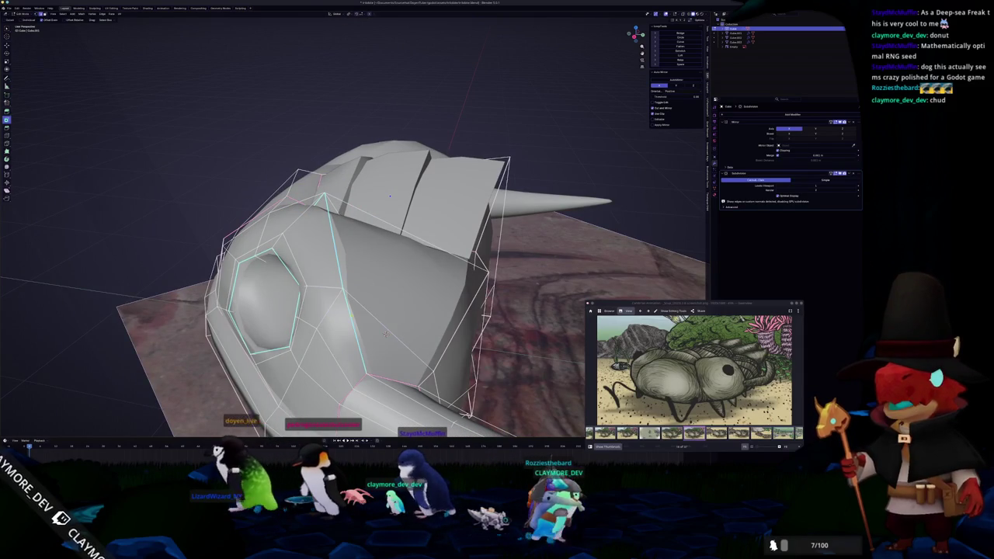
Inspect the whole head shield in Object Mode with X-ray briefly on, then return to Edit Mode.
mouse_move(385, 333)
middle_down()
mouse_move(259, 365)
mouse_move(375, 361)
middle_up()
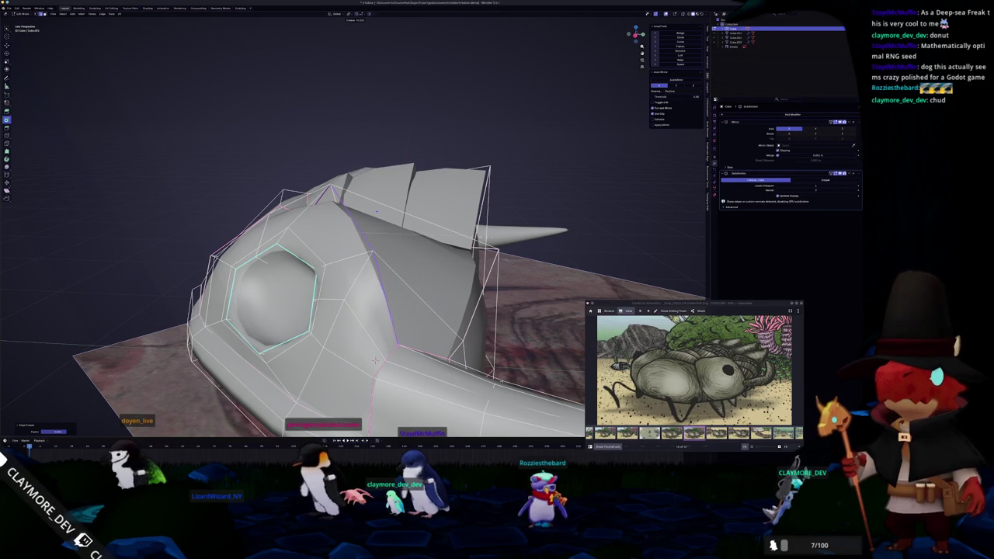
key(Tab)
key(alt+z)
mouse_move(375, 361)
middle_down()
mouse_move(332, 333)
mouse_move(310, 336)
mouse_move(306, 316)
mouse_move(269, 284)
middle_up()
key(alt+z)
key(Tab)
scroll(311, 336, up, 3)
Select the shortest edge path down the snout and check it from a side view.
key(c)
key(Escape)
scroll(310, 336, down, 3)
ctrl+click(307, 316)
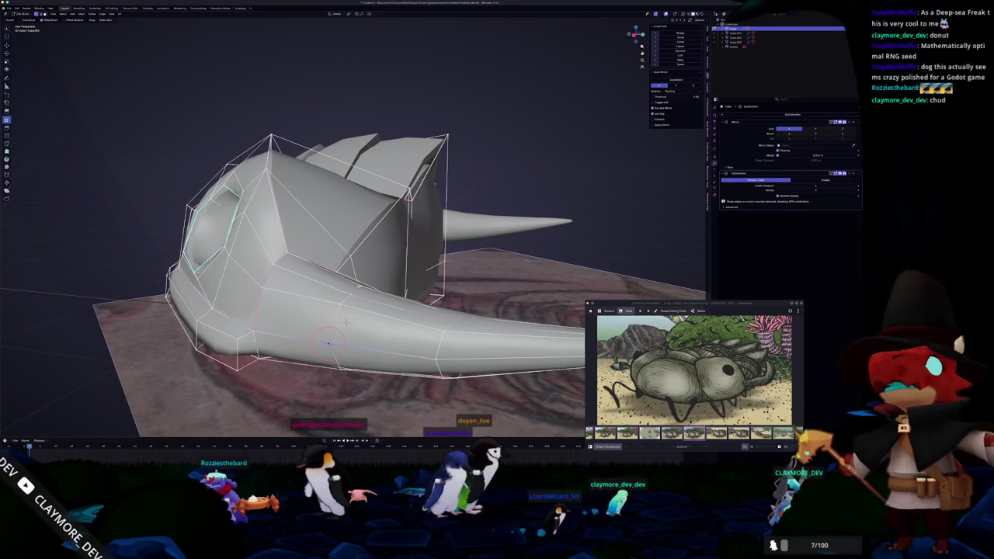
mouse_move(345, 322)
middle_down()
mouse_move(323, 295)
mouse_move(263, 130)
mouse_move(214, 234)
mouse_move(226, 177)
middle_up()
scroll(214, 233, up, 3)
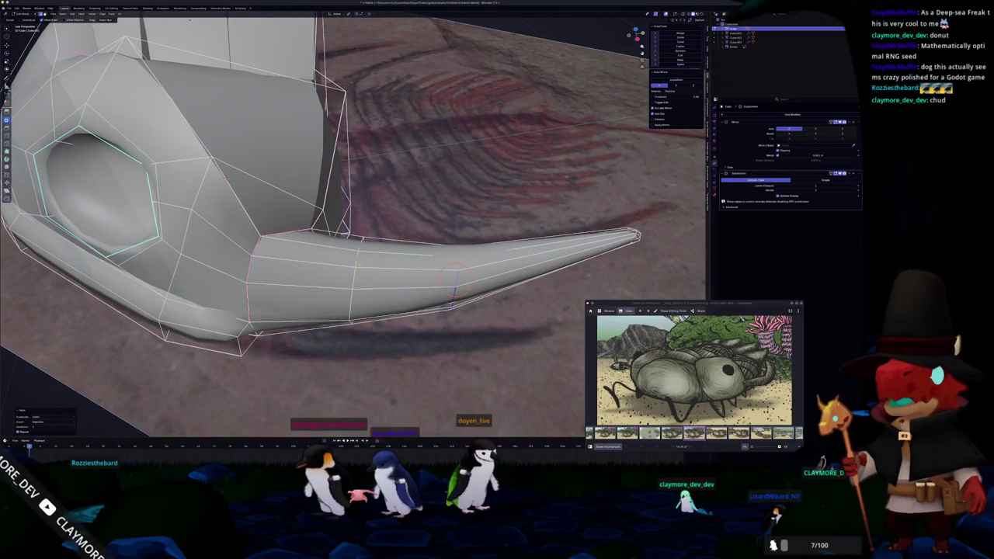
mouse_move(356, 262)
middle_down()
mouse_move(422, 224)
mouse_move(435, 248)
middle_up()
key(alt+z)
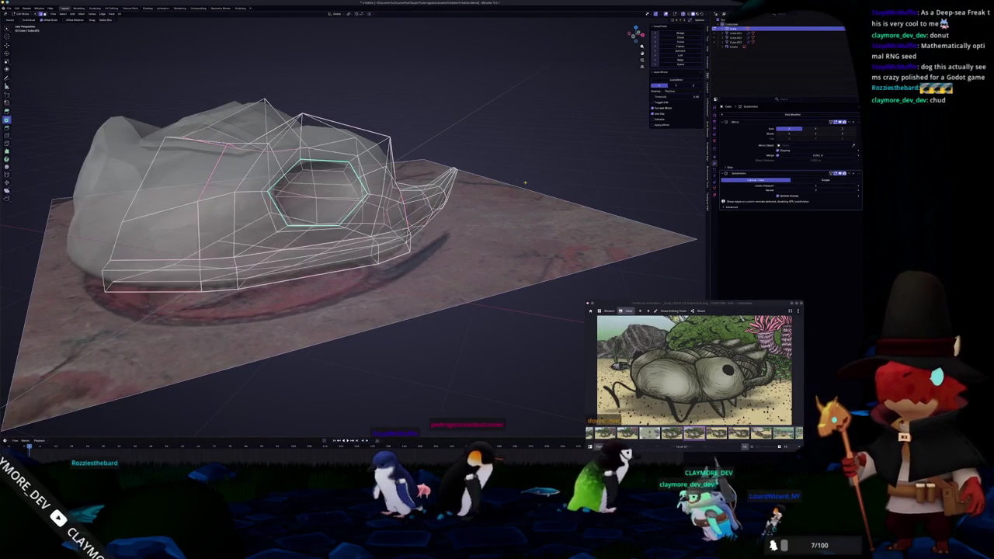
key(alt+z)
Return to Object Mode and apply Shade Auto Smooth, adding a Smooth by Angle modifier.
key(ctrl+Tab)
click(488, 184)
mouse_move(487, 184)
middle_down()
mouse_move(435, 233)
mouse_move(322, 241)
mouse_move(353, 255)
mouse_move(331, 161)
mouse_move(301, 165)
middle_up()
right_click(333, 243)
click(332, 243)
Select the top dome pieces and view the model from the front.
click(337, 179)
click(341, 160)
key(KP_1)
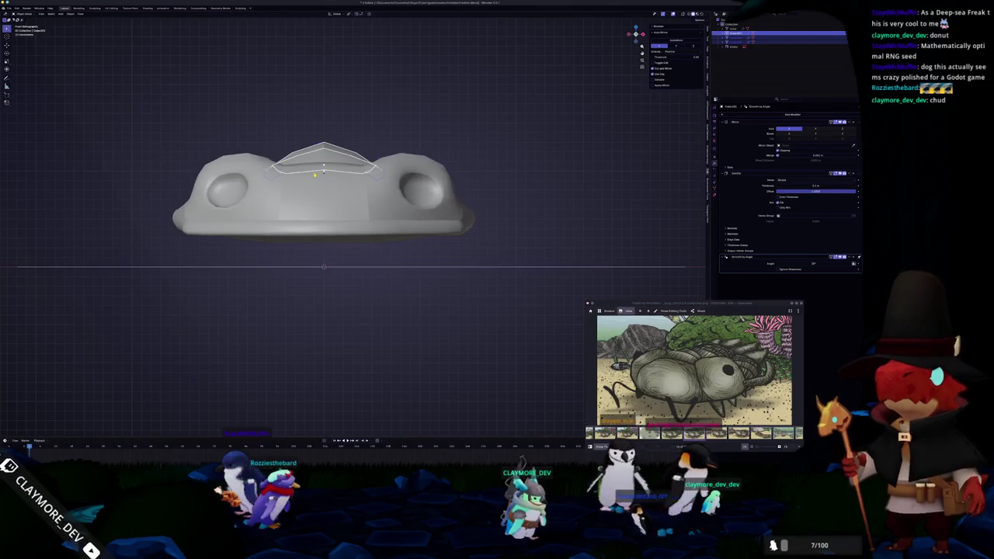
In the right side view, move the selected dome piece to a new position.
key(KP_3)
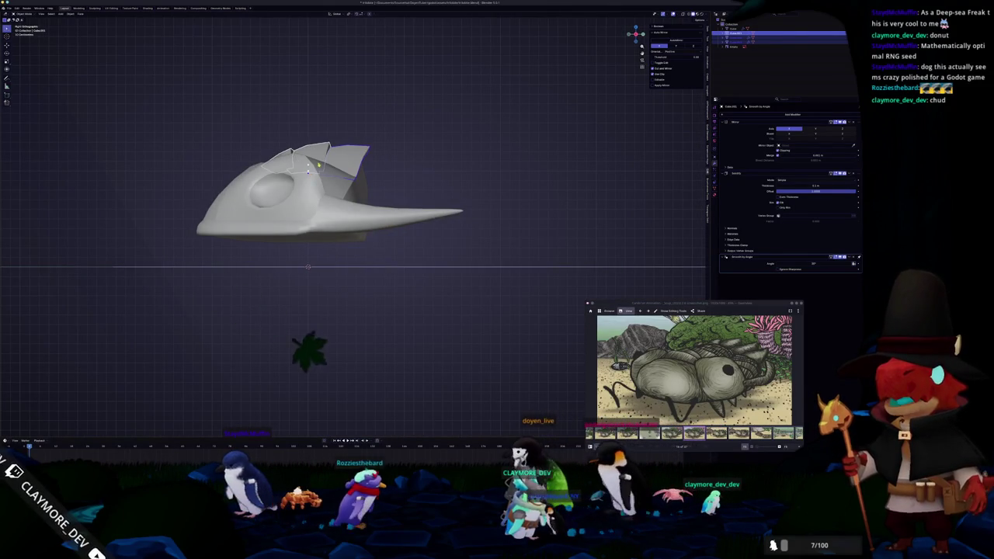
scroll(308, 173, up, 3)
shift+middle_drag(416, 89, 416, 182)
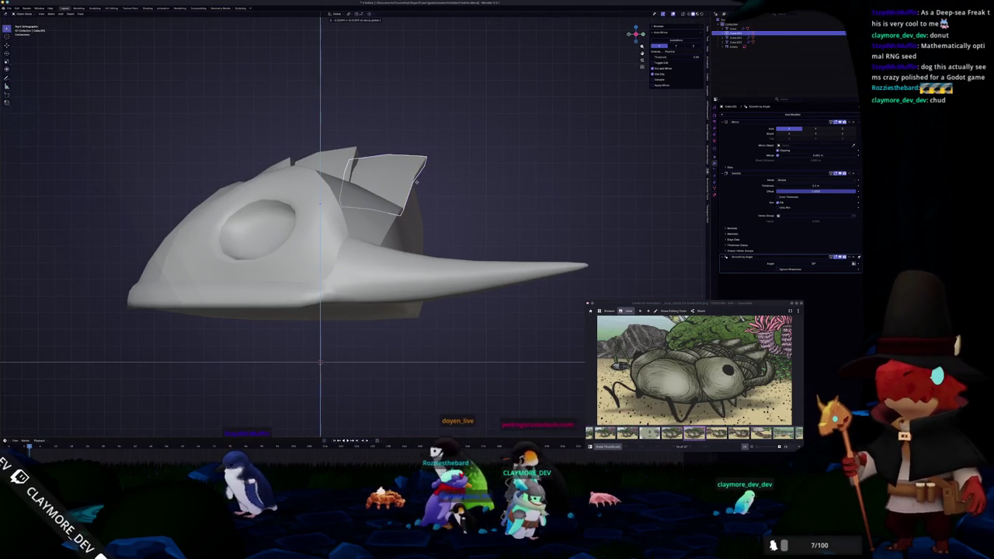
key(g)
click(320, 200)
Extrude the dome piece's top faces upward into a raised ridge block and return to Object Mode.
mouse_move(319, 200)
middle_down()
mouse_move(313, 318)
mouse_move(355, 318)
middle_up()
key(e)
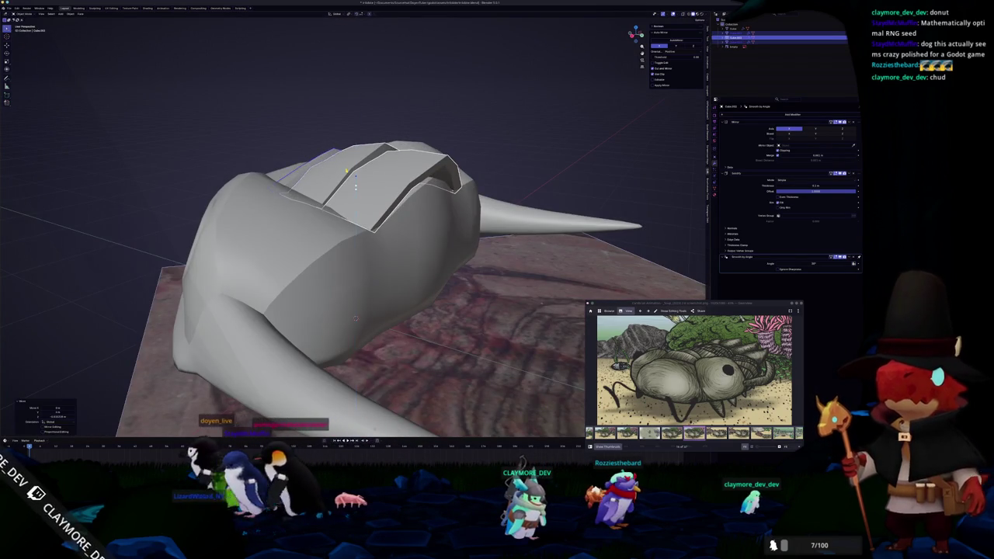
click(355, 317)
mouse_move(356, 317)
middle_down()
mouse_move(331, 261)
mouse_move(313, 296)
middle_up()
key(Tab)
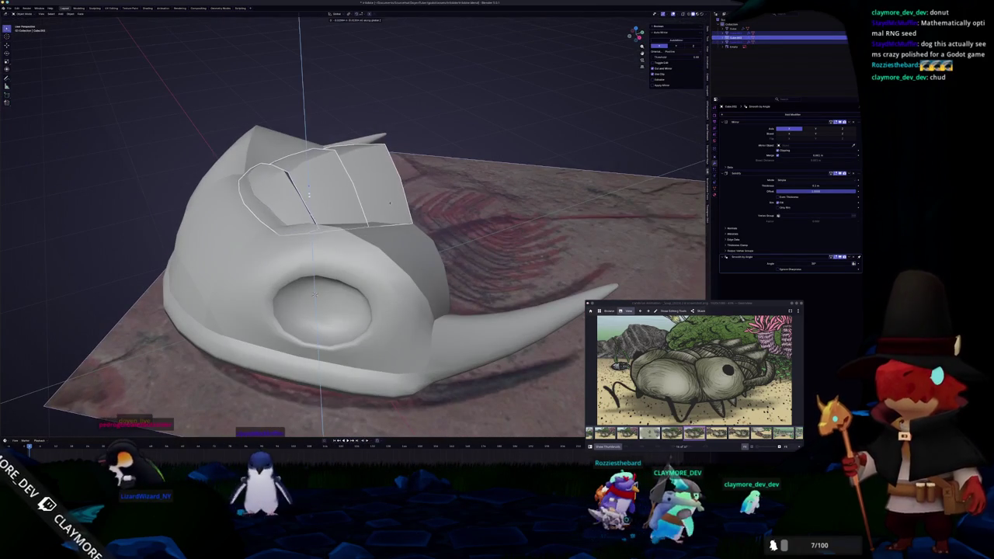
Zoom out to view the whole model, then switch over to the Hadalith game.
scroll(313, 295, down, 4)
scroll(222, 166, down, 2)
middle_drag(222, 166, 254, 197)
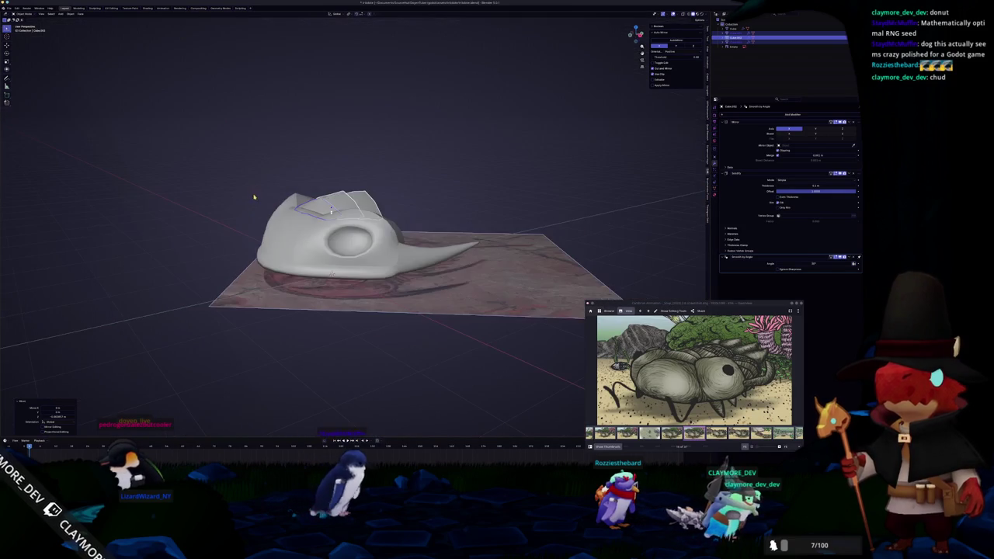
key(alt+Tab)
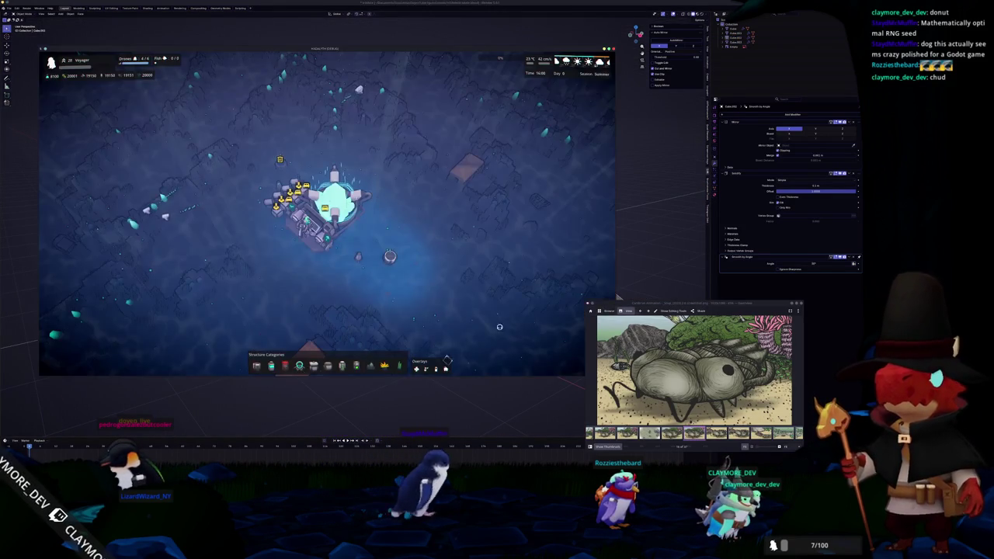
Pan the game camera over the terrain, show the F3 debug overlay and recentre on the Voyager base.
key(w)
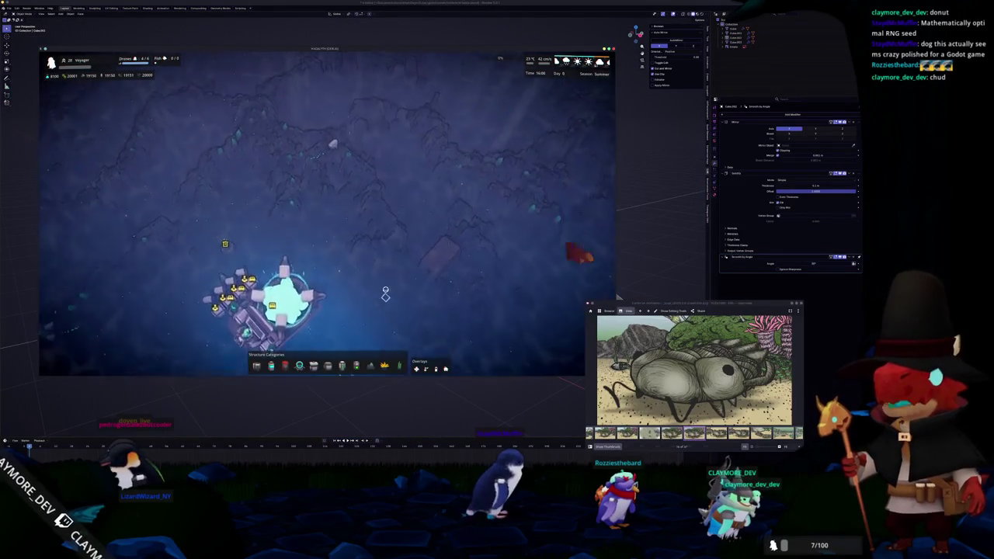
key(w)
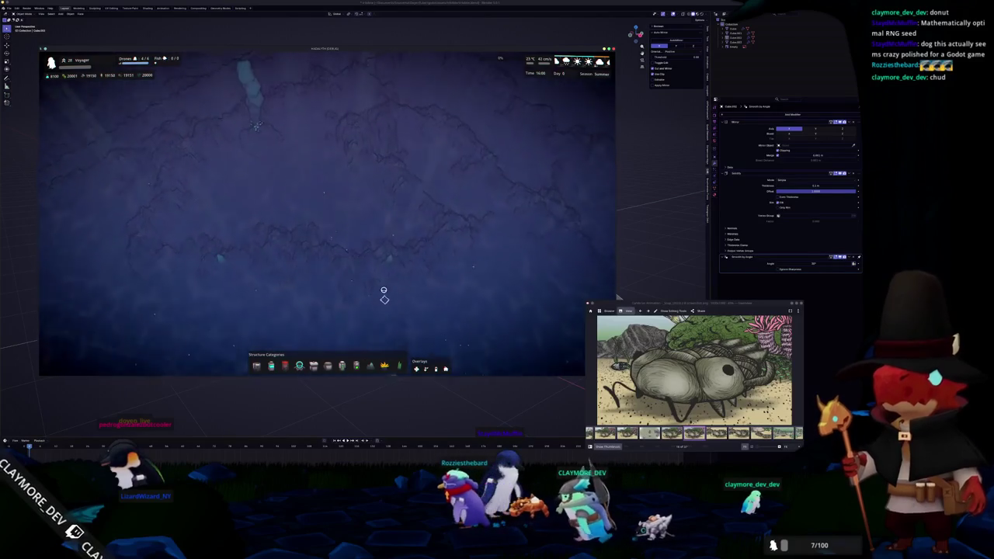
key(F3)
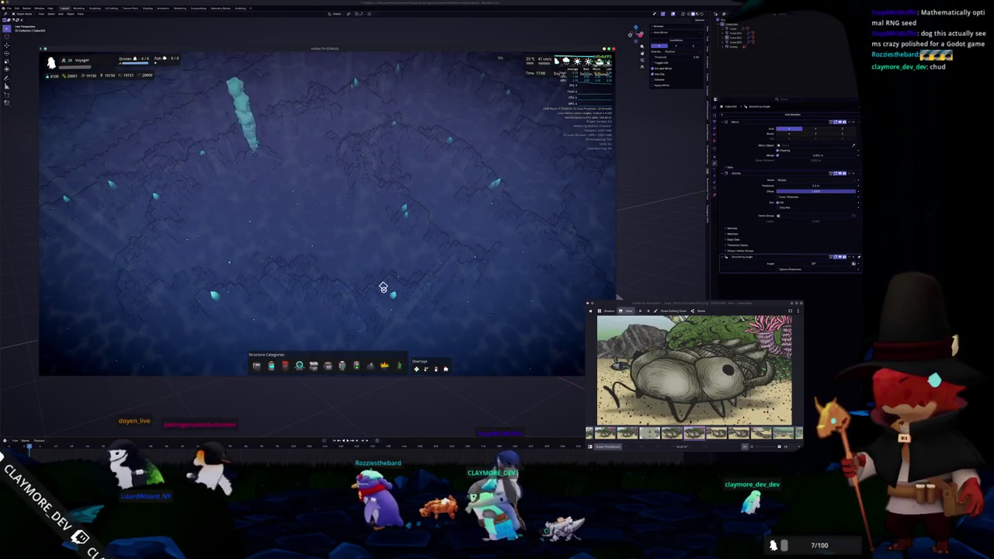
key(Home)
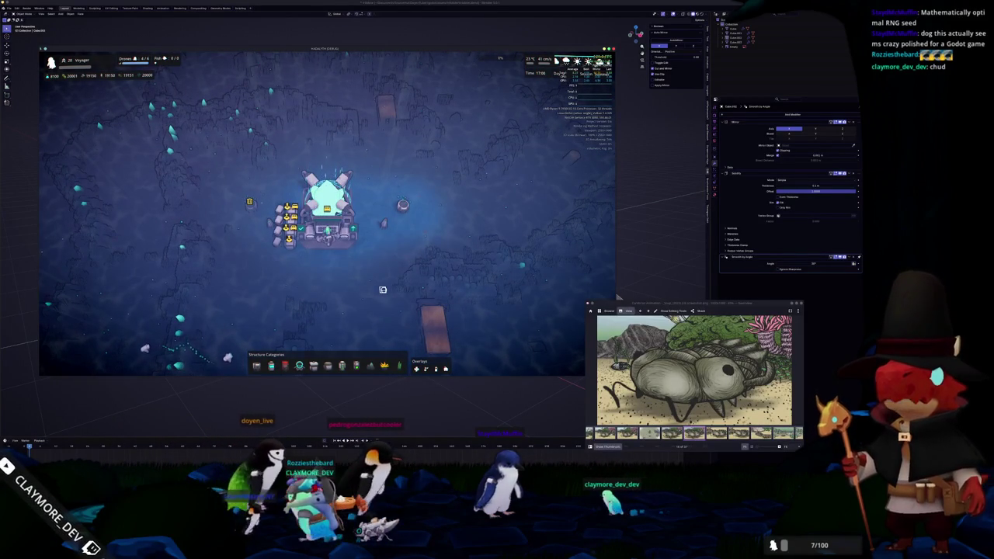
Back in Blender, orbit the head model to a new angle and enter Edit Mode.
click(382, 288)
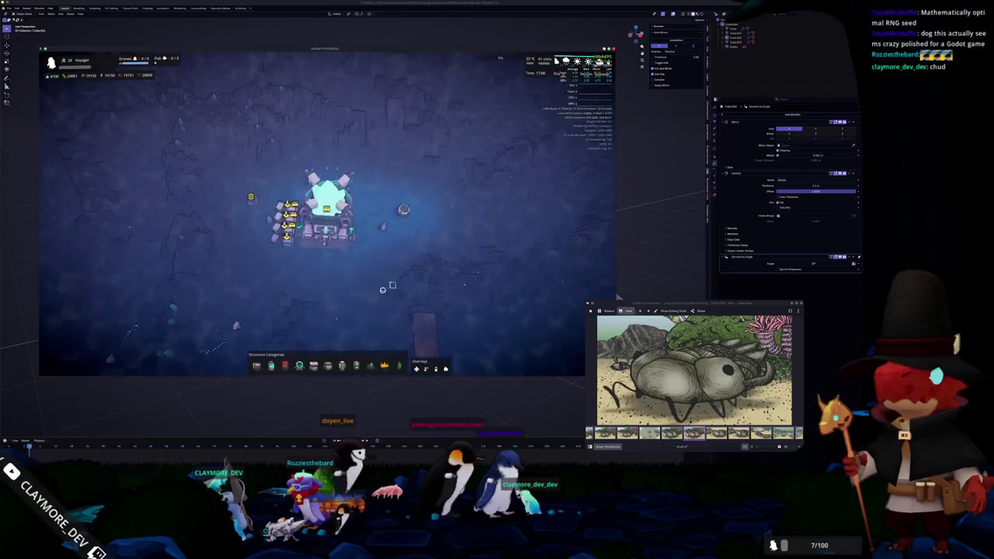
middle_drag(369, 271, 326, 279)
key(Tab)
Zoom in on the horn and apply an operation from the context menu to the selected edges.
scroll(354, 233, up, 3)
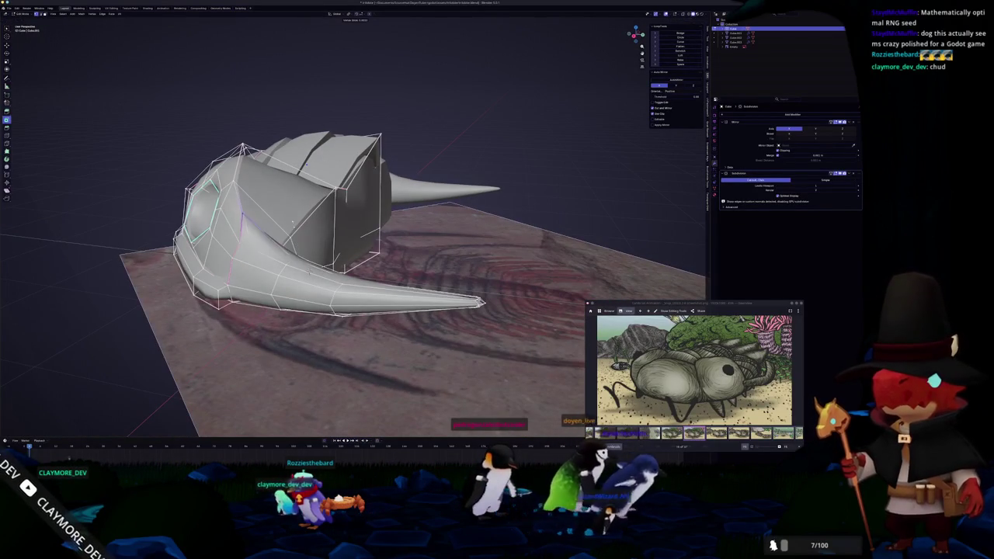
mouse_move(307, 163)
middle_down()
mouse_move(388, 117)
mouse_move(295, 245)
mouse_move(482, 155)
mouse_move(201, 163)
mouse_move(233, 155)
mouse_move(279, 167)
middle_up()
scroll(388, 117, up, 3)
scroll(202, 163, down, 3)
scroll(350, 218, down, 3)
scroll(349, 217, down, 2)
scroll(276, 242, up, 3)
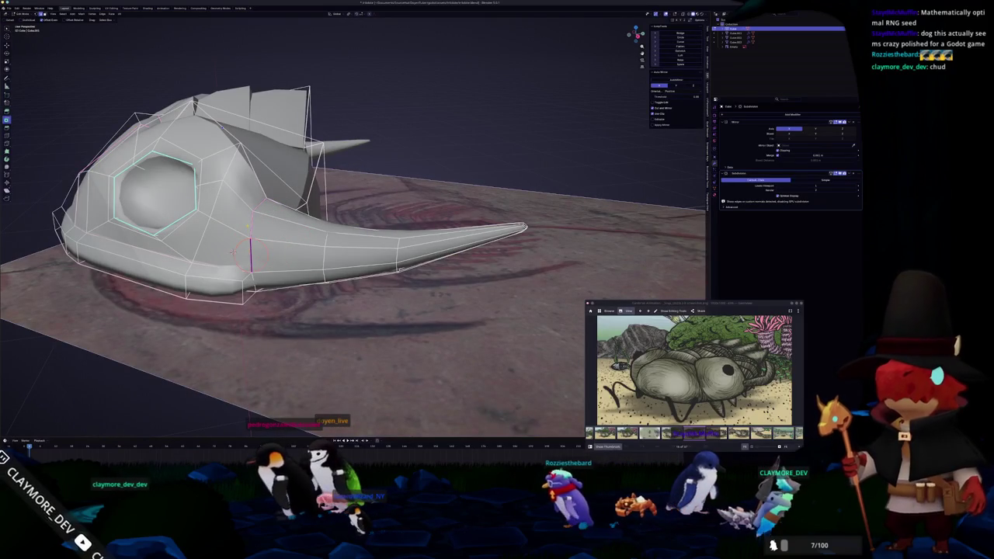
right_click(232, 252)
click(237, 233)
Mark the selected edge at the horn base as sharp.
scroll(256, 225, up, 5)
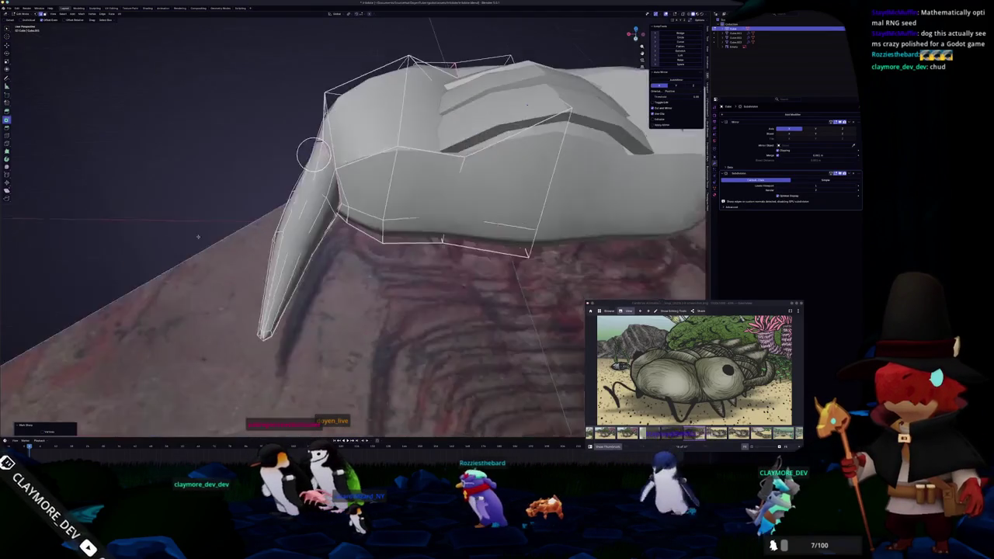
middle_drag(256, 225, 297, 160)
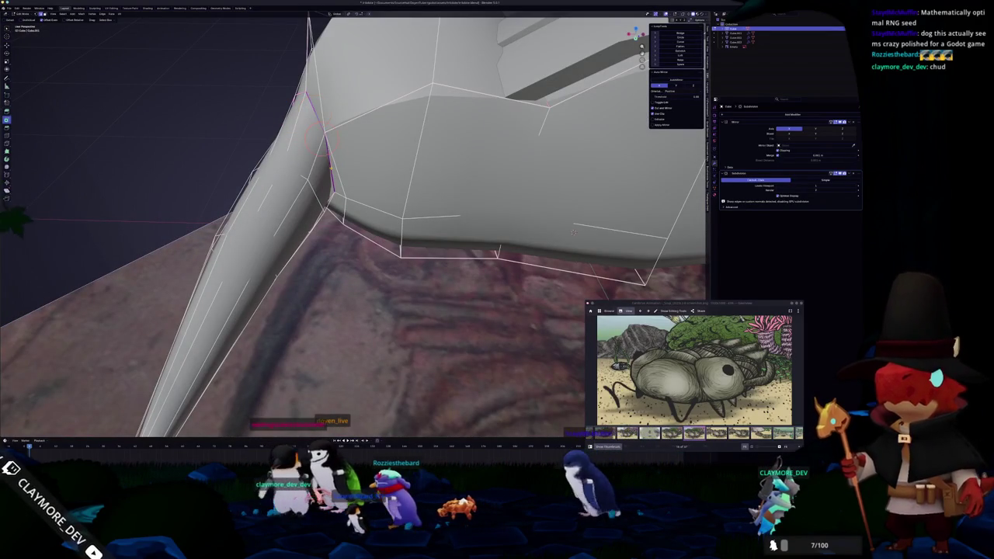
right_click(314, 109)
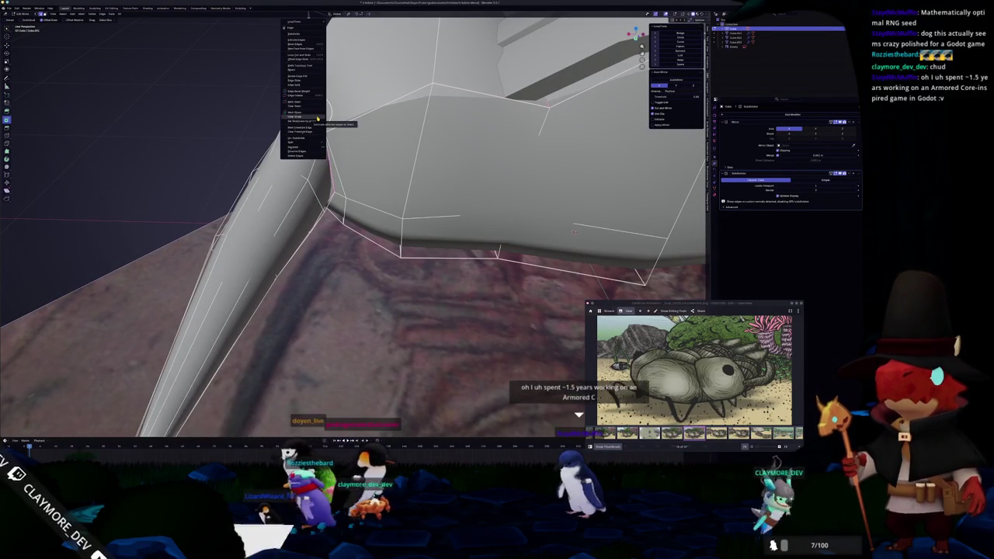
click(316, 118)
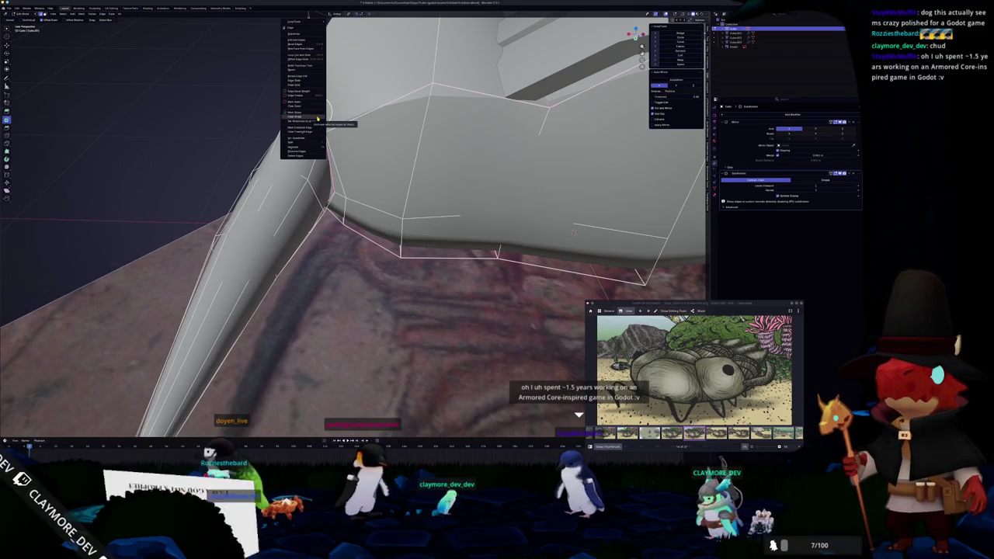
middle_drag(315, 108, 326, 197)
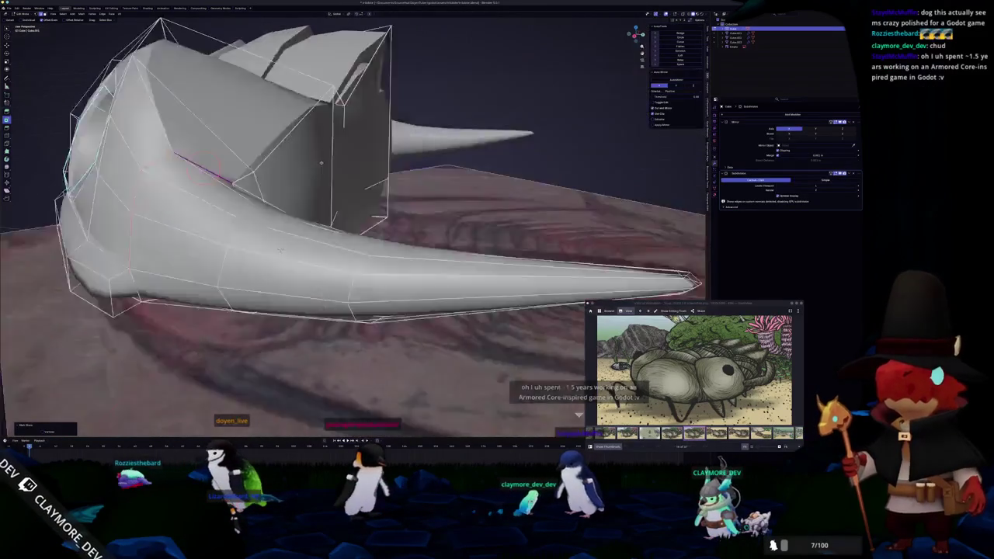
scroll(326, 198, down, 2)
Check the smoothed head from a low side angle in Object Mode, then return to Edit Mode.
key(Tab)
mouse_move(250, 264)
middle_down()
mouse_move(303, 191)
mouse_move(295, 233)
middle_up()
scroll(295, 233, up, 3)
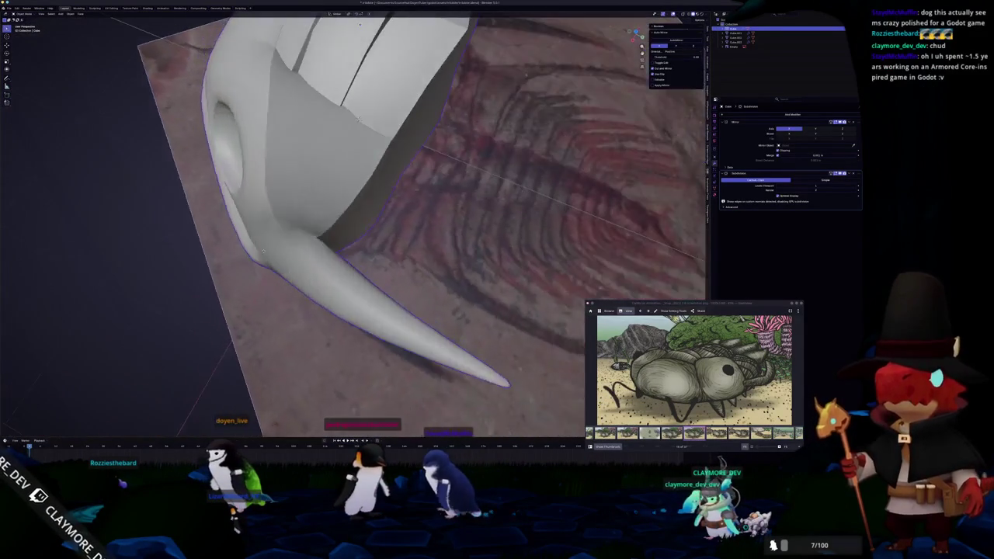
key(Tab)
scroll(292, 250, up, 2)
scroll(293, 250, down, 3)
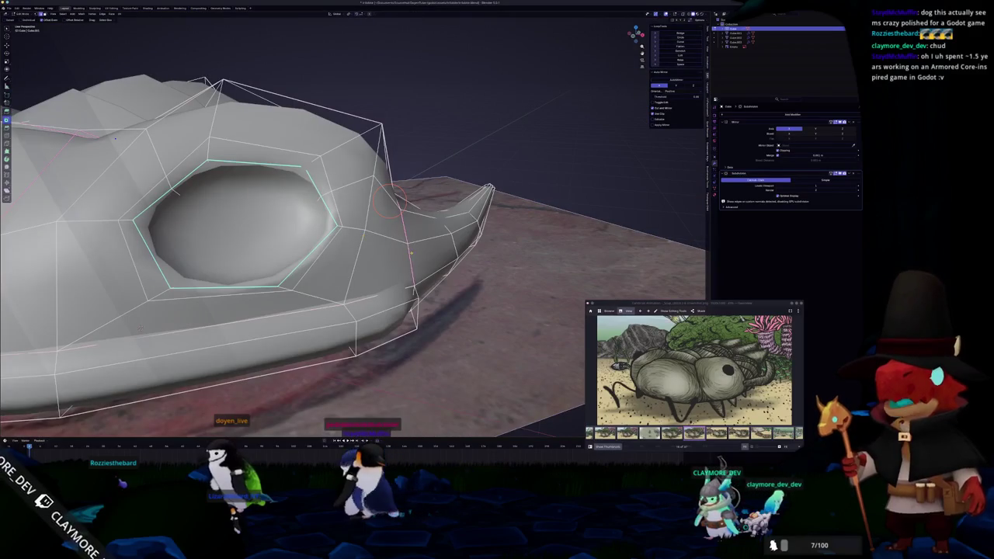
mouse_move(293, 250)
middle_down()
mouse_move(290, 319)
mouse_move(165, 377)
mouse_move(411, 252)
middle_up()
scroll(290, 320, up, 3)
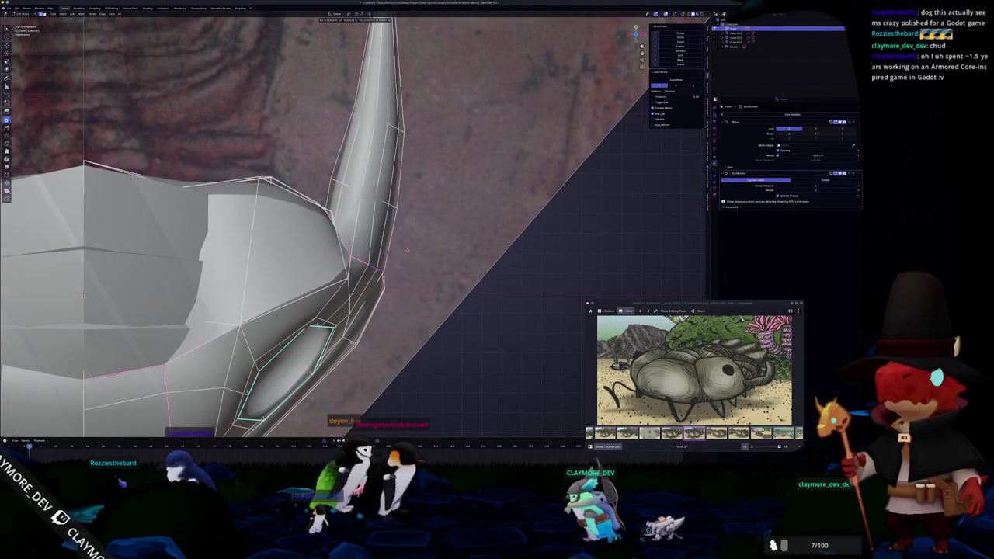
Select a horn vertex and try moving it with soft falloff, cancelling the move.
click(381, 273)
key(g)
key(Escape)
key(alt+z)
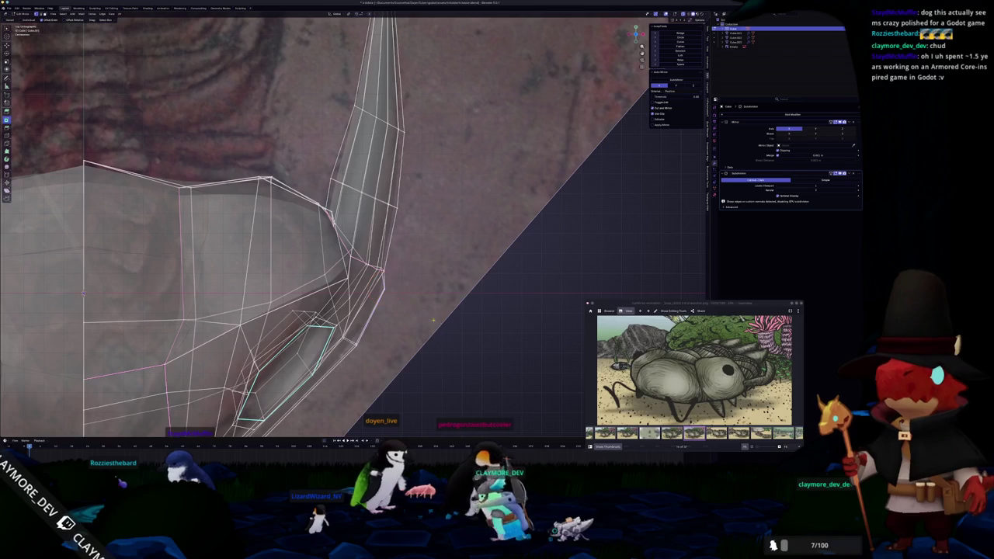
key(g)
key(Tab)
mouse_move(380, 284)
middle_down()
mouse_move(333, 295)
mouse_move(318, 180)
mouse_move(294, 219)
middle_up()
key(Tab)
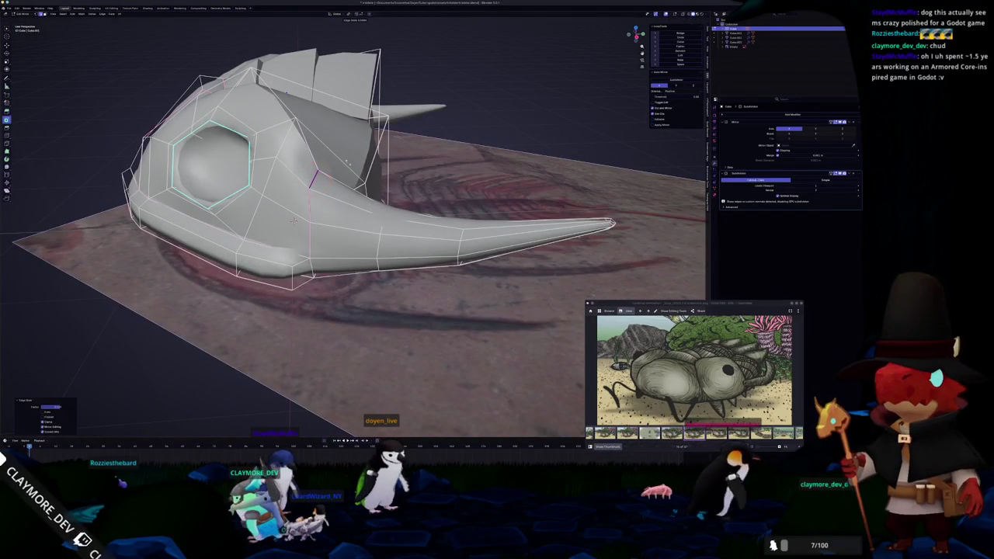
Orbit around the horn base, view the whole horned head and select a different edge.
mouse_move(293, 220)
middle_down()
mouse_move(367, 174)
mouse_move(554, 99)
mouse_move(632, 296)
mouse_move(448, 208)
mouse_move(643, 235)
middle_up()
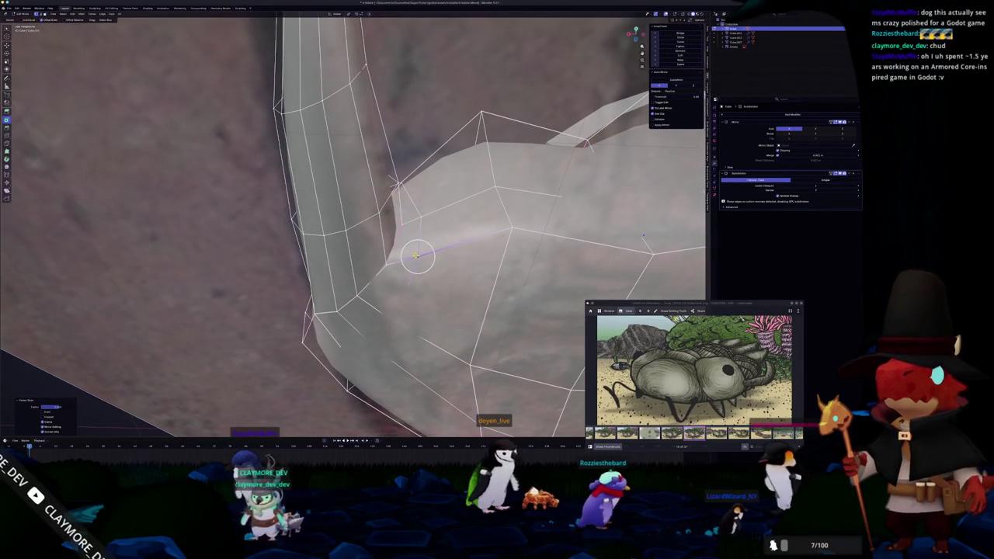
mouse_move(643, 235)
middle_down()
mouse_move(557, 226)
mouse_move(456, 281)
mouse_move(456, 310)
mouse_move(468, 270)
middle_up()
scroll(556, 226, down, 3)
scroll(456, 311, down, 5)
key(Tab)
key(Tab)
click(396, 318)
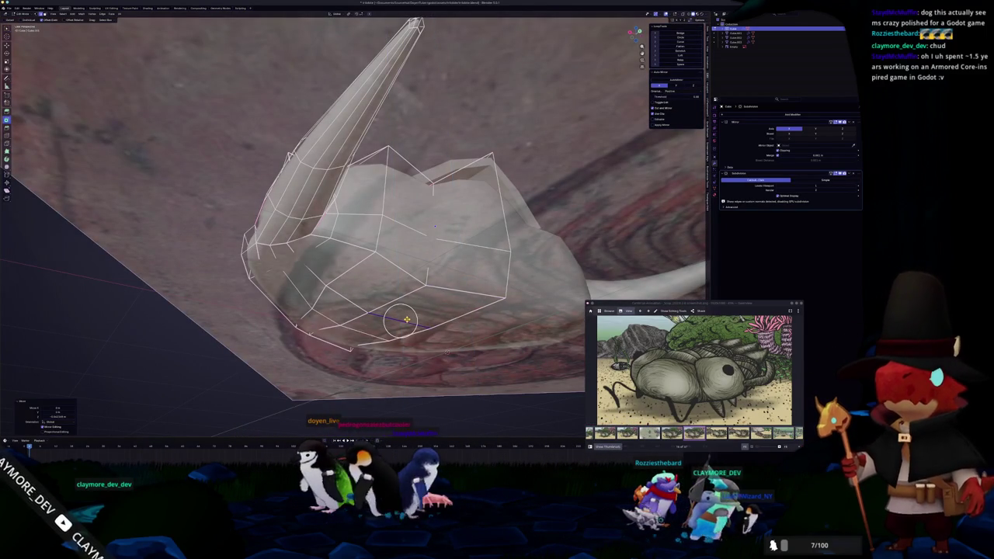
Inspect the shield from the front and underneath, then view it from above in Object Mode.
key(KP_1)
middle_drag(466, 326, 471, 264)
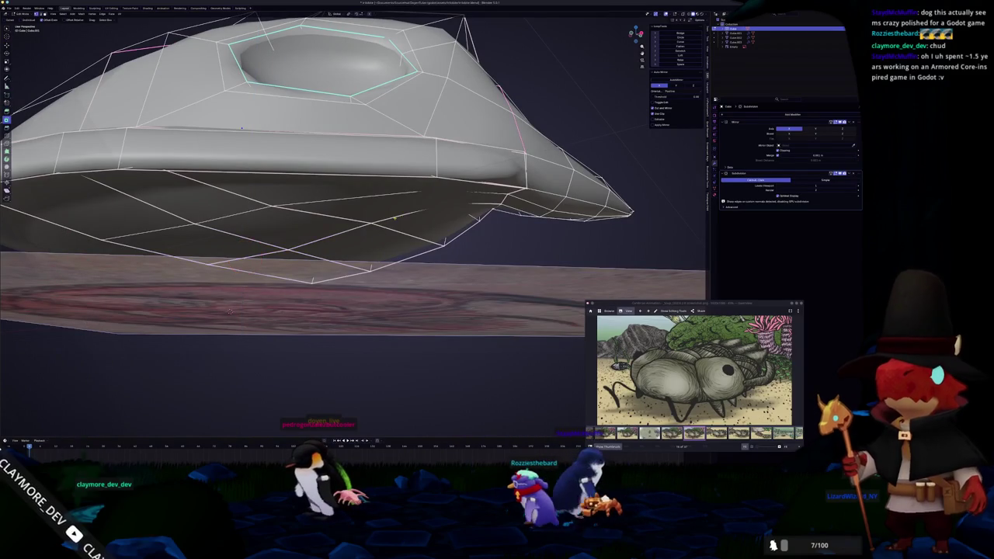
middle_drag(396, 220, 423, 194)
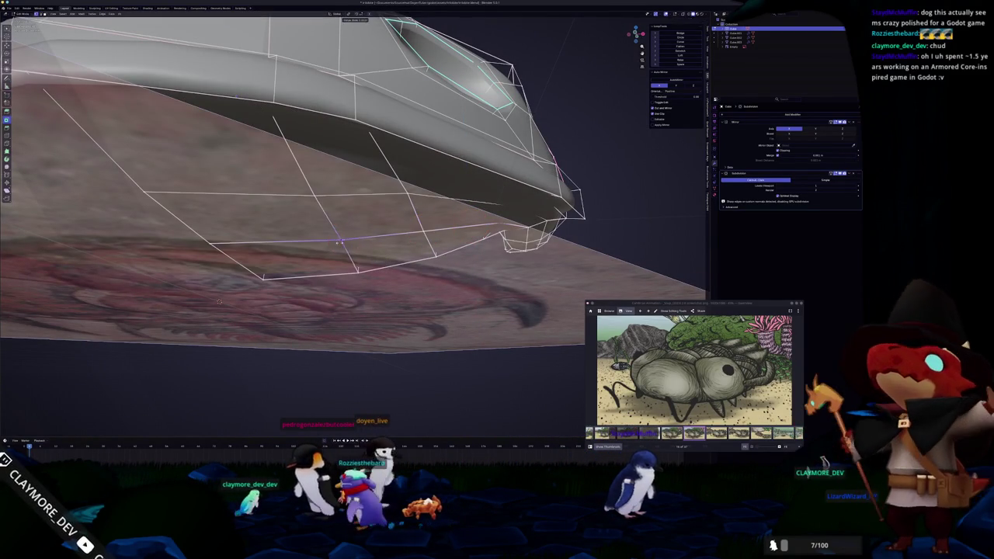
key(Tab)
scroll(219, 301, down, 5)
mouse_move(219, 302)
middle_down()
mouse_move(316, 186)
mouse_move(309, 231)
mouse_move(505, 223)
middle_up()
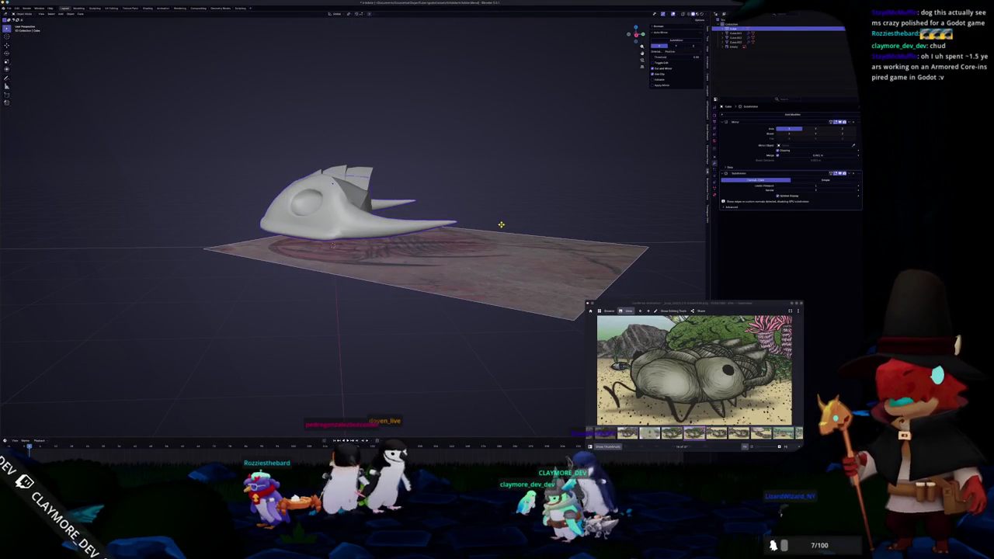
In side view, box-select the spine tip vertices and move them to a new height along Z.
key(KP_3)
key(Tab)
scroll(548, 212, up, 3)
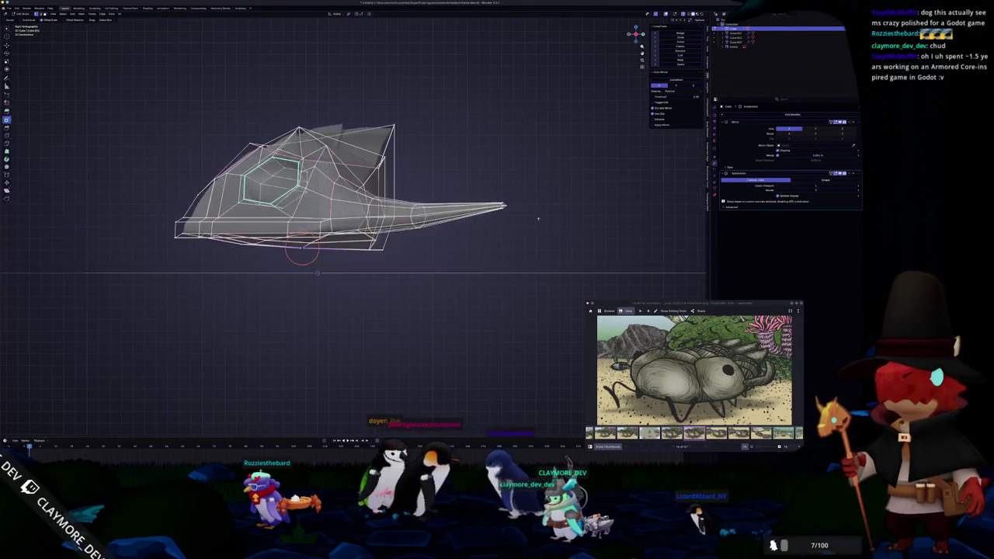
click(496, 186)
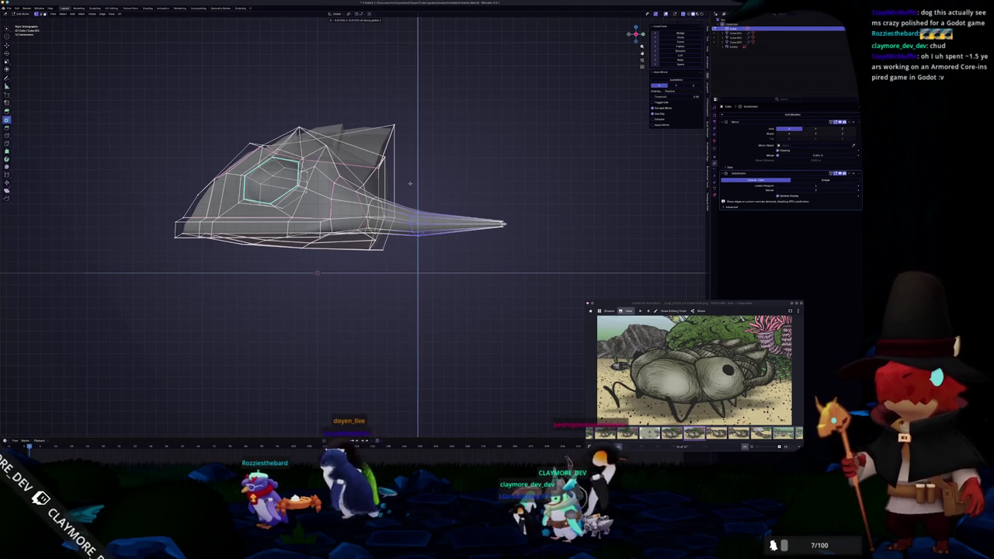
scroll(353, 221, up, 1)
drag(556, 269, 419, 183)
key(g)
key(z)
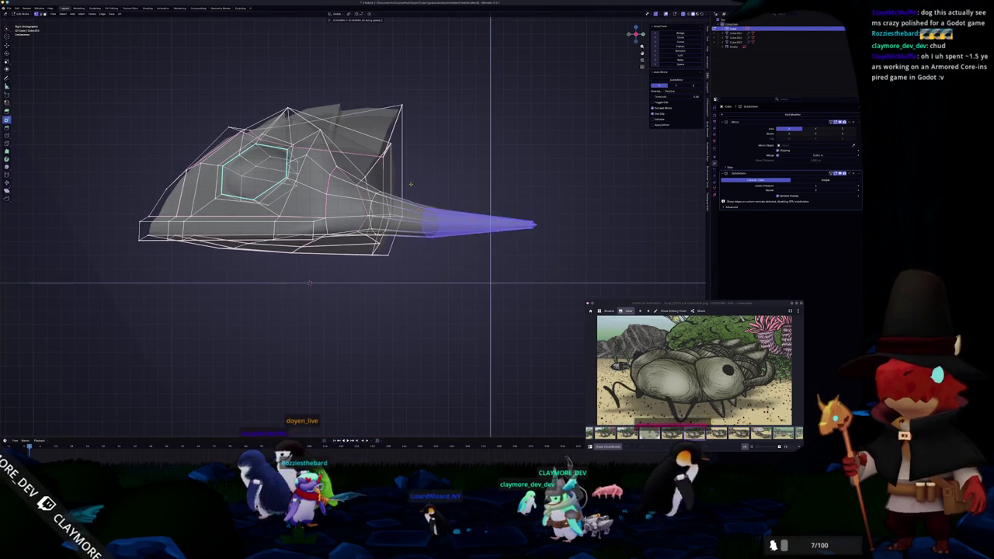
click(416, 194)
Check the horn with see-through off, then slide an edge along the horn in top view.
click(371, 207)
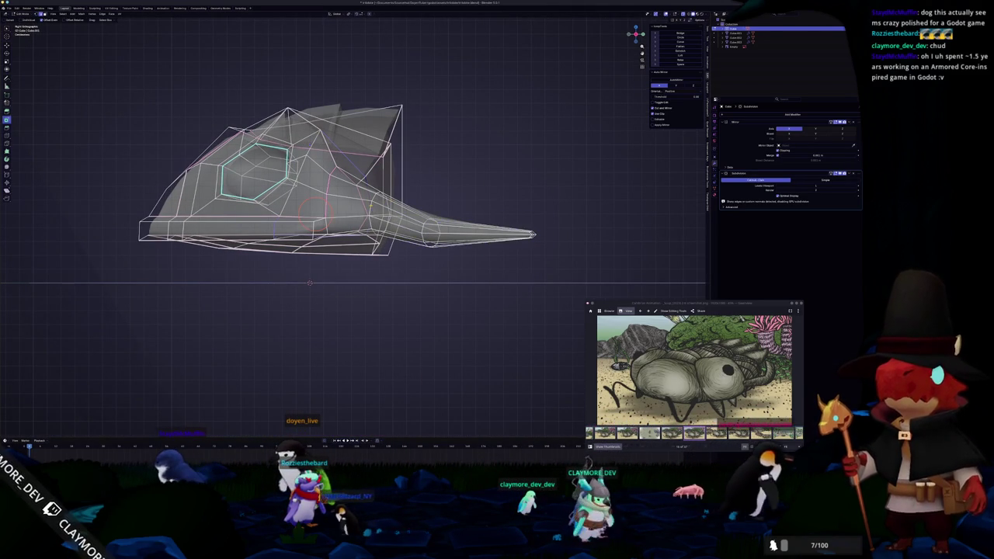
middle_drag(349, 194, 365, 156)
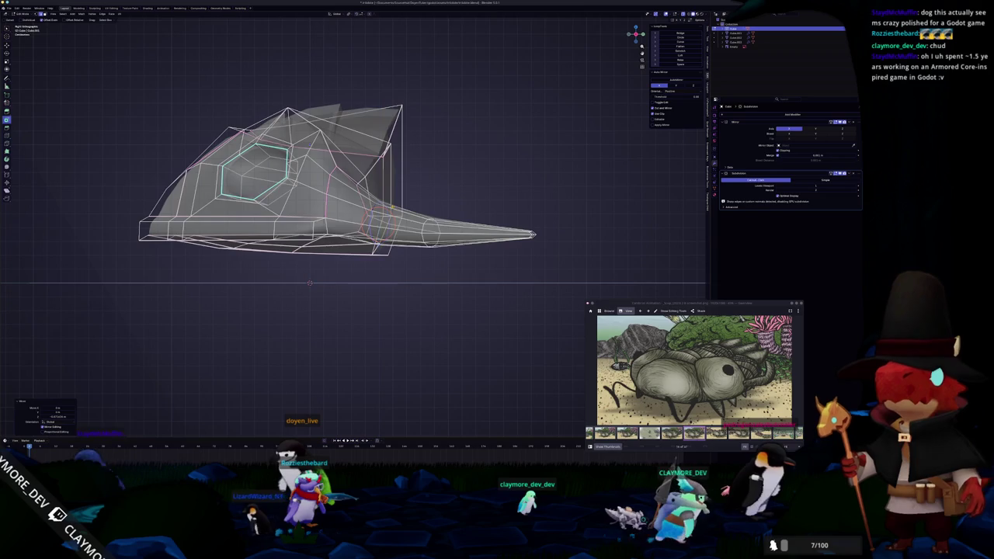
key(alt+z)
scroll(349, 217, up, 3)
middle_drag(264, 143, 326, 156)
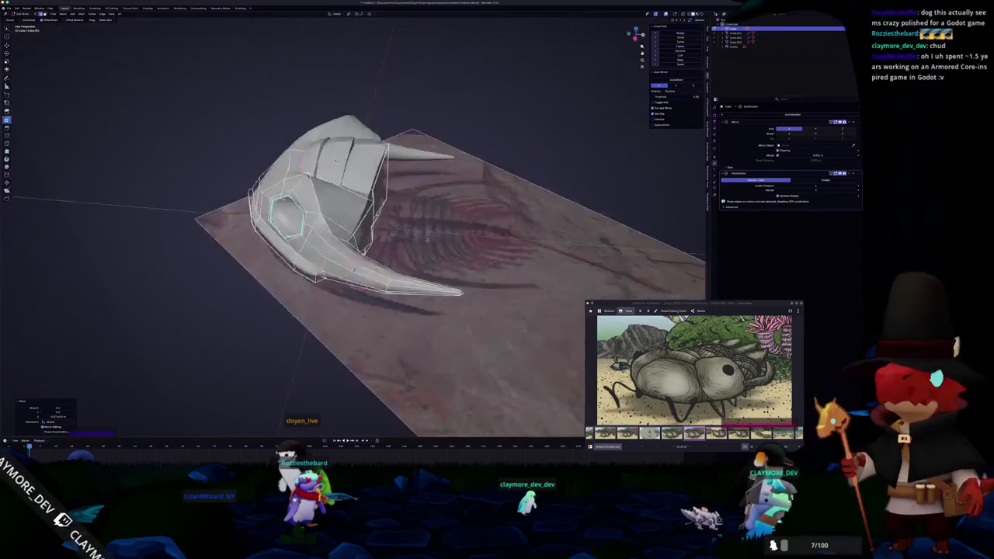
middle_drag(401, 251, 407, 230)
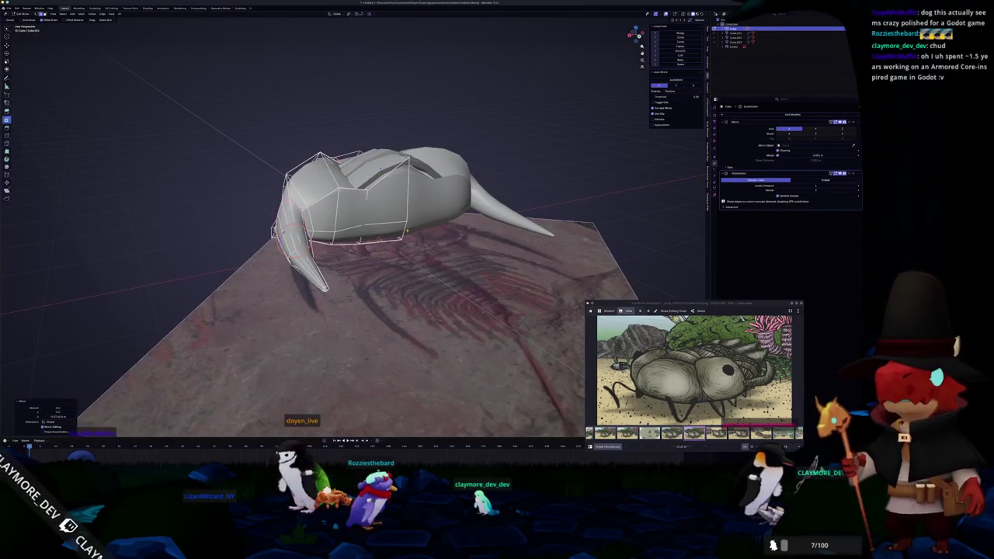
key(KP_7)
scroll(407, 230, up, 3)
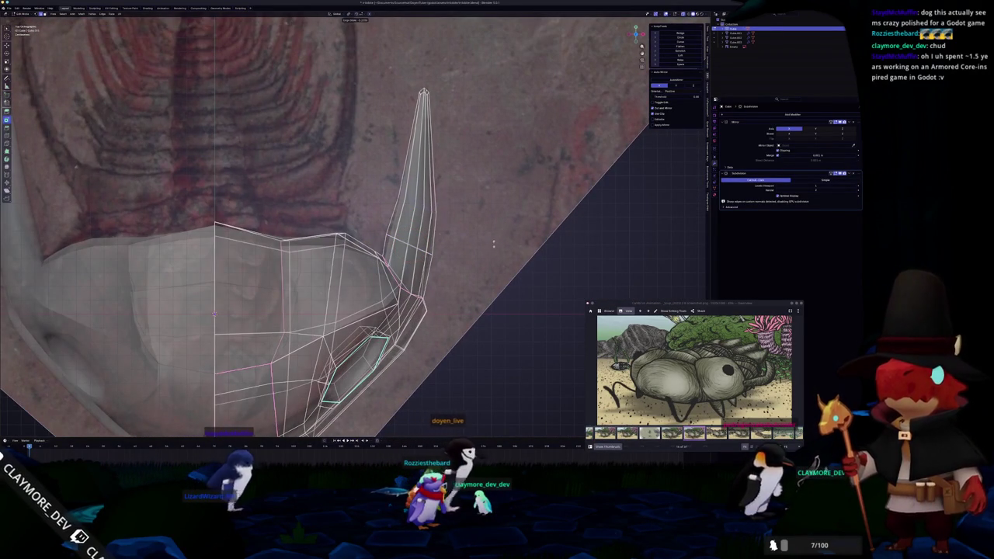
click(492, 246)
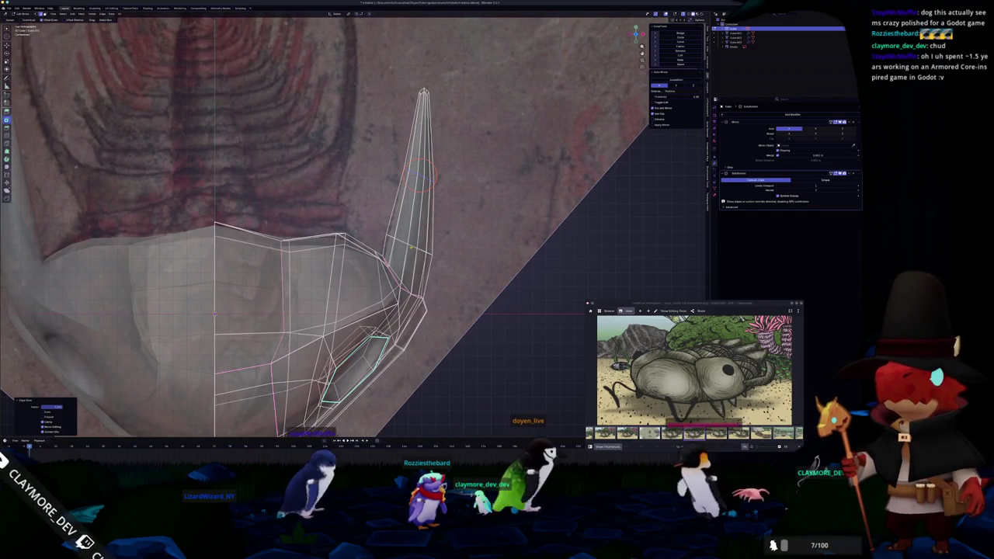
Shift the horn edge sideways along X and return to Object Mode.
click(444, 238)
key(g)
key(x)
click(446, 243)
key(Tab)
scroll(446, 243, down, 6)
mouse_move(446, 243)
middle_down()
mouse_move(466, 202)
mouse_move(382, 223)
middle_up()
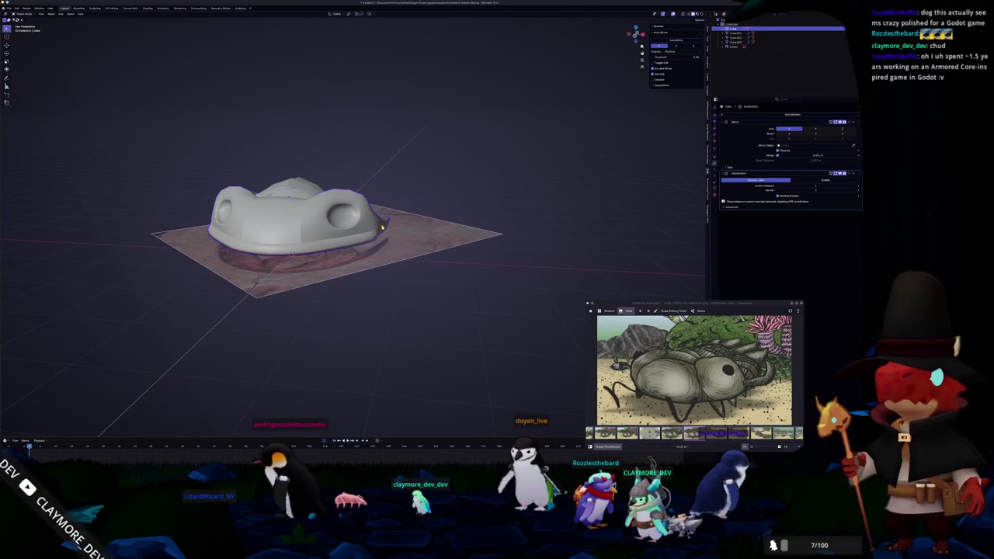
scroll(381, 231, down, 1)
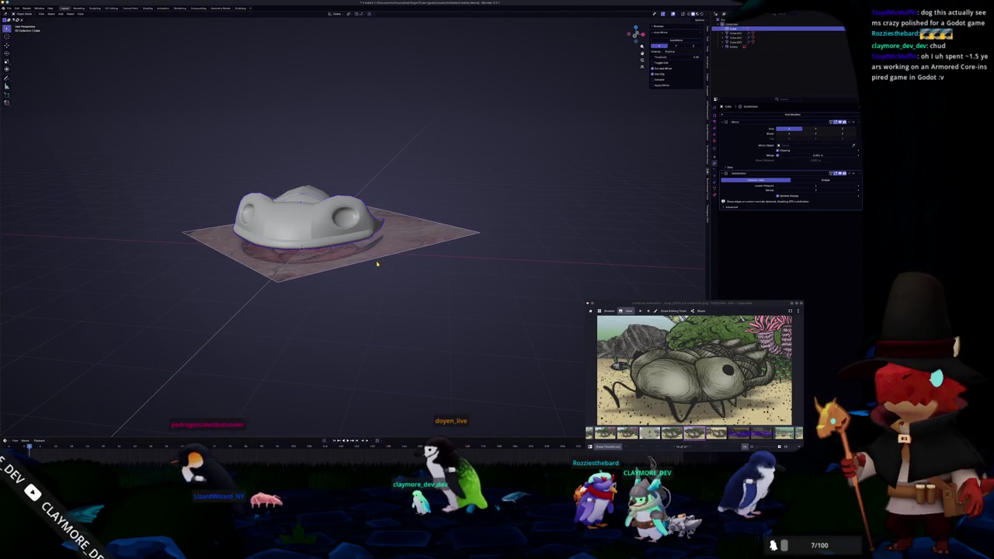
key(KP_1)
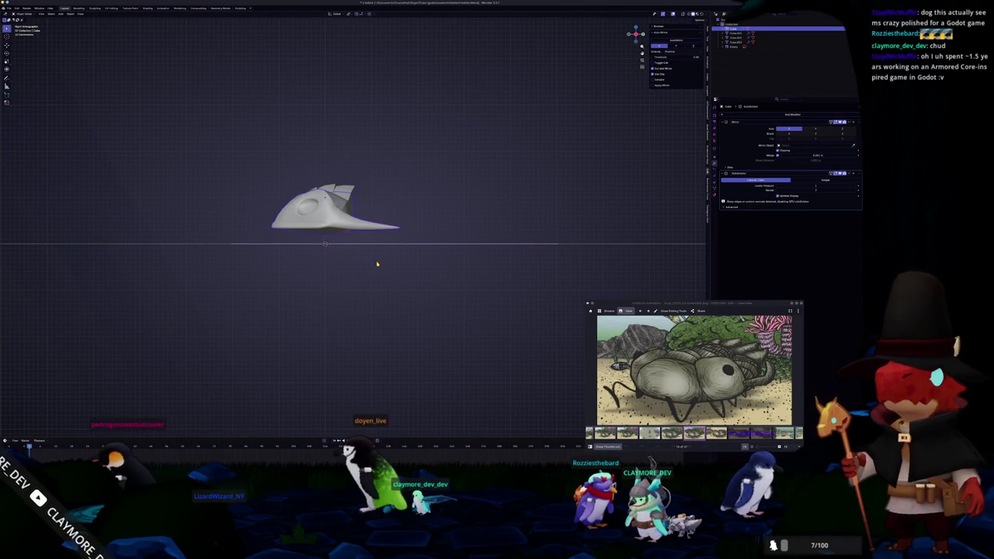
key(Tab)
scroll(311, 184, up, 3)
key(alt+z)
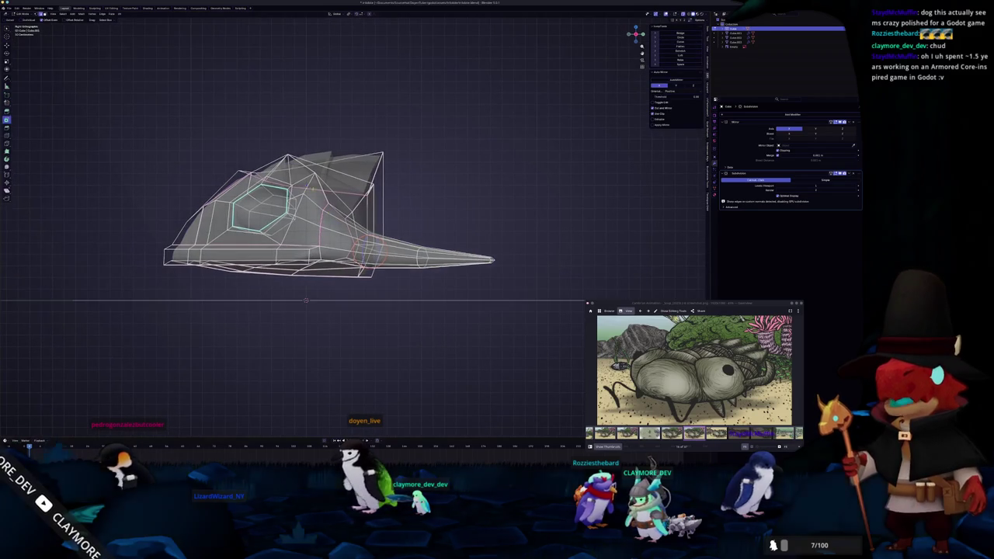
key(alt+z)
mouse_move(342, 206)
middle_down()
mouse_move(371, 157)
mouse_move(312, 138)
middle_up()
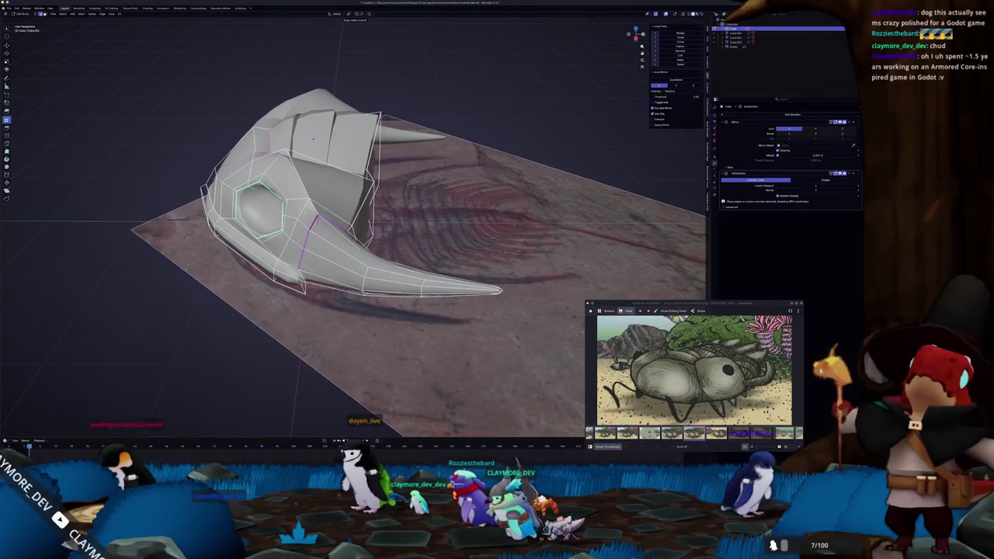
mouse_move(312, 138)
middle_down()
mouse_move(317, 277)
mouse_move(271, 222)
mouse_move(299, 246)
middle_up()
ctrl+click(265, 223)
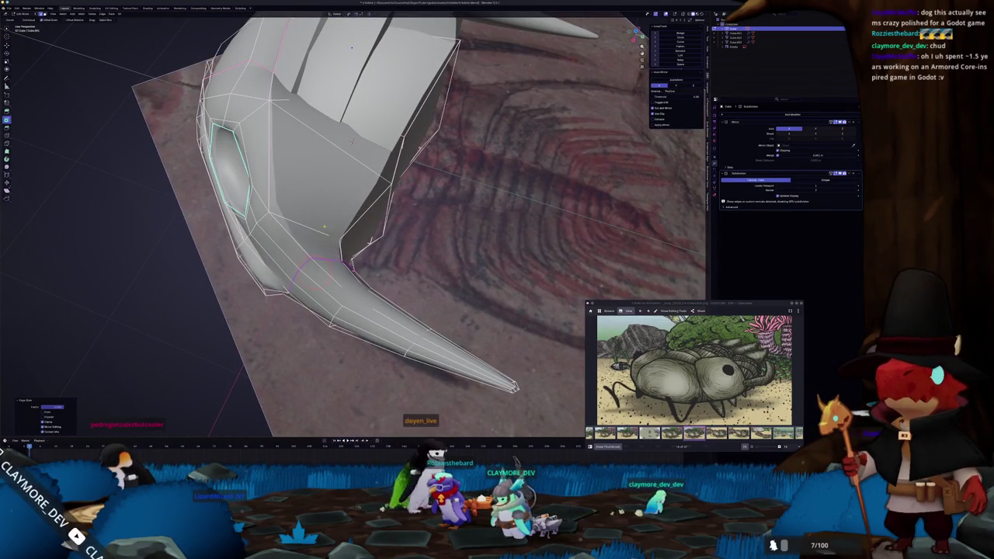
middle_drag(318, 221, 266, 200)
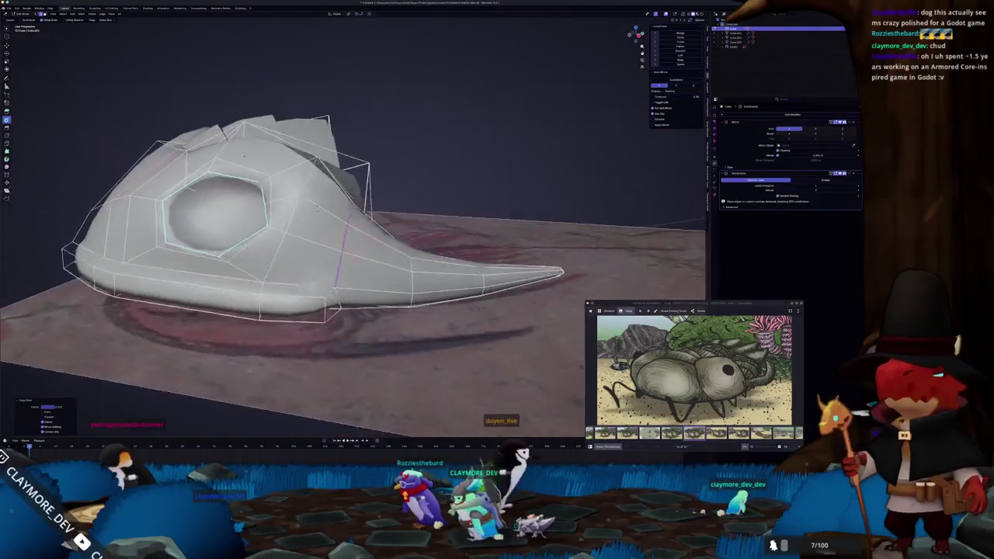
drag(302, 222, 306, 180)
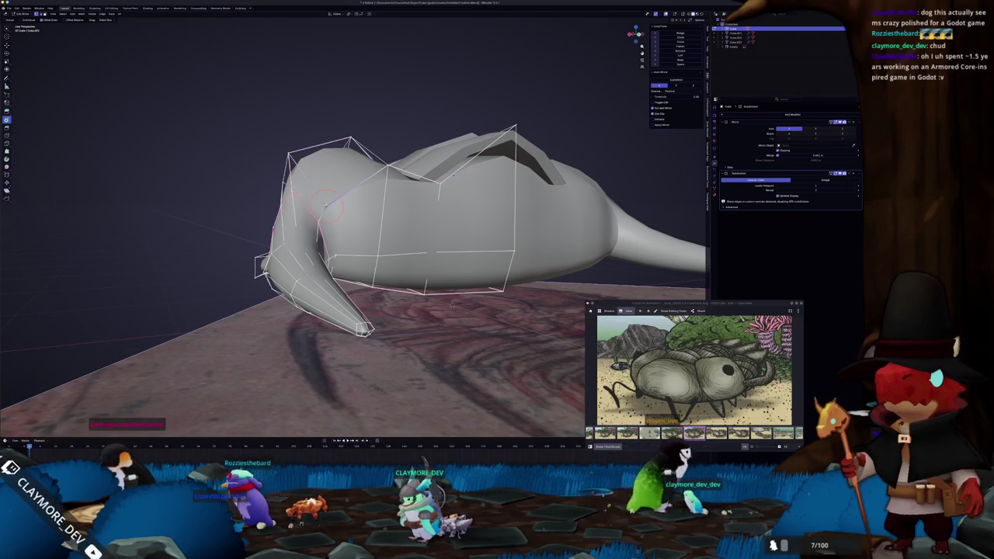
scroll(309, 190, up, 3)
middle_drag(313, 199, 314, 183)
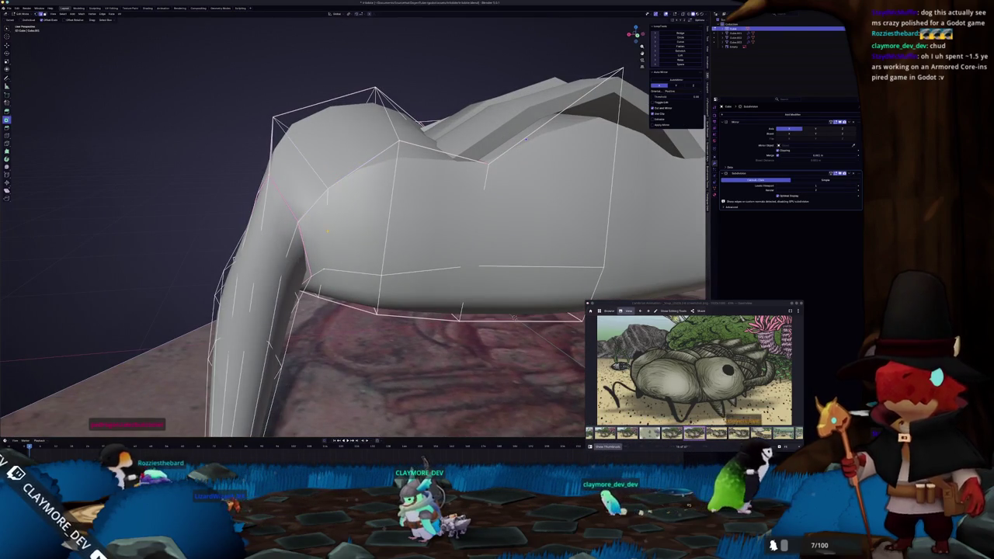
middle_drag(289, 241, 305, 225)
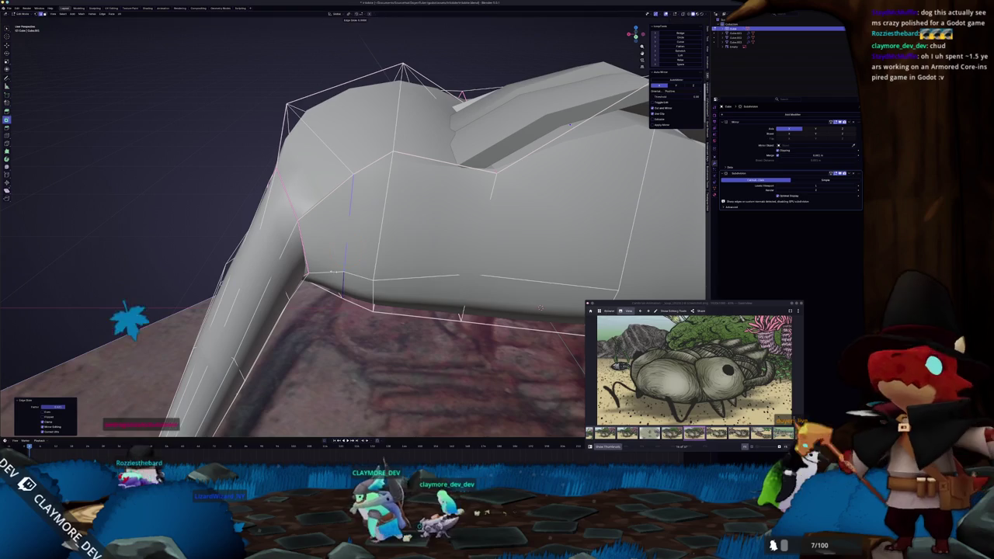
key(Tab)
middle_drag(354, 233, 404, 225)
mouse_move(288, 267)
middle_down()
mouse_move(369, 245)
mouse_move(190, 262)
mouse_move(225, 267)
middle_up()
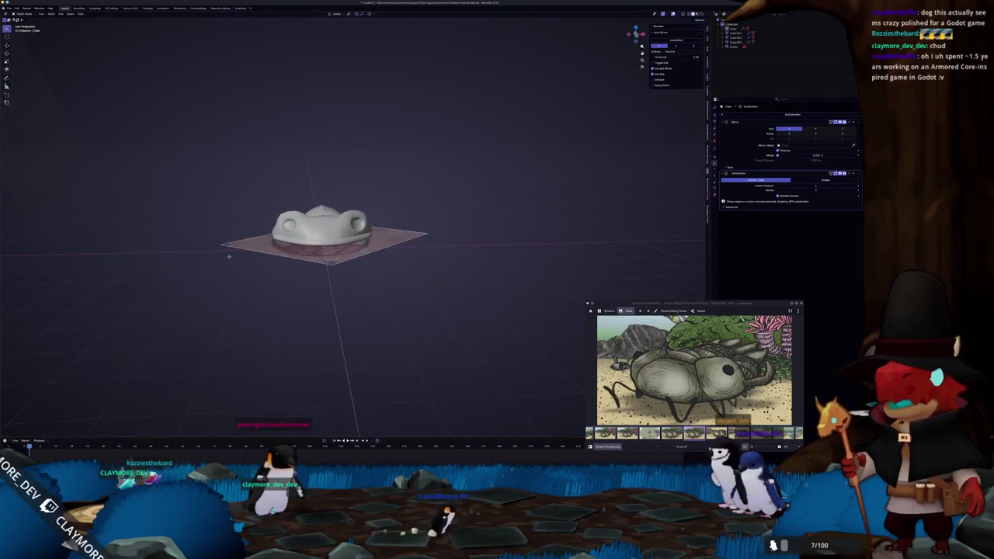
middle_drag(196, 256, 215, 264)
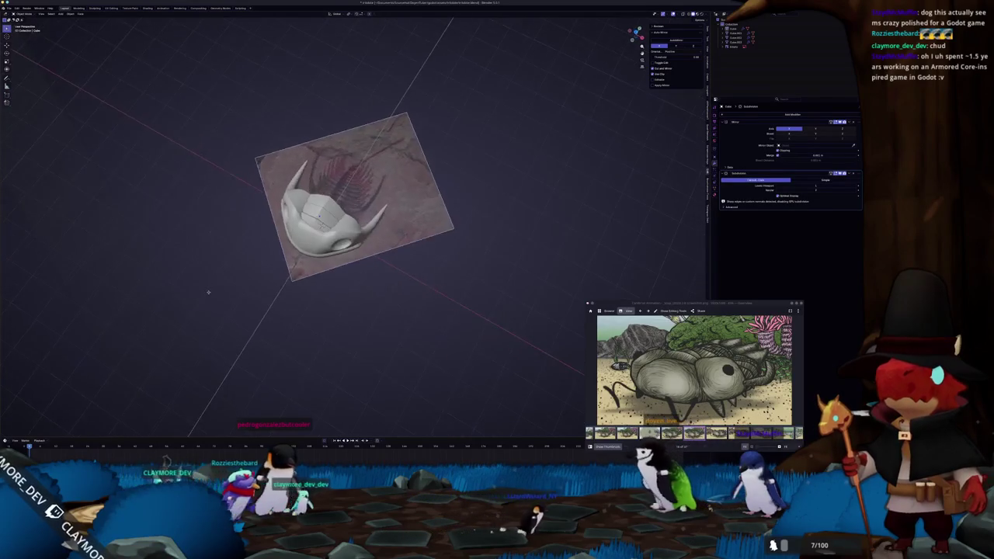
Inspect the head shield in Edit Mode with see-through display toggled on and off.
scroll(392, 245, up, 5)
mouse_move(374, 250)
middle_down()
mouse_move(365, 233)
mouse_move(238, 272)
middle_up()
key(Tab)
scroll(238, 272, up, 4)
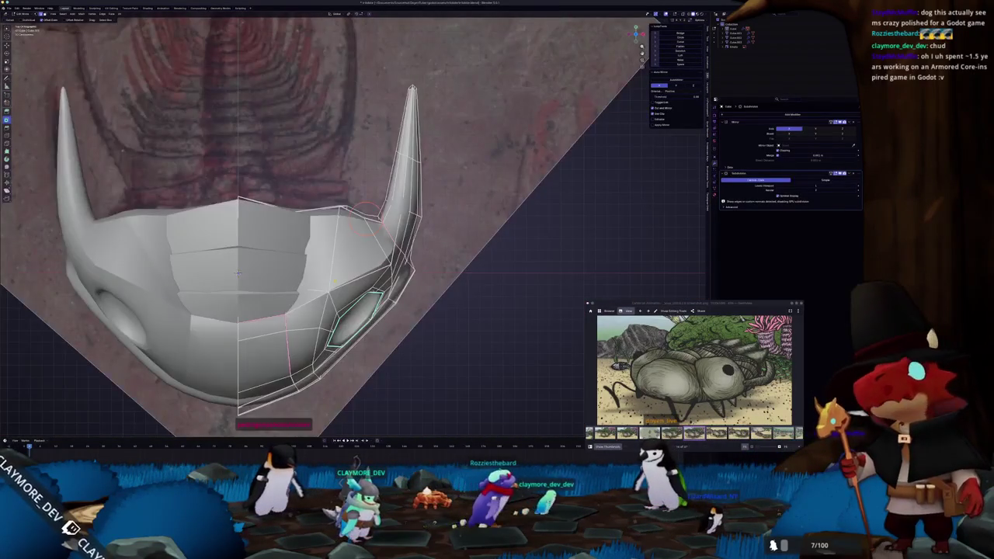
key(alt+z)
scroll(341, 229, up, 3)
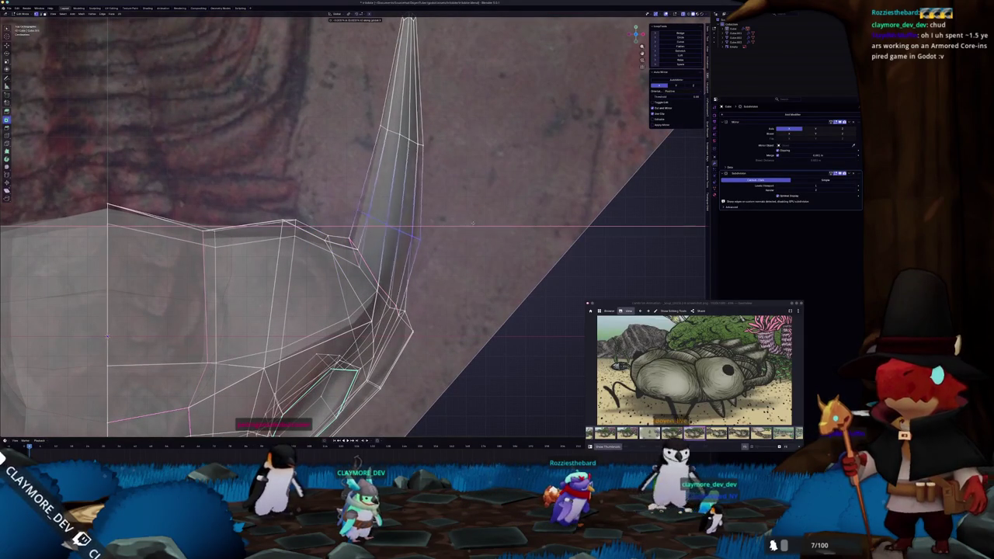
key(Tab)
key(alt+z)
mouse_move(492, 260)
middle_down()
mouse_move(364, 265)
mouse_move(392, 258)
mouse_move(344, 321)
mouse_move(285, 237)
mouse_move(318, 314)
middle_up()
scroll(344, 321, up, 3)
key(Tab)
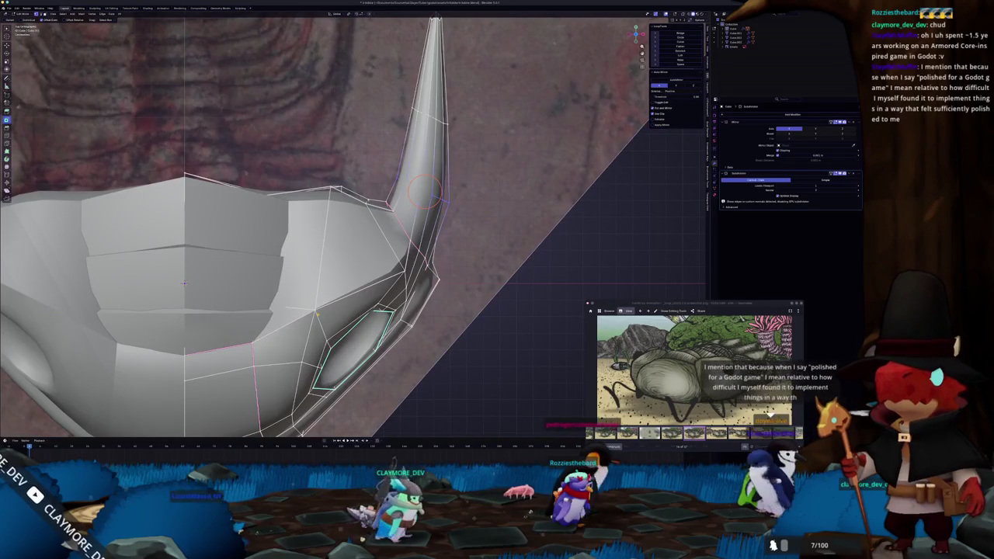
Lengthen the horn by scaling its face loop outward.
mouse_move(425, 190)
middle_down()
mouse_move(330, 262)
mouse_move(345, 208)
middle_up()
alt+click(330, 263)
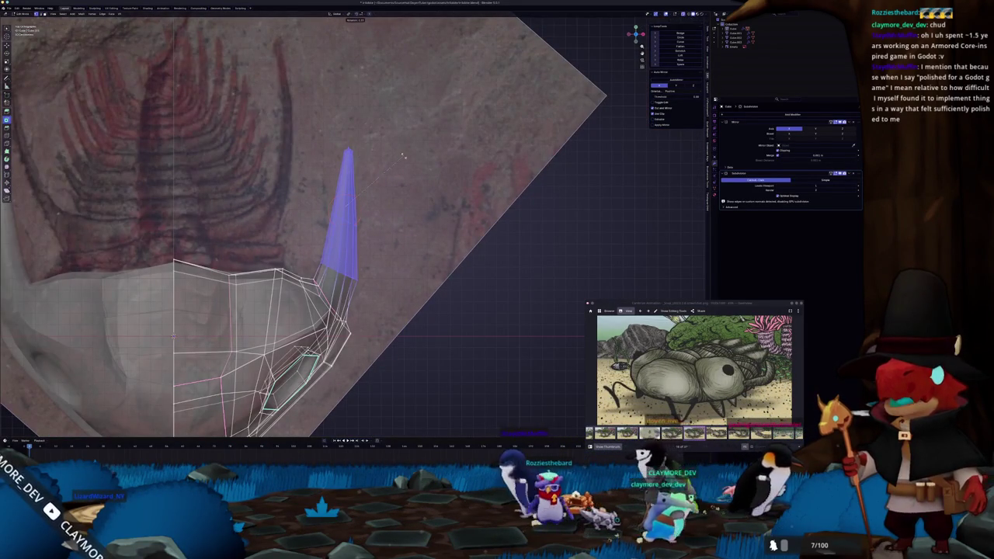
key(s)
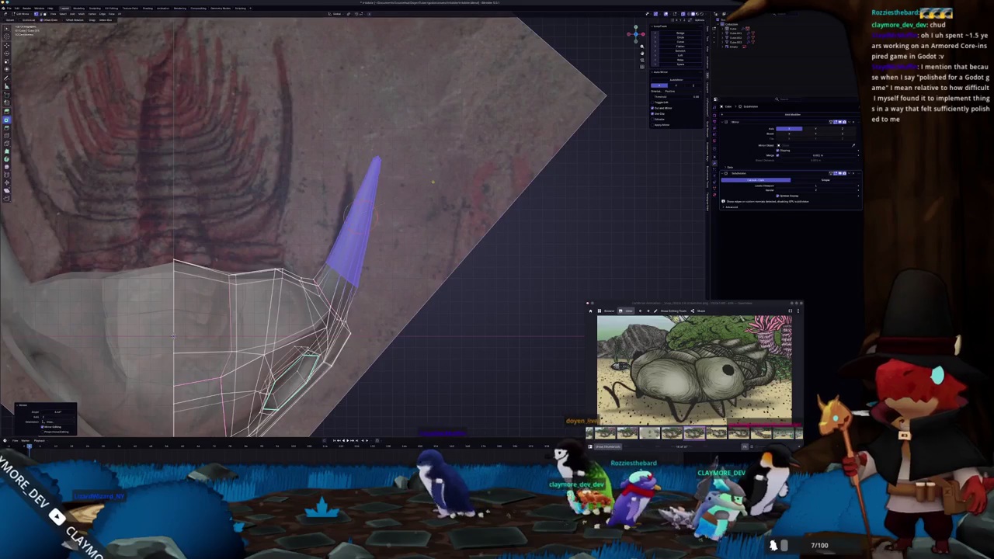
key(s)
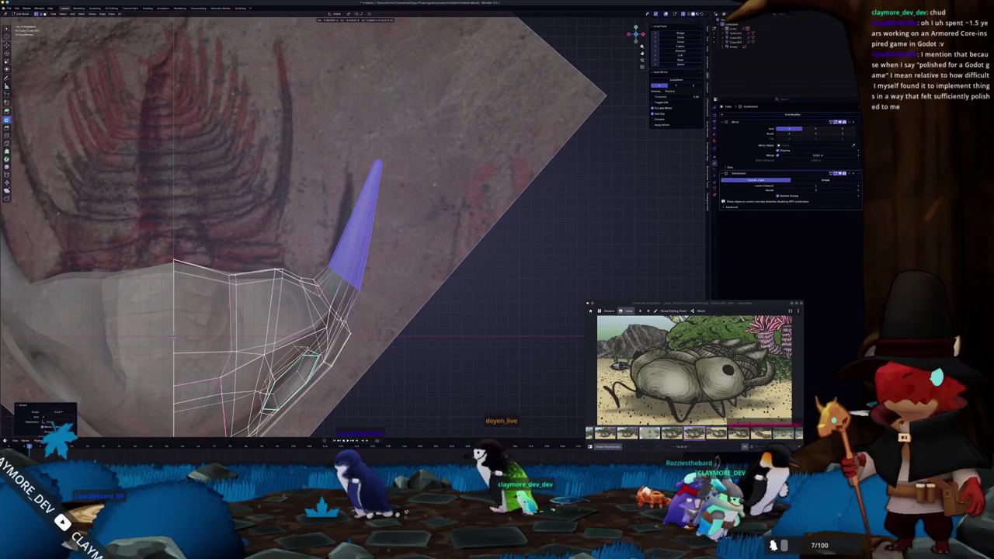
key(KP_3)
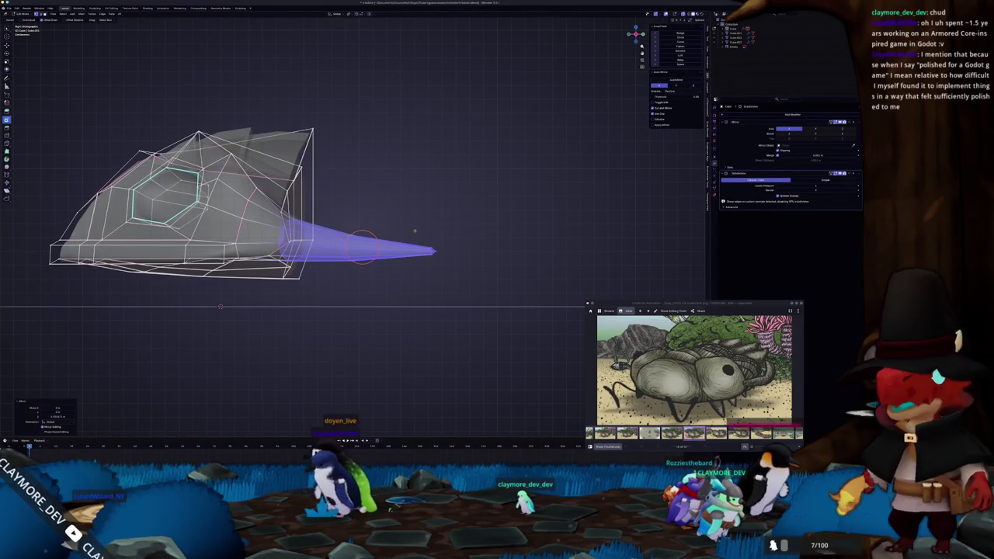
click(415, 224)
key(KP_1)
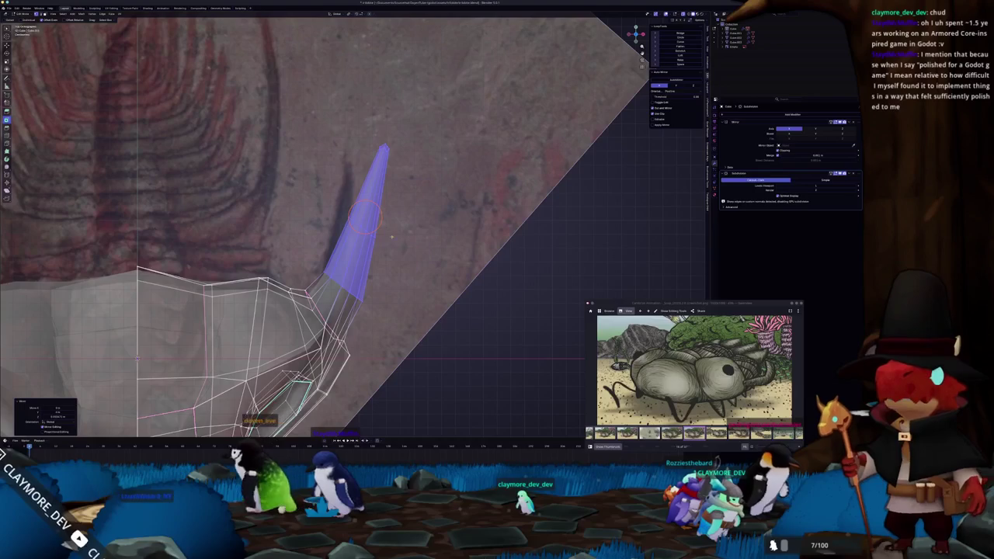
drag(328, 213, 329, 214)
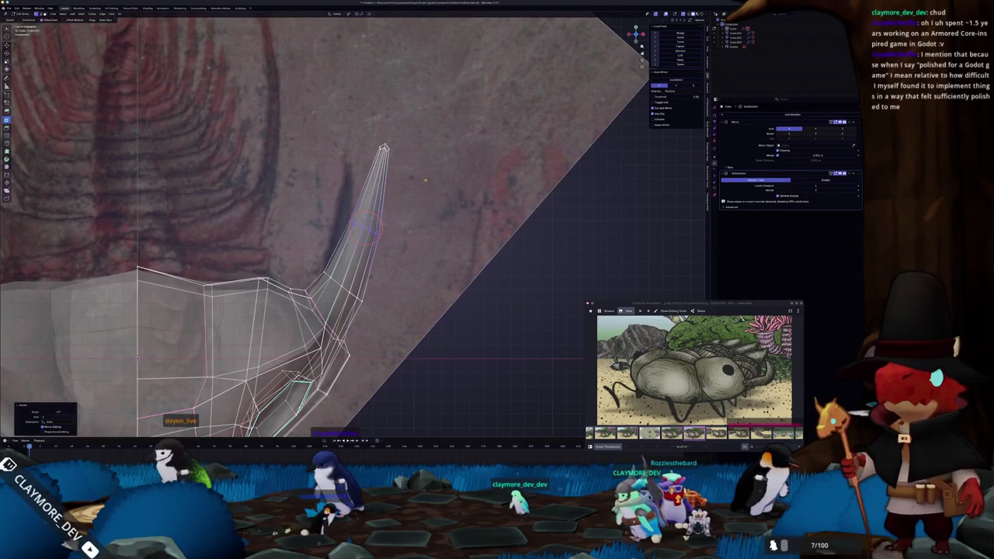
Taper the horn to a sharp tip by scaling its tip vertex with proportional editing.
click(382, 148)
key(s)
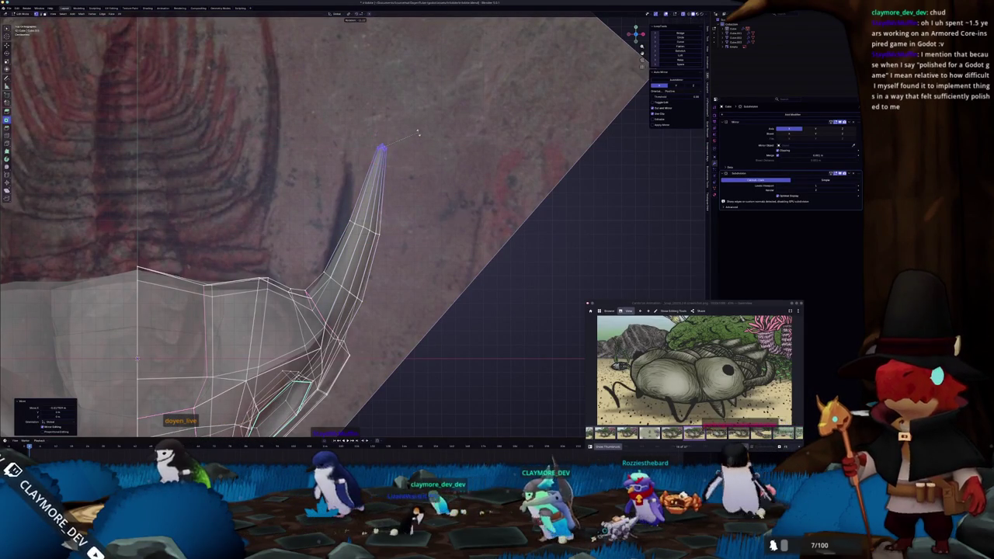
key(o)
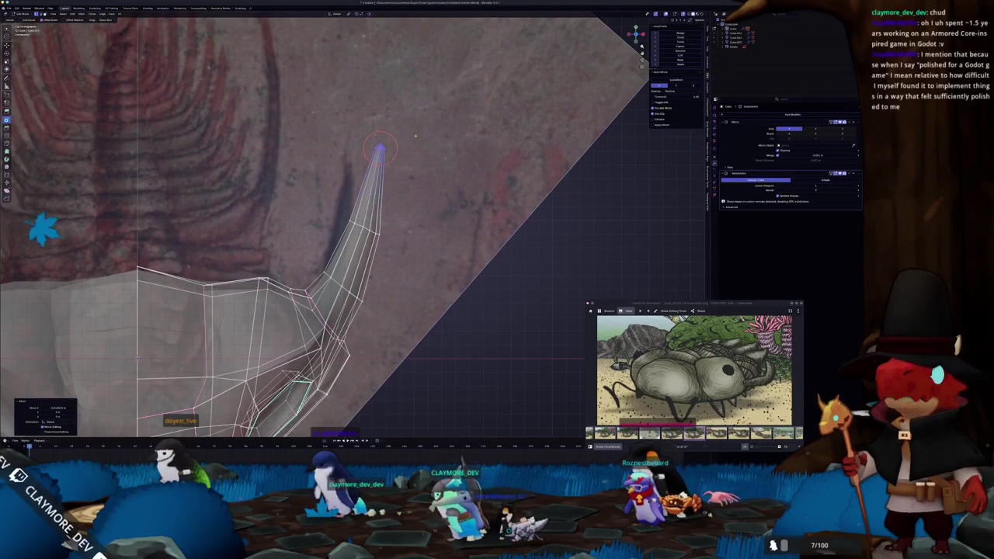
mouse_move(435, 159)
middle_down()
mouse_move(404, 217)
mouse_move(425, 232)
middle_up()
click(425, 231)
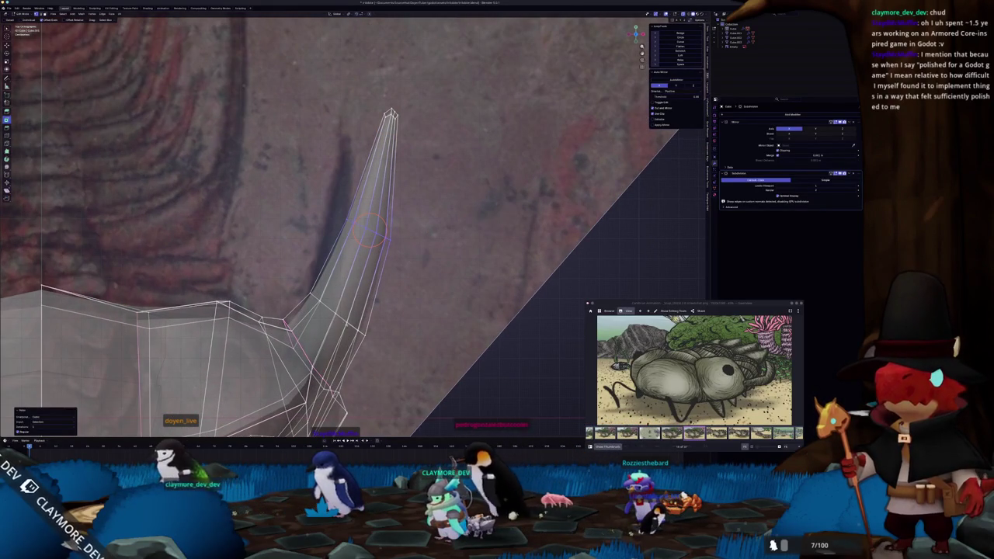
mouse_move(409, 314)
middle_down()
mouse_move(406, 257)
mouse_move(357, 341)
mouse_move(388, 295)
mouse_move(365, 272)
mouse_move(417, 287)
mouse_move(380, 291)
mouse_move(417, 282)
middle_up()
Merge the spine's tip vertices at the cursor into a single point, then leave Edit Mode.
key(c)
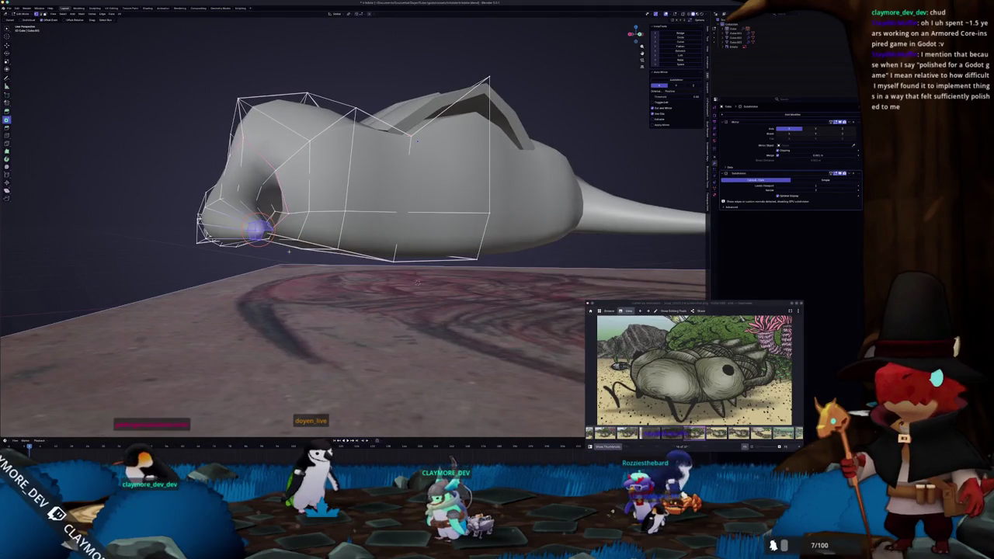
mouse_move(295, 250)
middle_down()
mouse_move(309, 264)
mouse_move(327, 197)
middle_up()
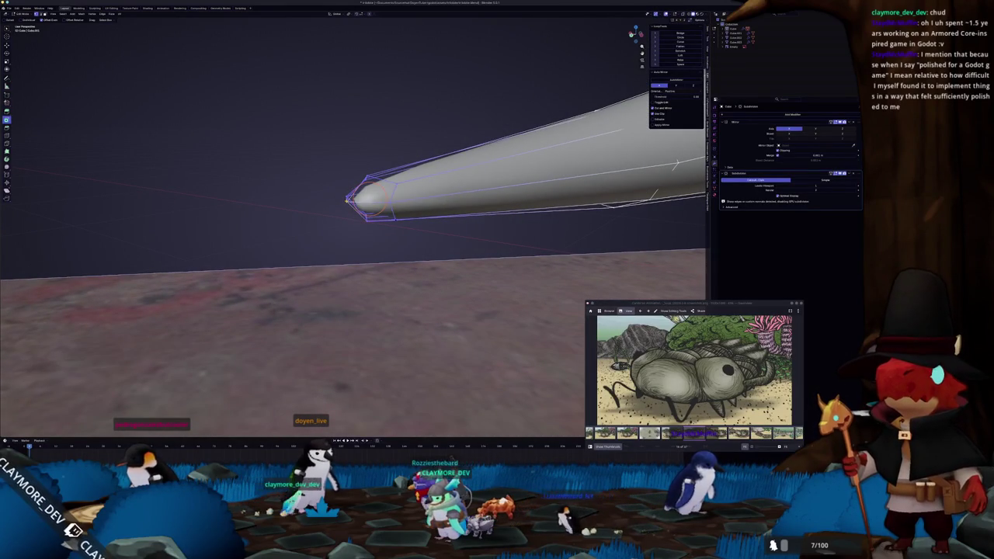
scroll(269, 232, up, 5)
scroll(264, 248, down, 3)
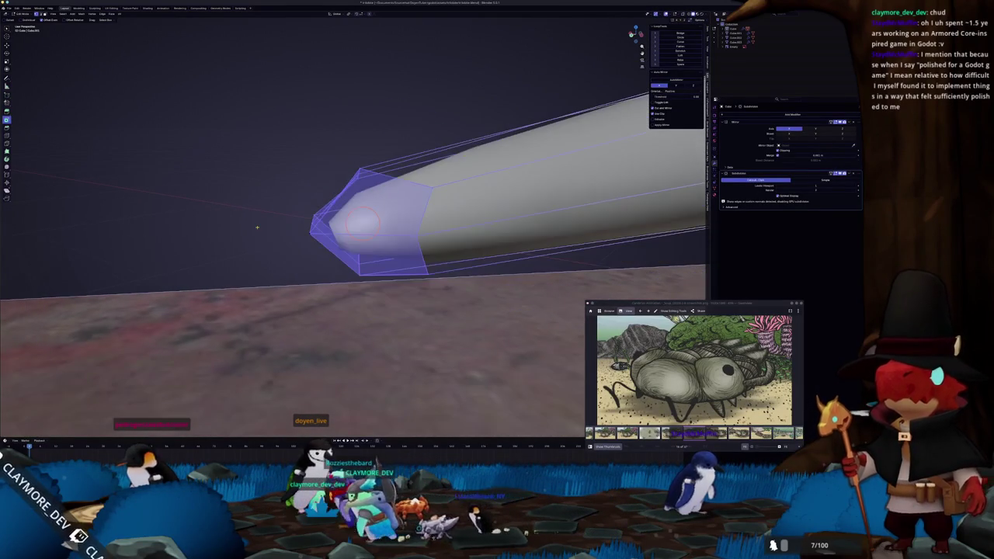
right_click(243, 272)
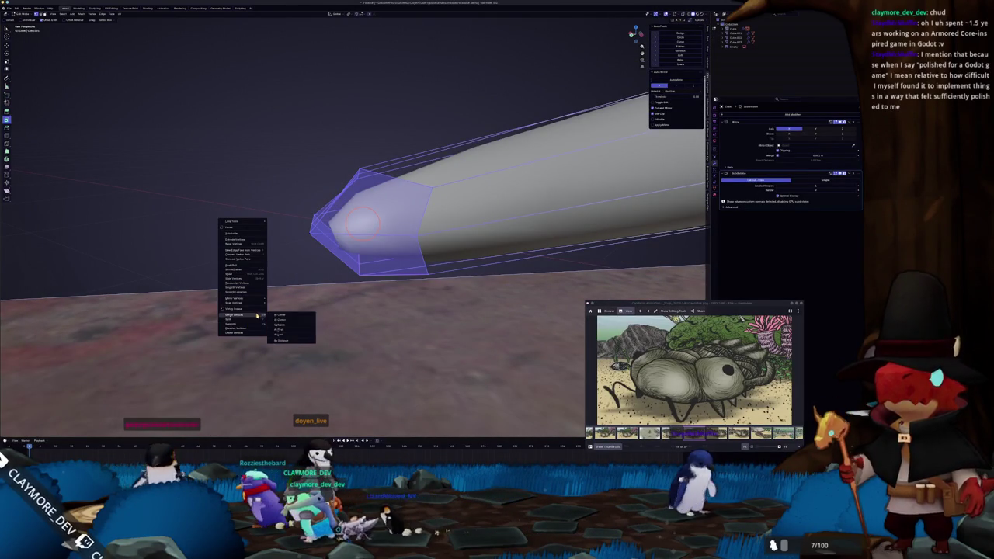
click(281, 263)
scroll(342, 217, down, 3)
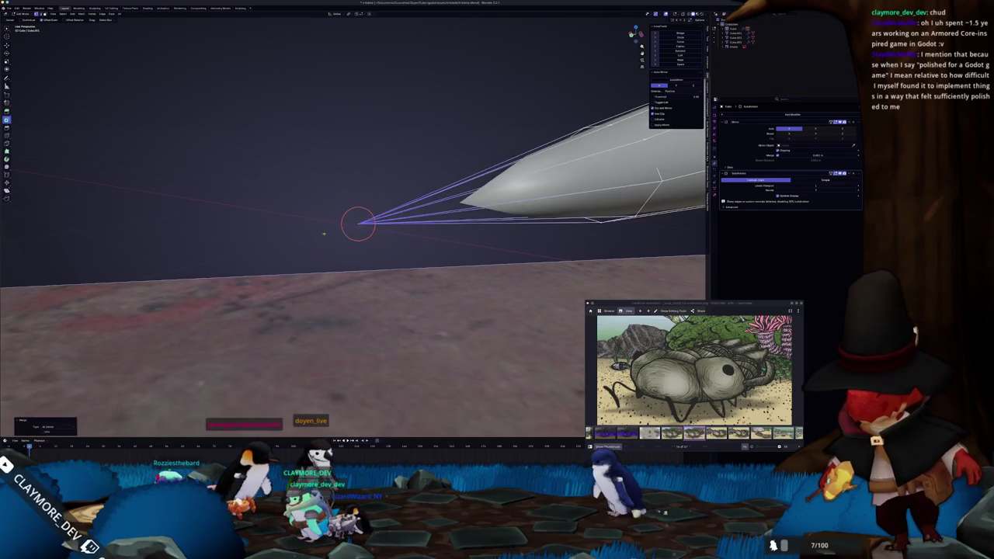
key(Tab)
scroll(334, 198, down, 5)
mouse_move(337, 189)
middle_down()
mouse_move(350, 155)
mouse_move(447, 189)
middle_up()
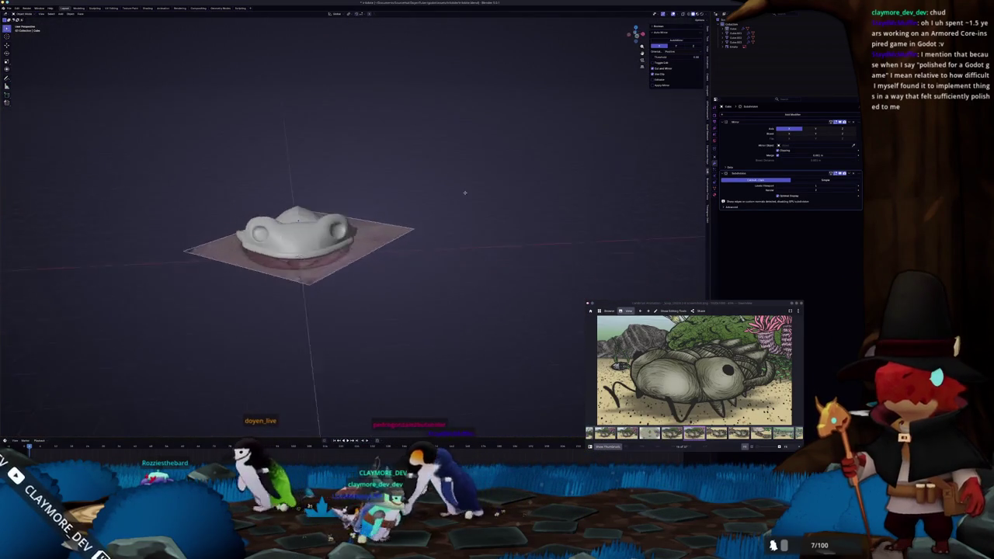
mouse_move(447, 189)
middle_down()
mouse_move(397, 219)
mouse_move(442, 208)
middle_up()
key(shift+a)
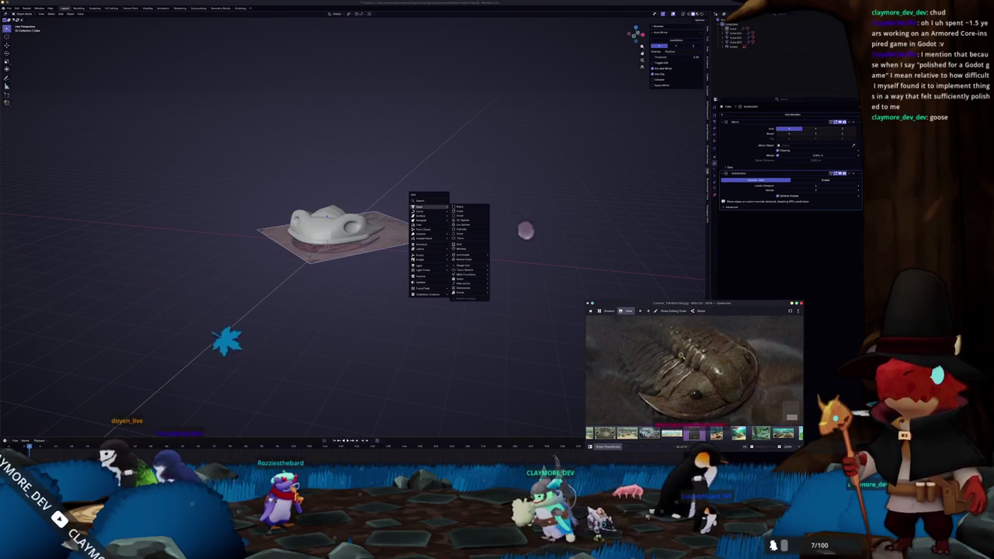
click(462, 166)
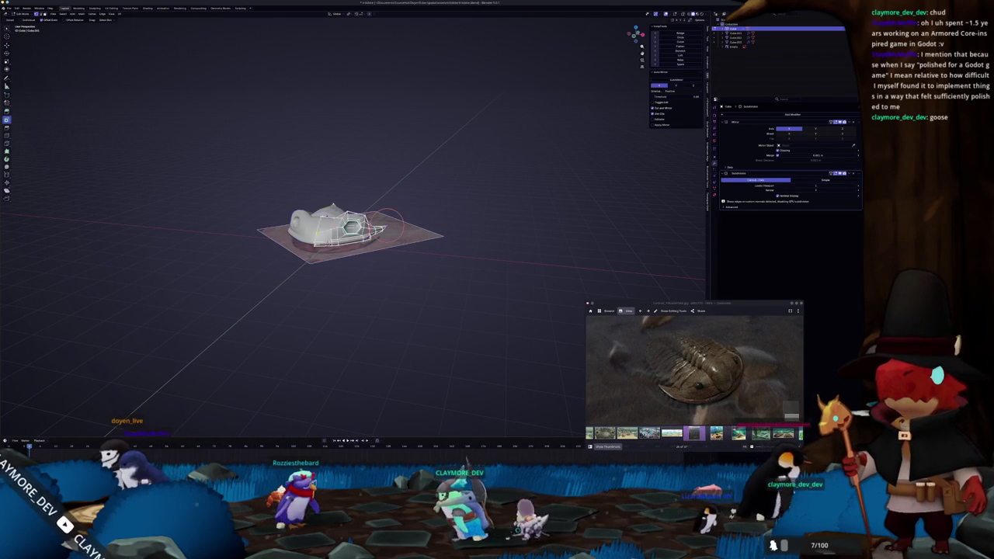
Mirror the selected shell vertices and raise them along Z.
scroll(353, 233, up, 3)
key(Tab)
scroll(353, 233, up, 4)
middle_drag(213, 226, 264, 232)
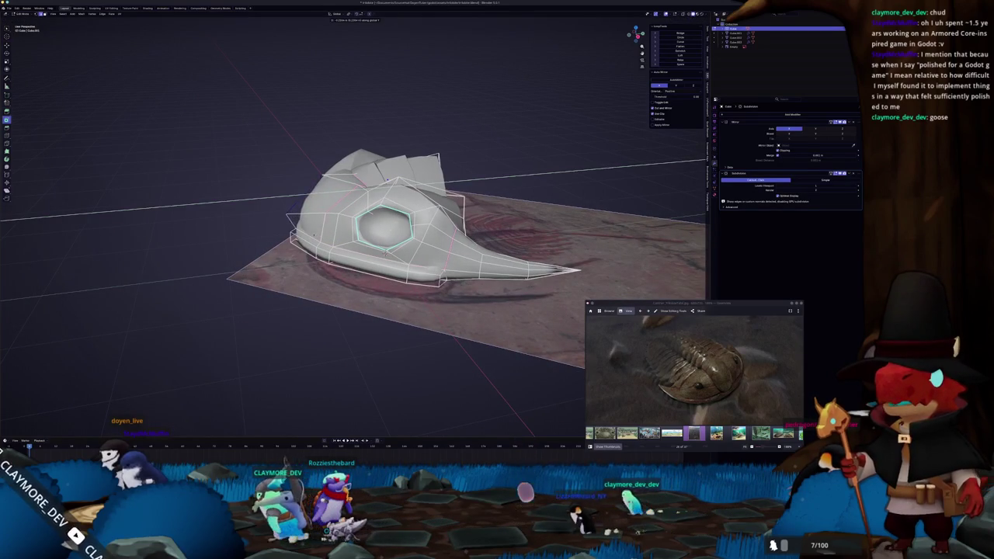
key(ctrl+m)
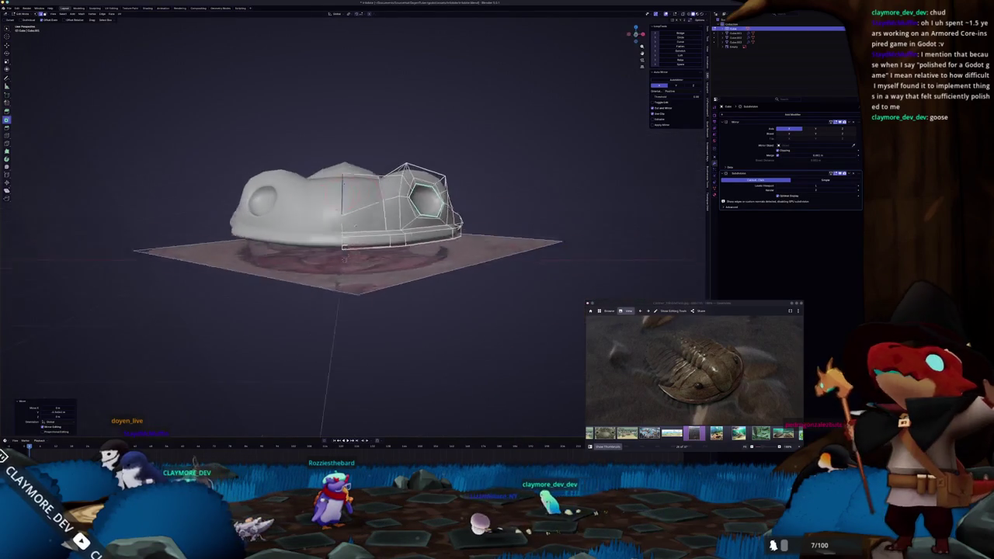
middle_drag(264, 232, 326, 225)
scroll(435, 225, up, 1)
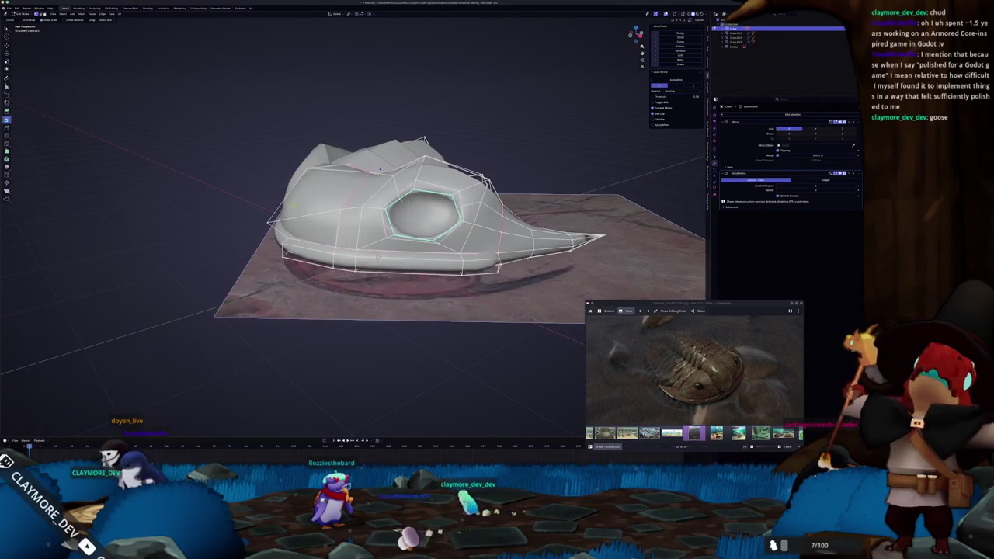
mouse_move(435, 225)
middle_down()
mouse_move(388, 227)
mouse_move(420, 225)
middle_up()
key(g)
key(z)
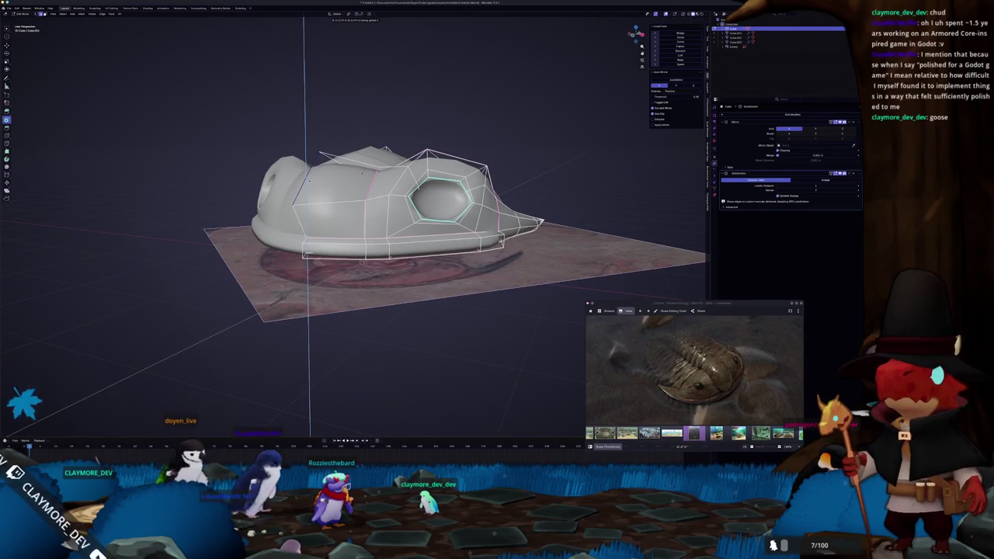
click(362, 172)
Reshape the shell sides with proportional-edit moves, checking the curve in Object Mode.
mouse_move(362, 172)
middle_down()
mouse_move(375, 164)
mouse_move(345, 164)
mouse_move(339, 216)
mouse_move(353, 246)
mouse_move(378, 161)
mouse_move(359, 206)
mouse_move(359, 249)
middle_up()
key(Tab)
key(Tab)
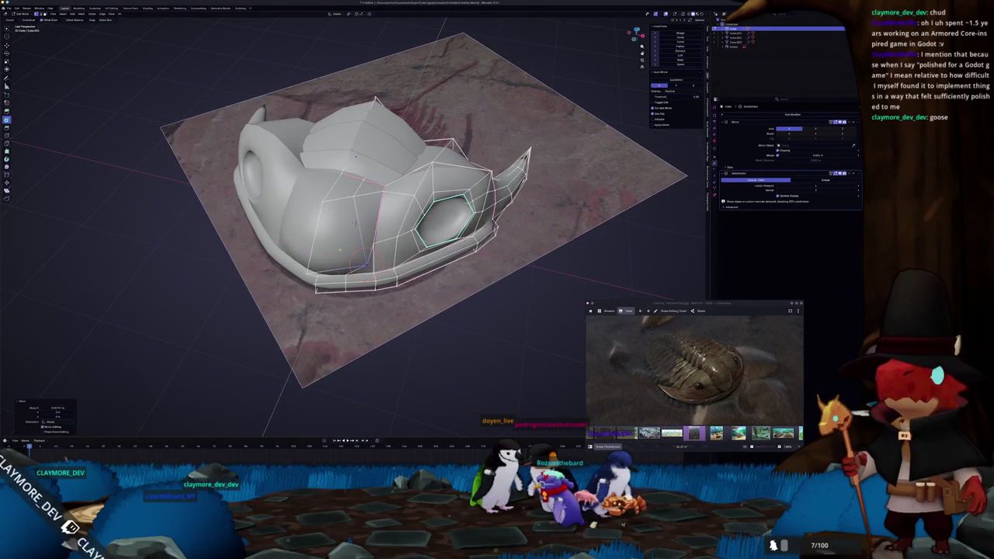
middle_drag(356, 157, 353, 182)
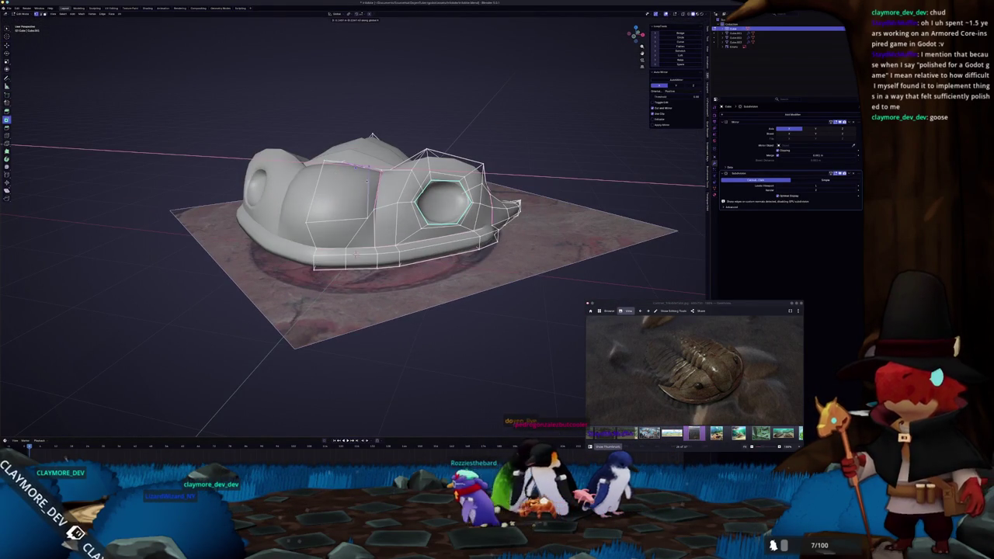
key(g)
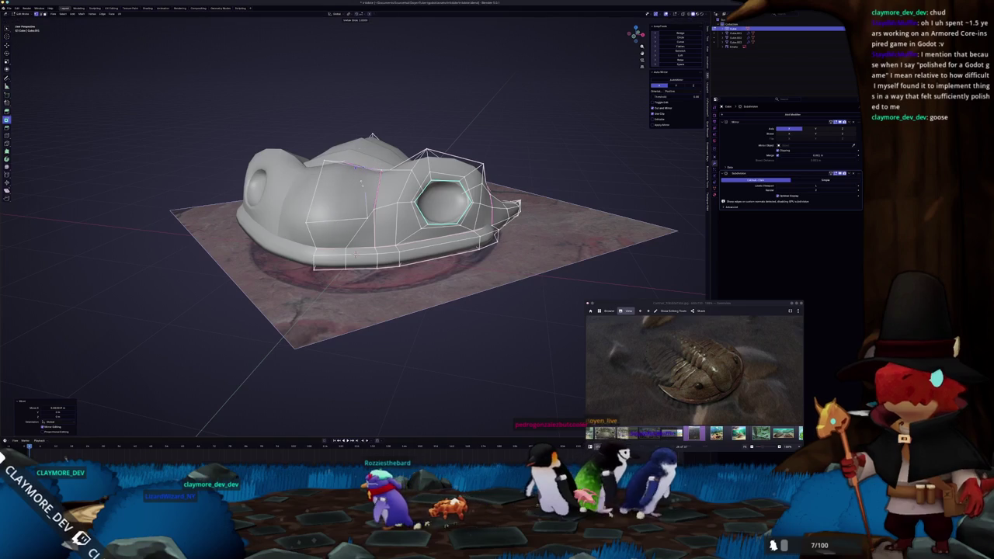
mouse_move(359, 181)
middle_down()
mouse_move(378, 165)
mouse_move(388, 172)
middle_up()
key(Tab)
mouse_move(295, 194)
middle_down()
mouse_move(204, 177)
mouse_move(212, 245)
mouse_move(228, 178)
mouse_move(236, 235)
middle_up()
key(Tab)
key(g)
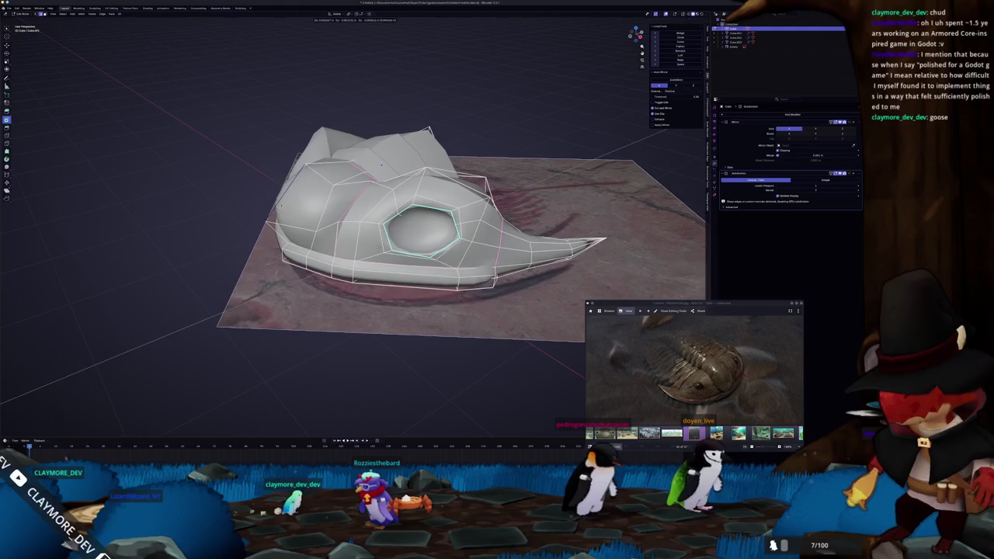
middle_drag(381, 165, 313, 208)
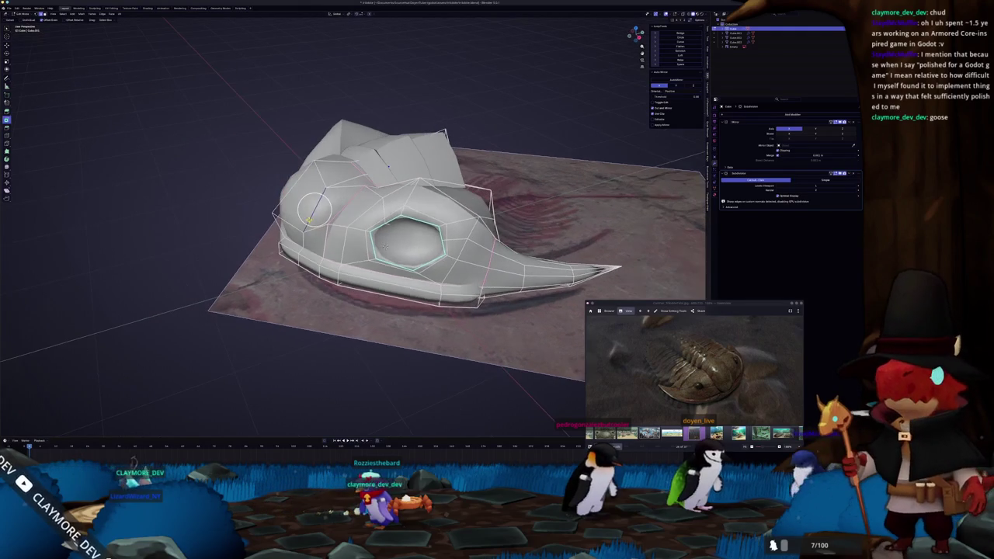
key(Tab)
mouse_move(383, 246)
middle_down()
mouse_move(356, 220)
mouse_move(366, 268)
mouse_move(356, 261)
middle_up()
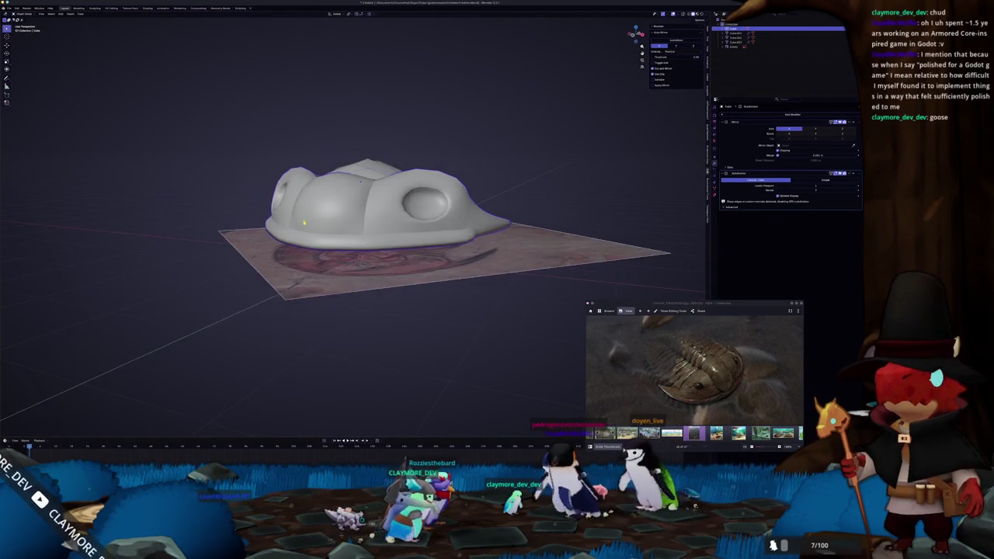
Zoom out to a top orthographic view of the shell and open the Shift+A Add menu.
scroll(255, 245, down, 4)
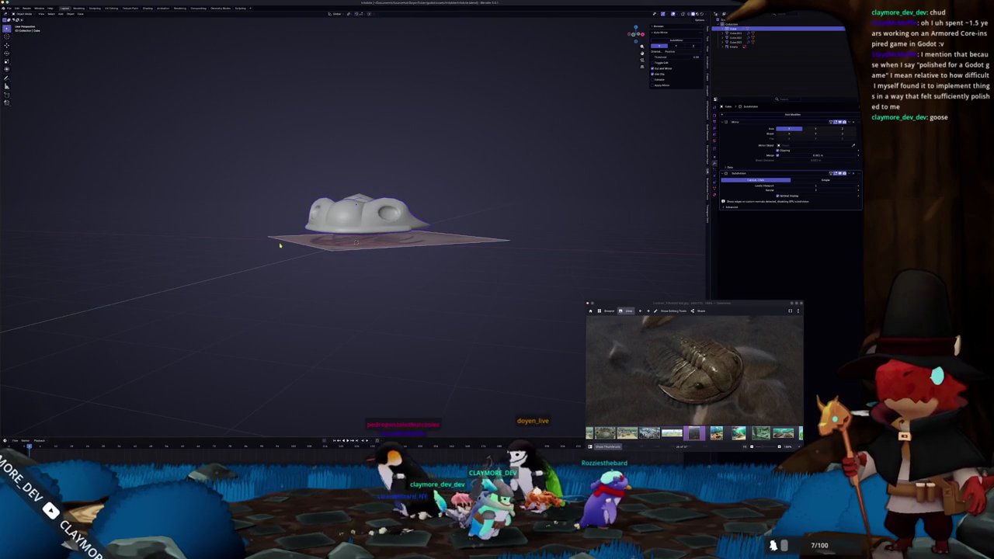
mouse_move(279, 245)
middle_down()
mouse_move(270, 273)
mouse_move(253, 272)
middle_up()
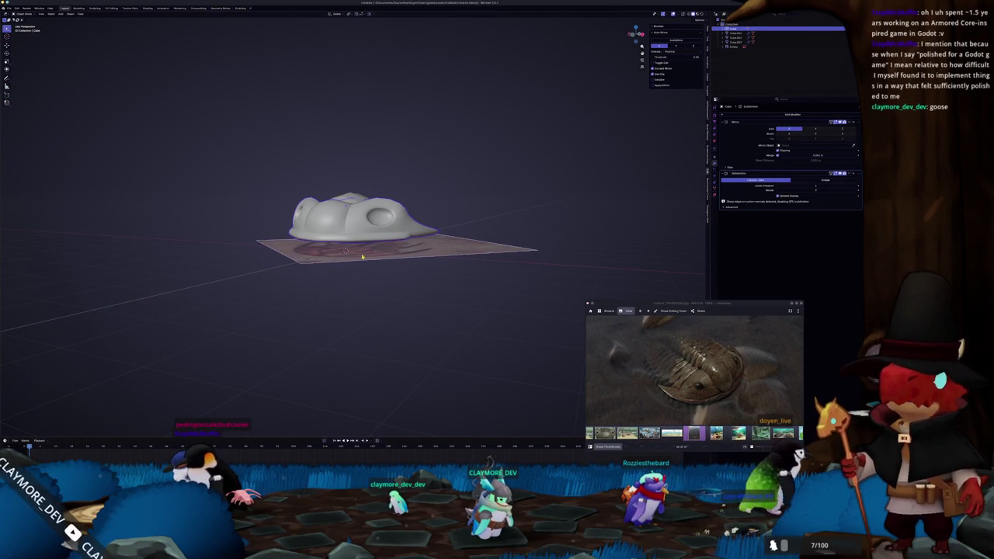
mouse_move(255, 289)
middle_down()
mouse_move(181, 302)
mouse_move(233, 292)
middle_up()
key(KP_7)
middle_drag(315, 97, 380, 211)
key(shift+a)
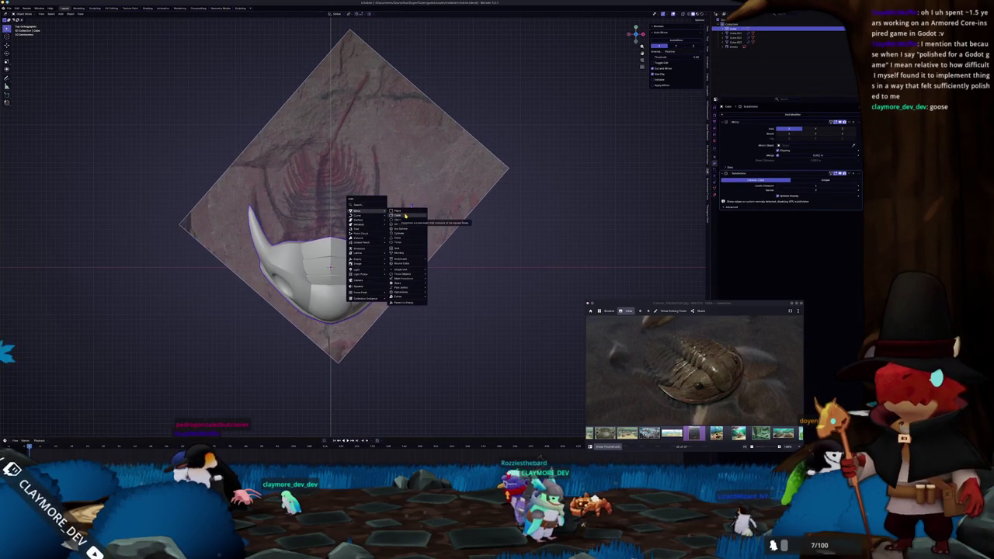
Add a cube and flatten it into a thin plate widened along X.
click(404, 215)
key(g)
click(506, 256)
key(s)
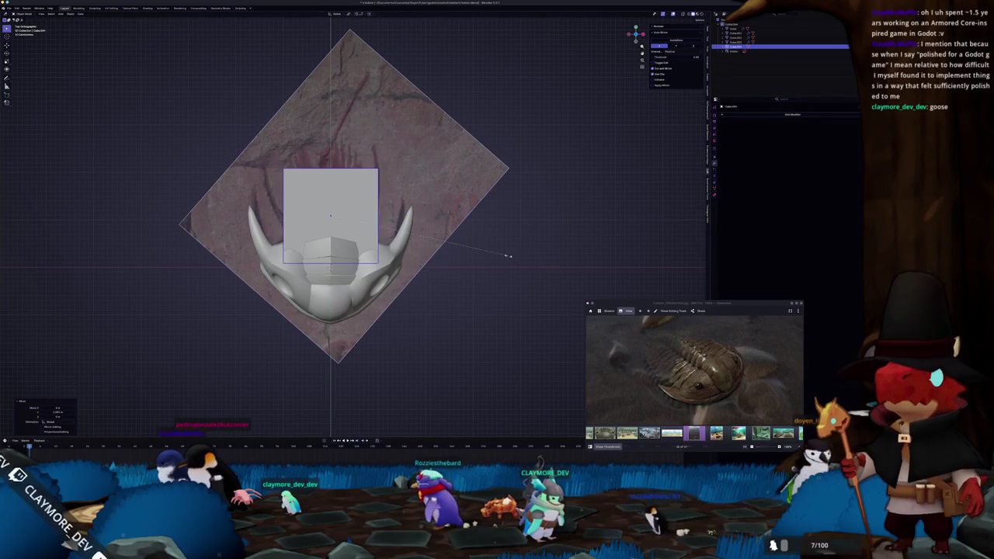
click(503, 260)
key(s)
key(x)
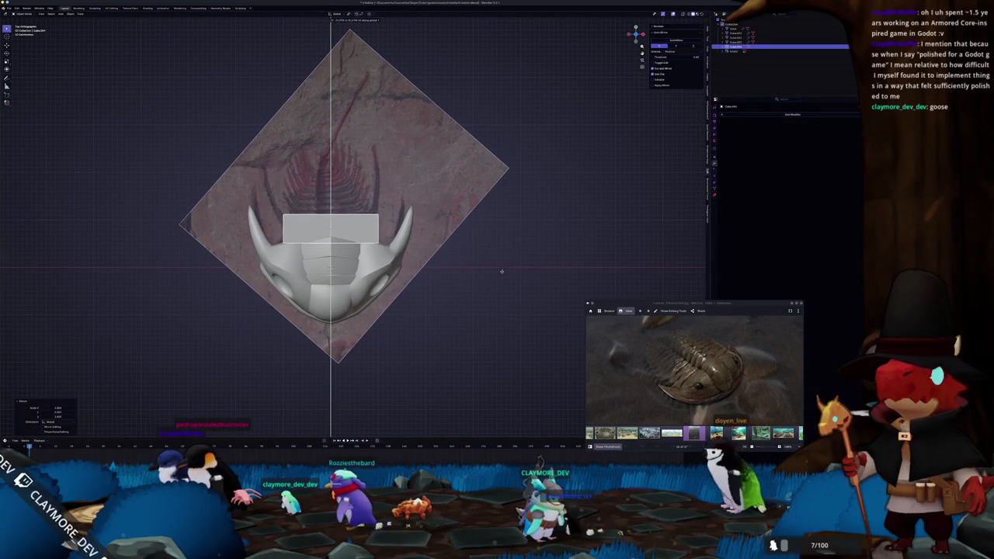
click(550, 269)
scroll(546, 280, up, 2)
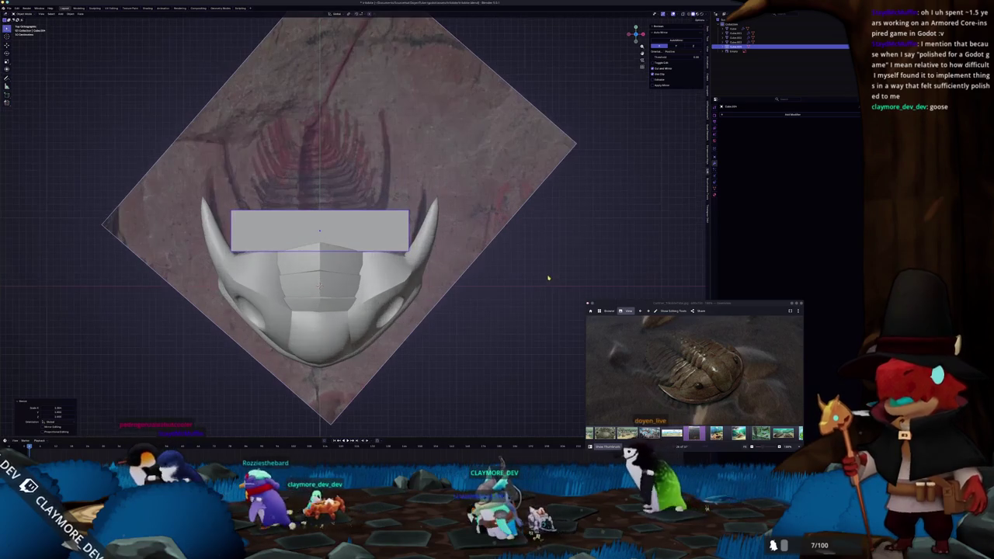
Duplicate the plate several times along Y to stack the body segments.
key(shift+d)
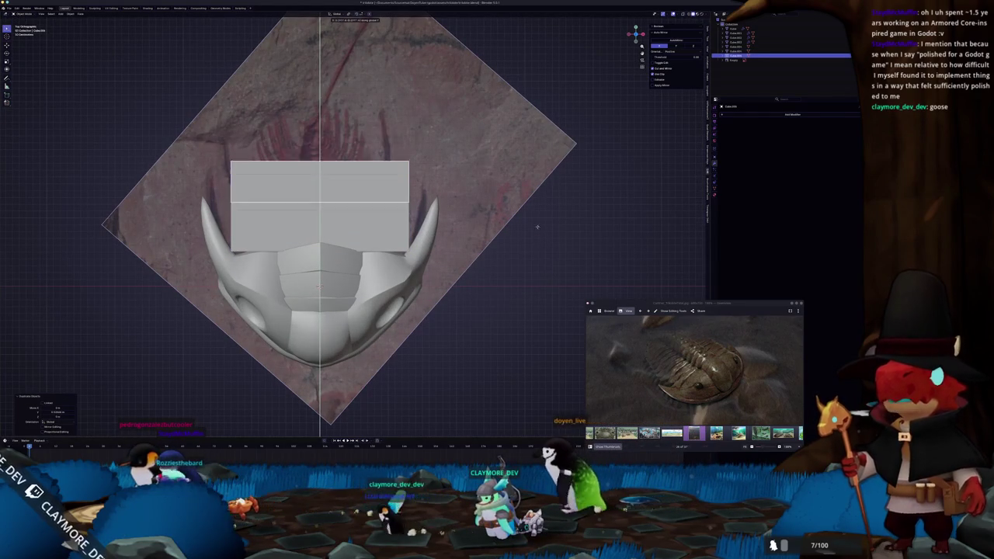
click(532, 204)
shift+middle_drag(531, 203, 521, 222)
key(shift+d)
key(y)
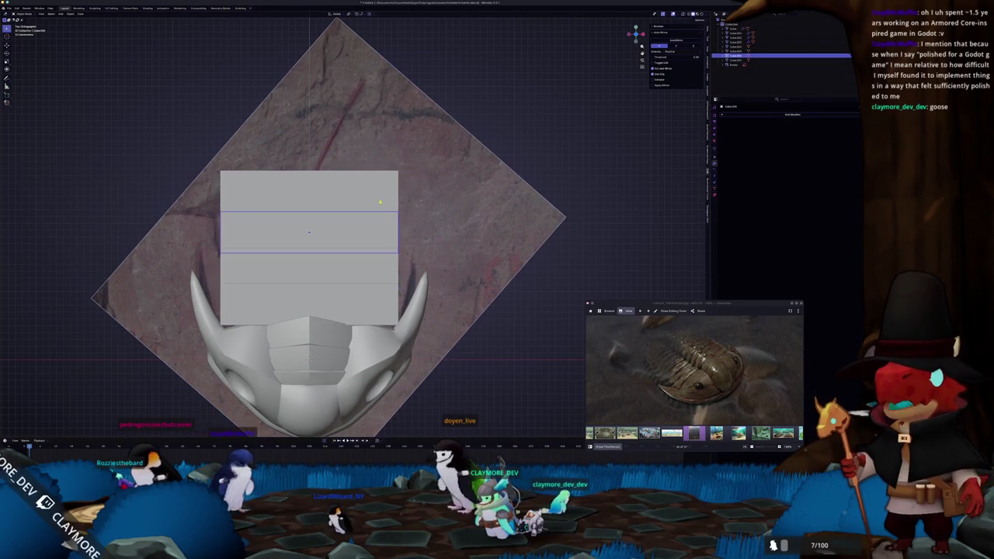
scroll(430, 209, down, 2)
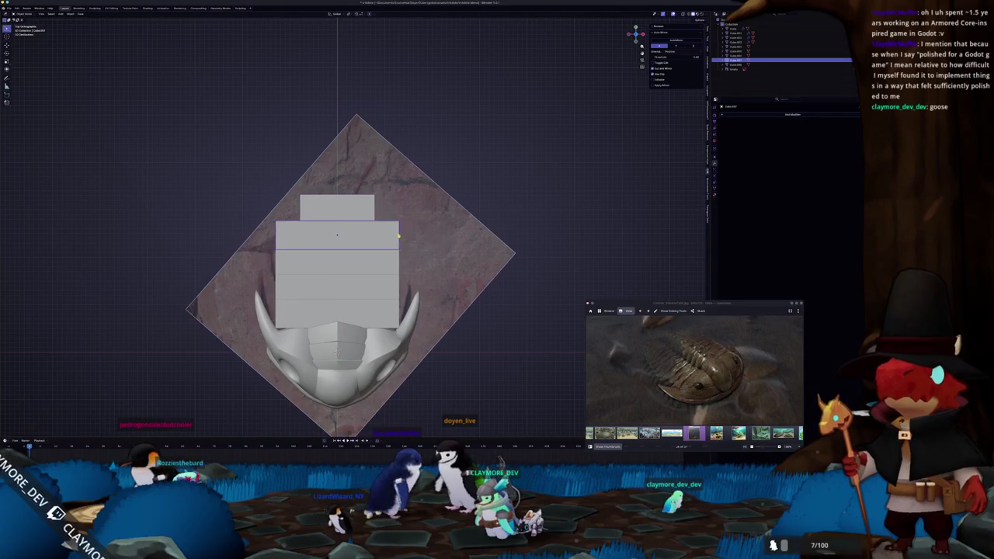
click(479, 267)
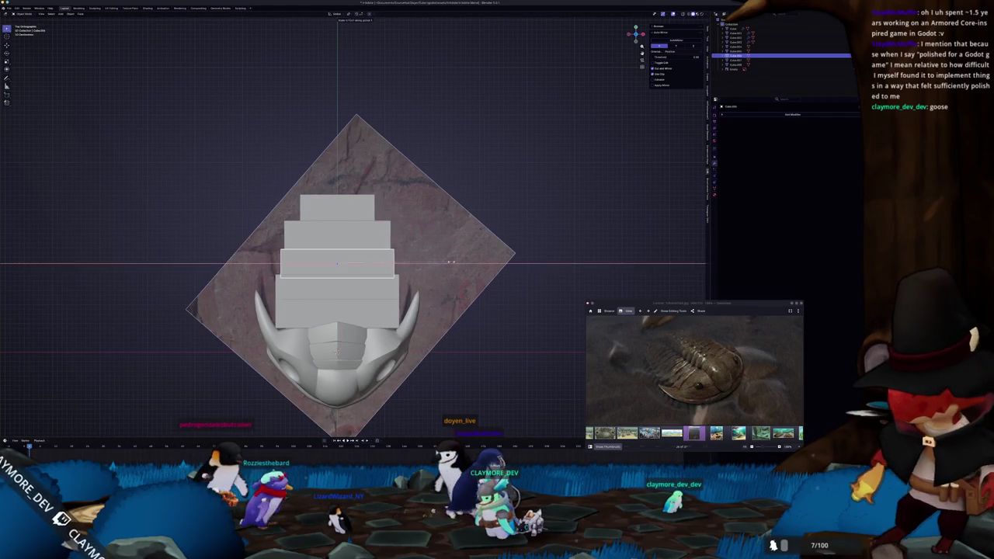
key(shift+d)
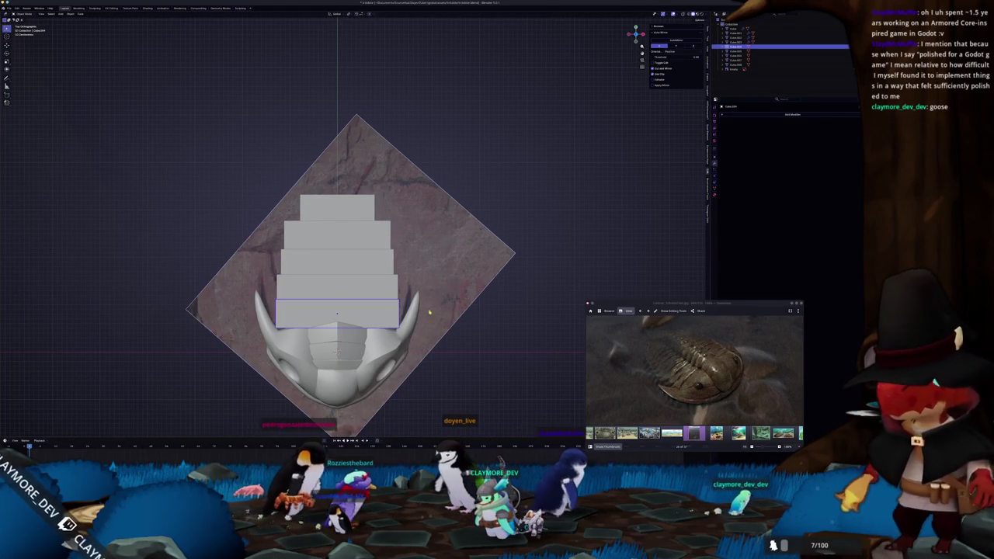
mouse_move(484, 373)
middle_down()
mouse_move(424, 316)
mouse_move(493, 242)
middle_up()
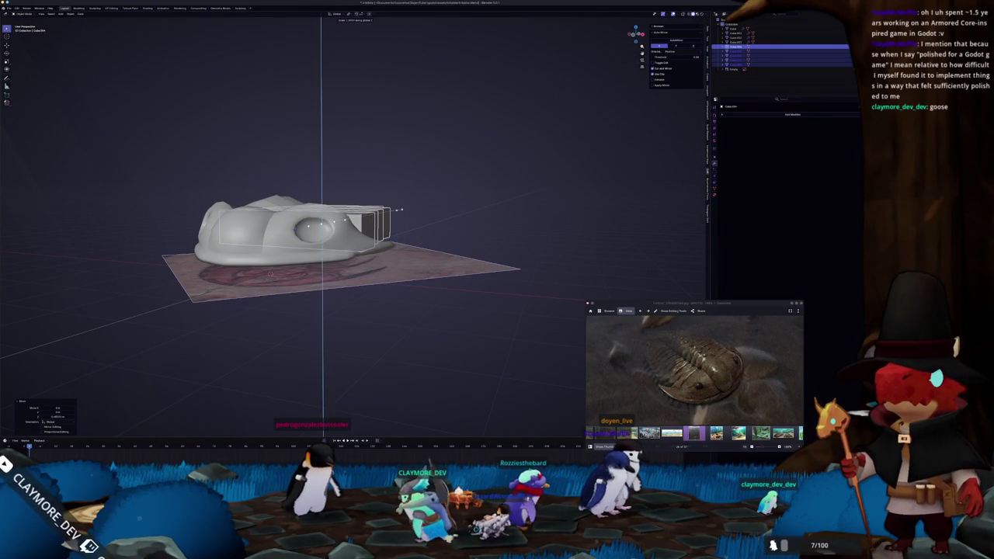
Move the selected plates vertically beside the head shield and orbit to inspect their placement.
click(382, 220)
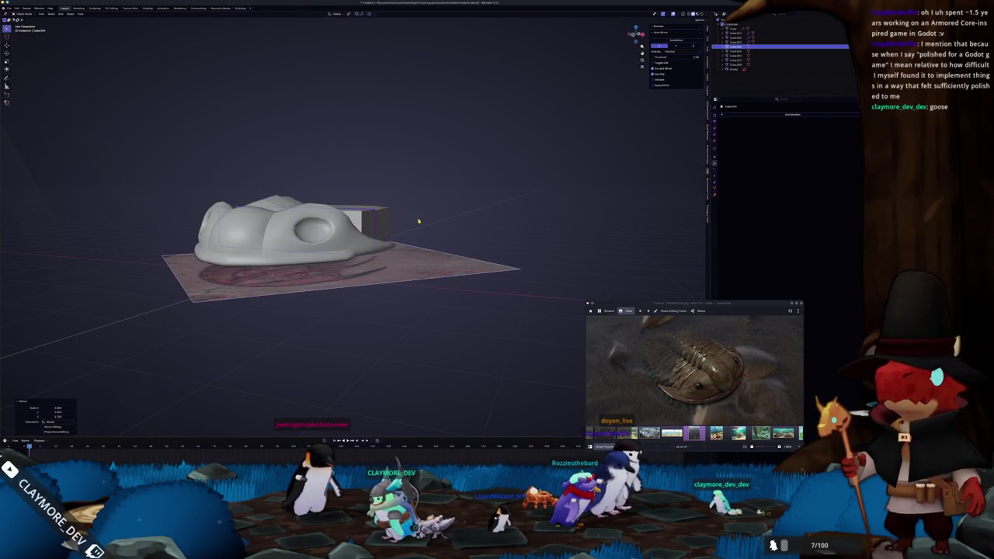
scroll(419, 219, down, 4)
click(439, 226)
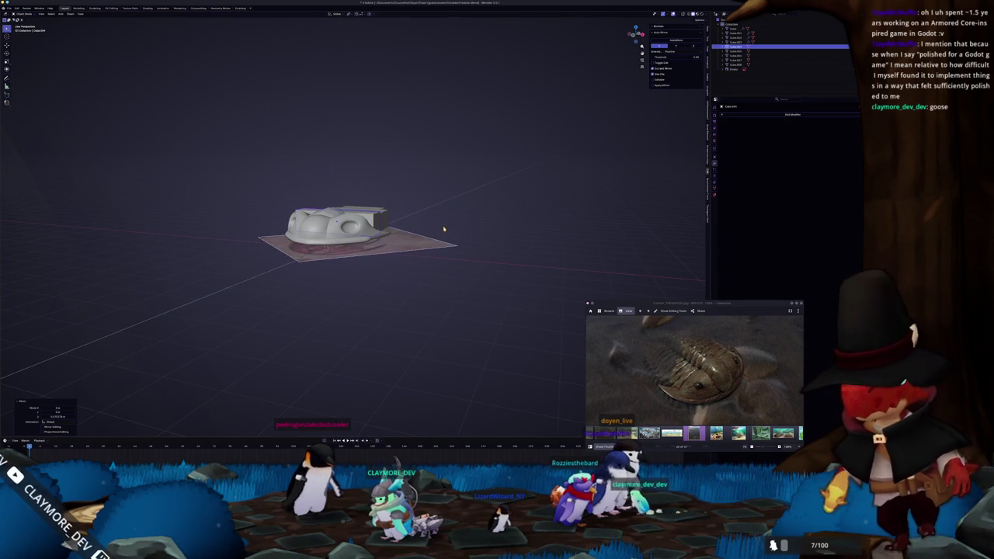
mouse_move(444, 223)
middle_down()
mouse_move(436, 220)
mouse_move(404, 264)
middle_up()
scroll(415, 252, up, 2)
scroll(403, 264, up, 2)
middle_drag(321, 237, 376, 266)
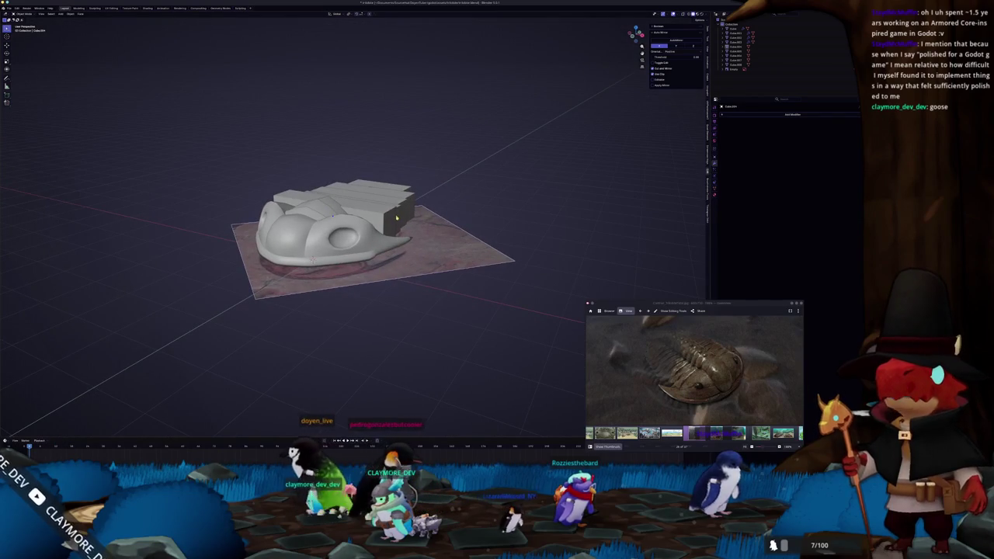
shift+middle_drag(329, 292, 351, 289)
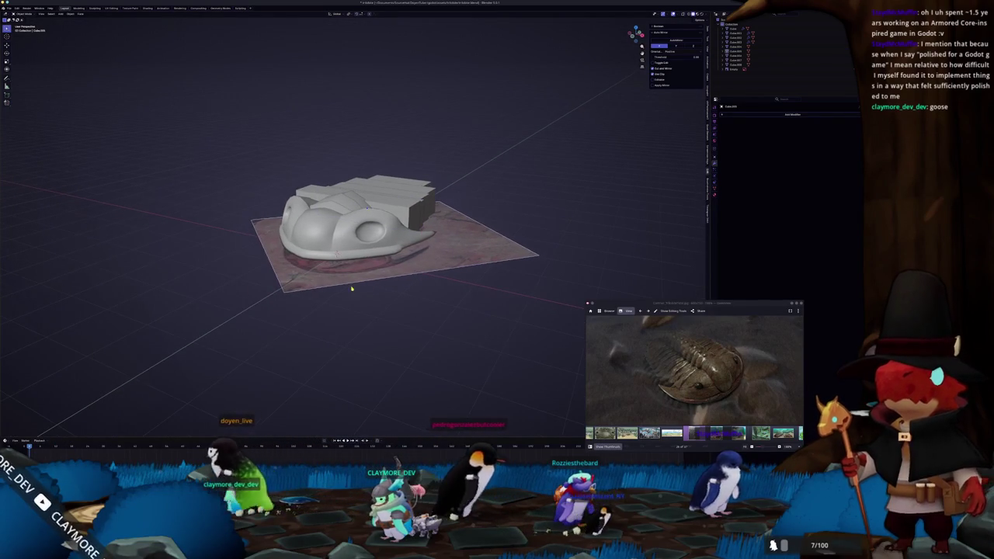
middle_drag(386, 222, 349, 240)
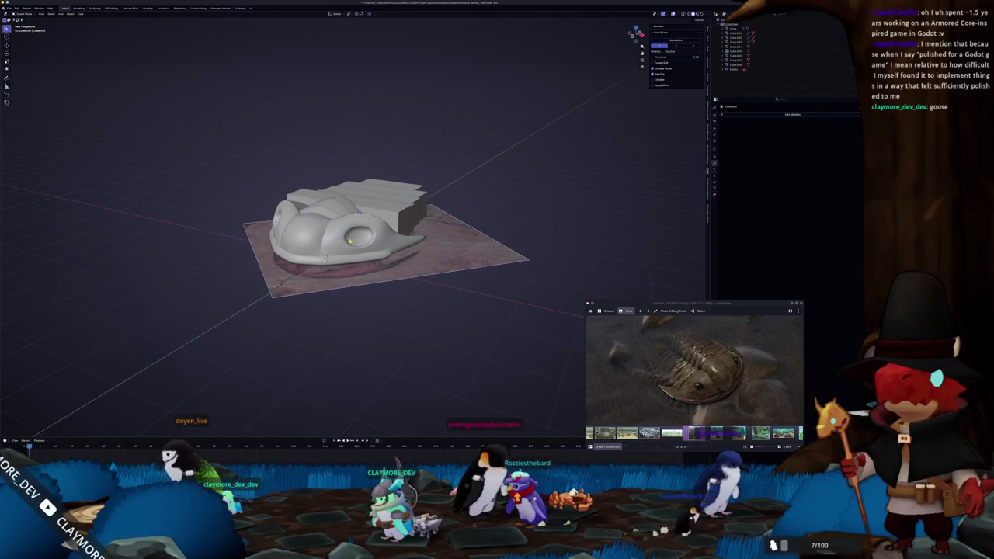
middle_drag(349, 280, 349, 217)
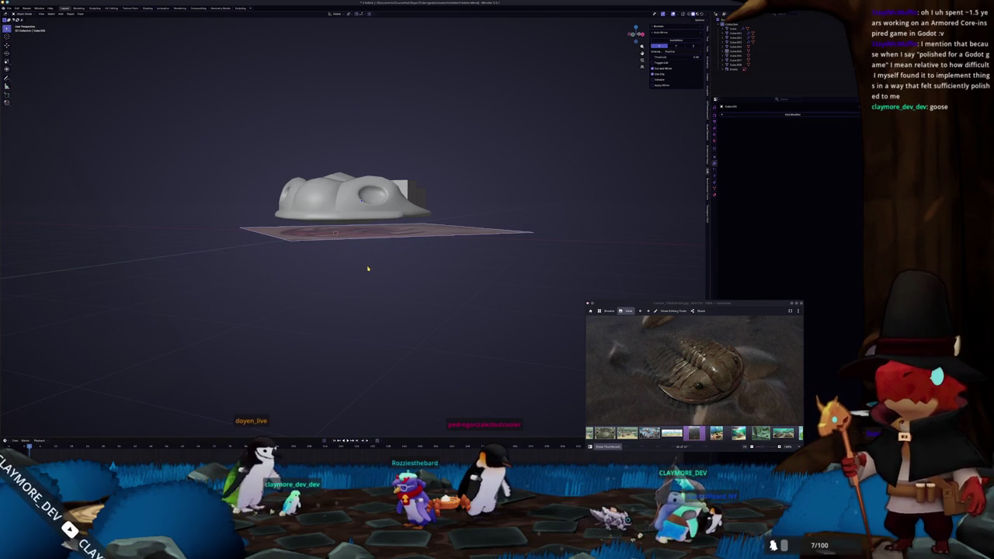
mouse_move(363, 277)
middle_down()
mouse_move(363, 307)
mouse_move(349, 297)
mouse_move(295, 306)
middle_up()
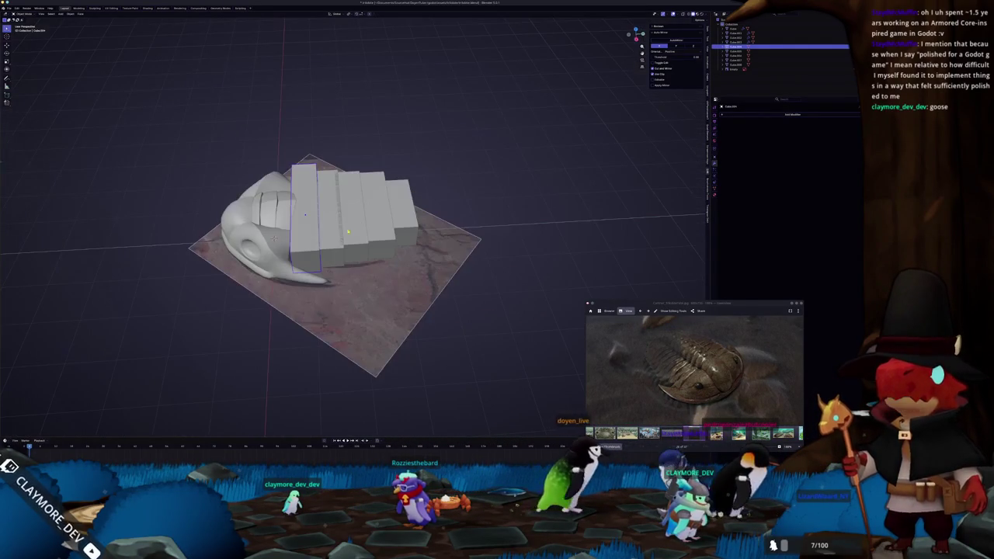
Delete the stacked plates, add a new cube, and scale it in right side view.
key(Delete)
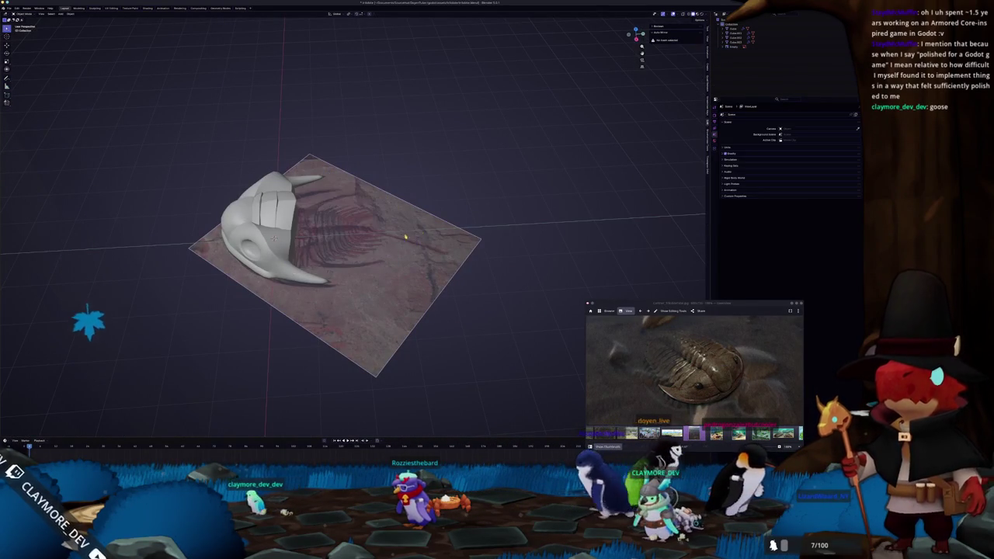
key(shift+a)
click(456, 201)
mouse_move(455, 200)
middle_down()
mouse_move(415, 231)
mouse_move(344, 209)
middle_up()
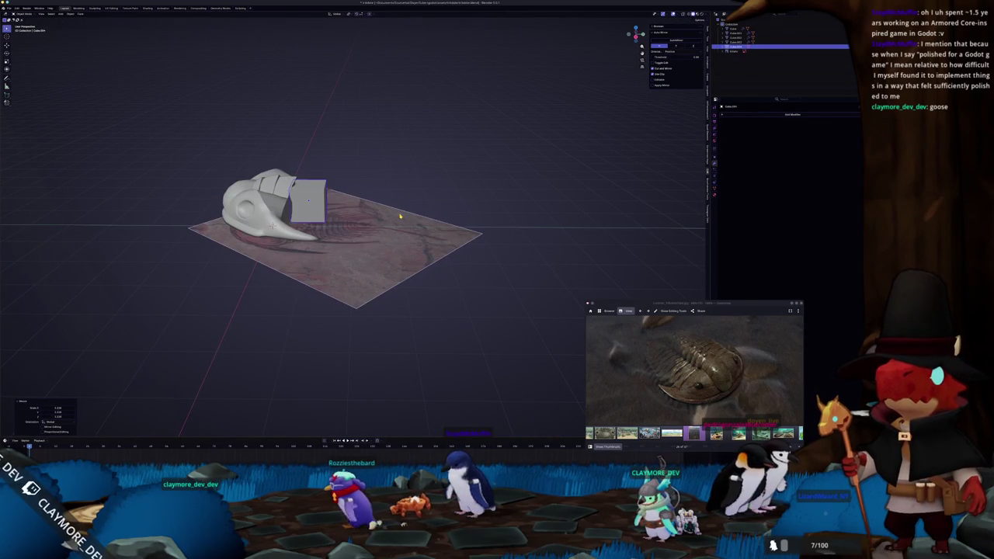
key(KP_3)
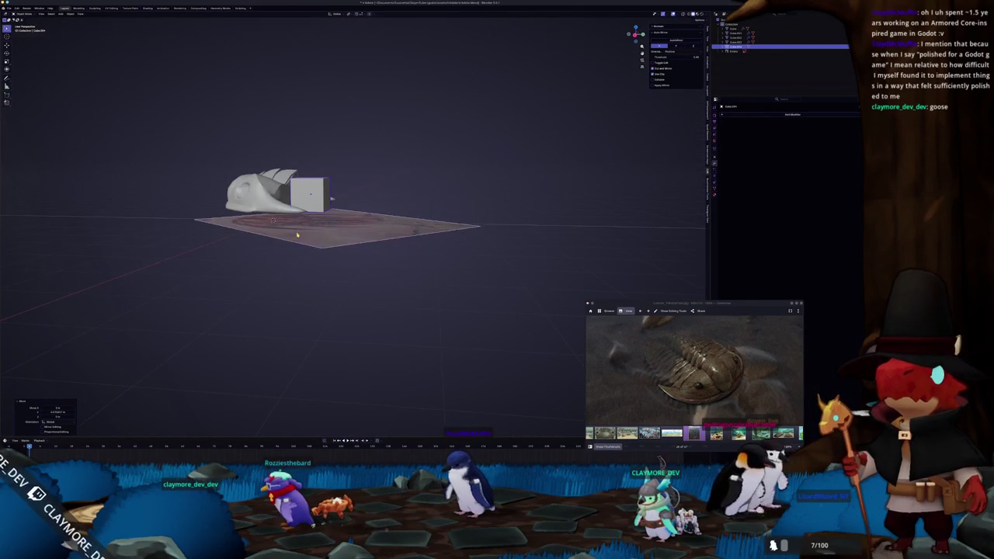
scroll(326, 218, up, 3)
key(s)
click(378, 187)
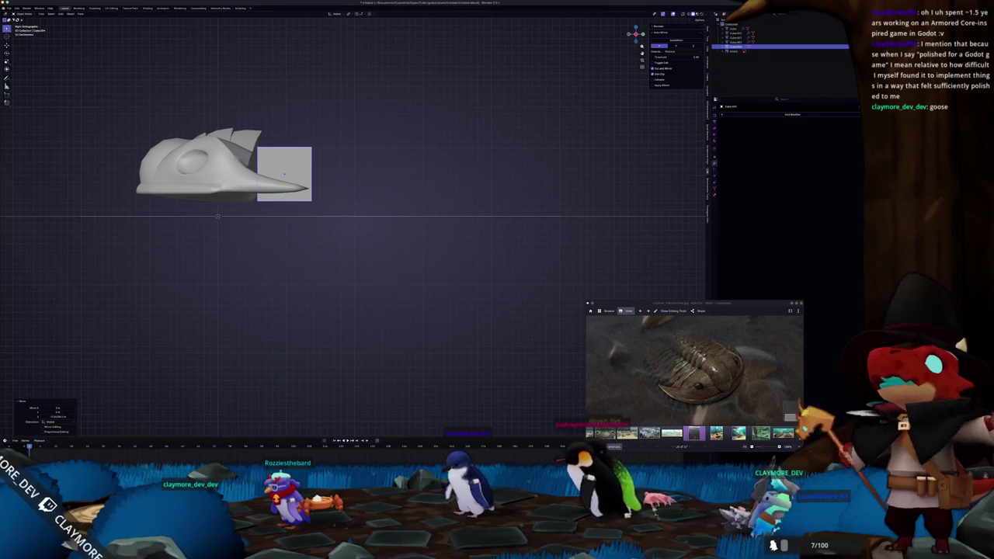
Bring the design notes document forward over Blender.
key(alt+Tab)
scroll(149, 251, up, 5)
scroll(149, 251, up, 5)
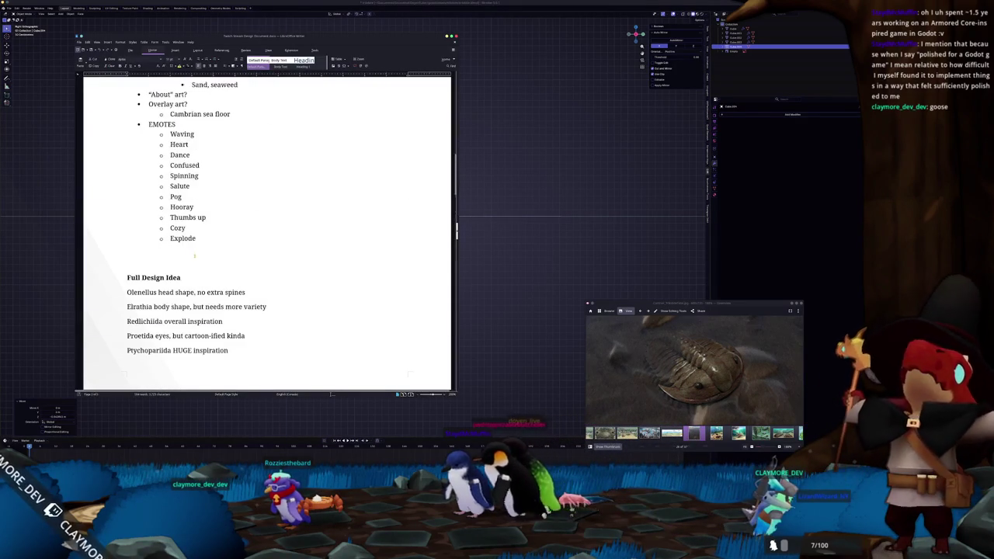
Copy the word 'Redlichiida' from the design notes, then go back to Blender's window switcher.
scroll(149, 251, down, 1)
double_click(139, 240)
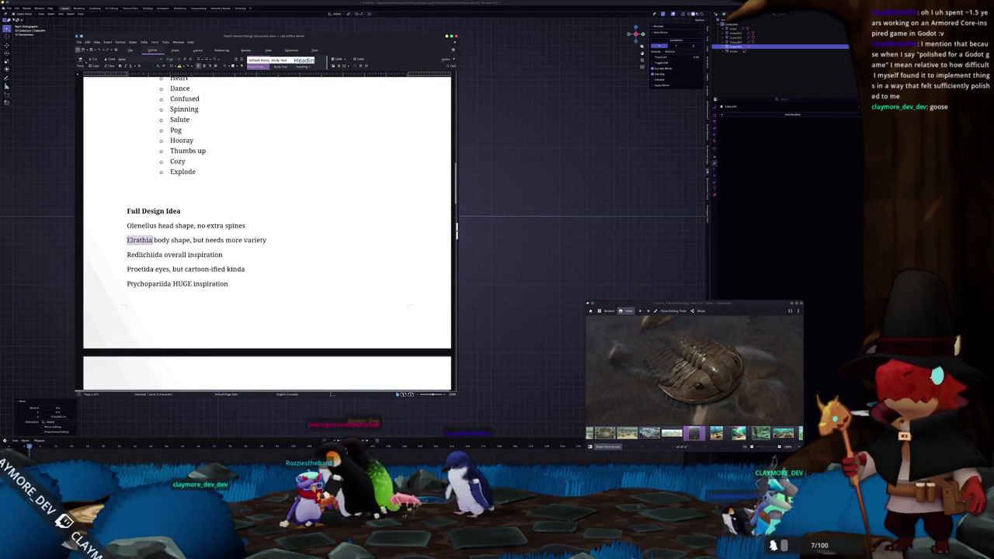
double_click(139, 255)
right_click(142, 255)
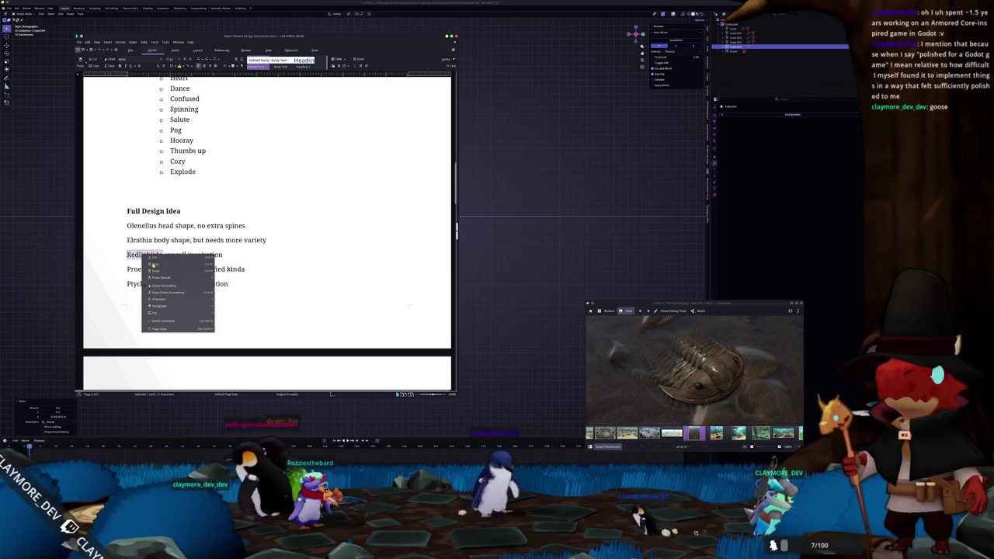
click(155, 265)
click(484, 402)
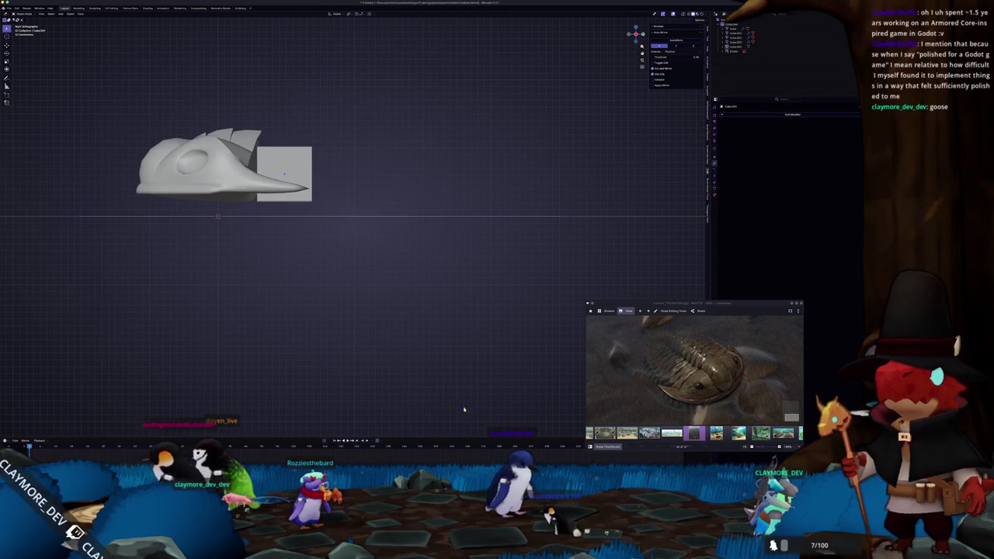
key(alt+Tab)
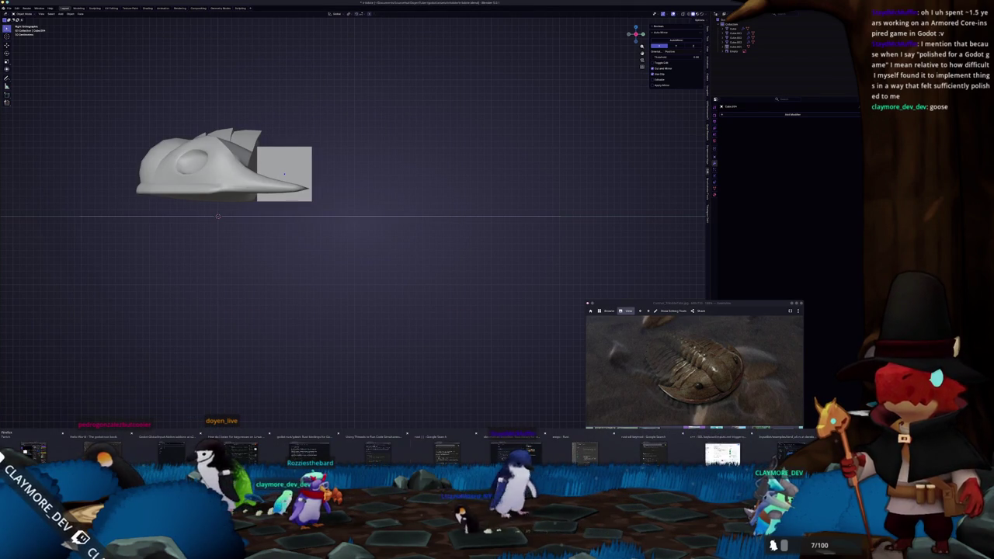
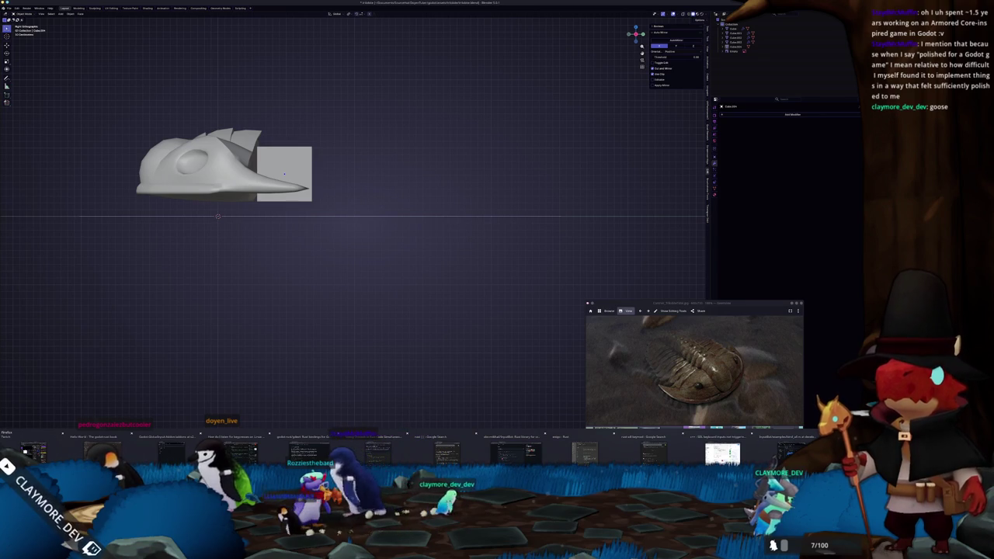
Bring the Firefox window with the Redlichiida trilobite diagram to the front.
key(alt+Tab)
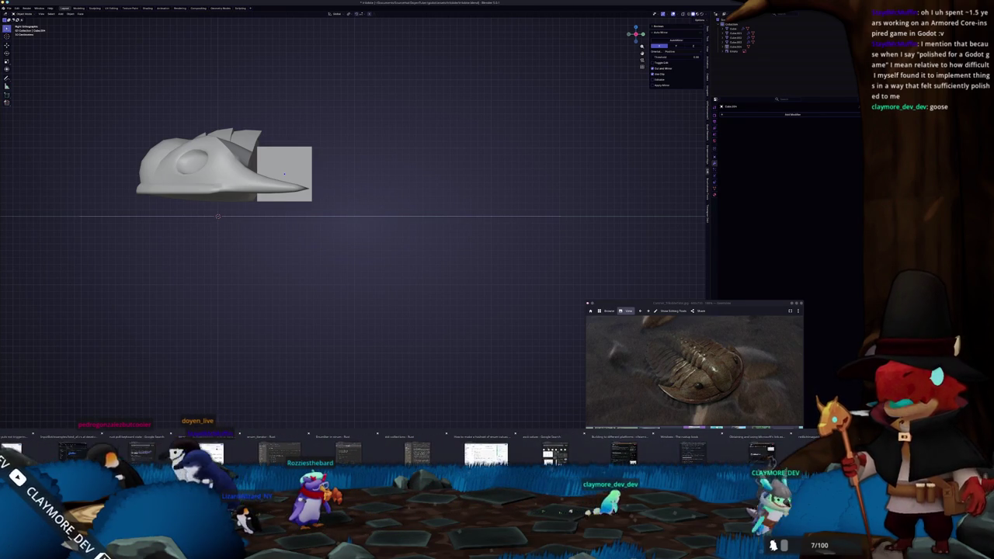
key(alt+Tab)
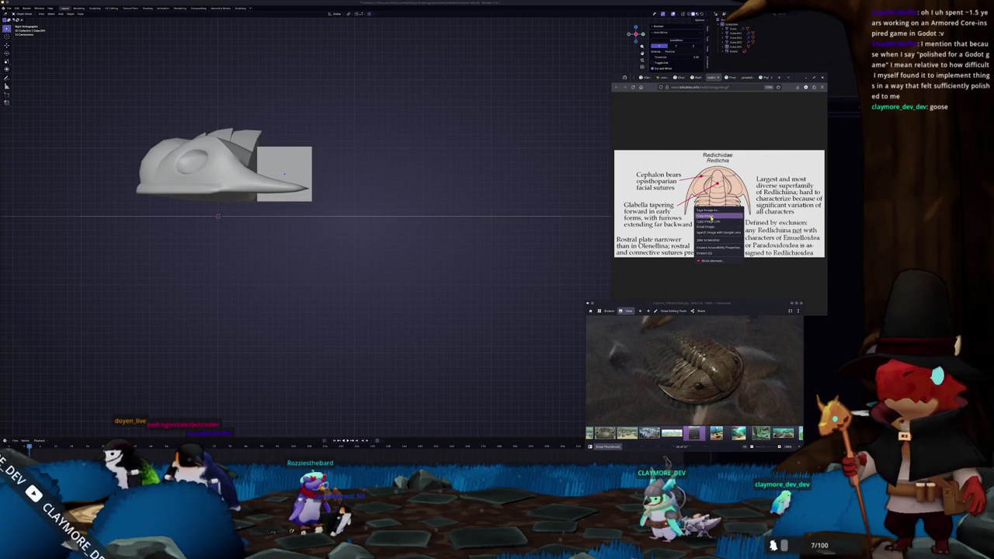
Save the trilobite diagram into the Documents references folder and drop it into Blender's viewport.
key(ctrl+s)
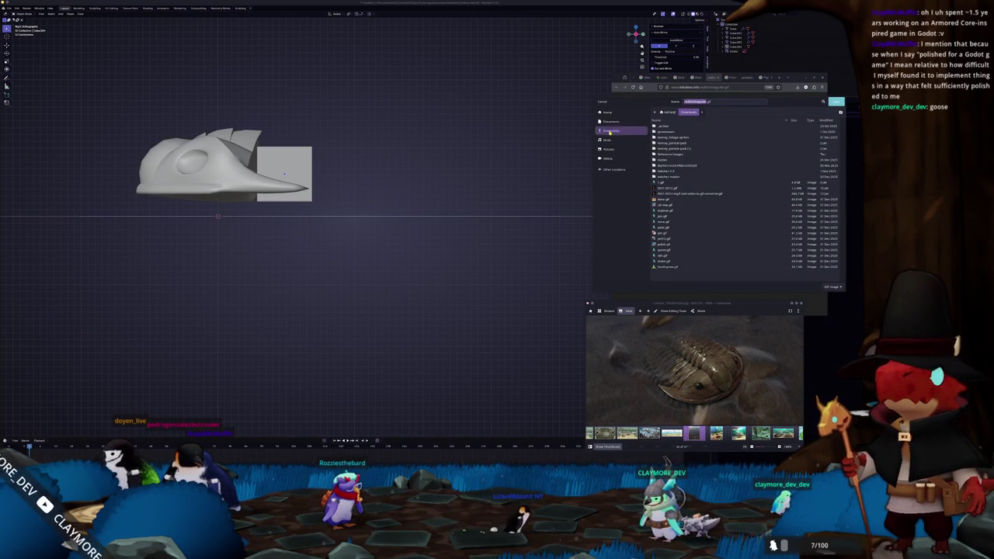
click(610, 122)
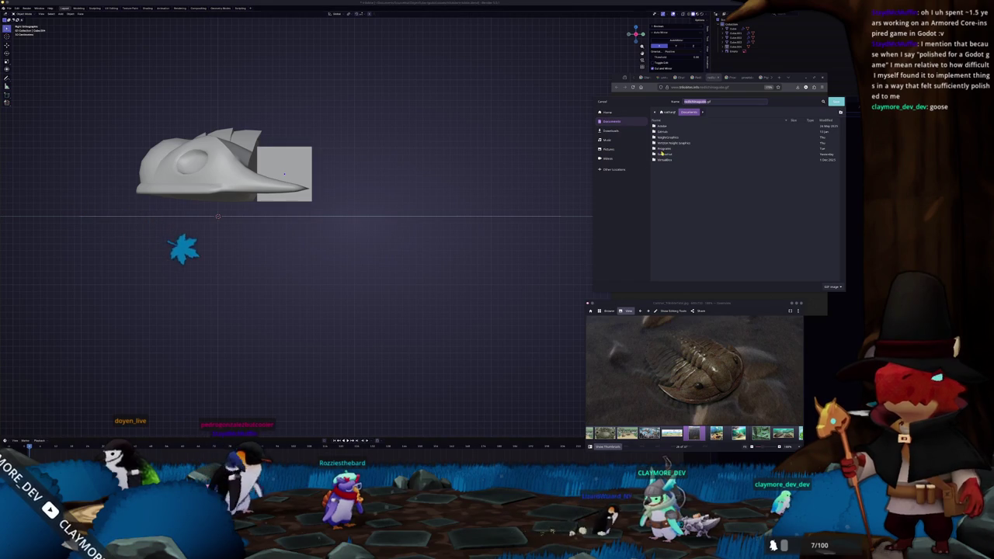
double_click(660, 153)
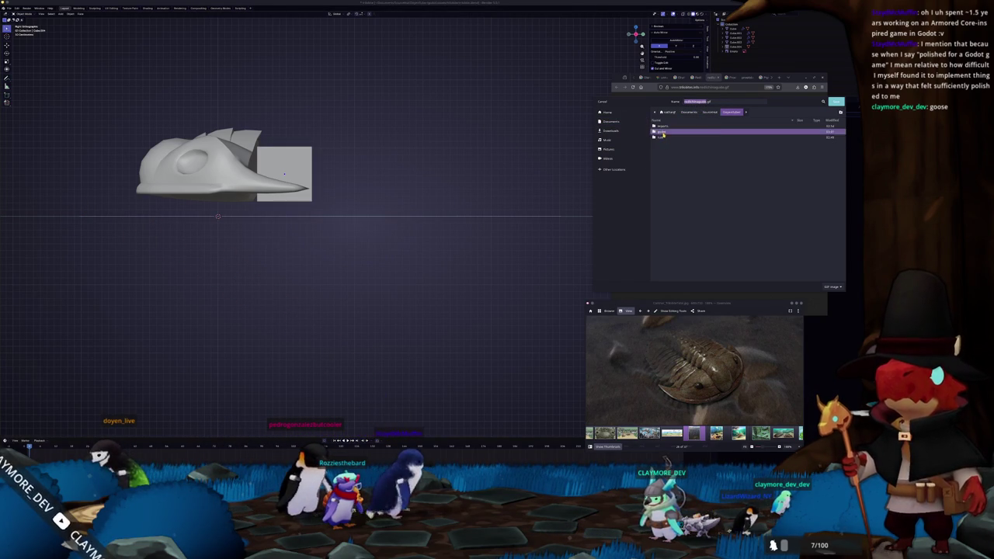
double_click(661, 126)
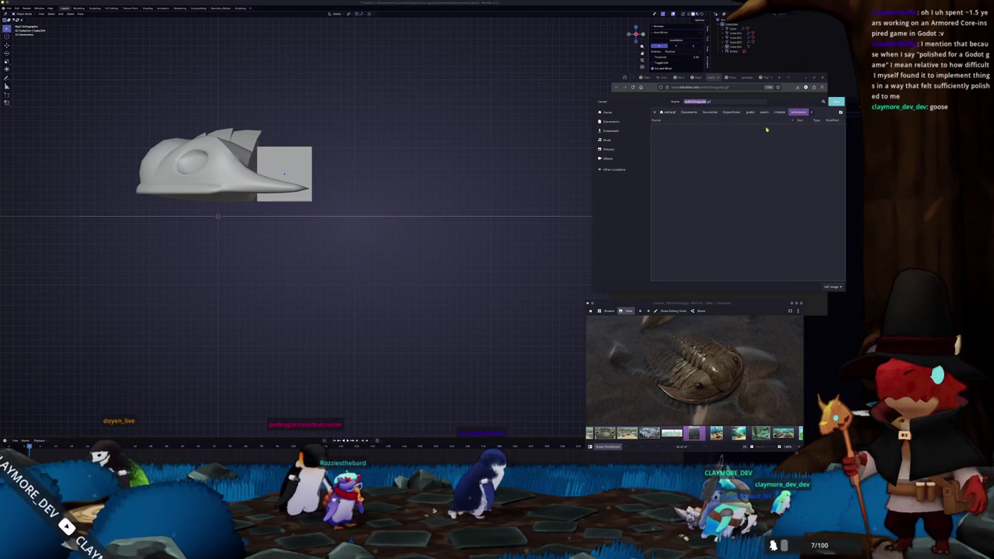
key(Return)
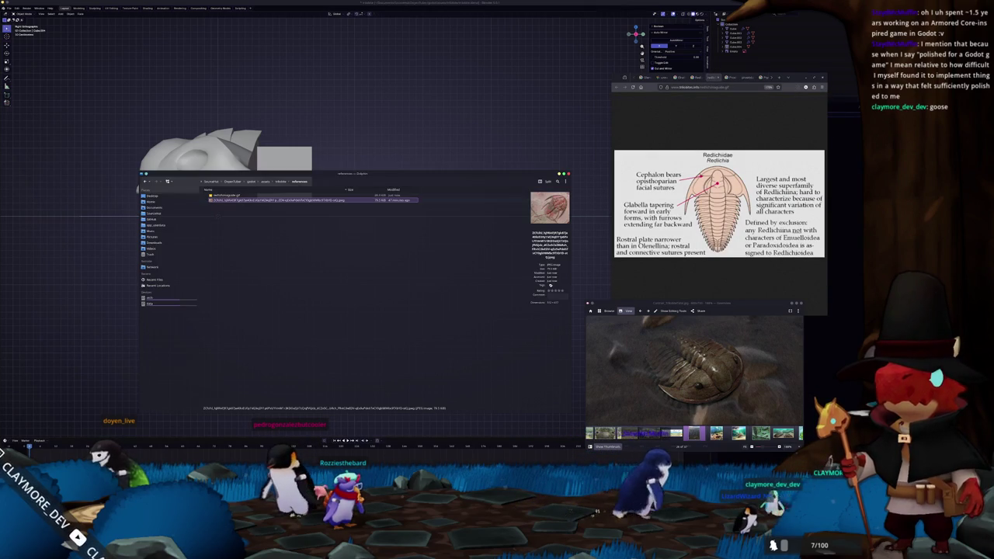
drag(226, 195, 399, 174)
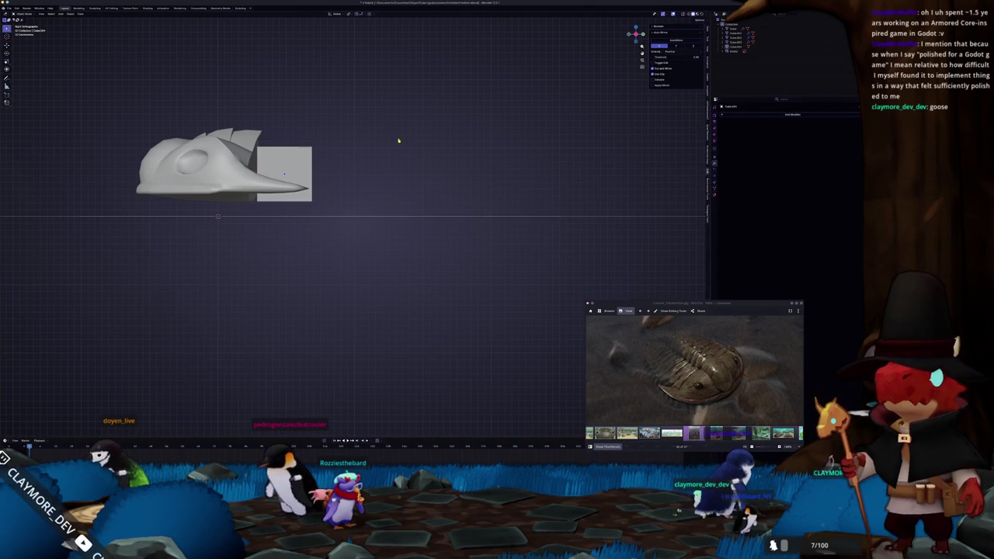
Add the diagram as a reference image rotated 90° on X, viewed from the top.
middle_drag(399, 174, 381, 194)
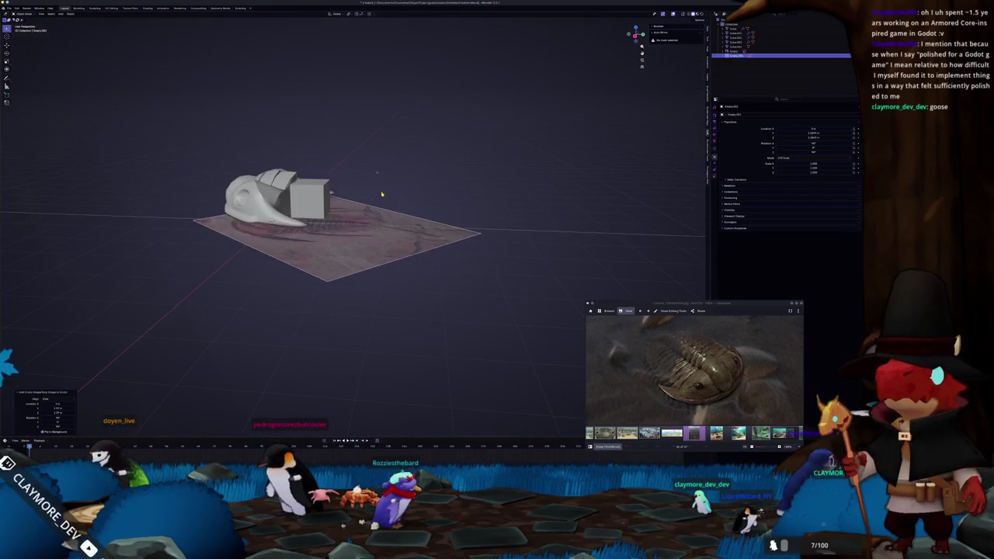
key(KP_1)
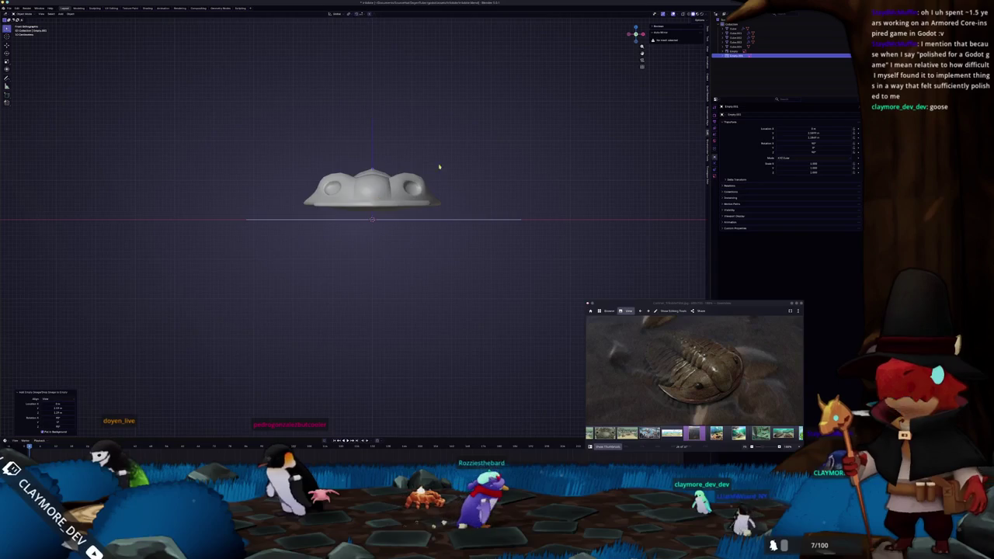
middle_drag(445, 172, 403, 183)
click(404, 183)
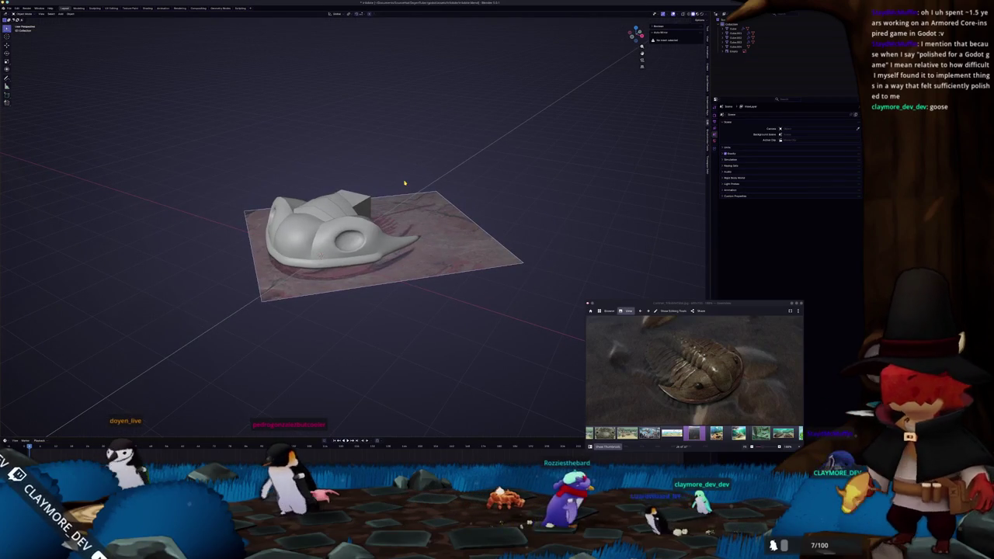
key(Return)
text(rx90)
key(Return)
key(KP_7)
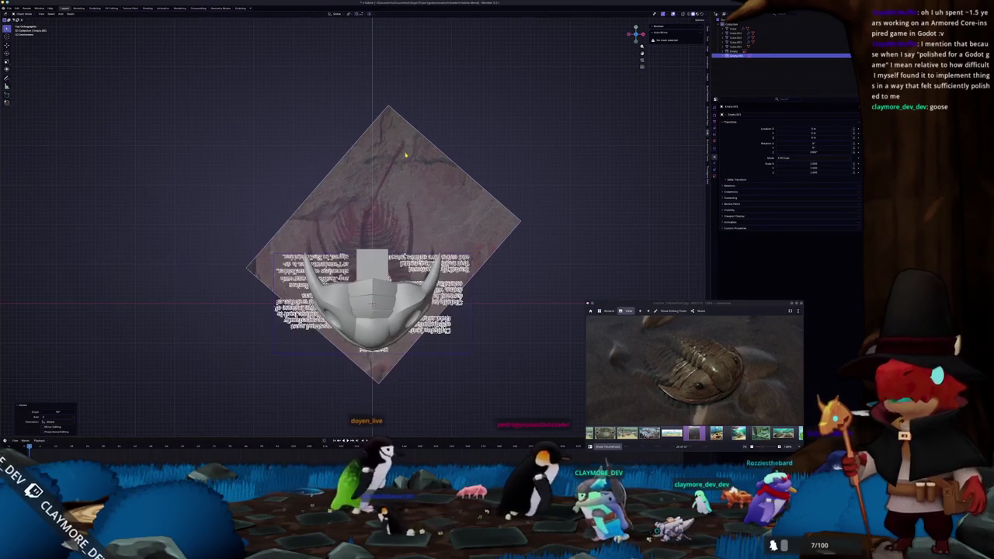
Scale the reference image so the head shield mesh covers the diagram's head.
key(s)
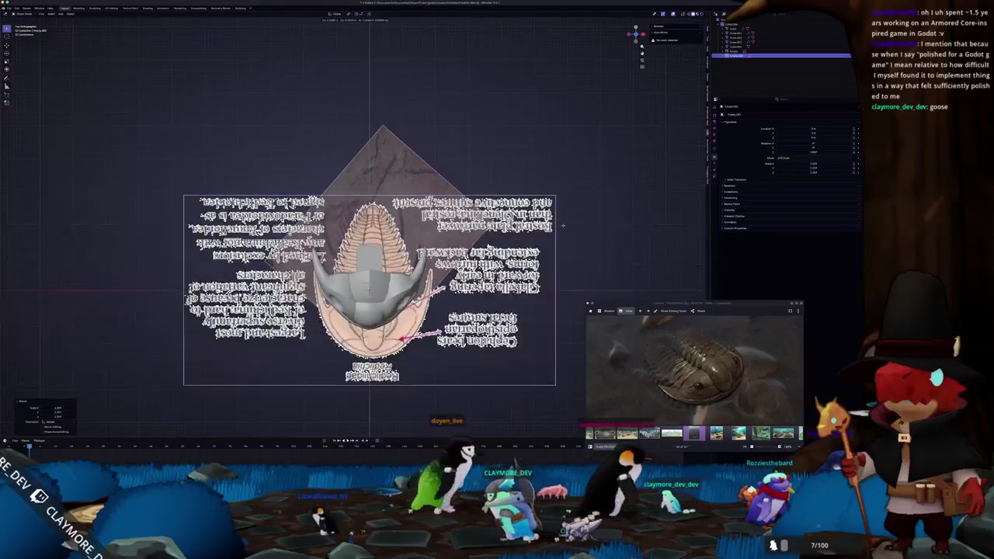
key(Return)
key(s)
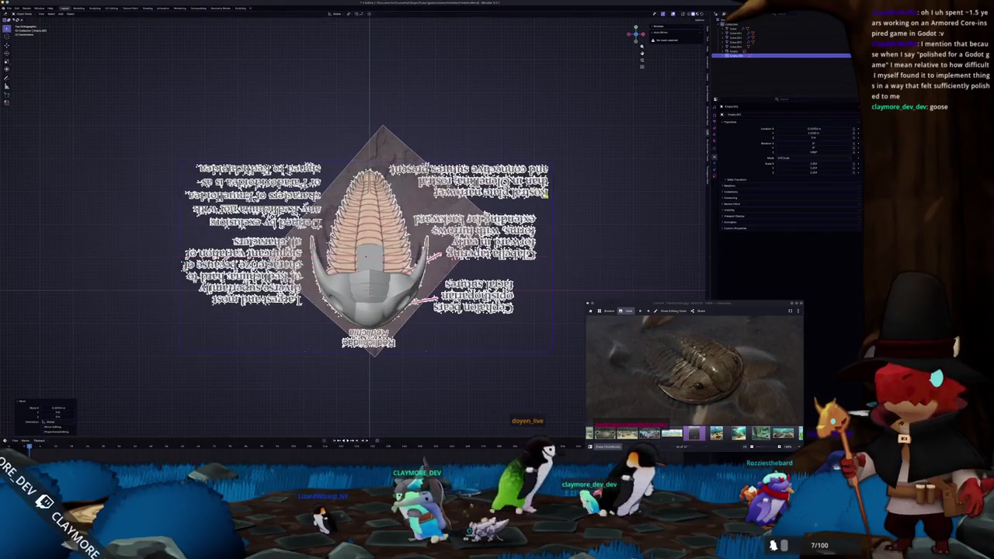
key(Return)
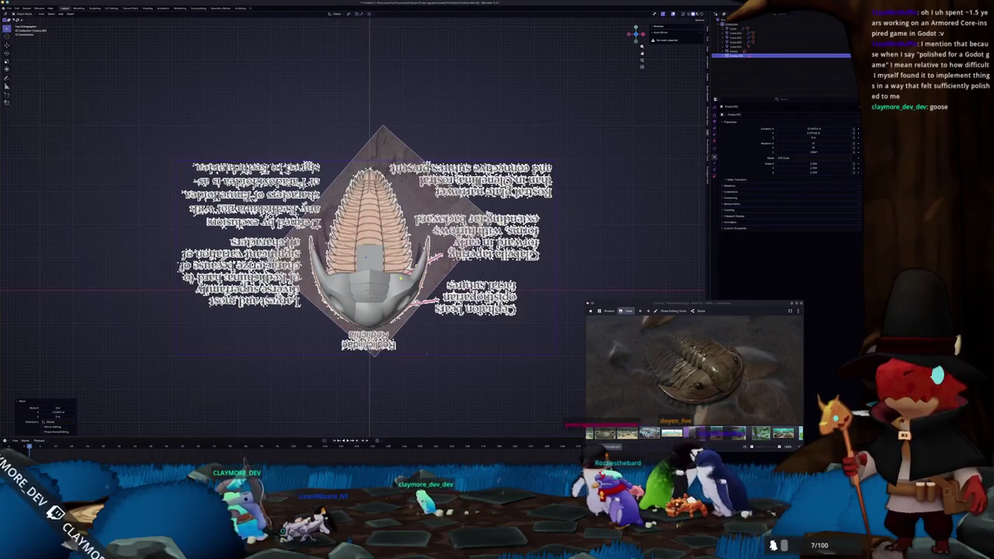
click(387, 288)
scroll(365, 256, up, 2)
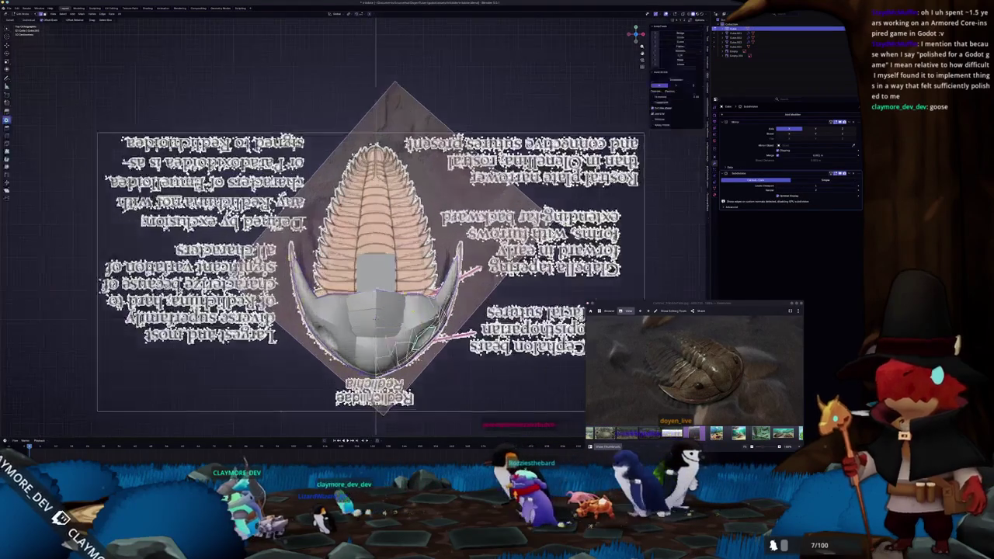
key(Tab)
scroll(365, 256, up, 1)
key(Tab)
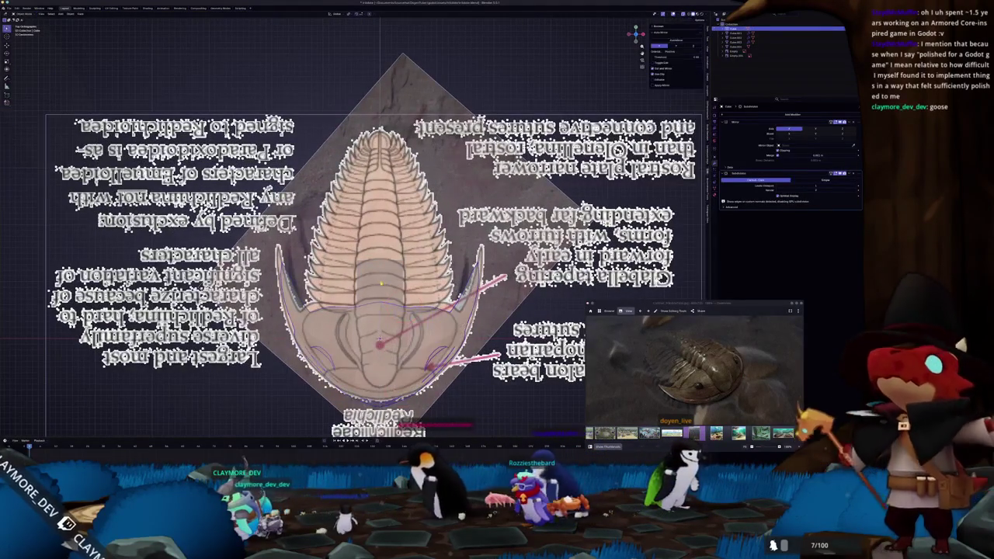
Select the reference image and show its Object Data properties.
click(653, 195)
scroll(653, 195, down, 3)
click(715, 176)
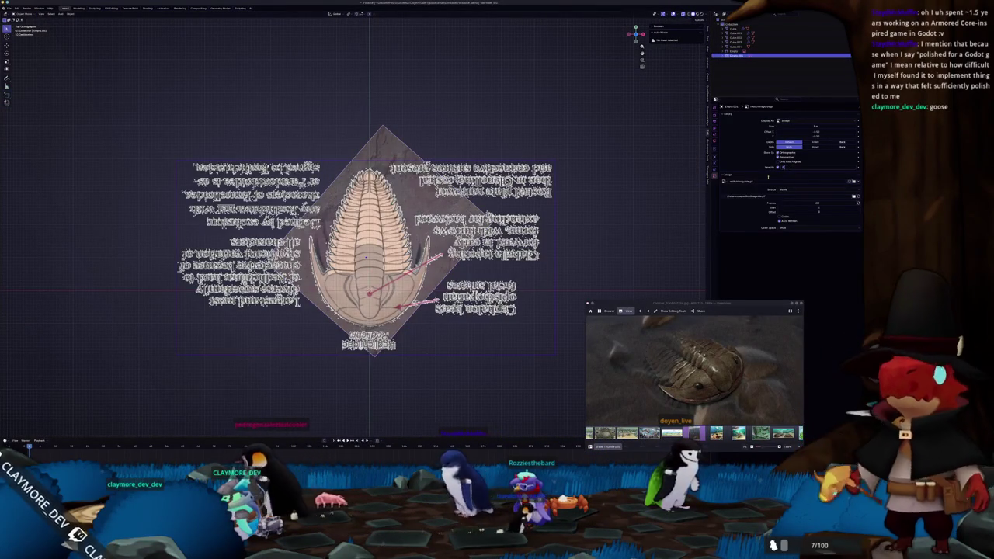
Make the diagram semi-transparent with Opacity and move the other trilobite image to the upper right.
click(773, 168)
click(426, 223)
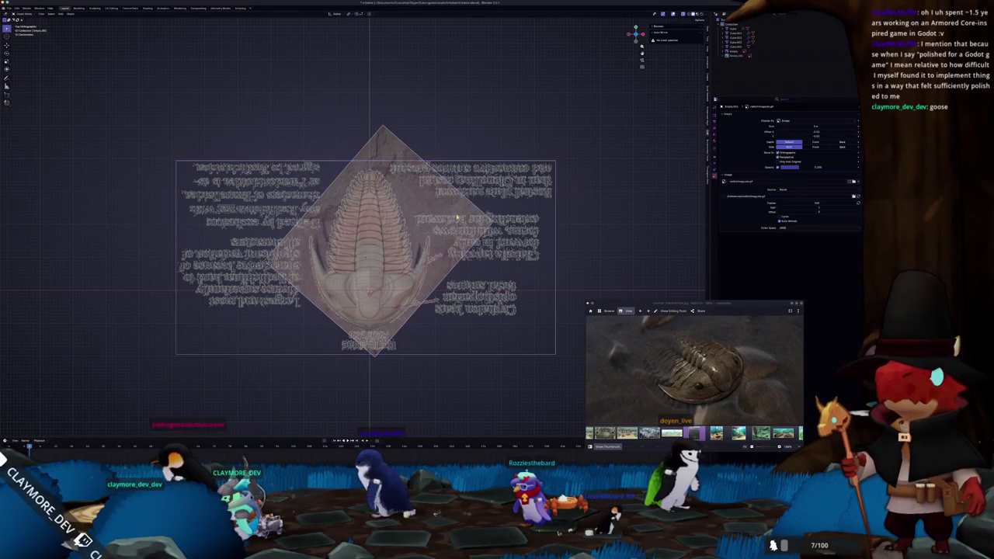
key(g)
click(597, 200)
scroll(596, 200, down, 2)
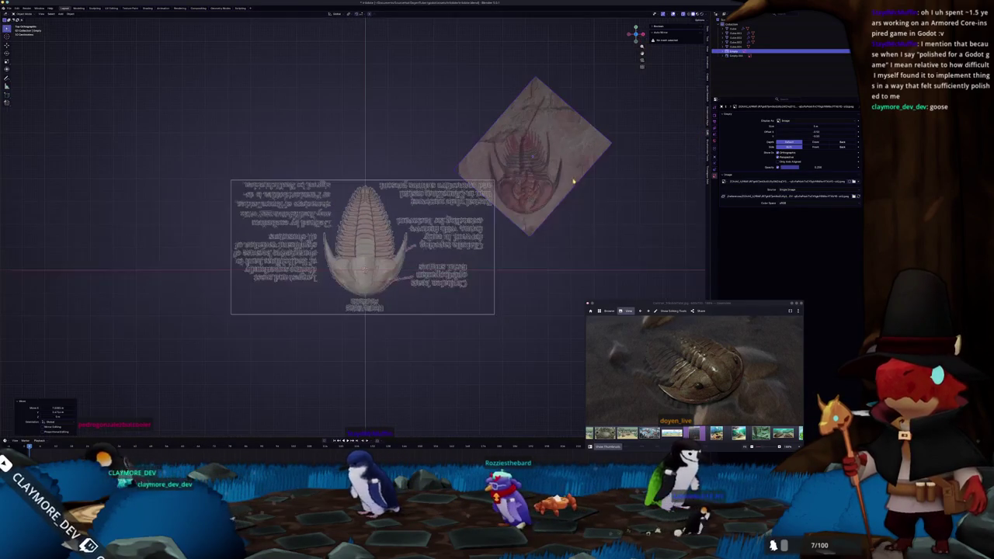
scroll(388, 300, up, 5)
Widen the thorax block's face along X into a plate.
click(388, 300)
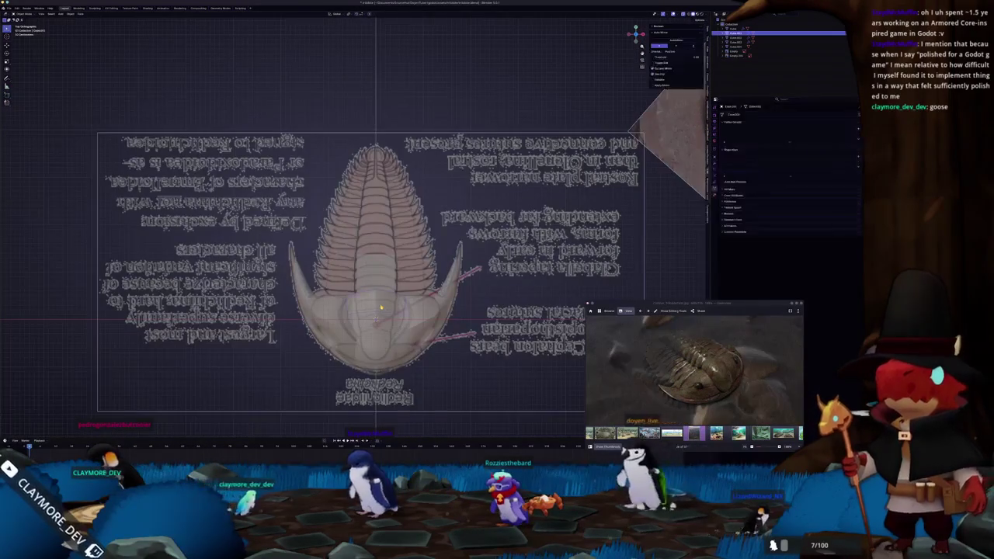
scroll(388, 301, up, 2)
key(Tab)
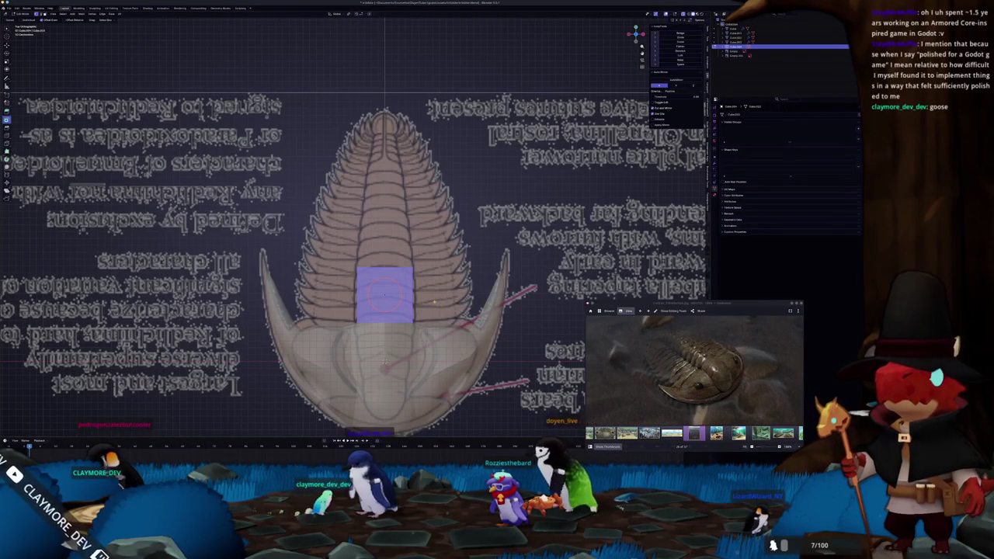
key(s)
key(x)
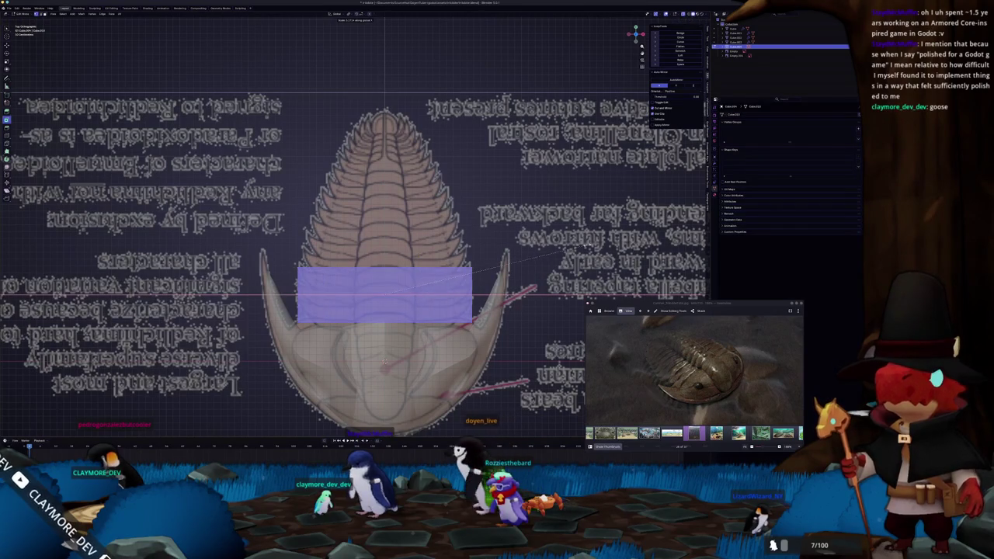
click(579, 251)
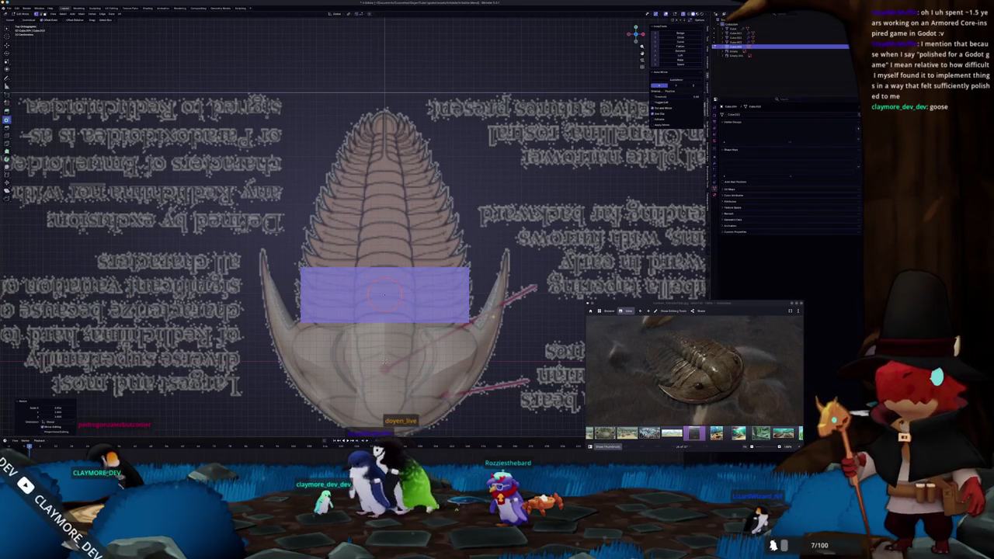
key(Tab)
key(Tab)
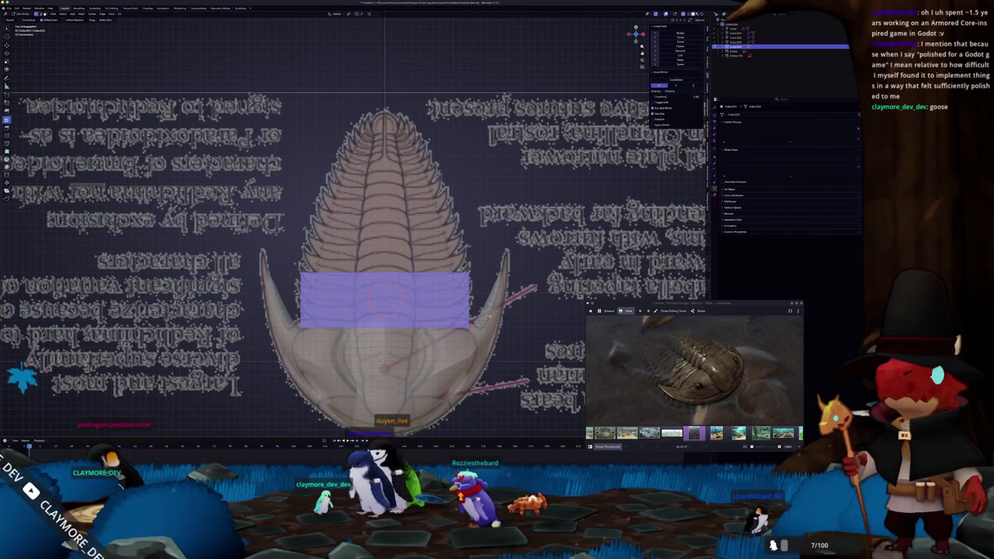
click(255, 250)
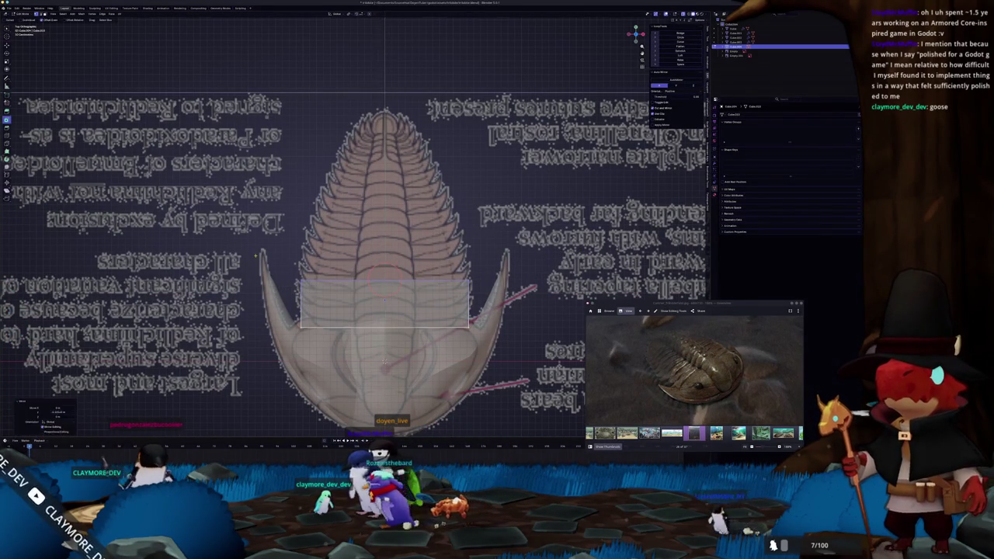
scroll(254, 251, down, 2)
key(Tab)
Duplicate the thorax plate twice, stacking the copies along the body's Y axis.
click(371, 256)
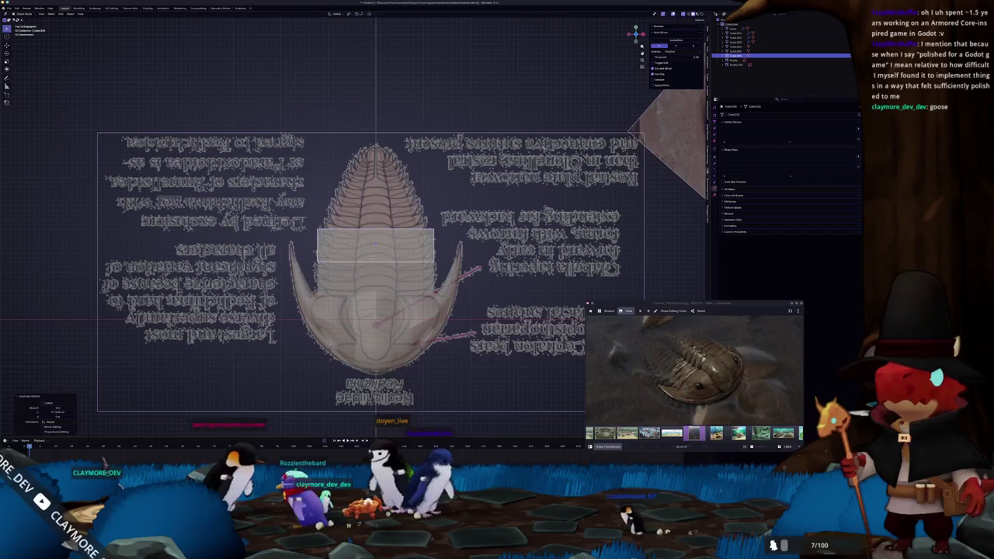
key(shift+d)
click(377, 225)
key(shift+d)
key(y)
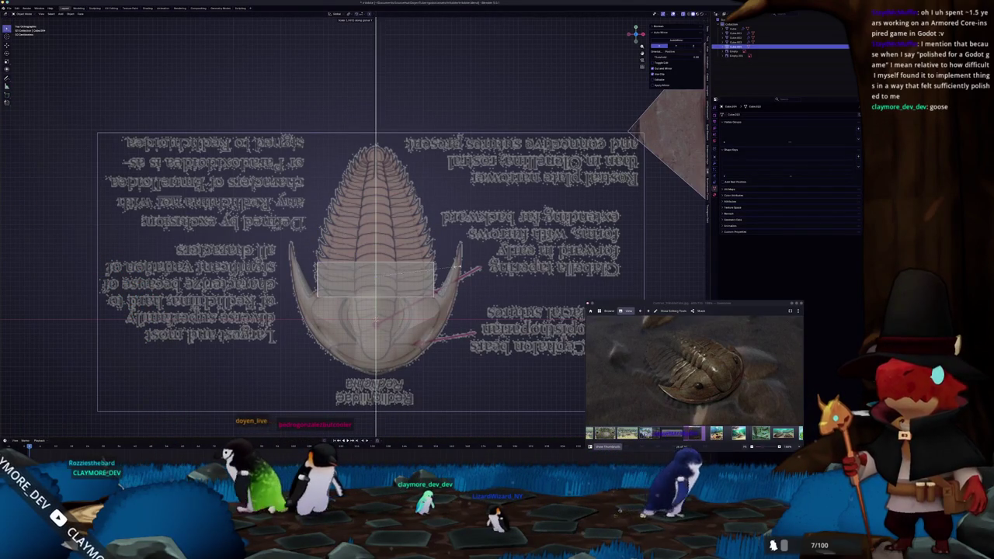
click(465, 266)
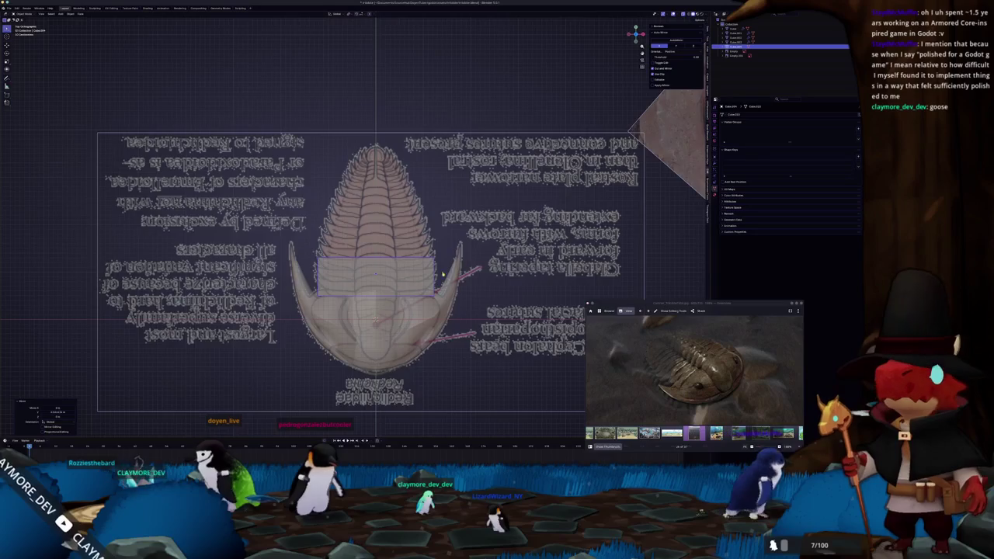
middle_drag(465, 266, 443, 228)
key(Tab)
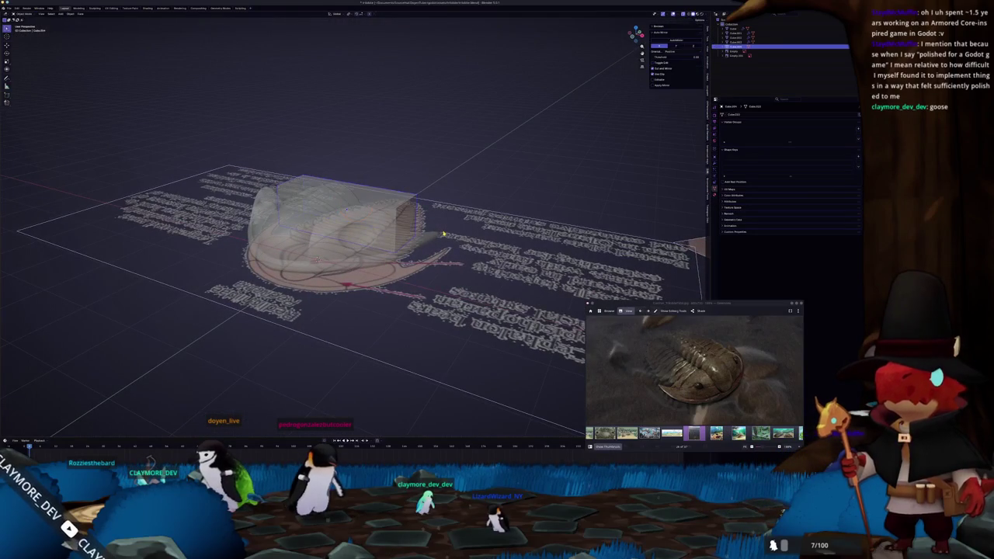
Rescale the head block to fit the trilobite's head outline.
mouse_move(442, 232)
middle_down()
mouse_move(324, 250)
mouse_move(334, 241)
middle_up()
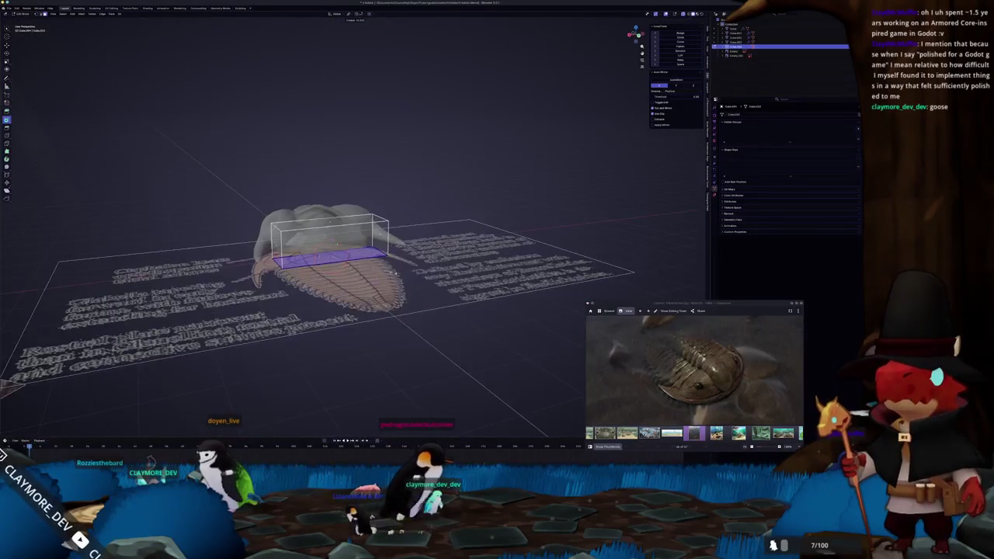
scroll(402, 270, up, 3)
mouse_move(402, 270)
middle_down()
mouse_move(335, 262)
mouse_move(432, 269)
middle_up()
scroll(335, 261, up, 3)
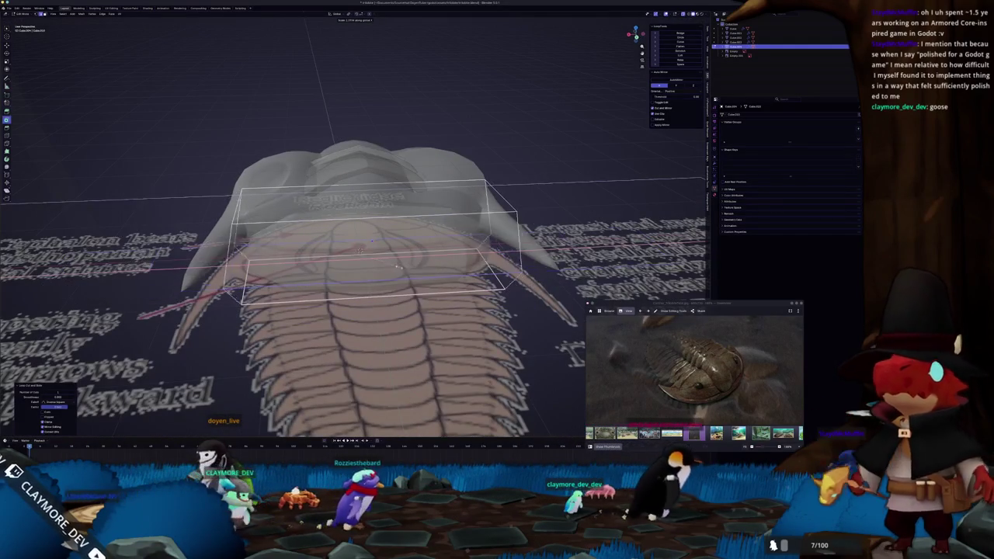
key(s)
key(Return)
scroll(368, 239, down, 3)
mouse_move(368, 239)
middle_down()
mouse_move(388, 227)
mouse_move(387, 252)
middle_up()
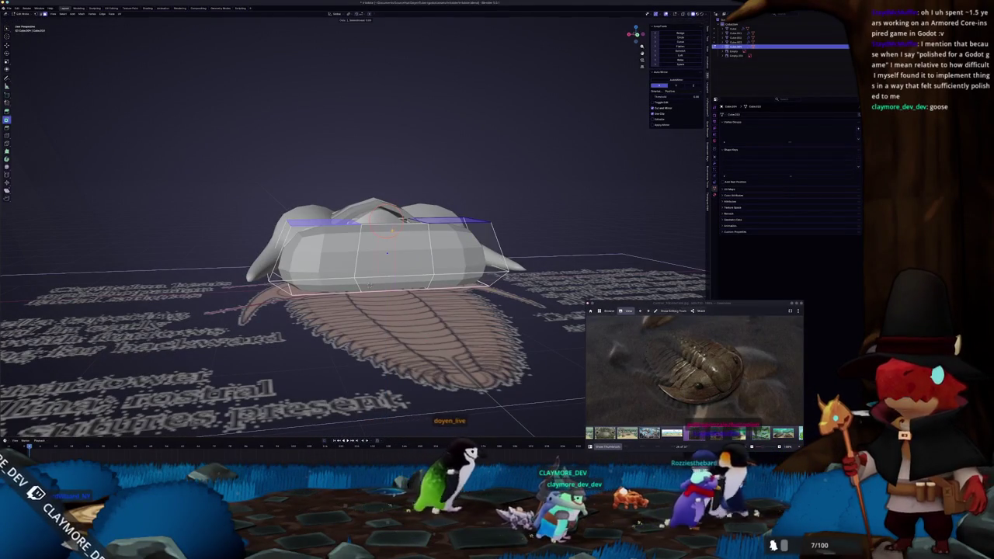
mouse_move(387, 253)
middle_down()
mouse_move(342, 249)
mouse_move(389, 253)
mouse_move(357, 245)
middle_up()
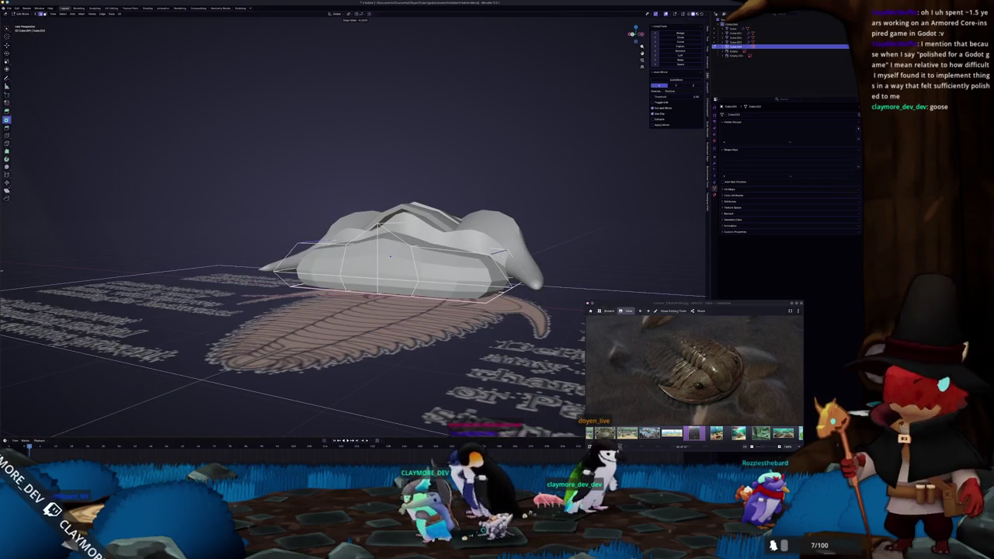
Move the head block's Mirror modifier above Subdivision in the modifier stack.
key(Tab)
key(Tab)
middle_drag(388, 248, 334, 252)
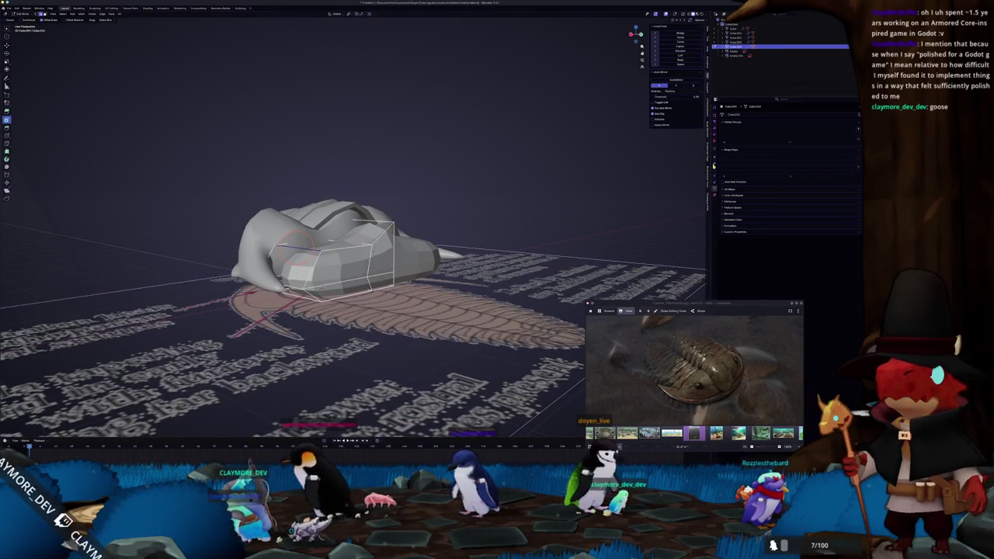
click(714, 155)
drag(860, 158, 858, 114)
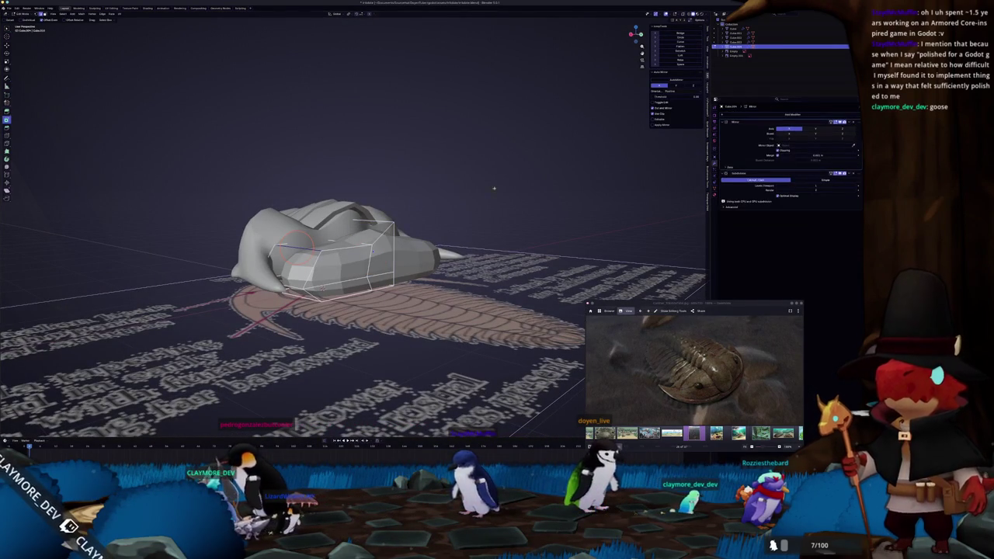
Clear the head-top face selection and switch to circle selection on the cage.
mouse_move(350, 310)
middle_down()
mouse_move(380, 264)
mouse_move(373, 230)
middle_up()
alt+click(342, 237)
key(alt+a)
key(c)
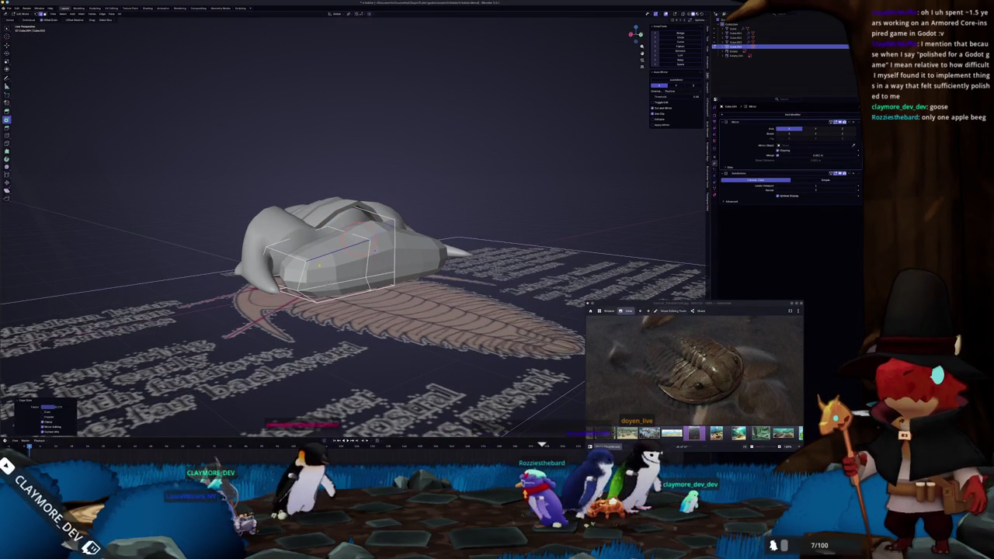
middle_drag(389, 253, 381, 239)
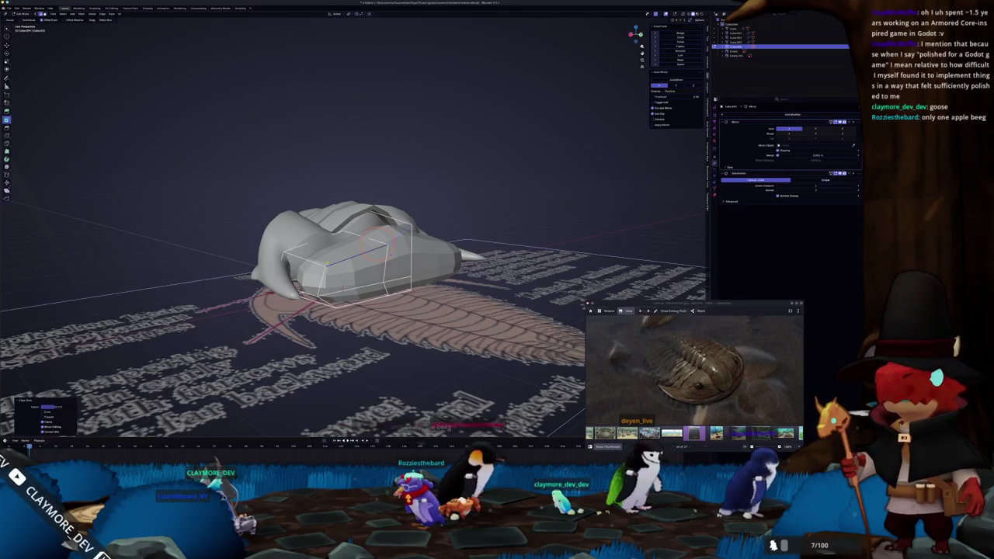
scroll(380, 249, up, 2)
mouse_move(271, 272)
middle_down()
mouse_move(349, 260)
mouse_move(305, 264)
mouse_move(312, 286)
mouse_move(343, 295)
mouse_move(302, 291)
mouse_move(278, 305)
mouse_move(320, 249)
mouse_move(310, 273)
middle_up()
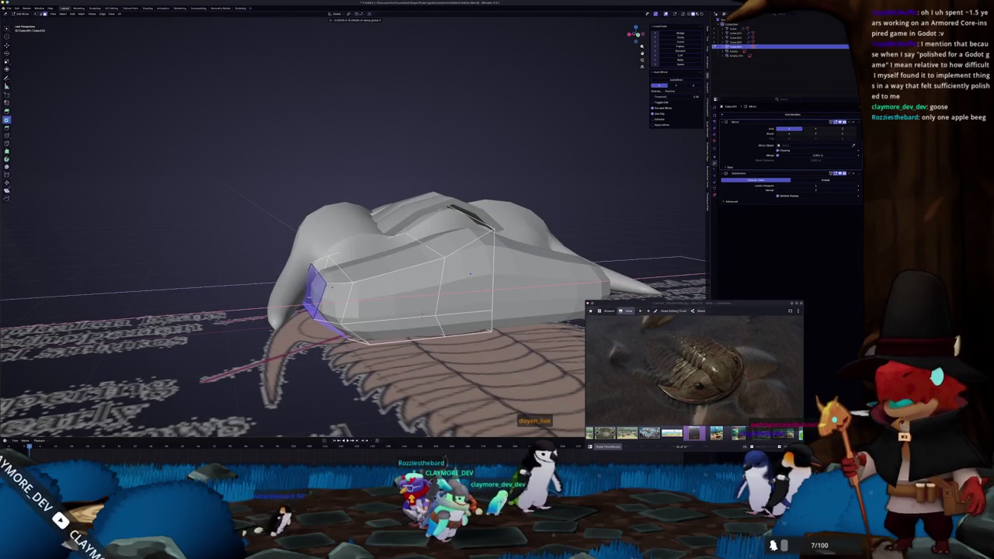
mouse_move(421, 313)
middle_down()
mouse_move(442, 290)
mouse_move(380, 295)
mouse_move(371, 278)
mouse_move(376, 288)
mouse_move(365, 295)
middle_up()
In X-ray view, raise the upper cage vertices up and outward.
click(365, 292)
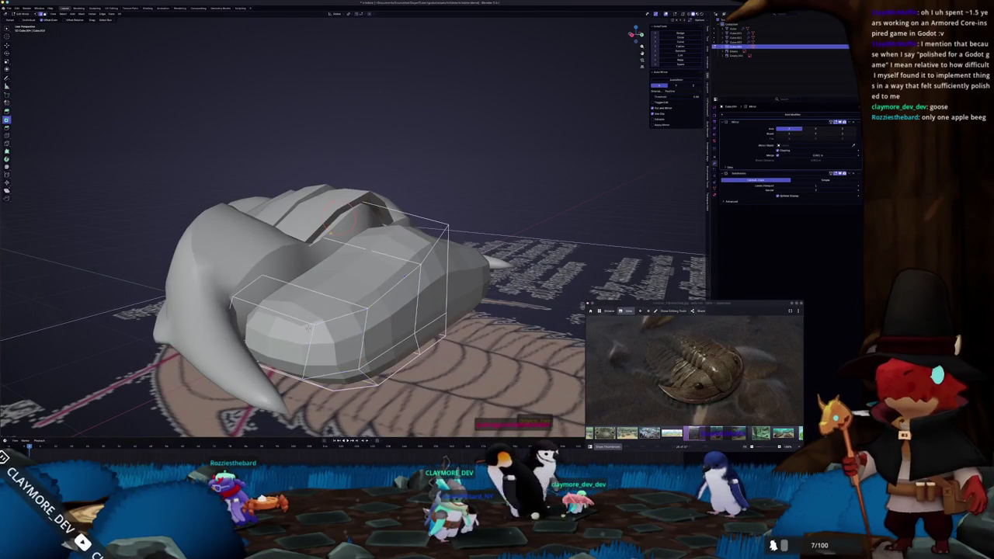
key(alt+z)
key(alt+z)
middle_drag(339, 217, 298, 248)
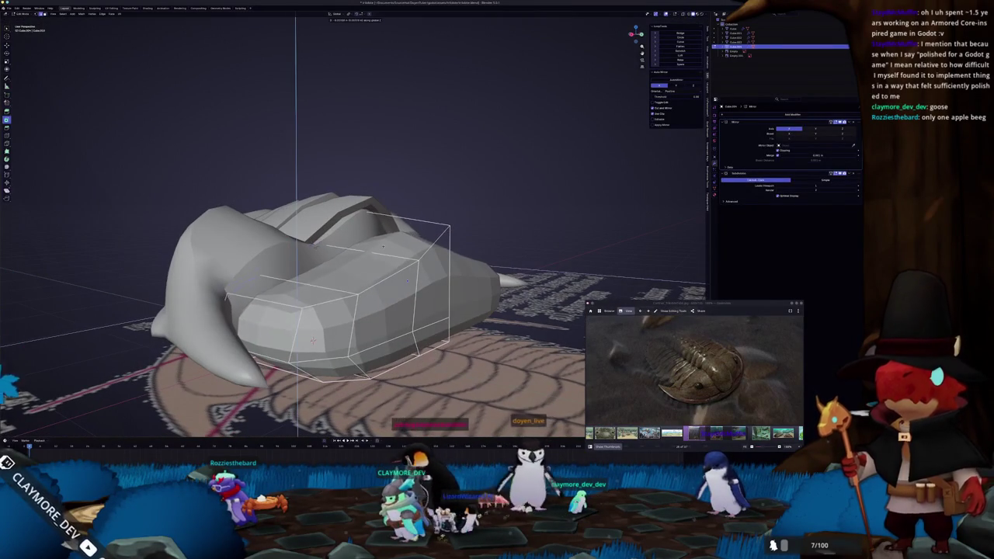
key(g)
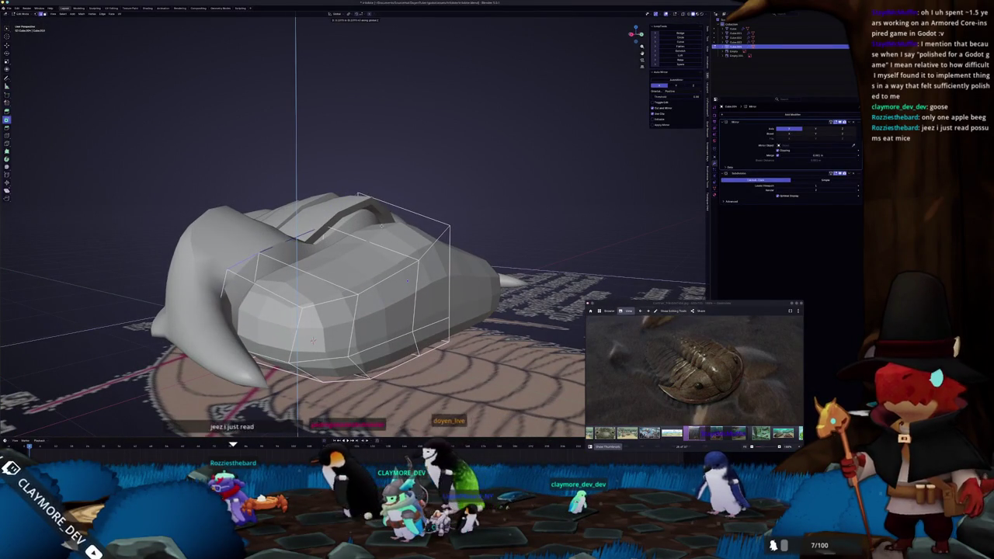
click(297, 231)
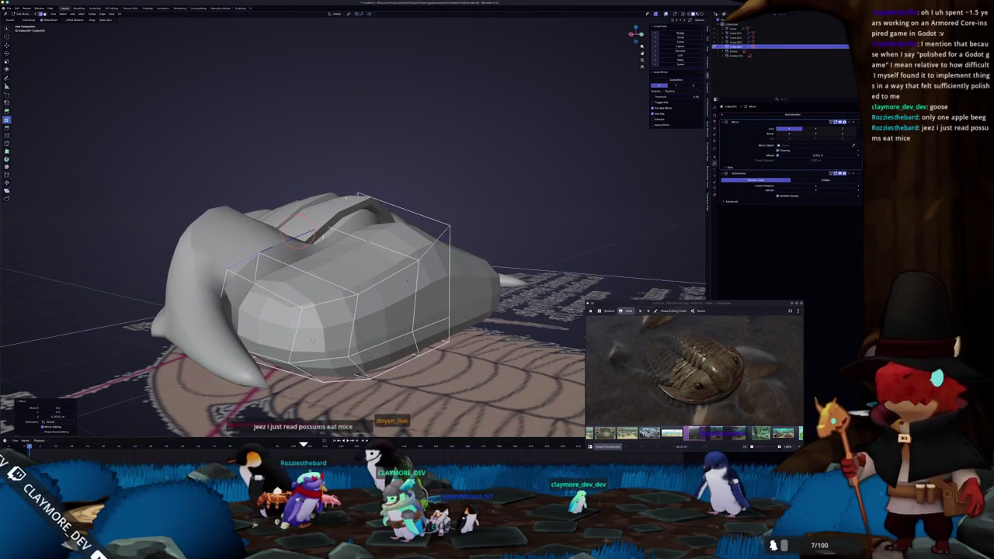
middle_drag(312, 339, 301, 326)
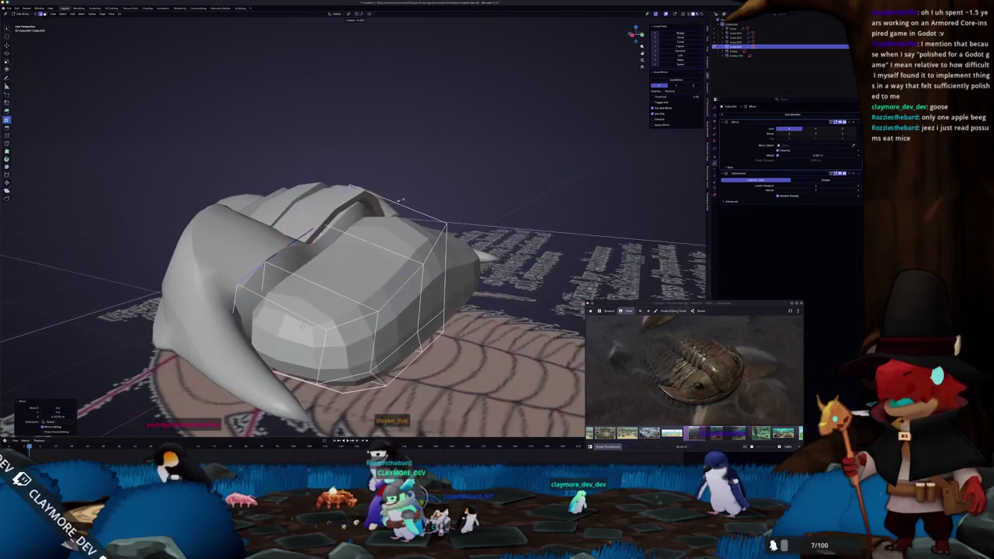
click(299, 247)
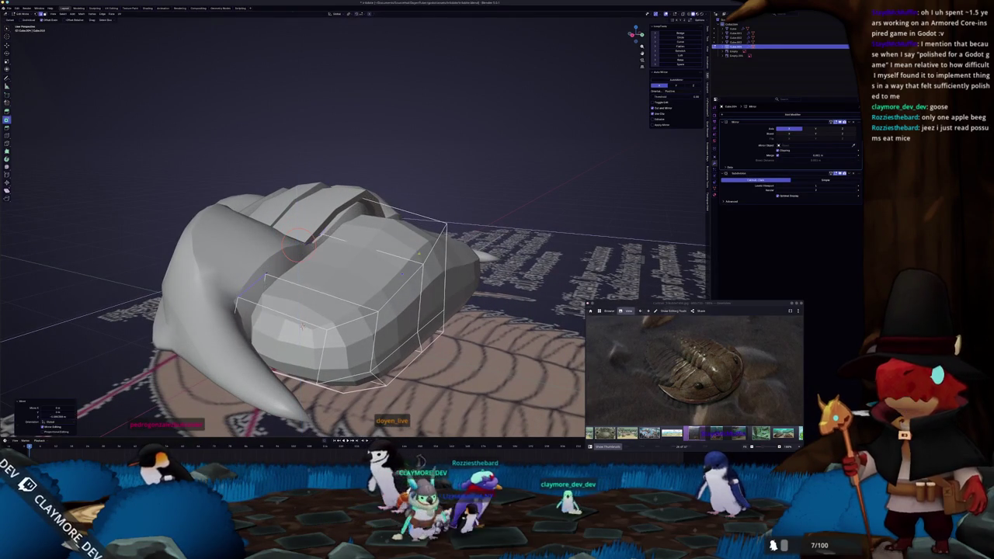
Select an edge loop across the block and extrude the region.
alt+click(401, 276)
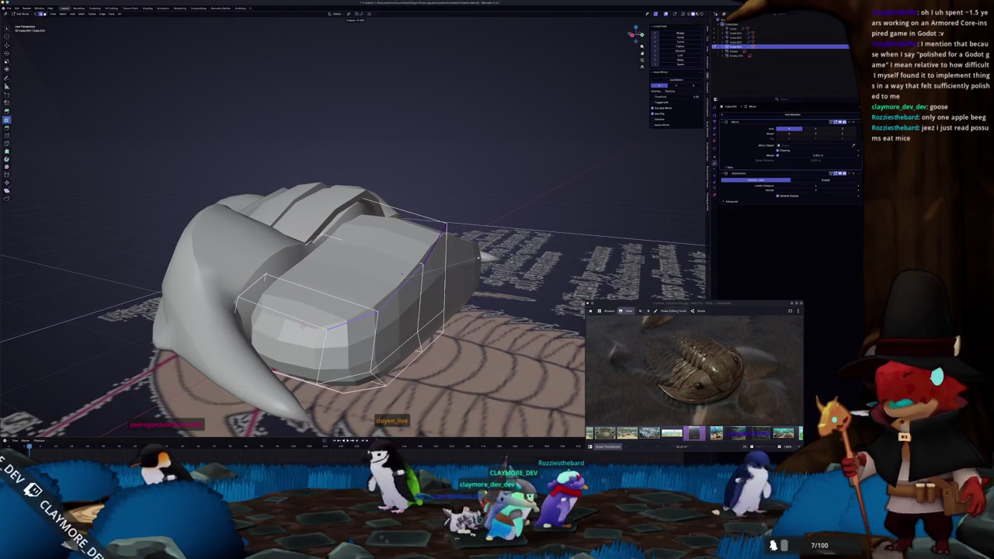
middle_drag(302, 324, 383, 332)
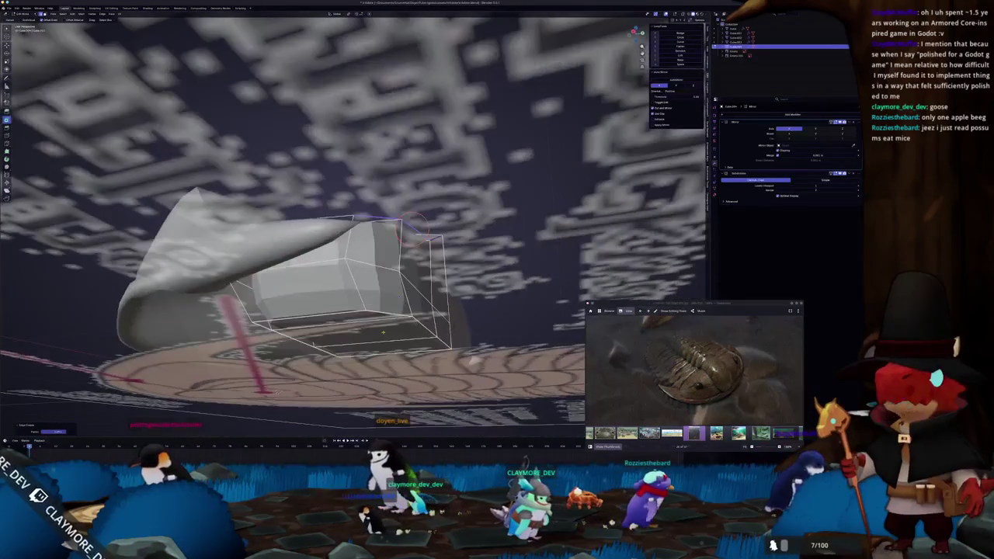
mouse_move(473, 361)
middle_down()
mouse_move(449, 303)
mouse_move(435, 342)
middle_up()
key(e)
middle_drag(371, 236, 392, 252)
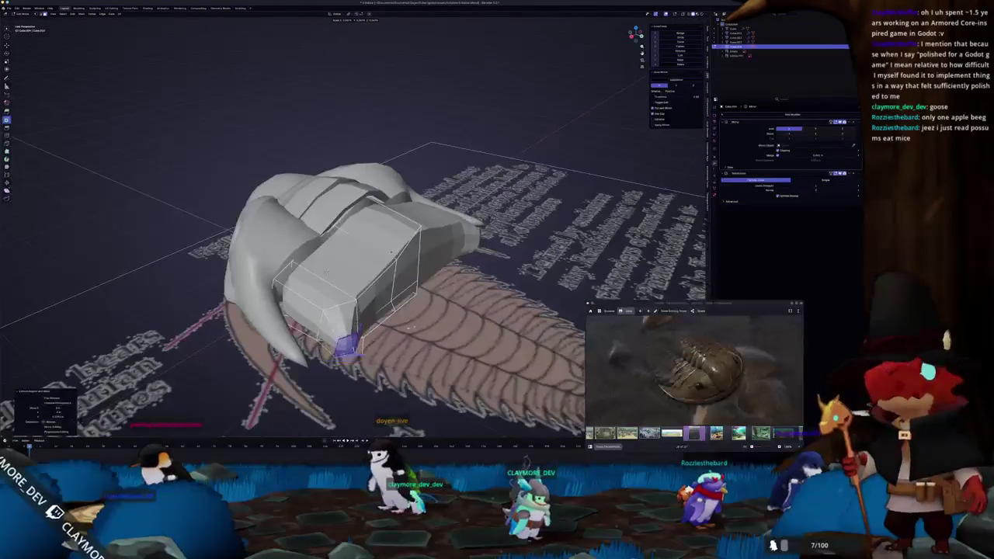
Edge-slide the selected loop along the side of the head shield.
mouse_move(379, 338)
middle_down()
mouse_move(330, 364)
mouse_move(362, 314)
middle_up()
middle_drag(430, 274, 404, 256)
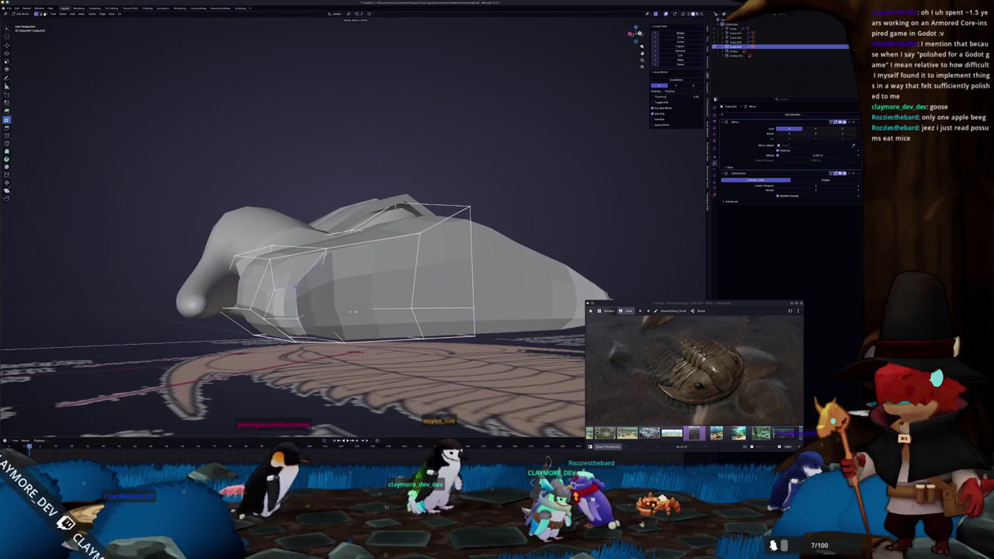
scroll(283, 312, up, 2)
middle_drag(284, 312, 356, 270)
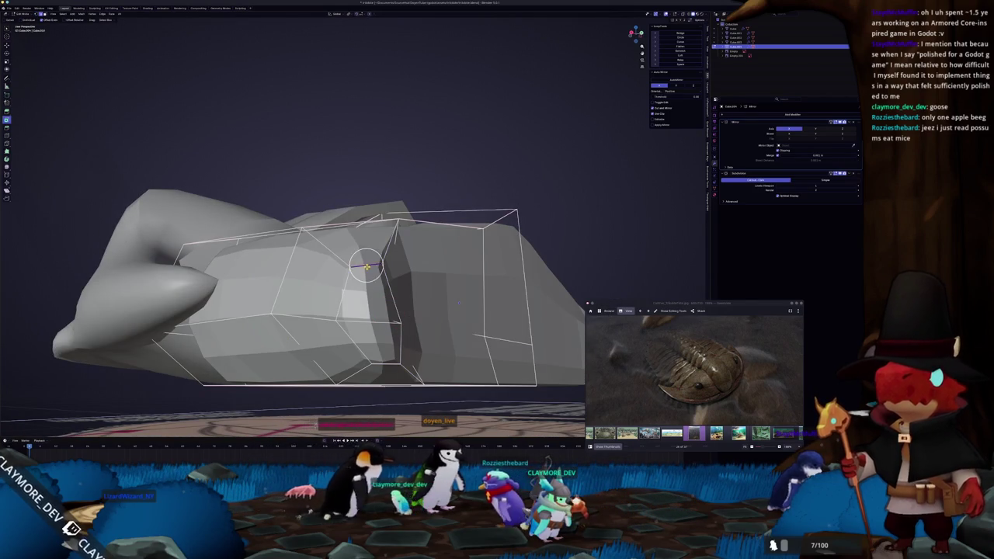
key(g)
key(g)
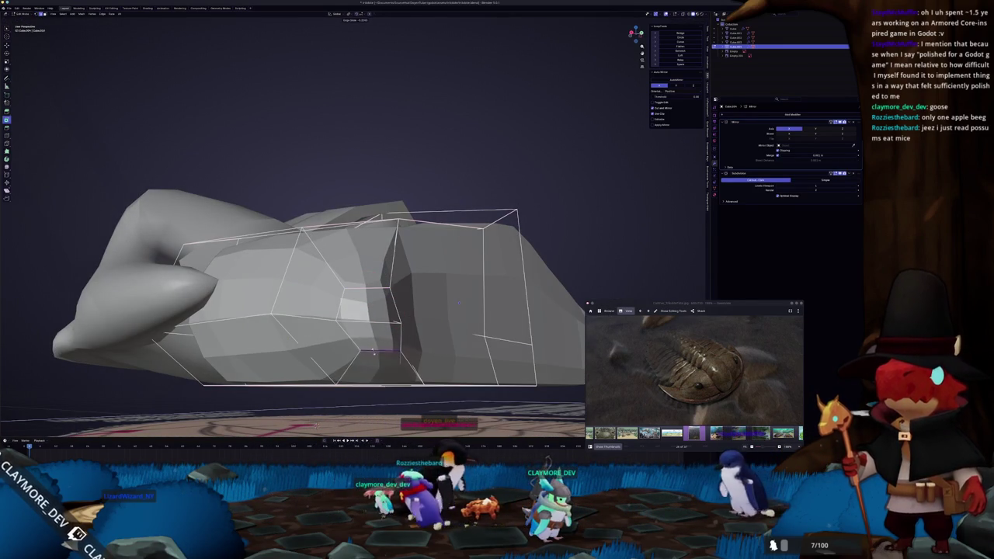
click(359, 348)
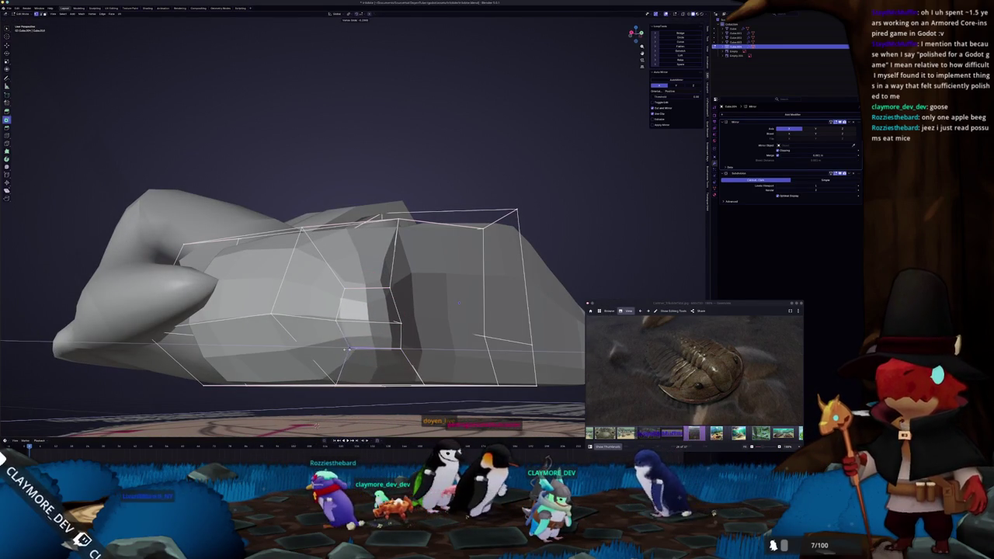
click(344, 409)
Slide a second edge loop into place and return to Object Mode.
middle_drag(344, 409, 310, 388)
scroll(314, 291, up, 2)
scroll(314, 291, up, 3)
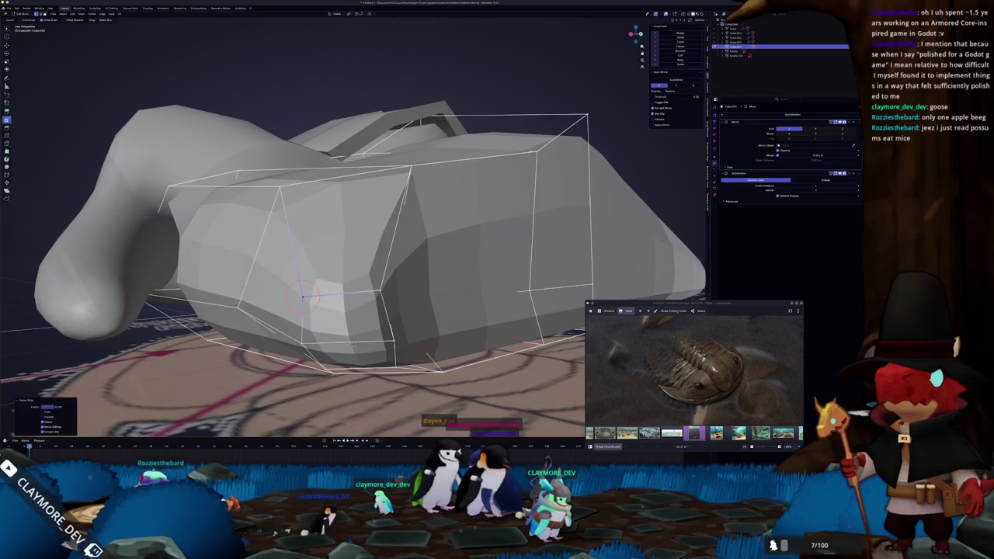
scroll(506, 227, down, 3)
middle_drag(506, 227, 449, 225)
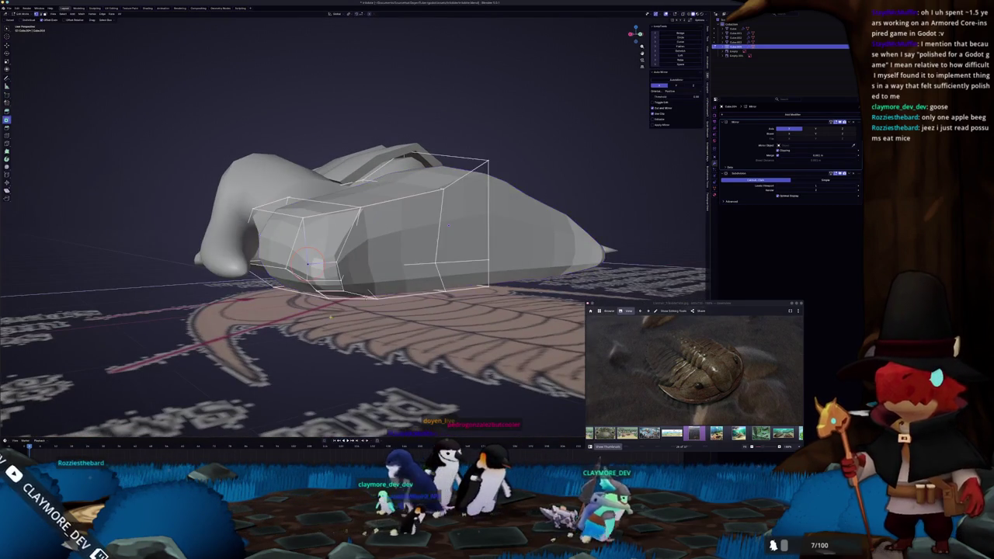
scroll(450, 225, up, 2)
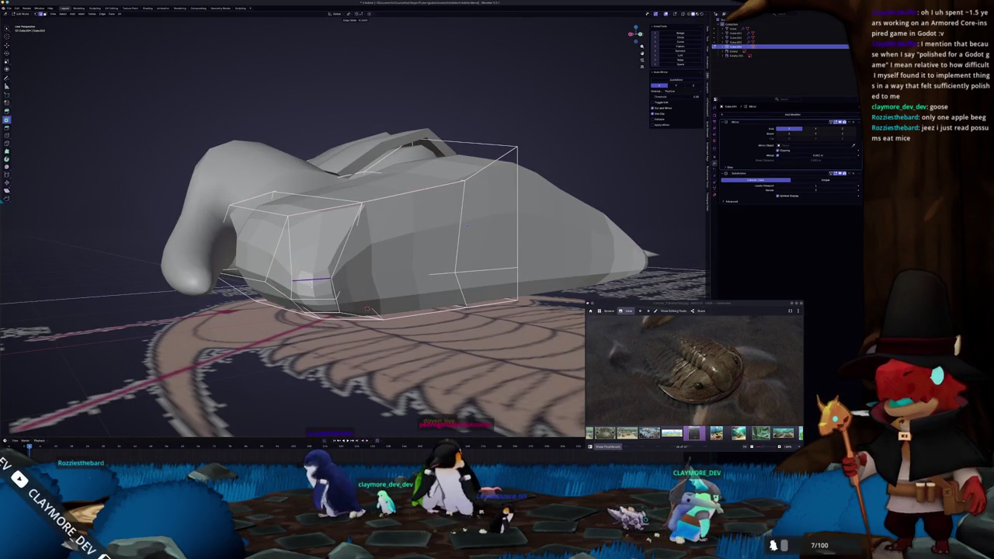
click(328, 310)
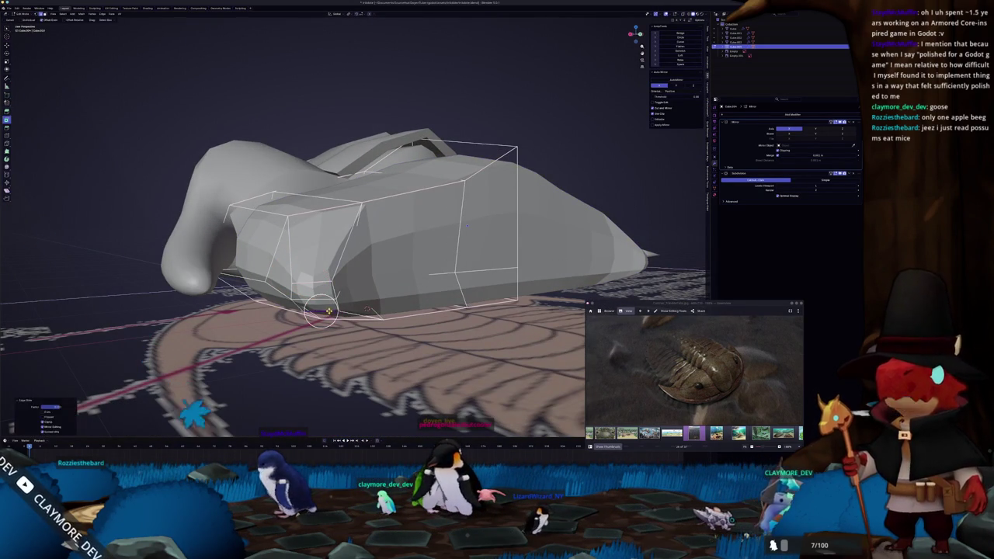
key(Tab)
scroll(328, 310, down, 3)
middle_drag(329, 310, 200, 173)
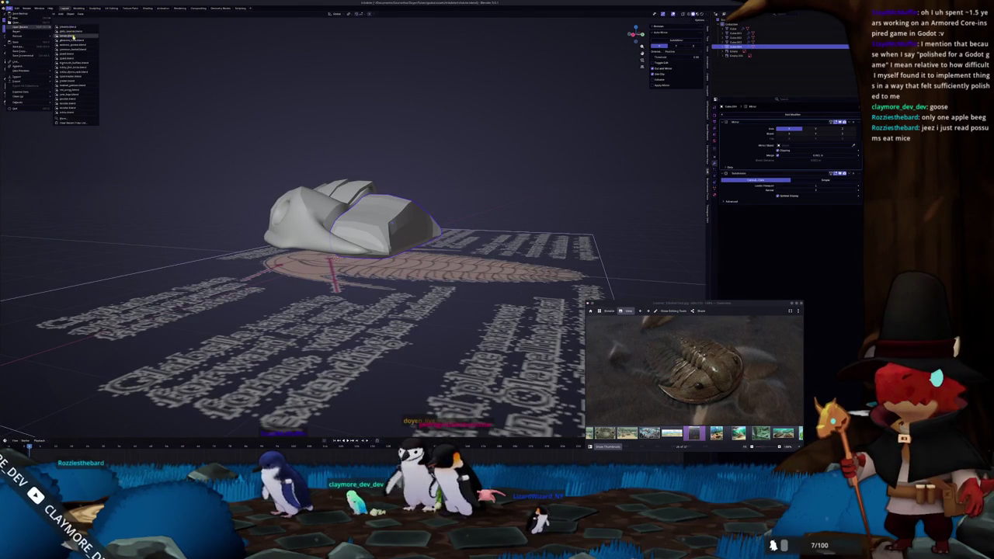
Open the recent compositor file and preview the Greater Than mask through a Viewer node.
click(77, 33)
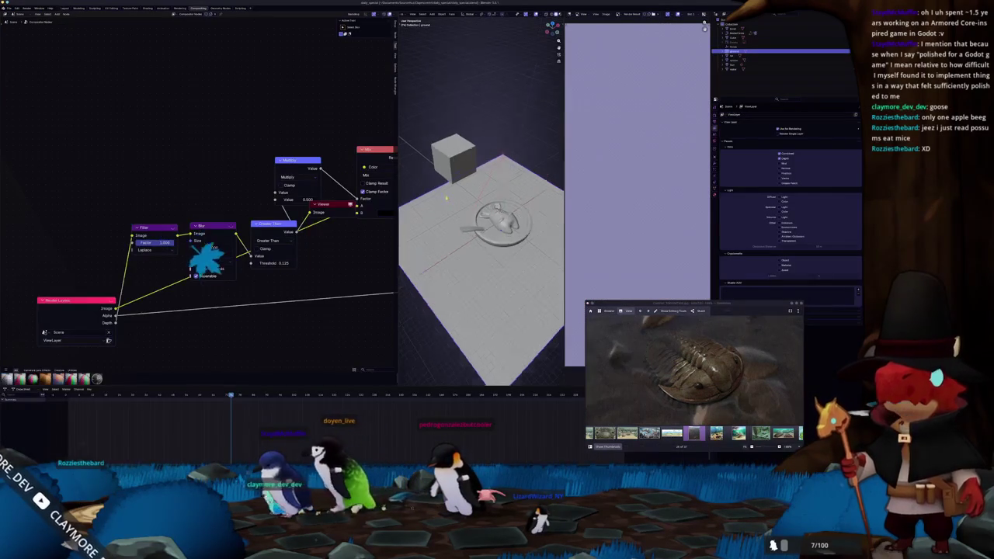
scroll(111, 235, down, 1)
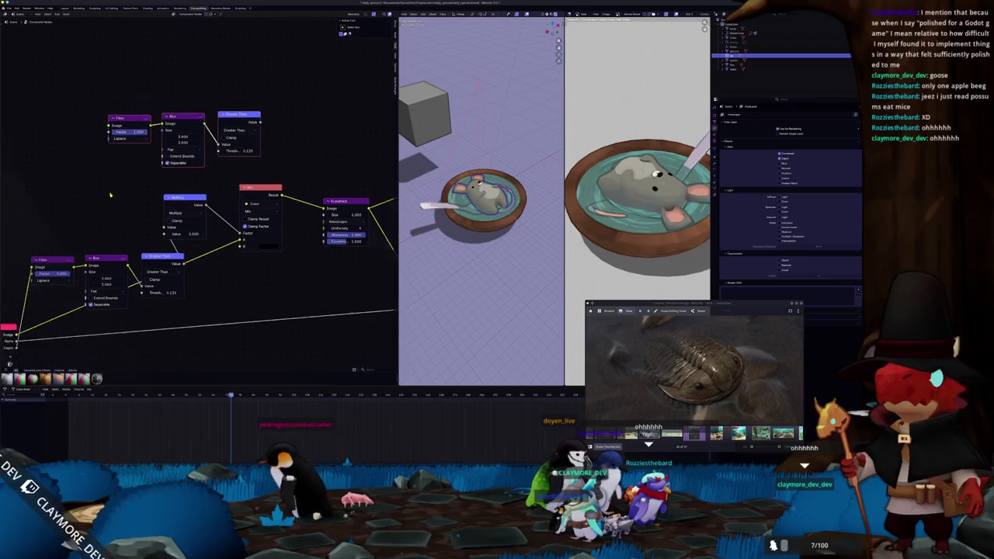
scroll(111, 235, down, 2)
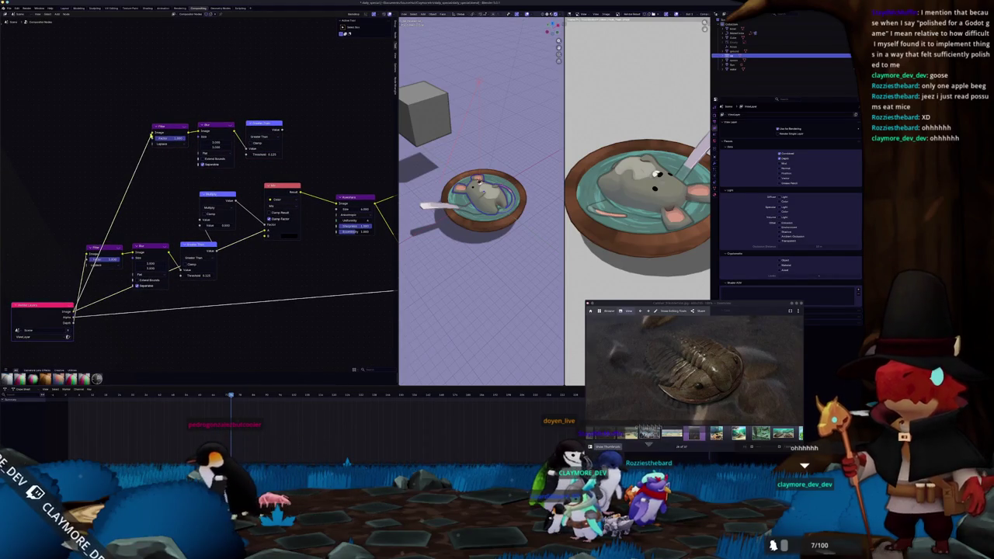
ctrl+shift+click(198, 139)
scroll(442, 187, up, 5)
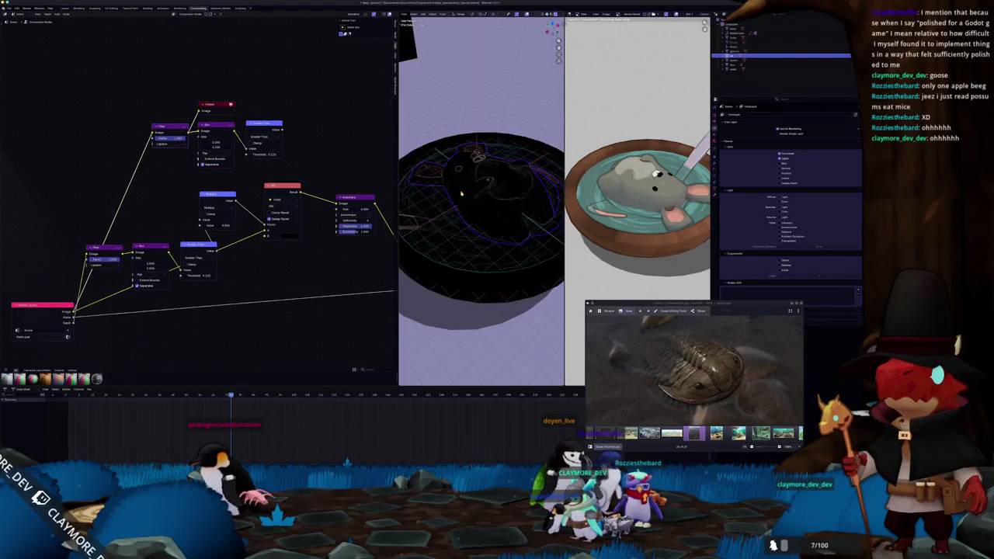
ctrl+shift+click(264, 125)
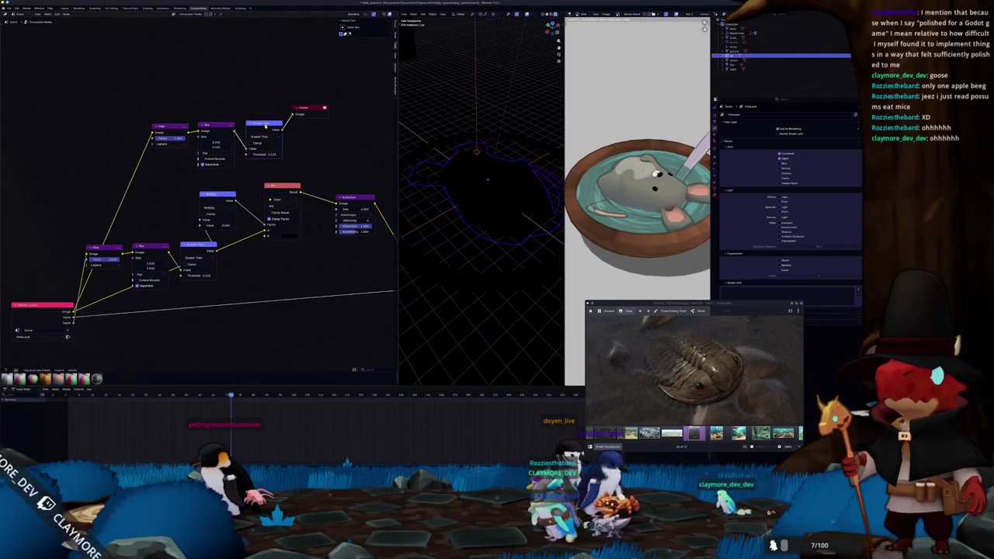
Set the Greater Than threshold to 0.010.
drag(267, 154, 279, 154)
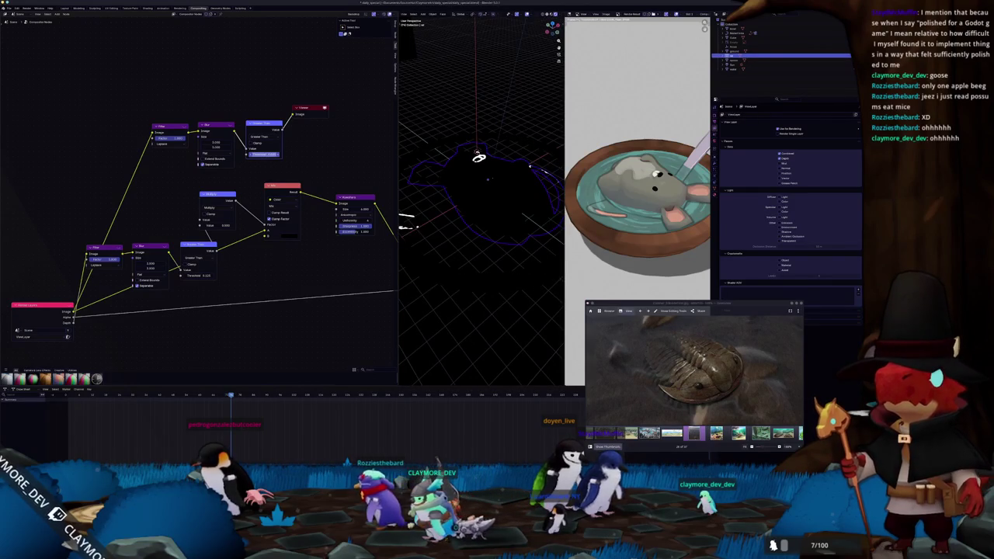
drag(268, 154, 231, 142)
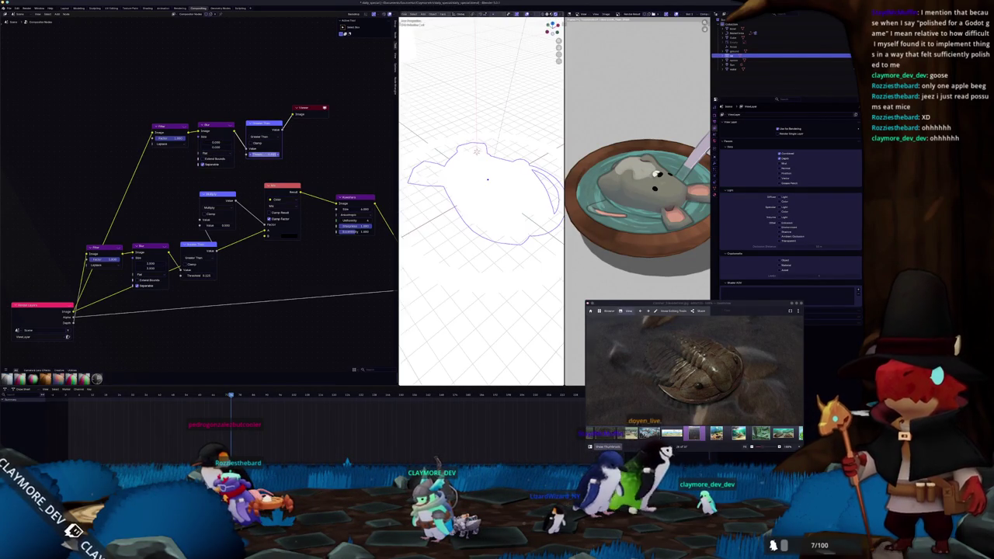
key(Return)
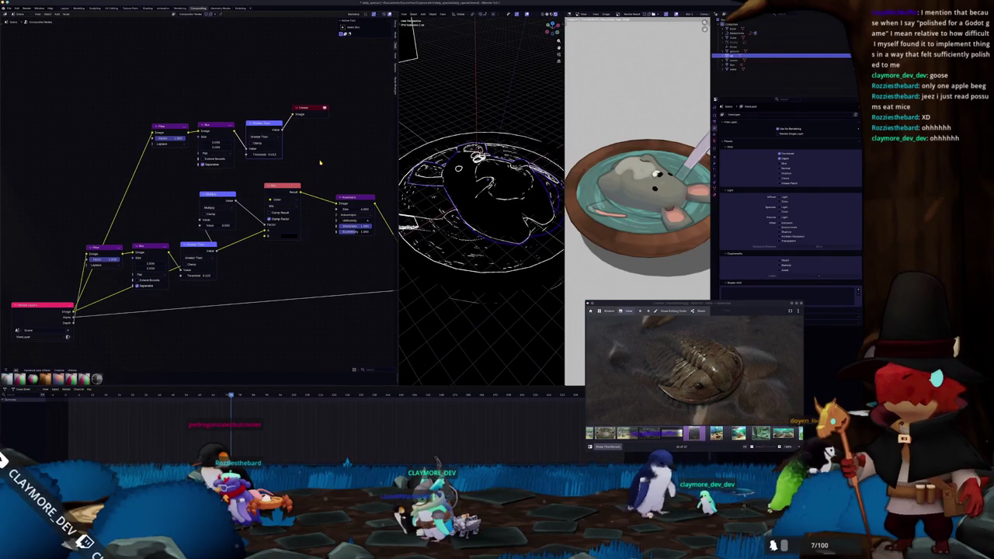
middle_drag(412, 163, 399, 165)
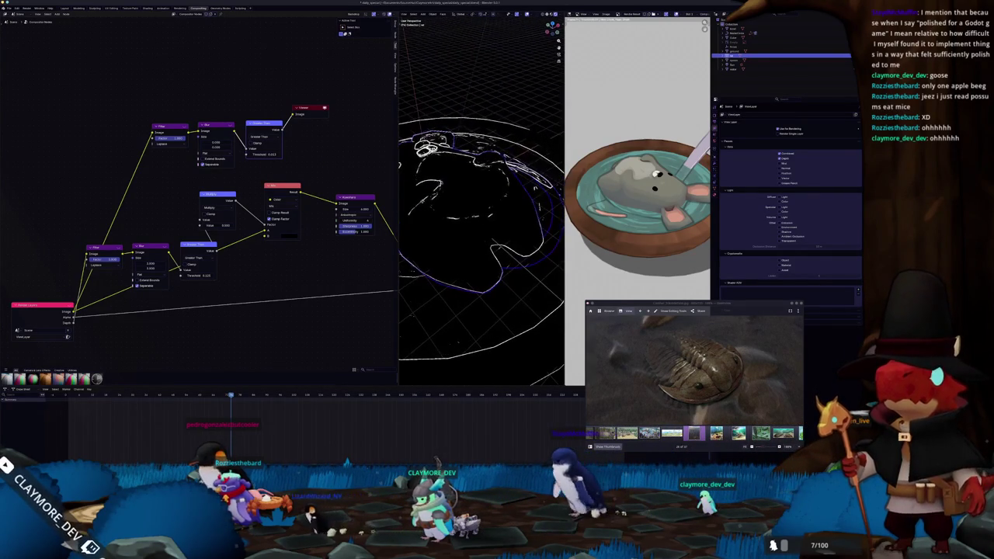
scroll(295, 194, up, 2)
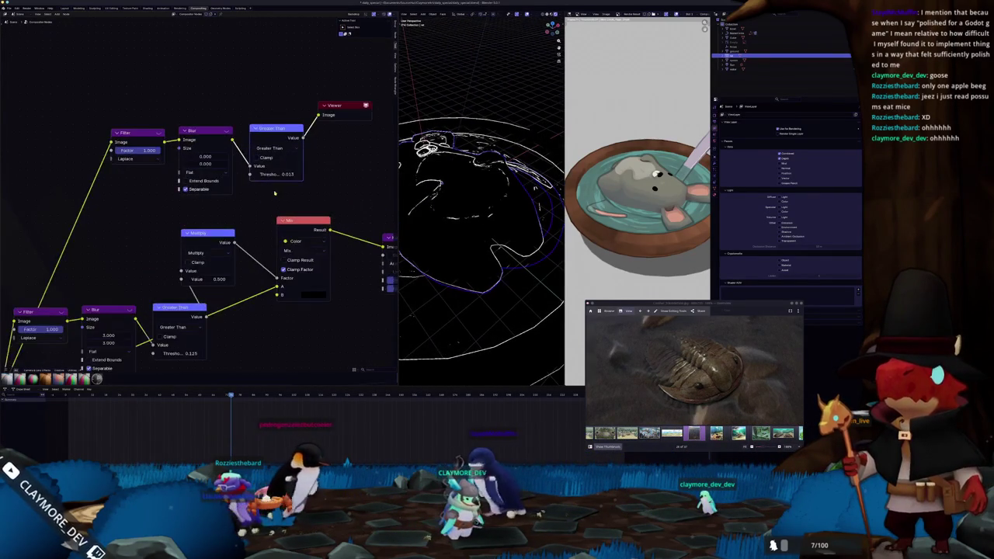
text(1)
key(Return)
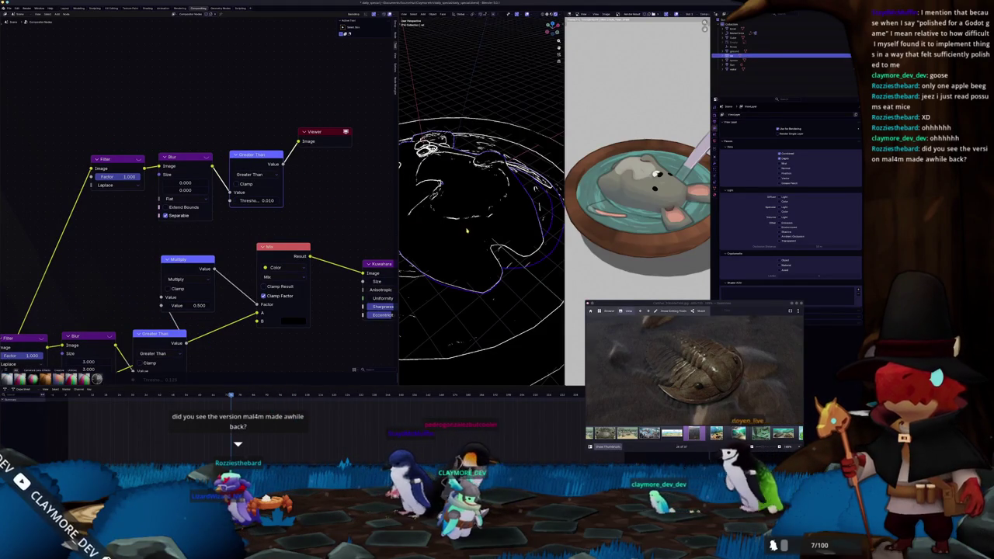
Set the Blur node size to 2.000.
mouse_move(517, 207)
middle_down()
mouse_move(501, 227)
mouse_move(371, 228)
middle_up()
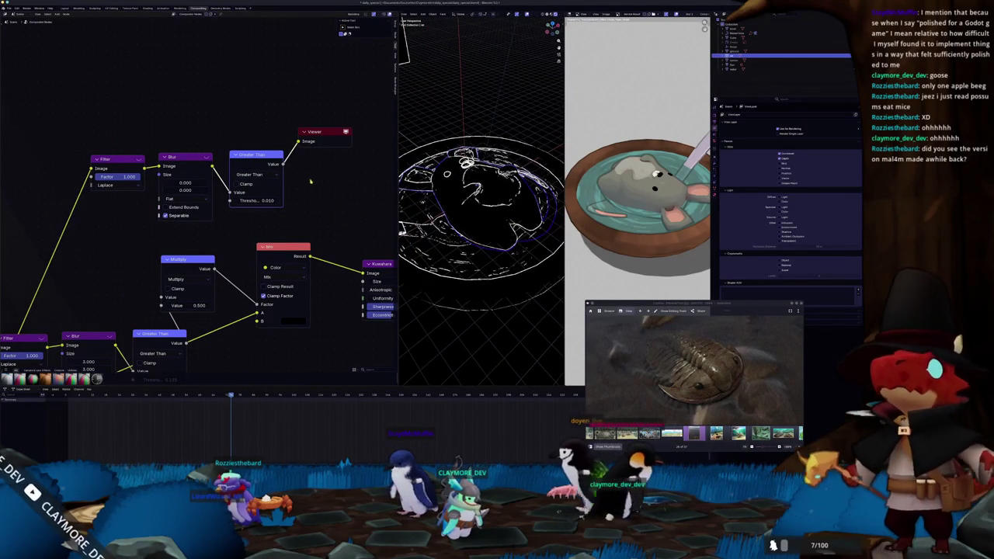
middle_drag(308, 181, 287, 185)
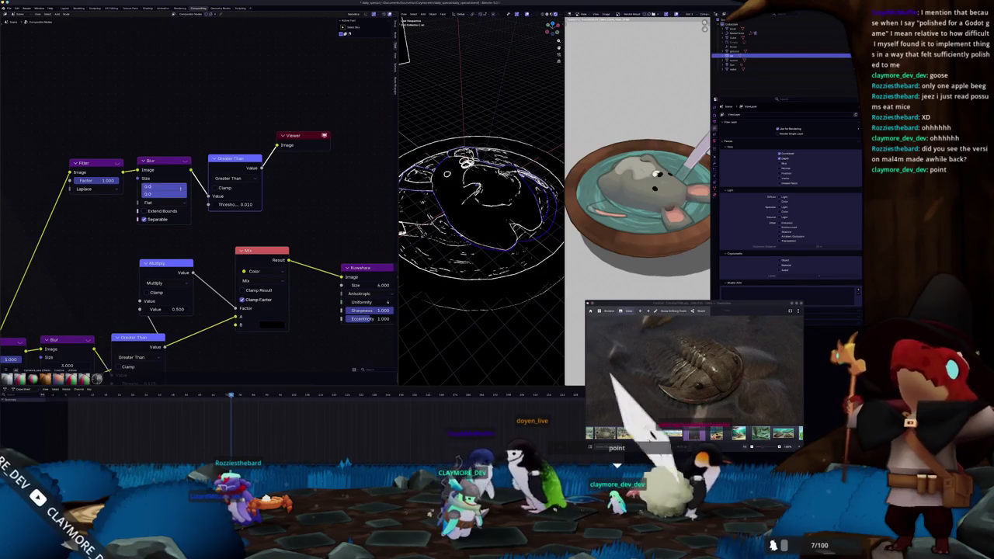
text(1)
key(Return)
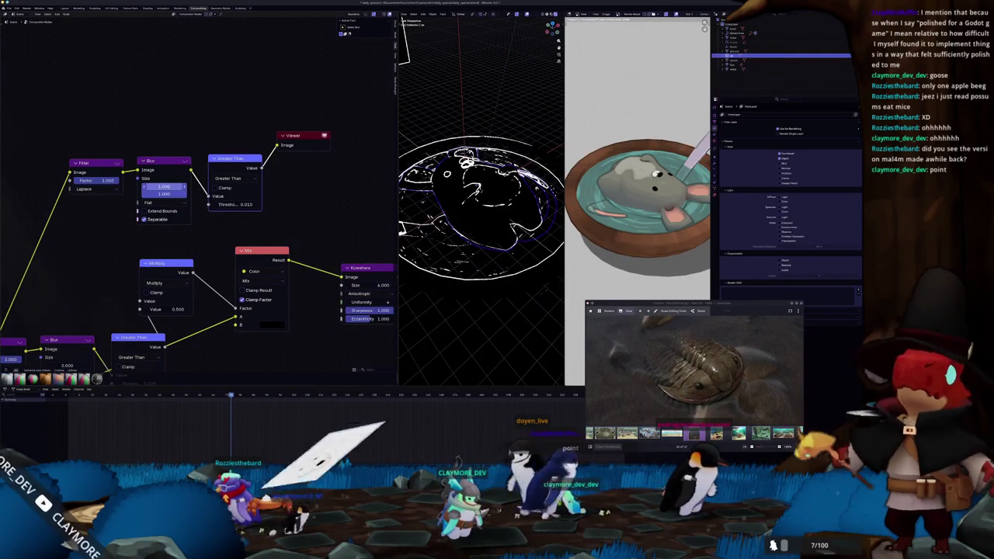
click(184, 186)
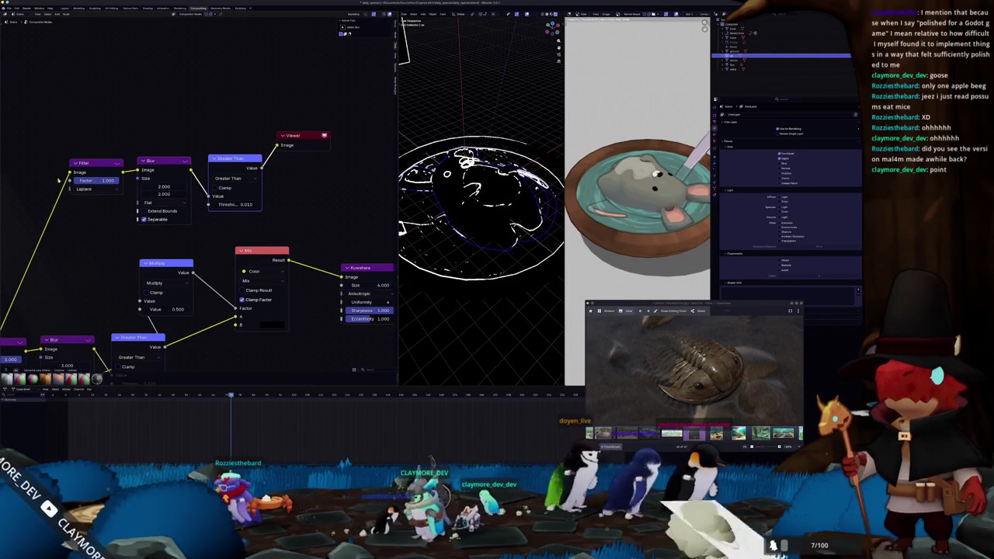
click(94, 188)
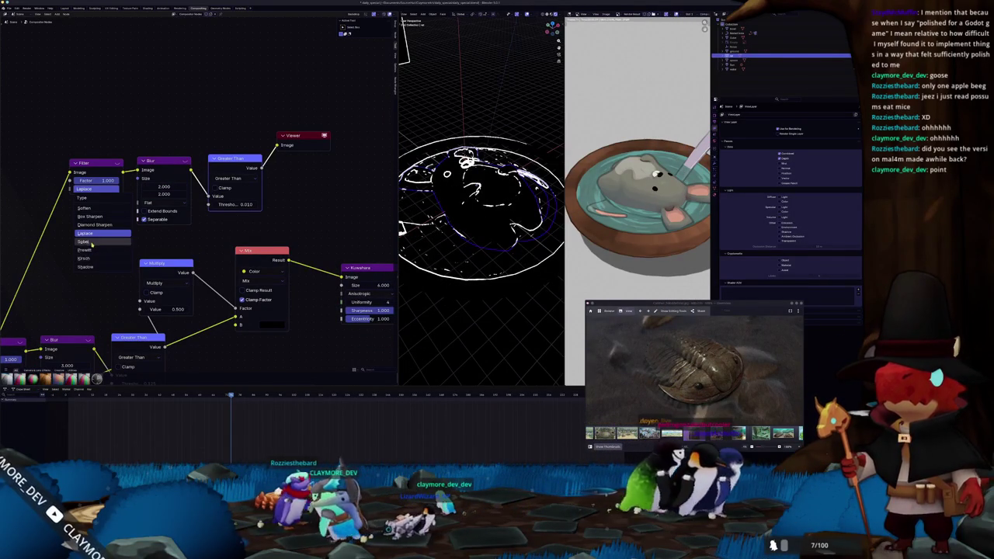
Switch the edge filter to Sobel, with threshold 0.050 and Blur size 1.000.
click(89, 241)
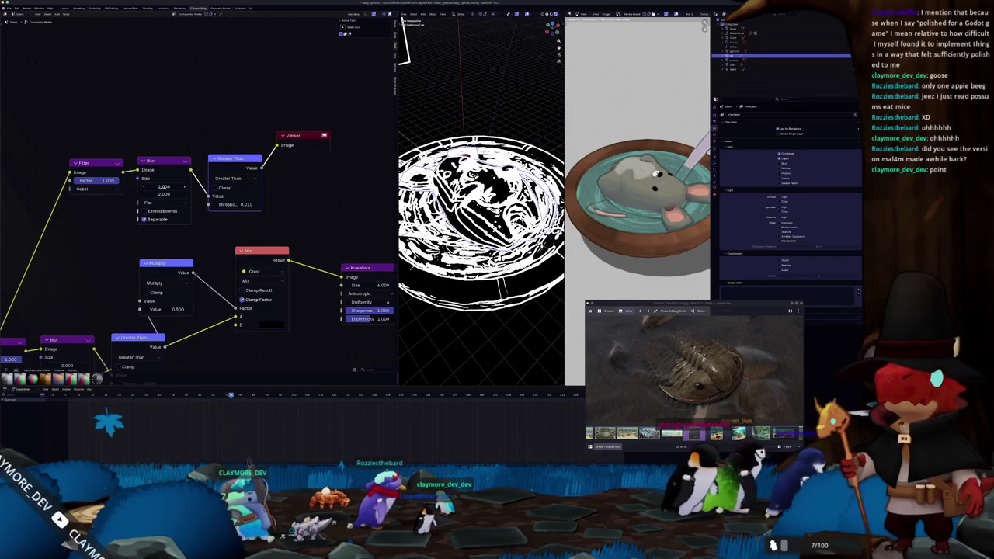
click(232, 204)
key(Return)
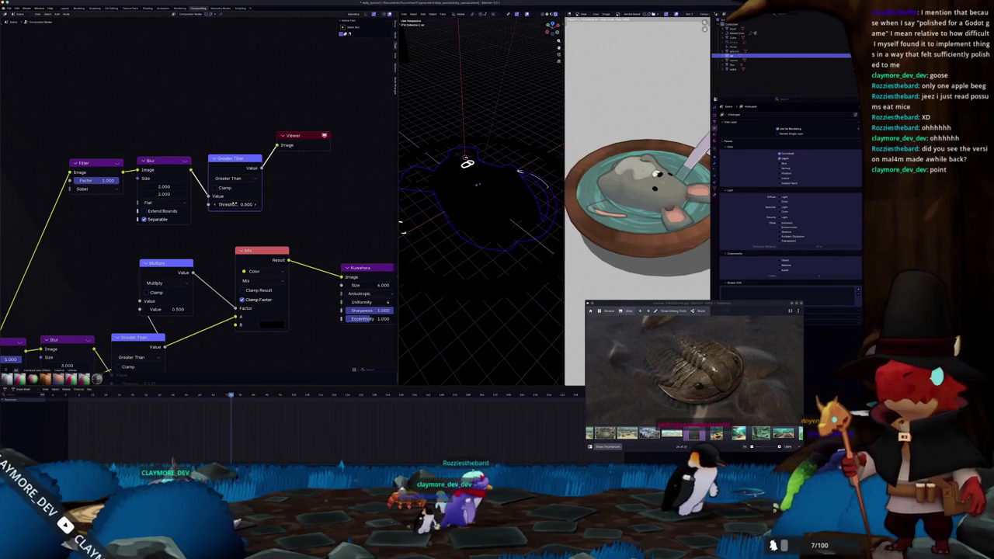
drag(235, 203, 229, 204)
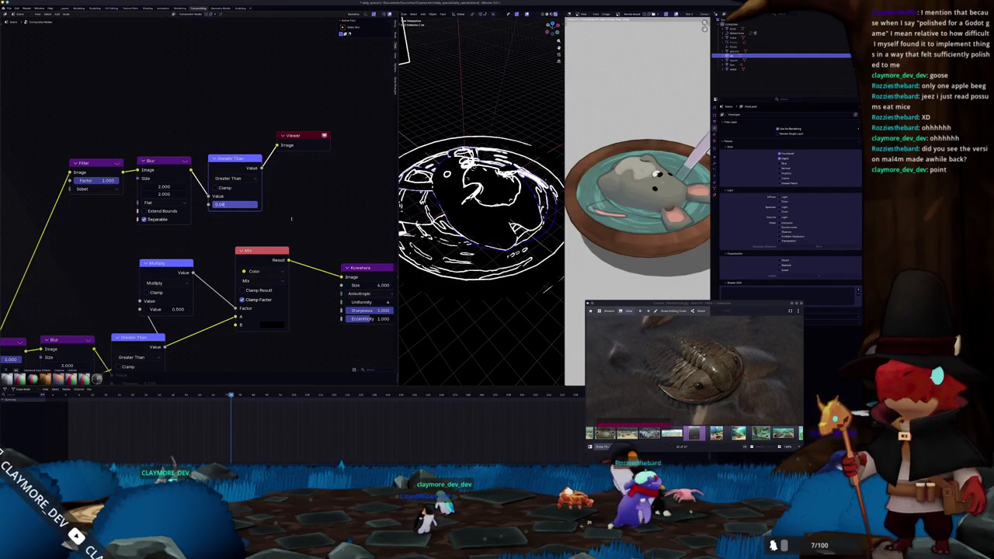
text(5)
key(Return)
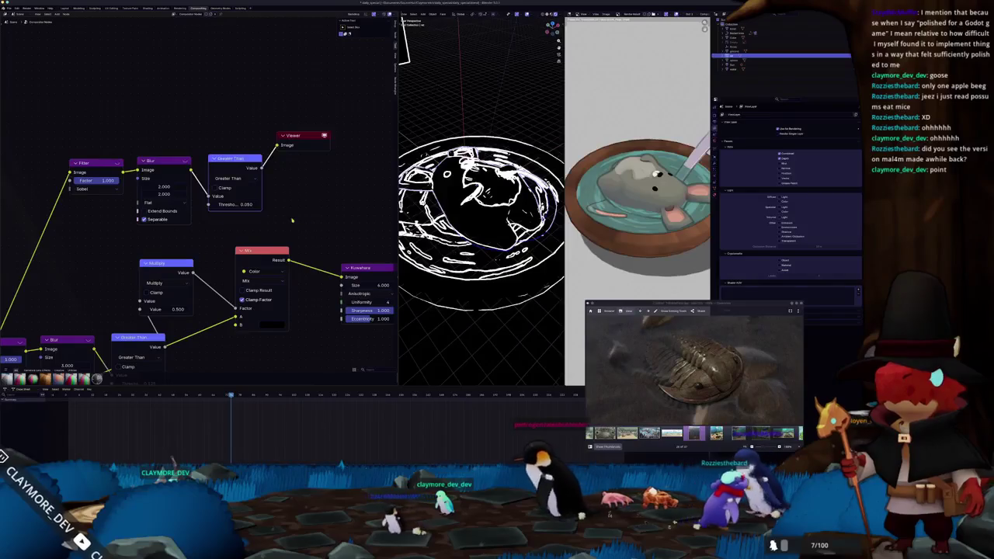
drag(162, 185, 167, 187)
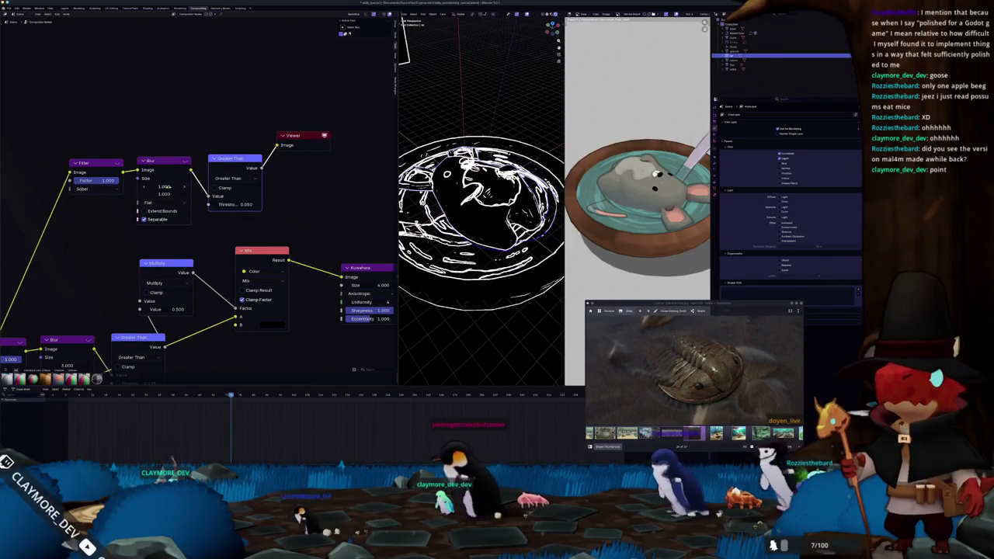
Duplicate a Mix node, feed the lower Mix into its factor, and connect it to Kuwahara.
middle_drag(474, 225, 466, 190)
middle_drag(295, 201, 193, 186)
key(shift+d)
click(267, 140)
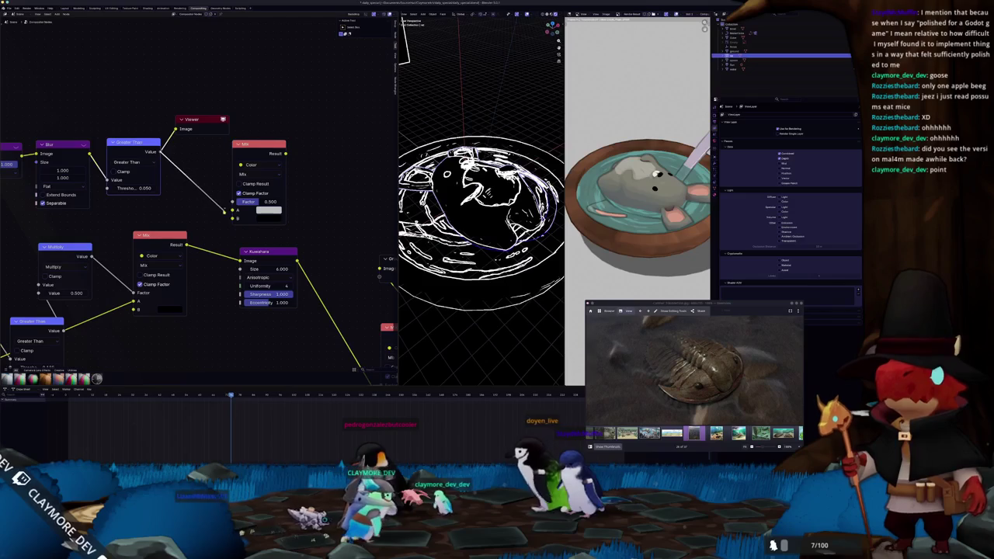
drag(186, 244, 232, 202)
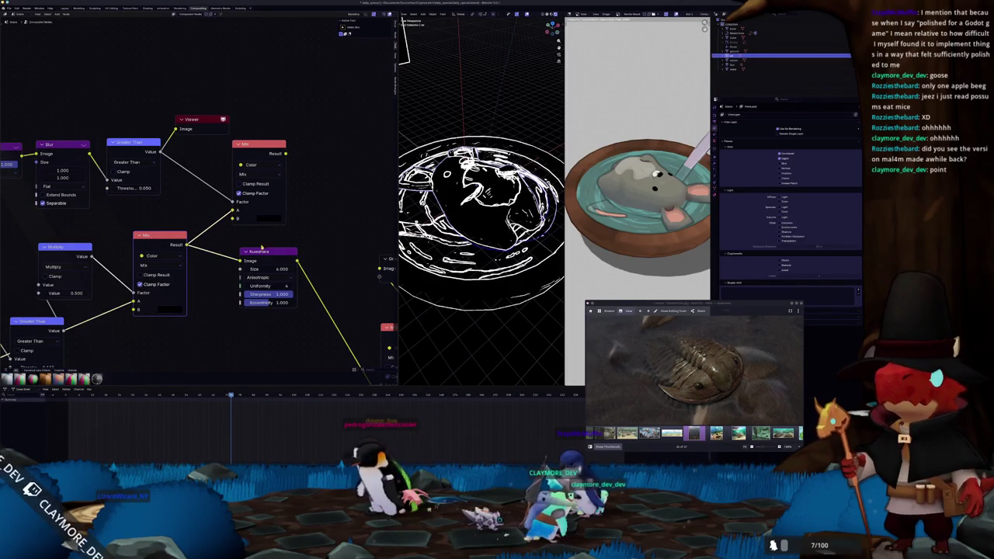
drag(262, 246, 321, 241)
mouse_move(286, 153)
mouse_down()
mouse_move(287, 233)
mouse_move(300, 254)
mouse_up()
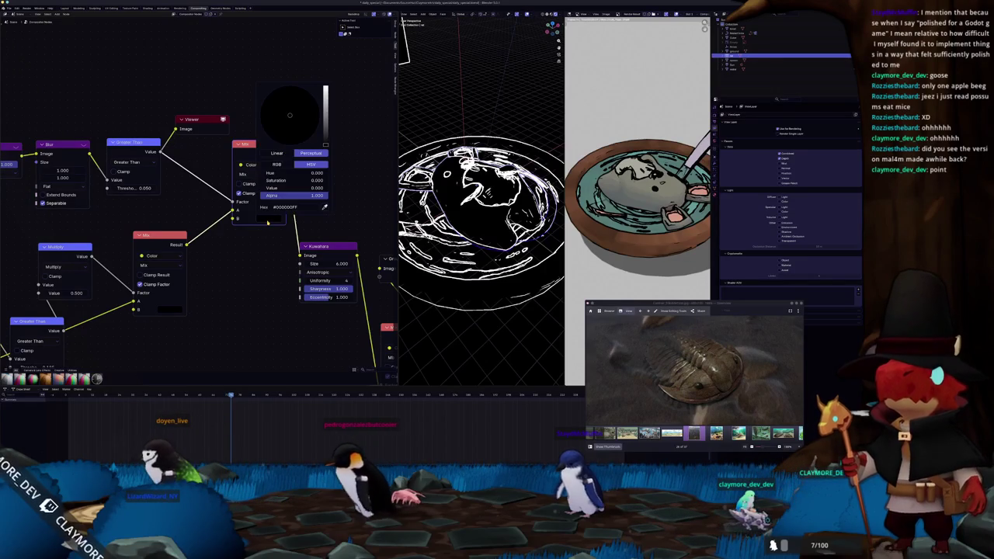
Add a duplicate Multiply node between Greater Than and Mix.
middle_drag(104, 228, 169, 251)
key(shift+d)
click(263, 176)
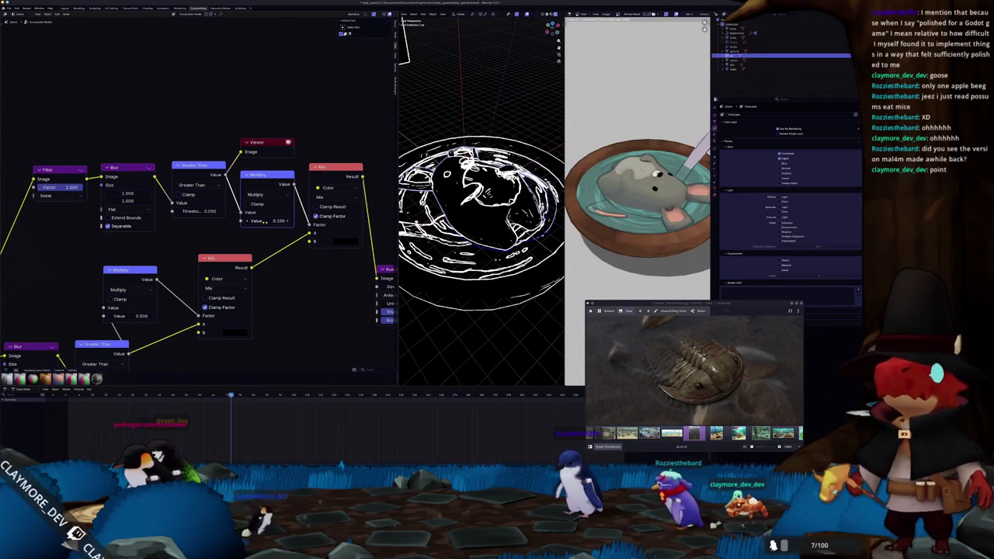
Set the outline Multiply node value to 0.125.
scroll(645, 206, up, 2)
scroll(644, 207, up, 2)
scroll(645, 207, up, 2)
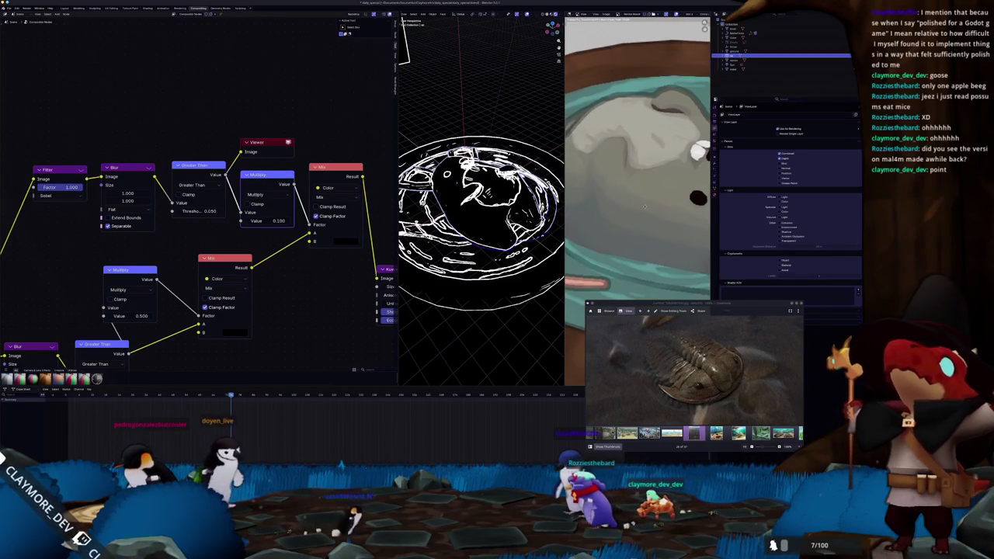
middle_drag(644, 207, 582, 206)
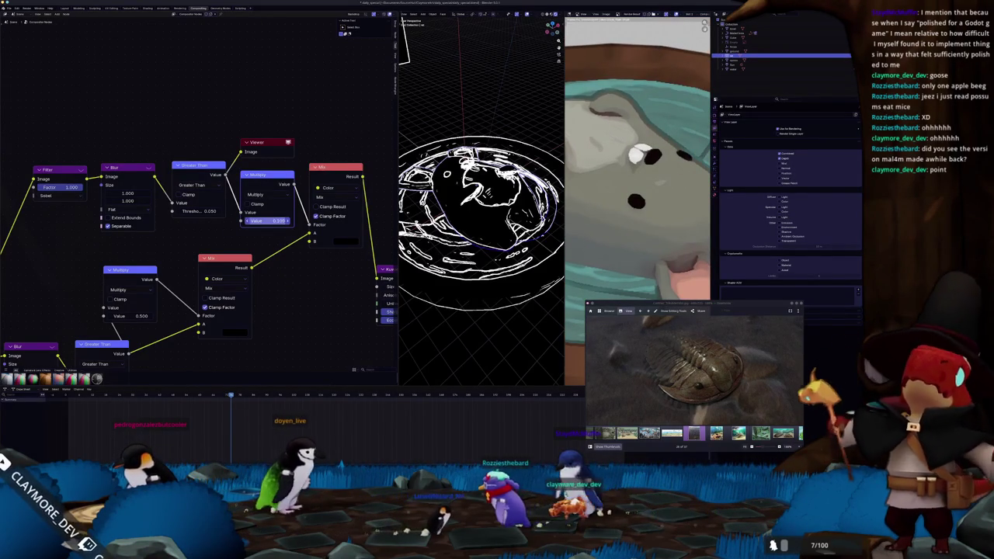
drag(268, 221, 271, 235)
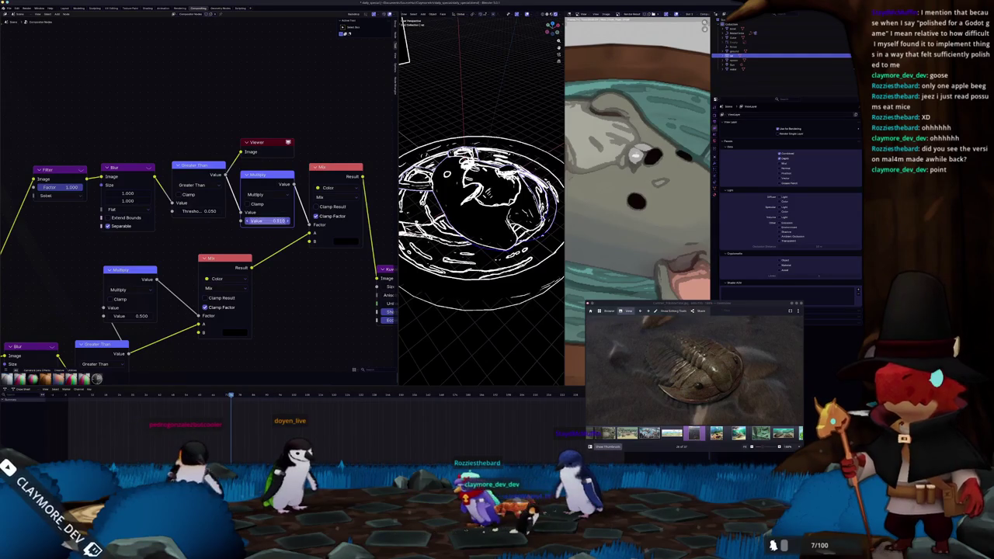
key(Return)
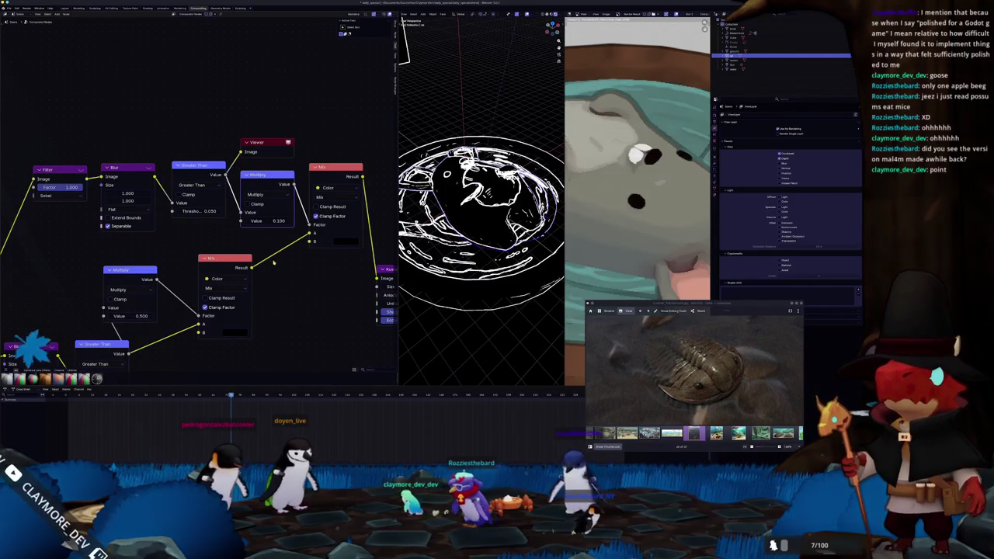
click(267, 220)
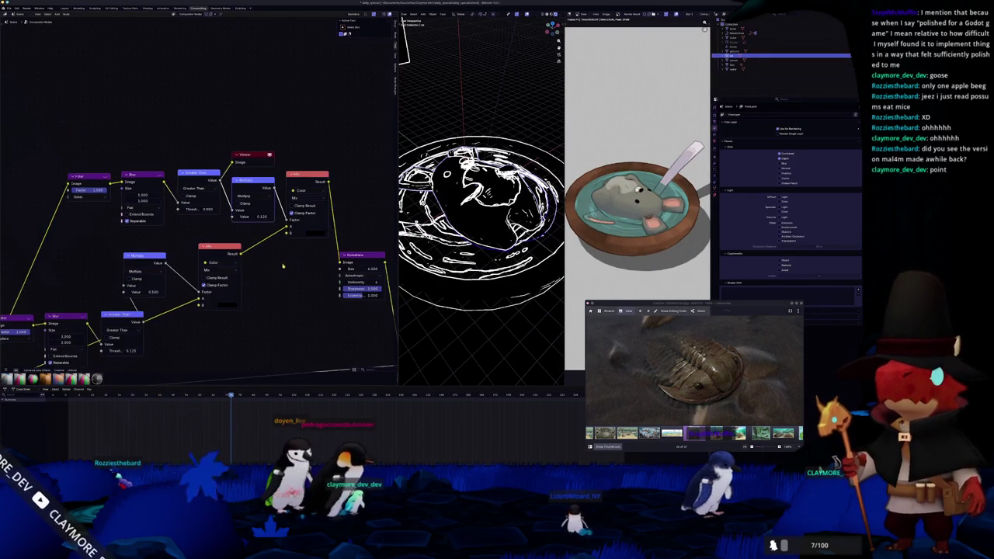
Preview the Mix, Kuwahara and final Mix node outputs in the viewport.
middle_drag(272, 221, 204, 214)
scroll(207, 215, down, 1)
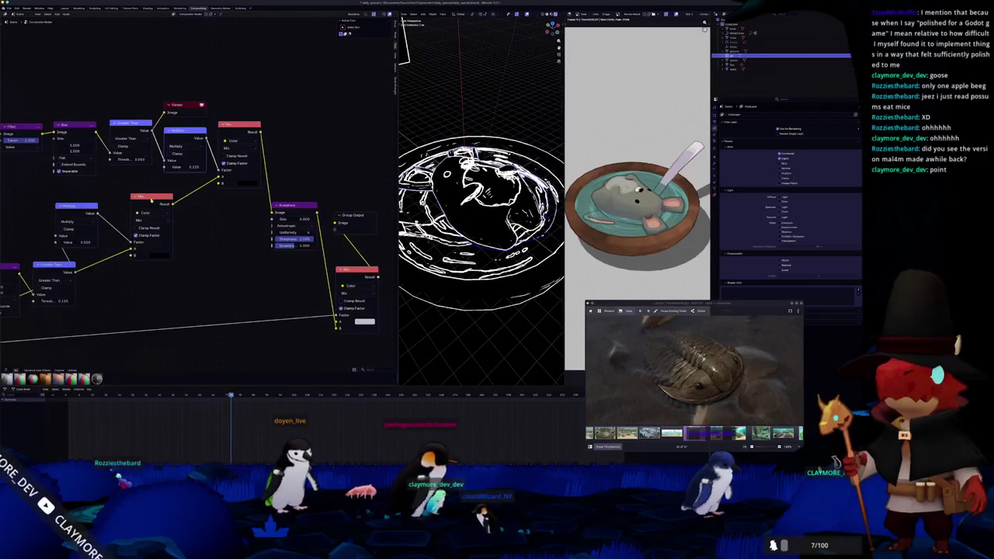
ctrl+shift+click(152, 200)
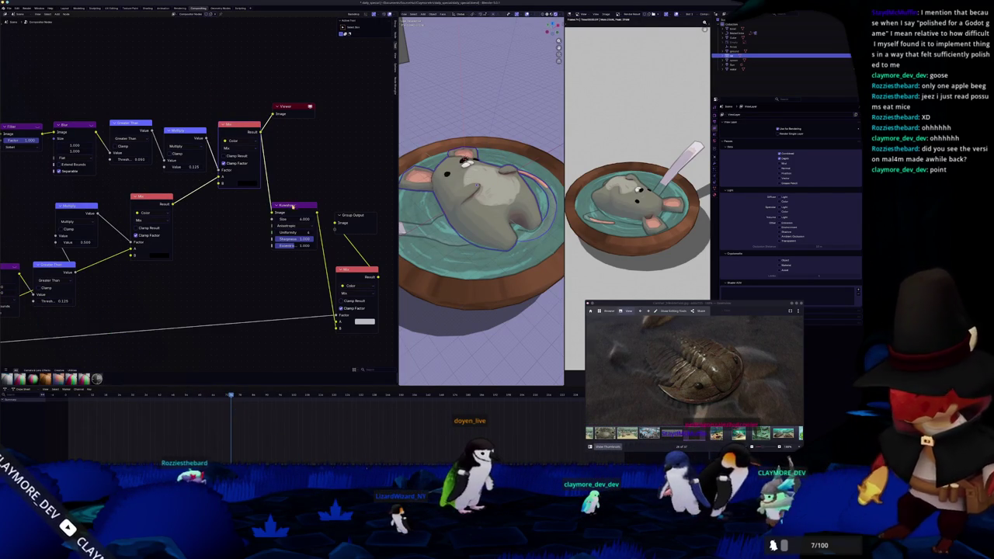
middle_drag(296, 205, 267, 202)
ctrl+shift+click(267, 202)
middle_drag(330, 267, 286, 265)
ctrl+shift+click(286, 265)
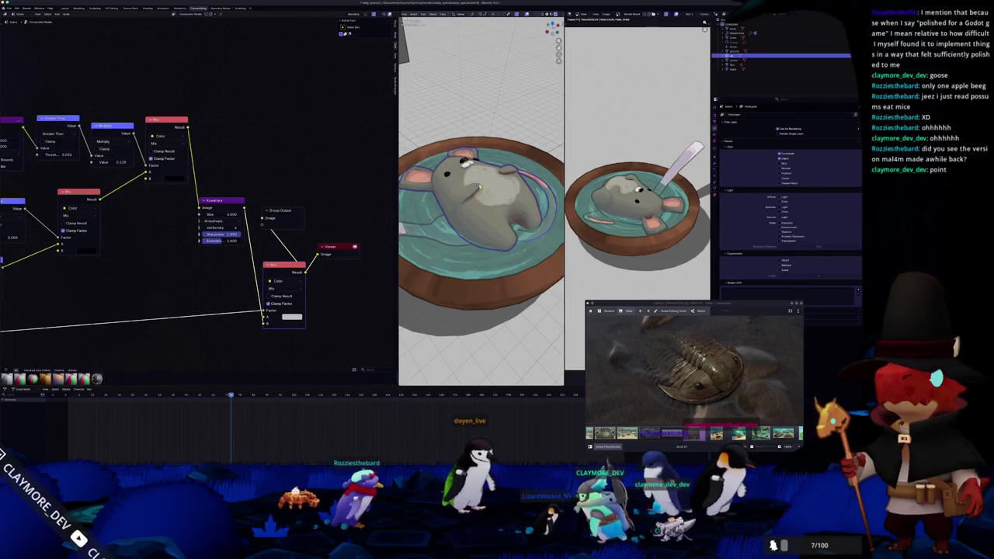
Reopen the trilobite model file from recent files and enter Edit Mode on its mesh.
click(32, 36)
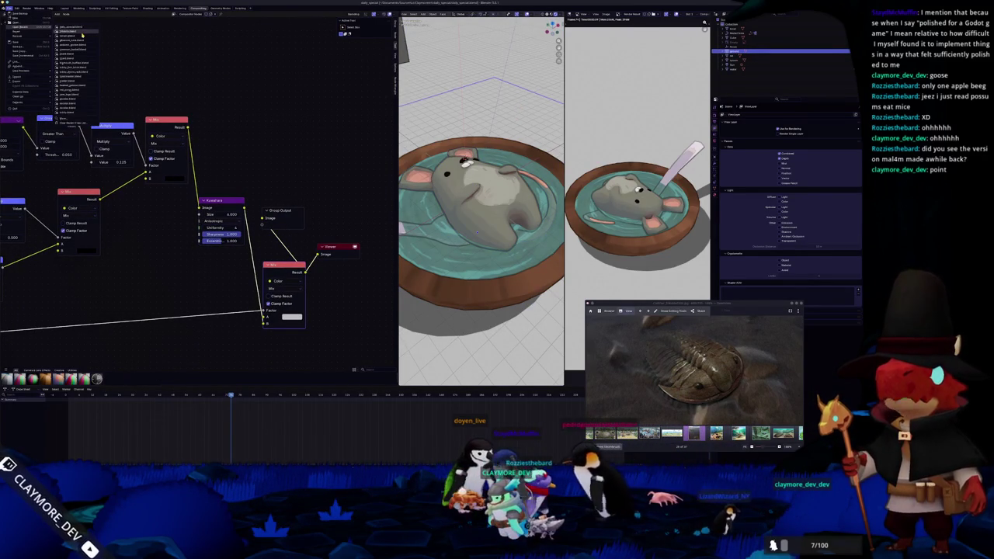
click(81, 35)
key(Tab)
middle_drag(397, 234, 397, 263)
Scale up the face in the middle of the plate.
middle_drag(470, 235, 450, 278)
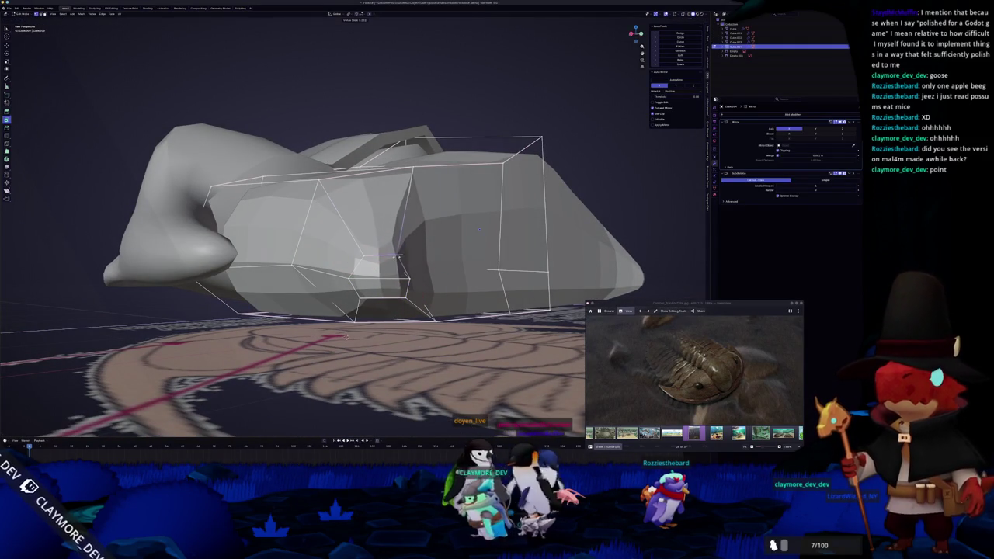
middle_drag(479, 230, 482, 230)
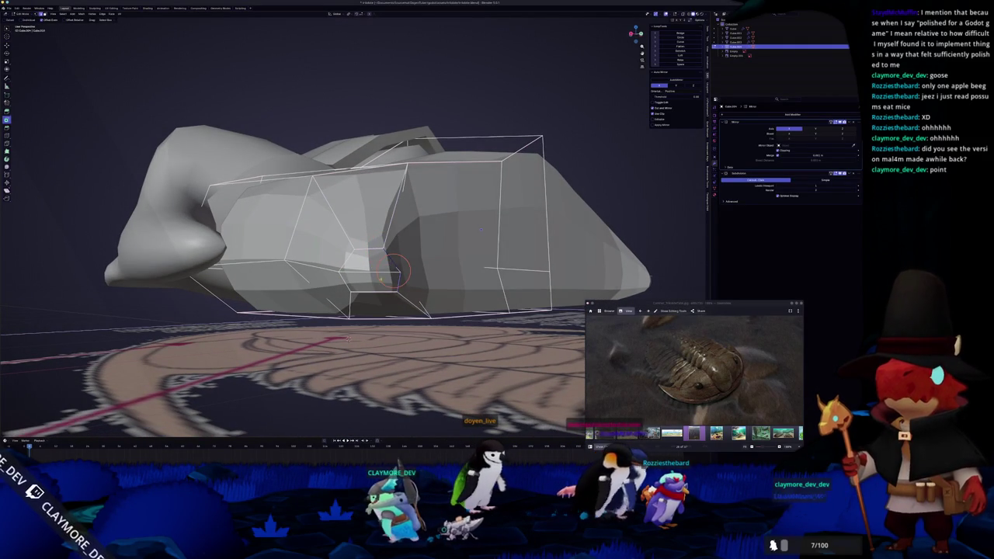
click(371, 266)
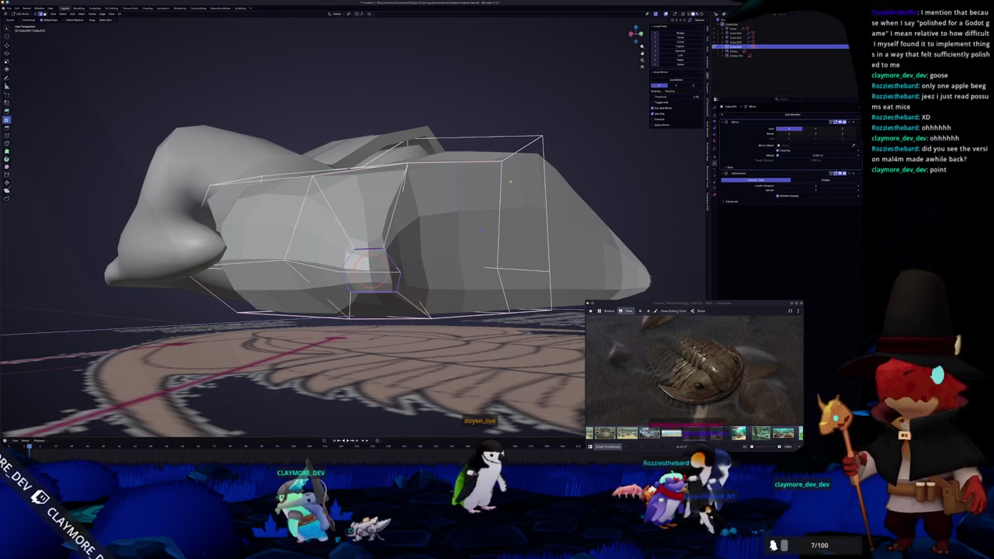
click(680, 37)
mouse_move(497, 209)
middle_down()
mouse_move(523, 203)
mouse_move(412, 128)
middle_up()
click(471, 210)
In top view, pull the corner vertex to the spine tip and shift the bottom vertices inward along X.
key(KP_7)
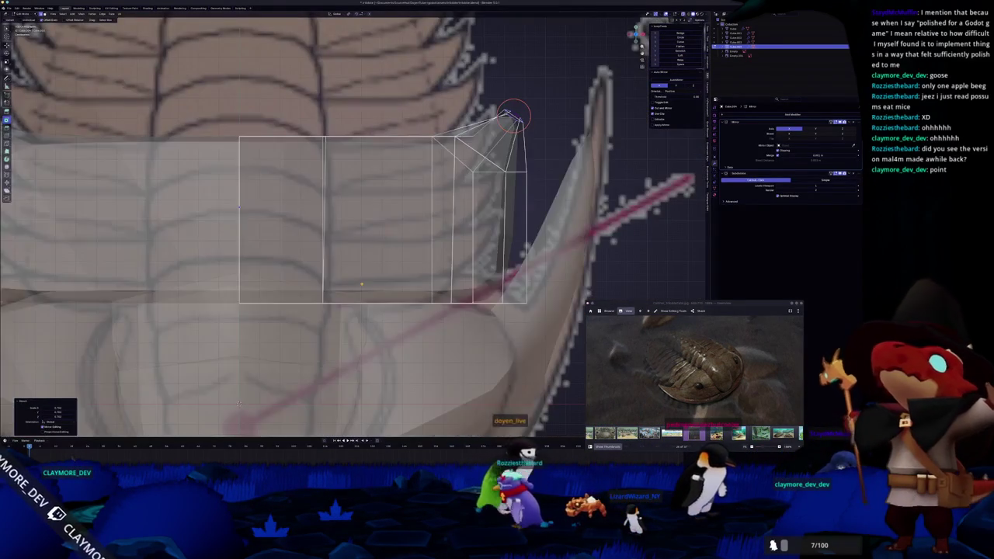
scroll(459, 250, down, 2)
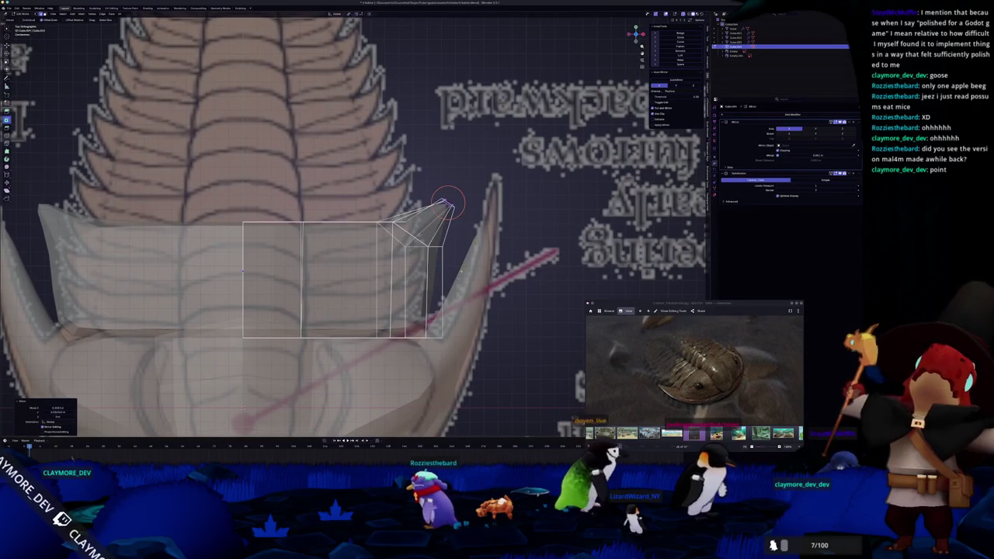
drag(433, 206, 447, 204)
key(g)
key(x)
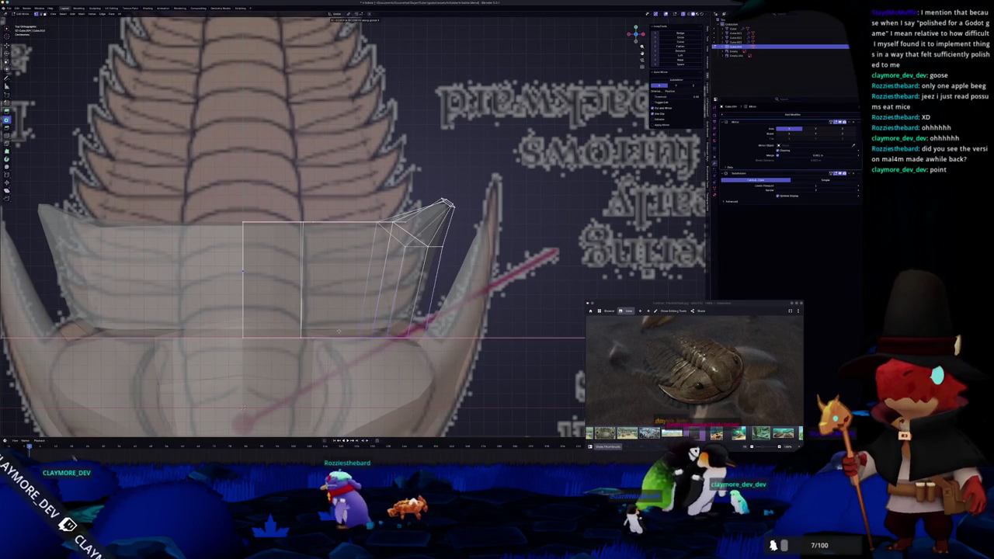
click(340, 332)
Shift another vertex sideways along X, then check the whole model's shape.
click(405, 242)
key(g)
key(x)
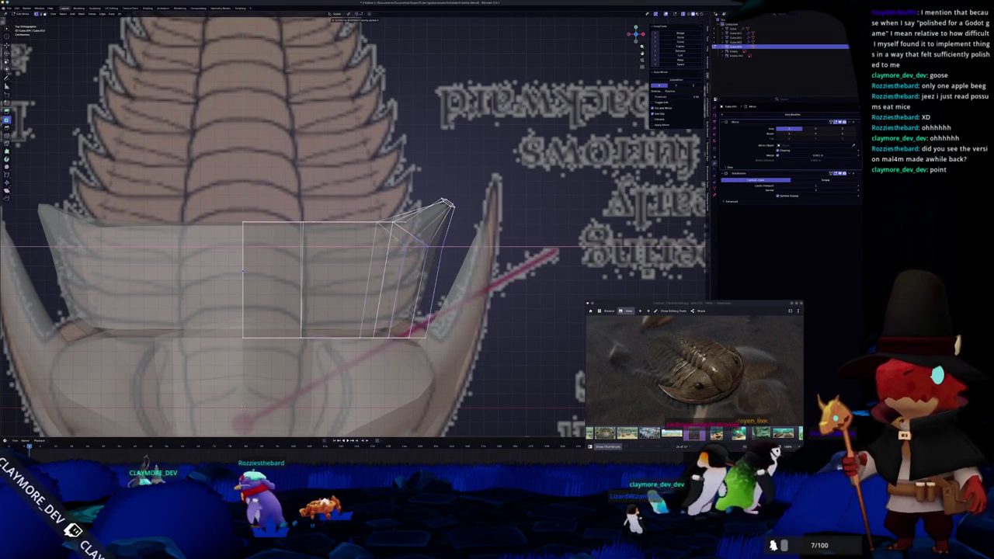
click(419, 250)
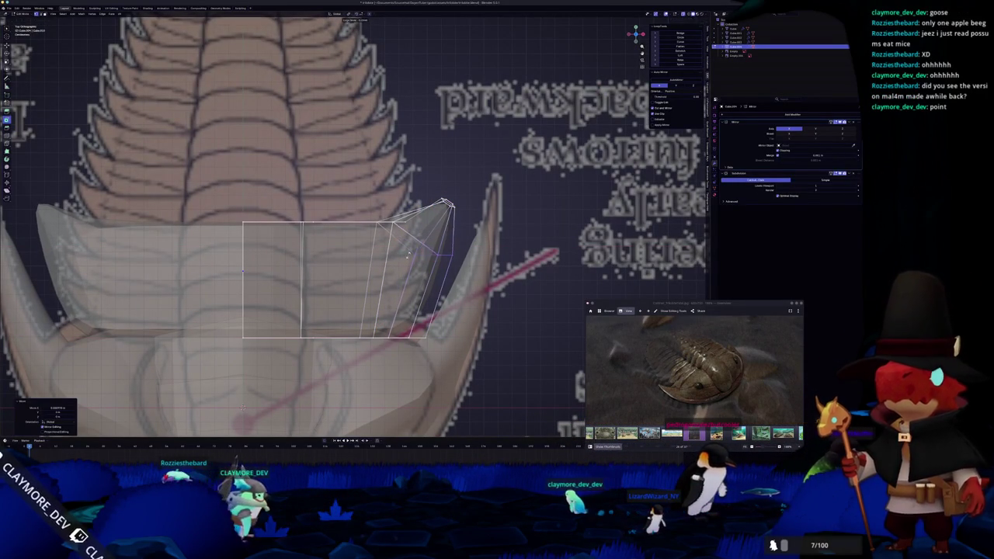
key(Tab)
mouse_move(419, 250)
middle_down()
mouse_move(306, 181)
mouse_move(467, 197)
mouse_move(288, 277)
middle_up()
key(Tab)
Raise the plate's tip vertex along Z and select the larger side face in X-ray.
key(g)
key(z)
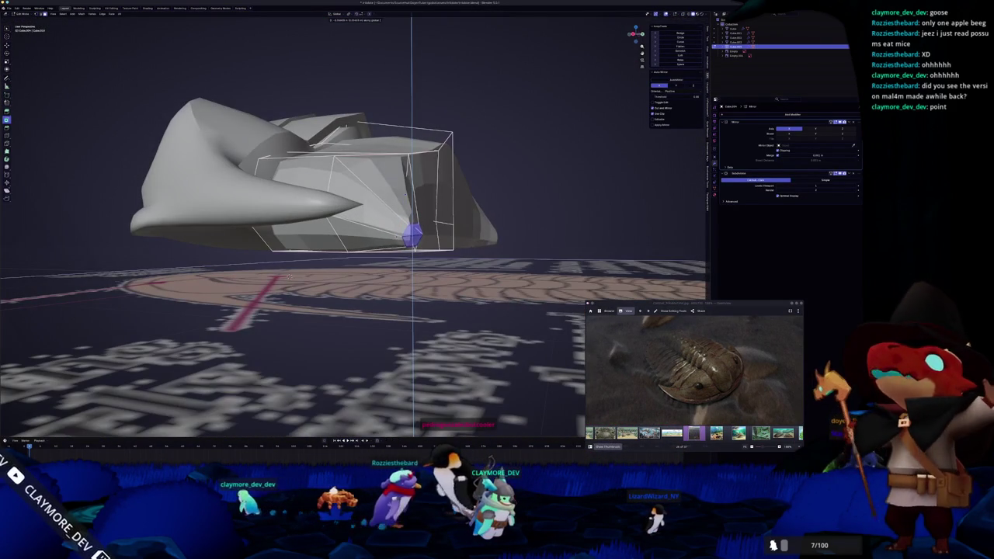
click(288, 276)
mouse_move(288, 276)
middle_down()
mouse_move(403, 147)
mouse_move(263, 200)
middle_up()
click(380, 170)
key(alt+z)
click(276, 202)
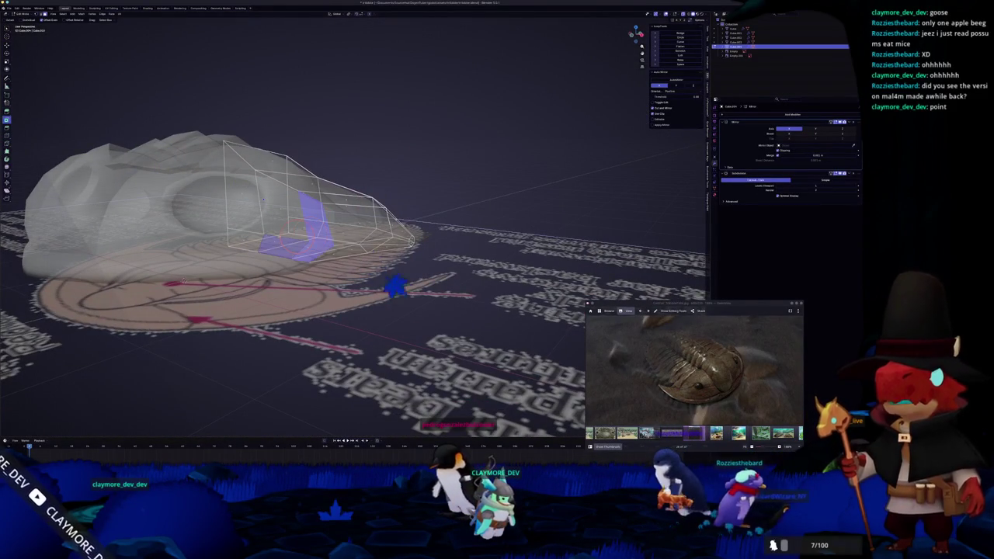
click(264, 203)
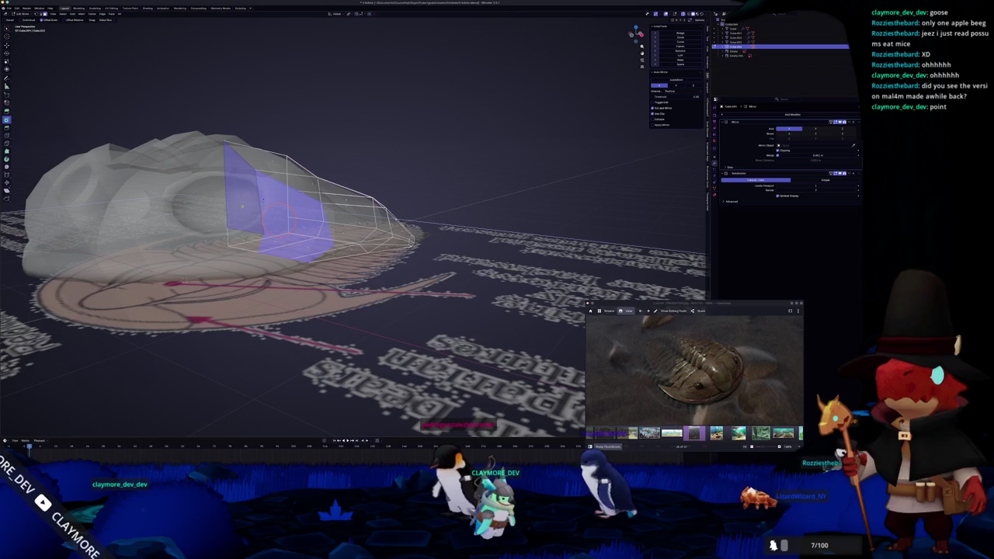
key(alt+z)
Select the face on top of the plate, checking it in X-ray.
mouse_move(262, 200)
middle_down()
mouse_move(227, 240)
mouse_move(376, 205)
mouse_move(447, 171)
mouse_move(466, 183)
middle_up()
key(Tab)
click(452, 167)
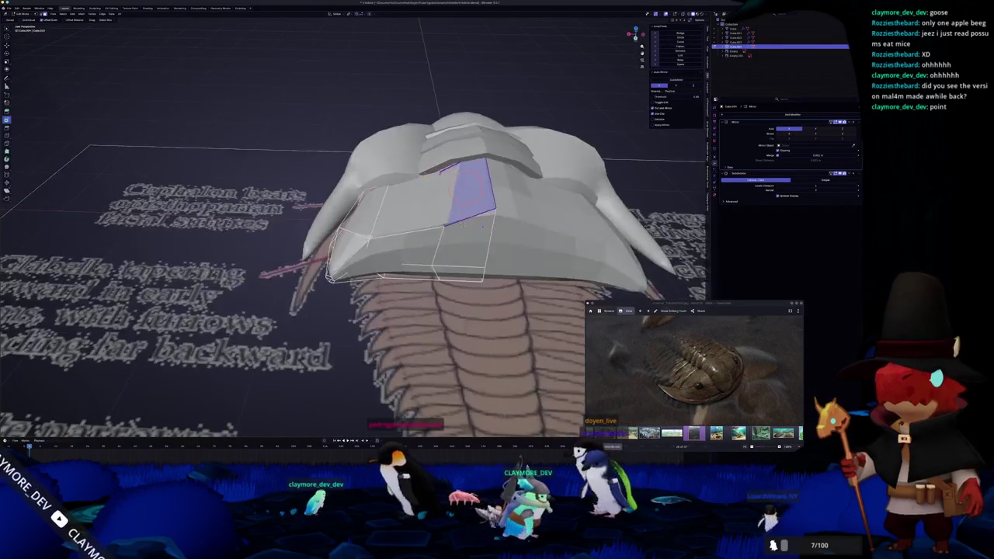
key(alt+z)
mouse_move(464, 225)
middle_down()
mouse_move(469, 231)
mouse_move(472, 209)
mouse_move(464, 148)
middle_up()
key(alt+z)
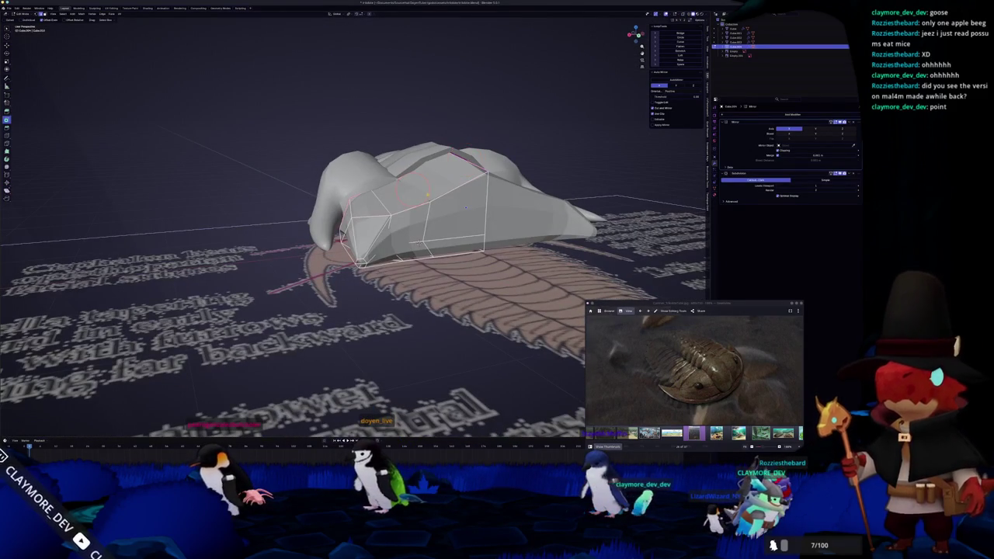
Check the shape from the front, then reselect the plate's top face and bring up its context menu.
key(Tab)
mouse_move(466, 207)
middle_down()
mouse_move(383, 245)
mouse_move(377, 147)
middle_up()
key(Tab)
click(377, 145)
key(e)
right_click(466, 167)
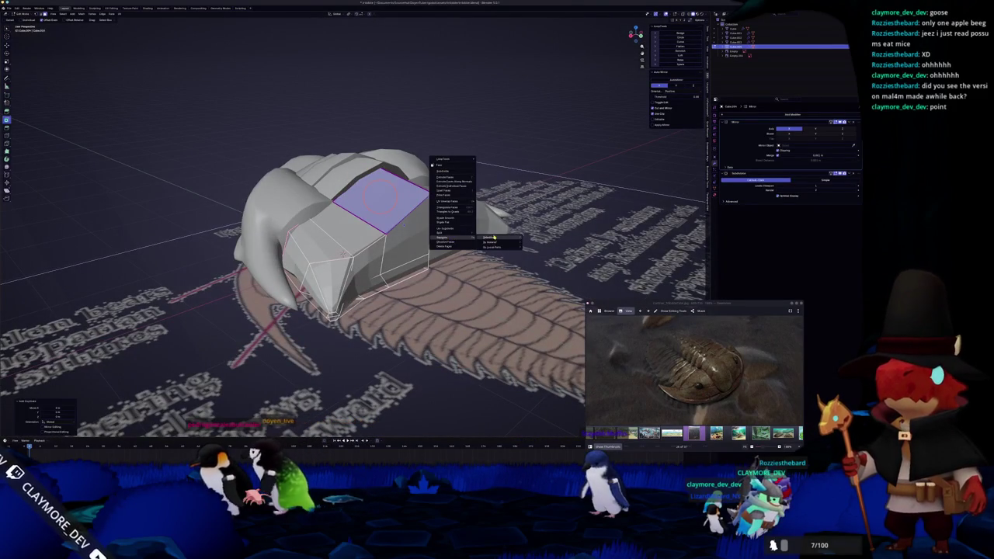
Separate the top face into its own object and edit its mesh.
click(494, 237)
key(Tab)
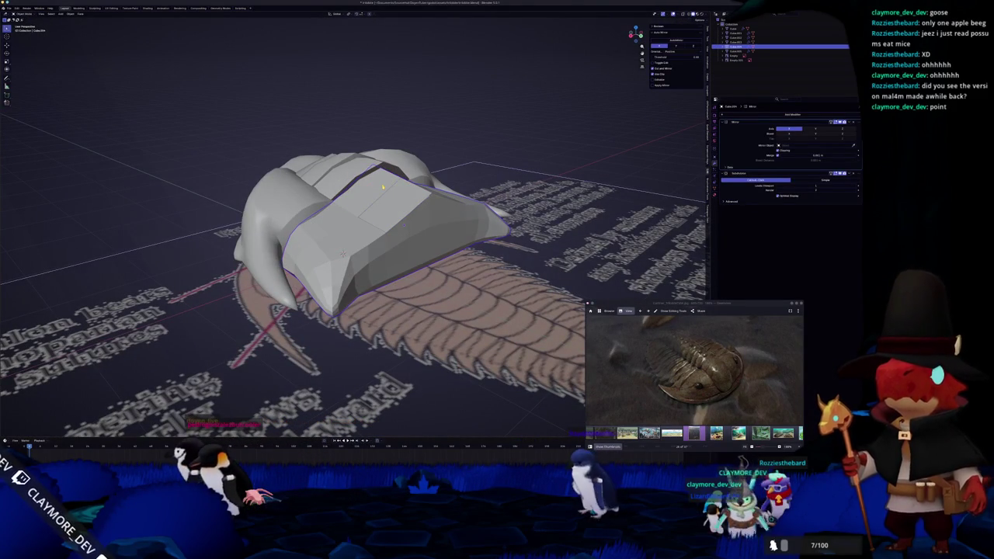
key(Tab)
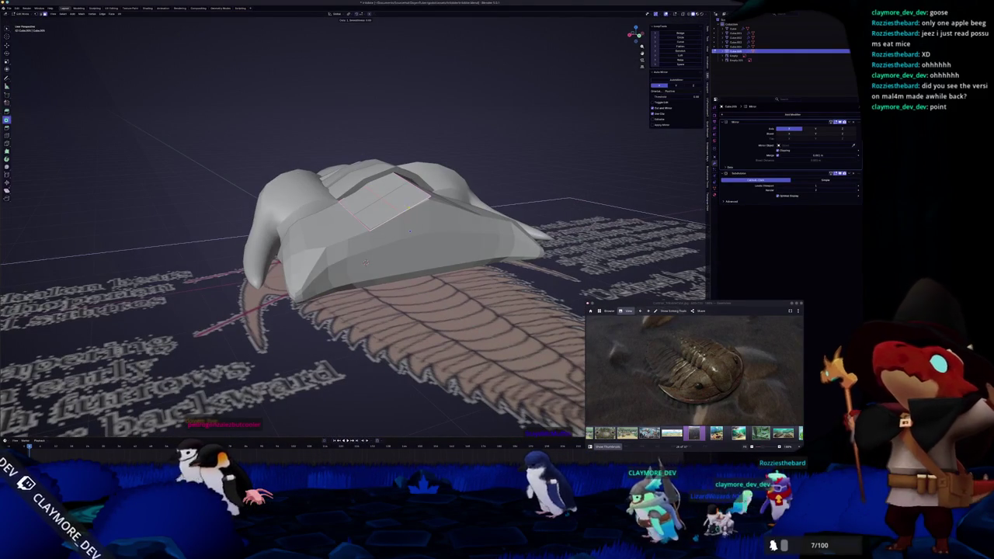
mouse_move(410, 233)
middle_down()
mouse_move(420, 225)
mouse_move(338, 246)
middle_up()
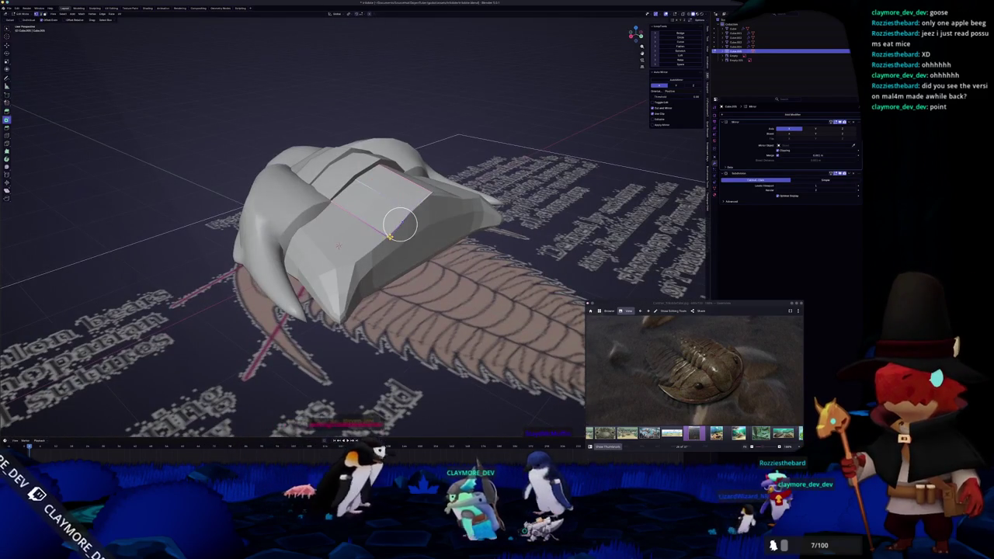
scroll(400, 225, up, 3)
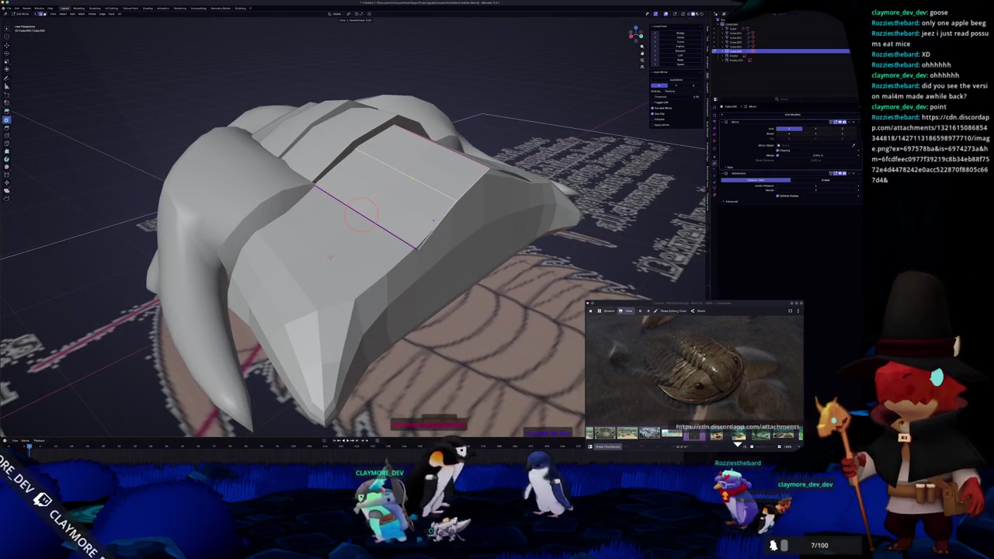
Add an edge loop across the top plate and raise it along Z to arch it.
click(433, 221)
middle_drag(399, 170, 396, 227)
key(g)
key(z)
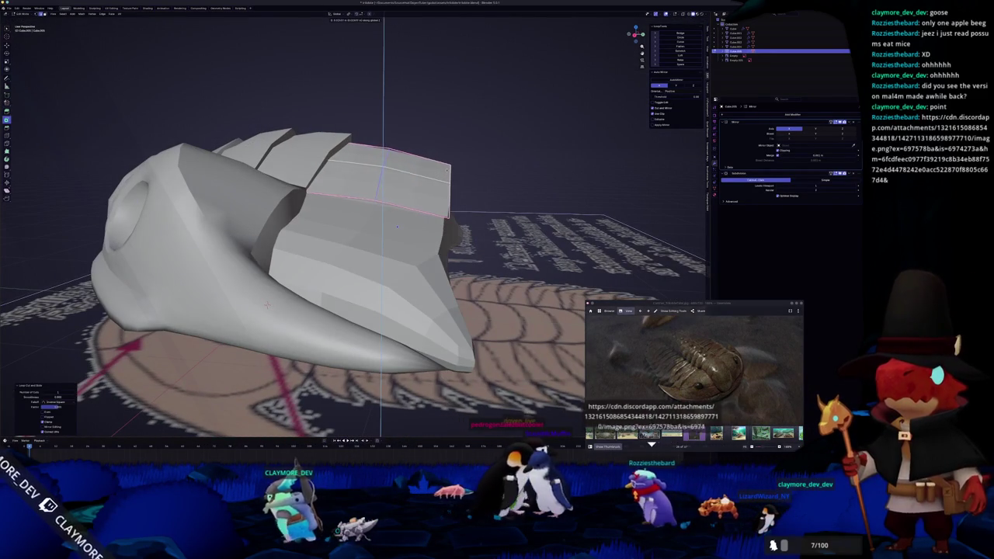
click(397, 226)
key(3)
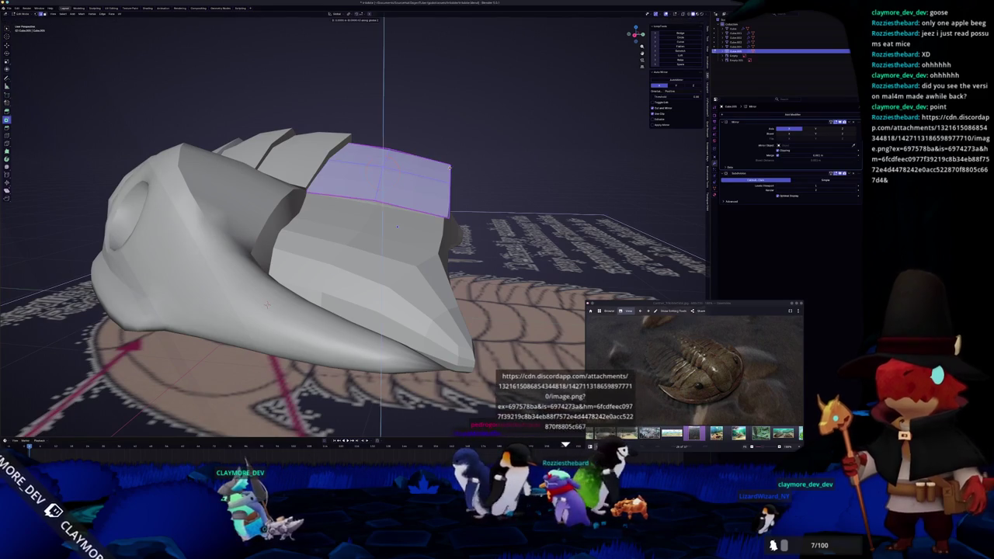
key(Tab)
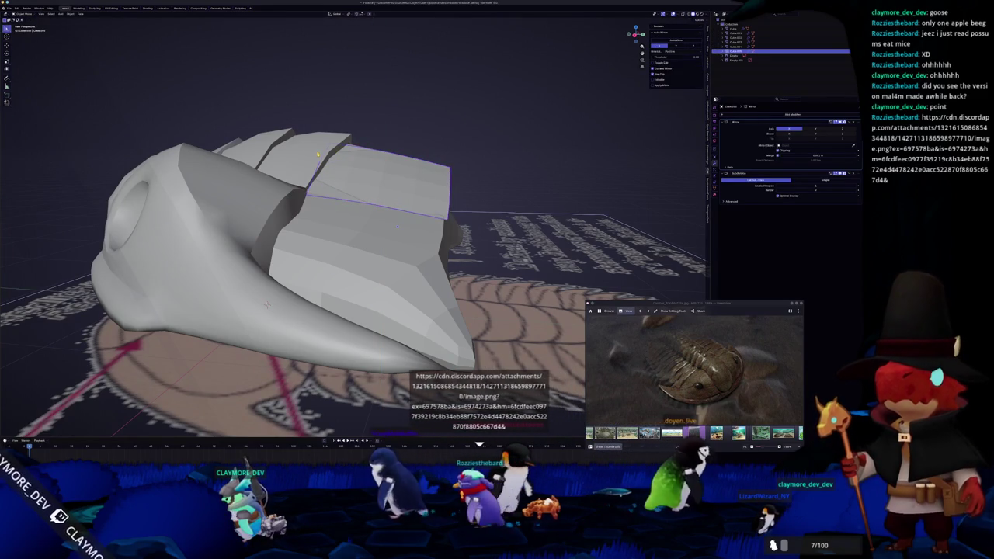
click(396, 226)
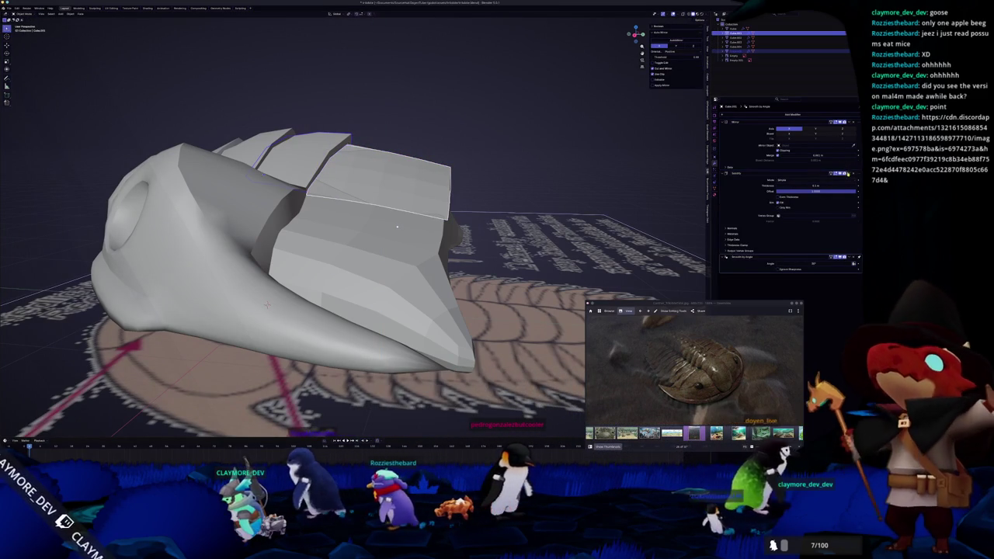
Apply Shade Auto Smooth to the other top plate object.
click(415, 180)
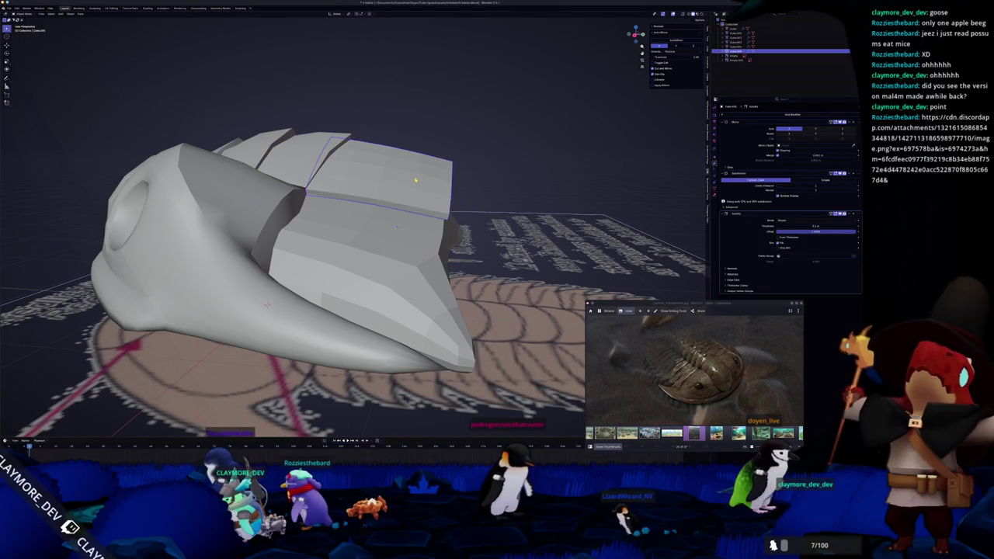
key(ctrl+a)
key(Escape)
right_click(426, 179)
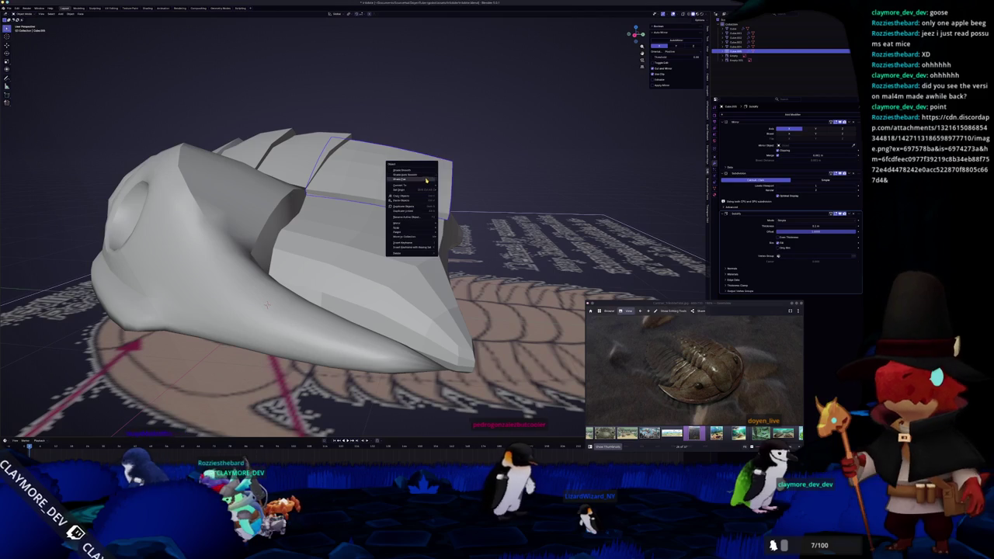
click(426, 178)
middle_drag(426, 177, 388, 194)
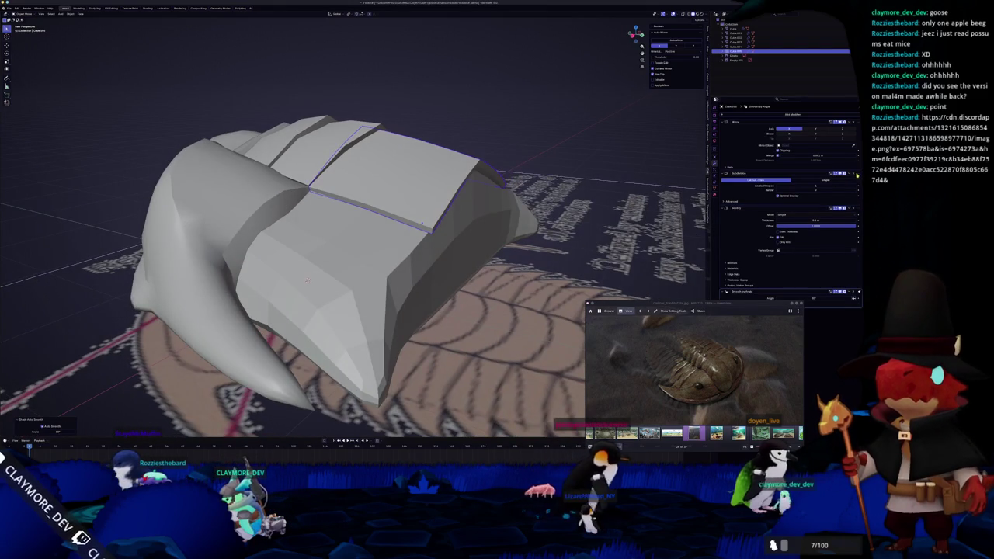
middle_drag(308, 281, 381, 249)
Inspect the plate mesh in X-ray and move the Solidify modifier in the modifier stack.
key(Tab)
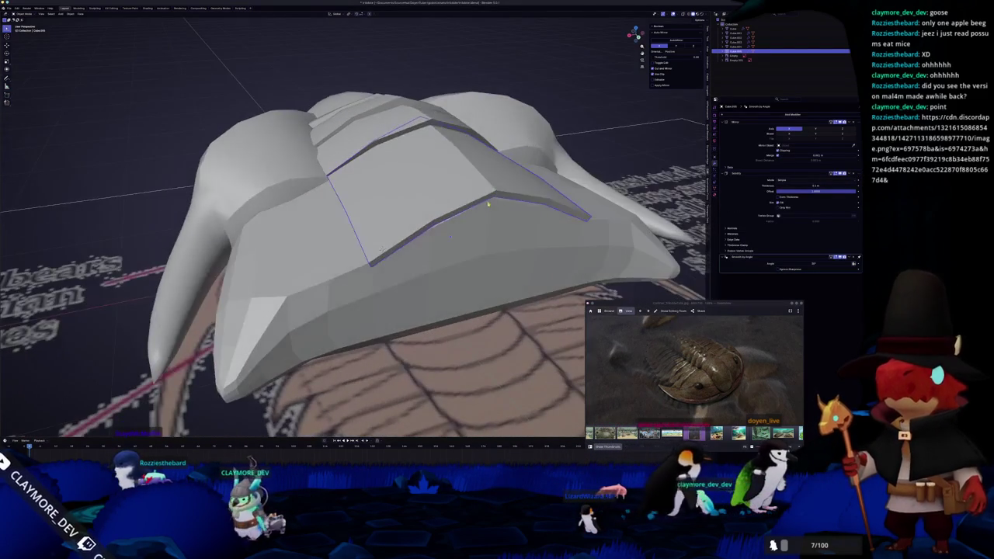
key(alt+z)
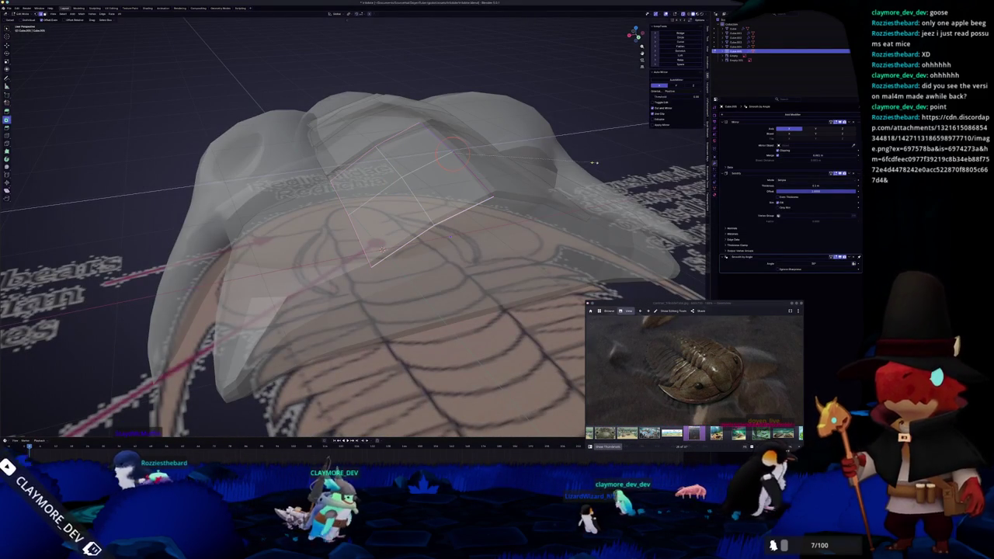
key(Tab)
scroll(575, 163, up, 3)
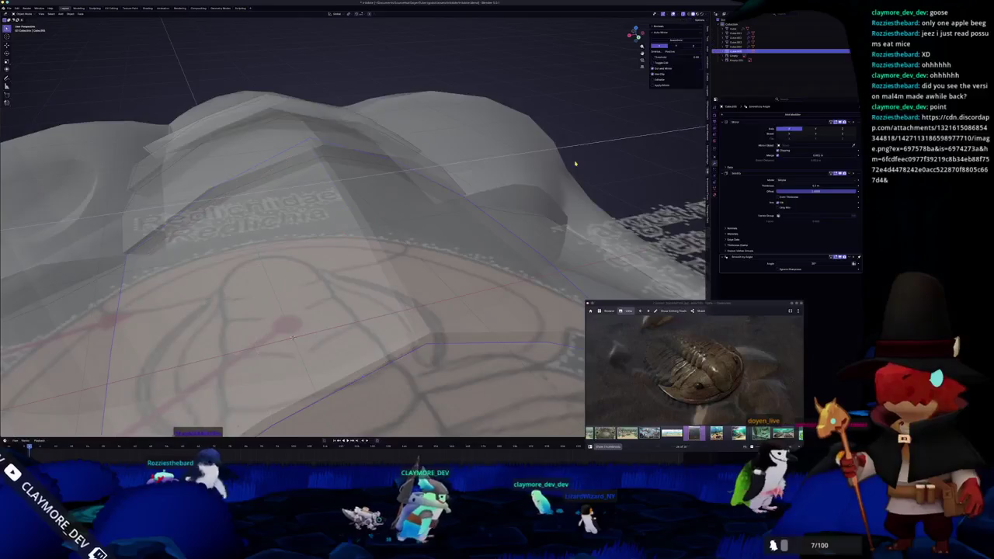
key(alt+z)
middle_drag(575, 163, 312, 345)
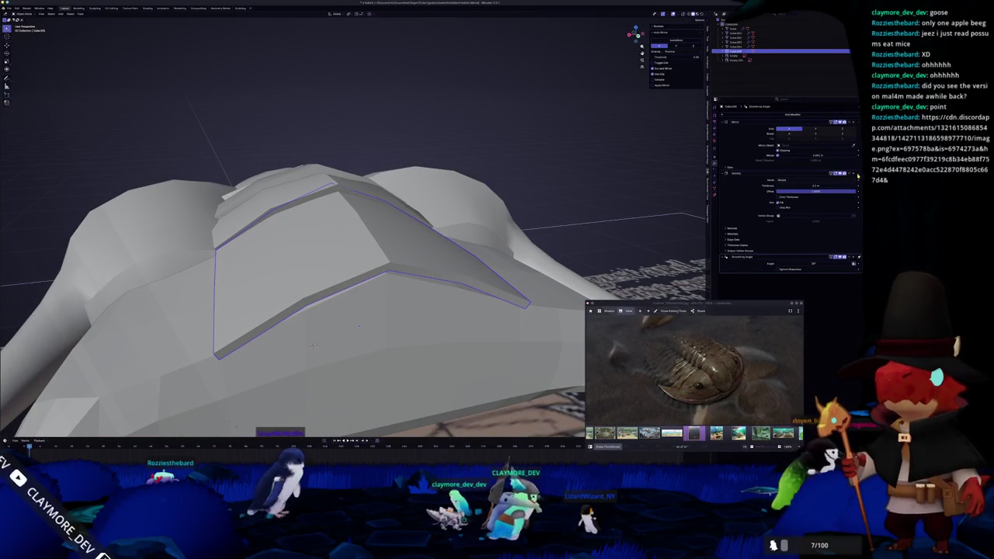
drag(857, 176, 859, 188)
mouse_move(311, 344)
middle_down()
mouse_move(362, 267)
mouse_move(255, 336)
middle_up()
key(alt+z)
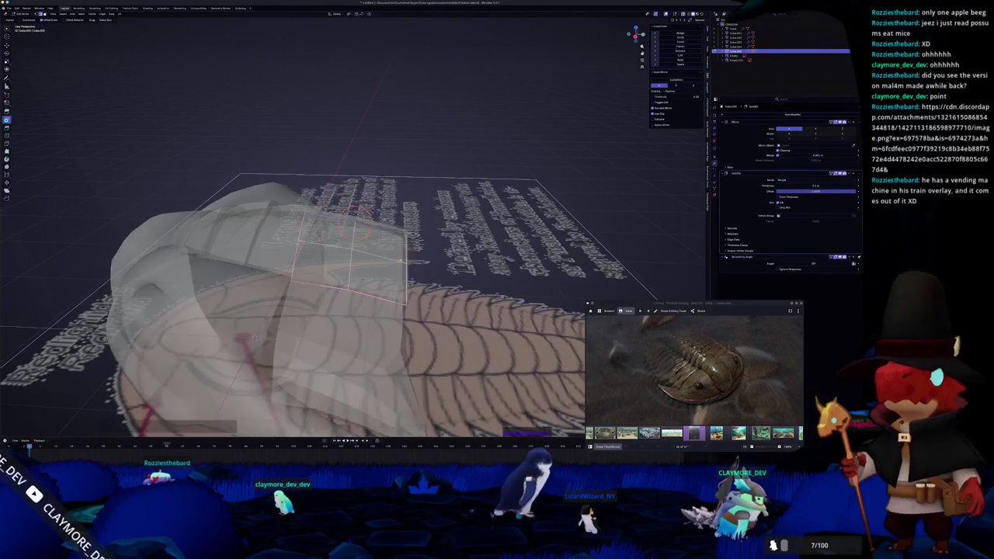
In top view, widen and extrude the plate face, moving the new face along Y.
middle_drag(415, 259, 337, 243)
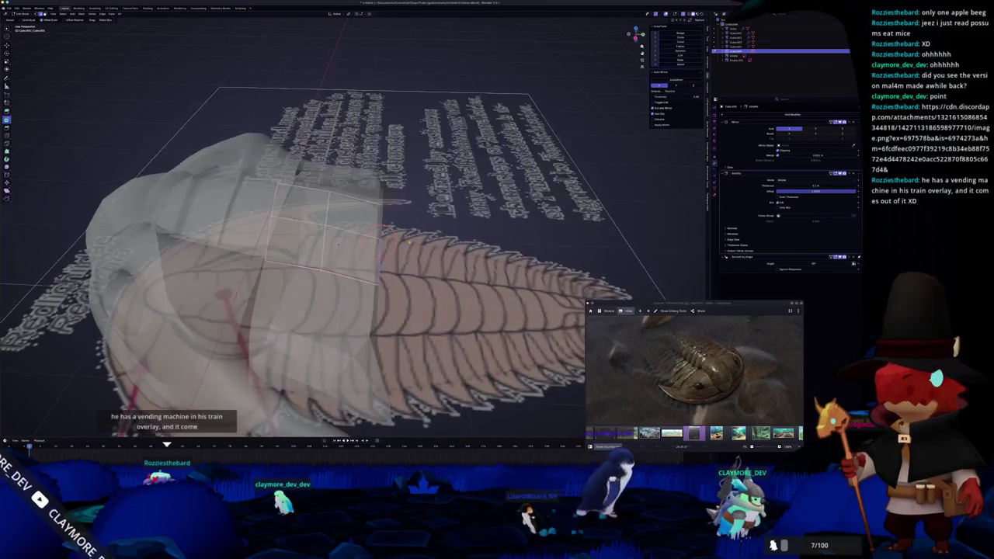
key(KP_7)
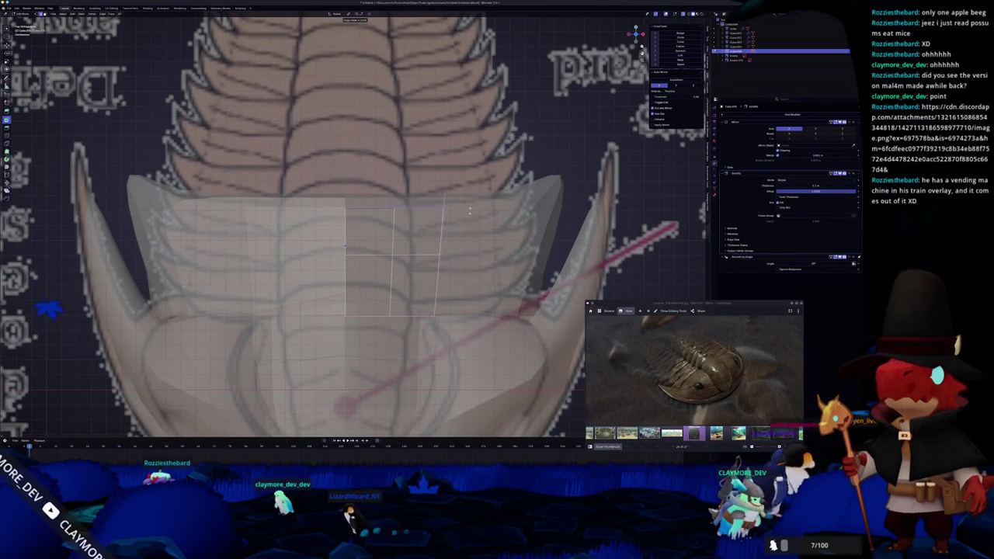
key(g)
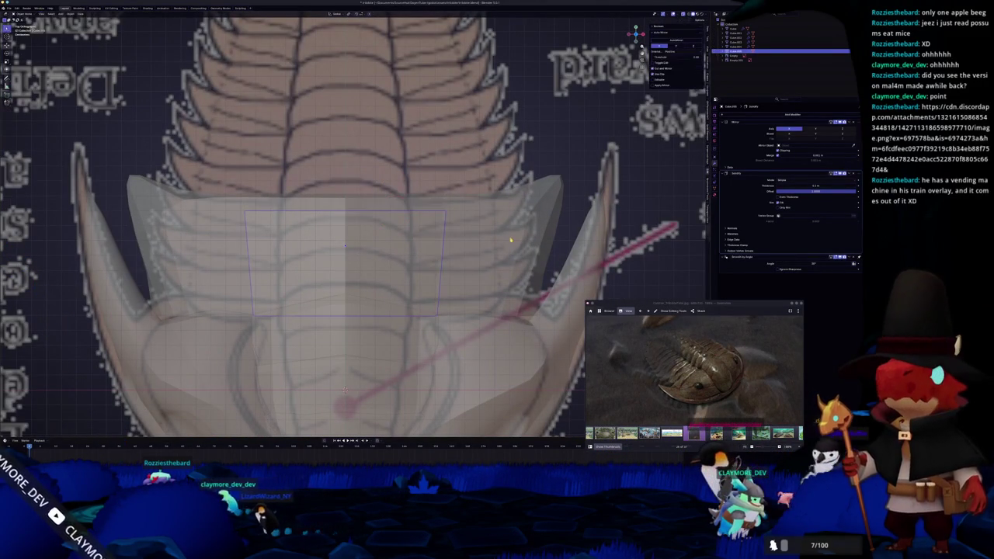
scroll(511, 239, down, 3)
key(alt+z)
key(alt+z)
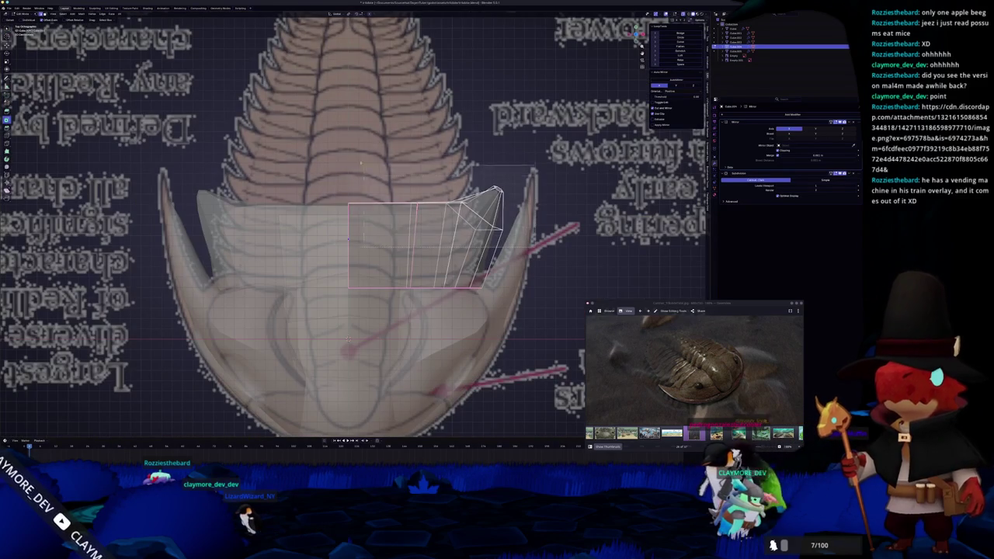
key(g)
key(y)
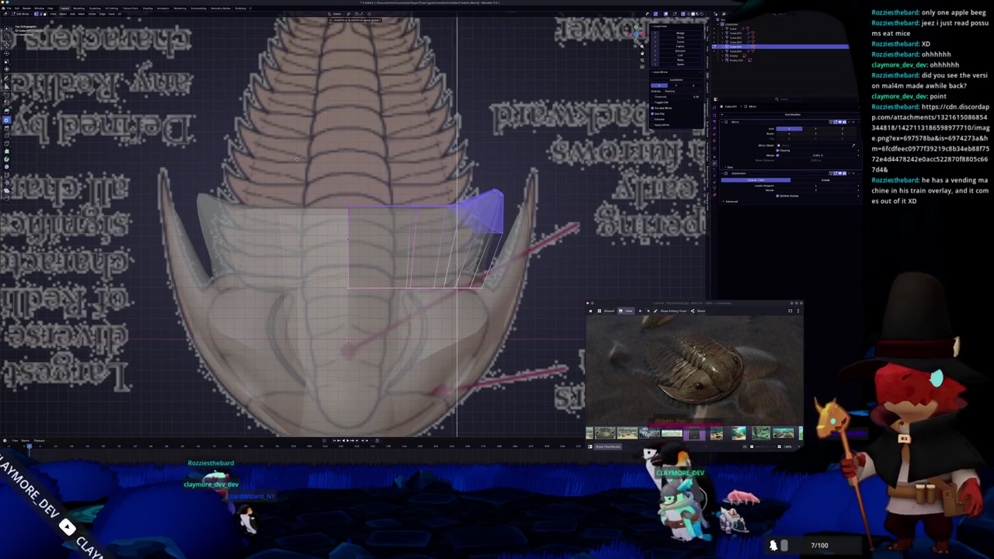
click(388, 254)
key(alt+z)
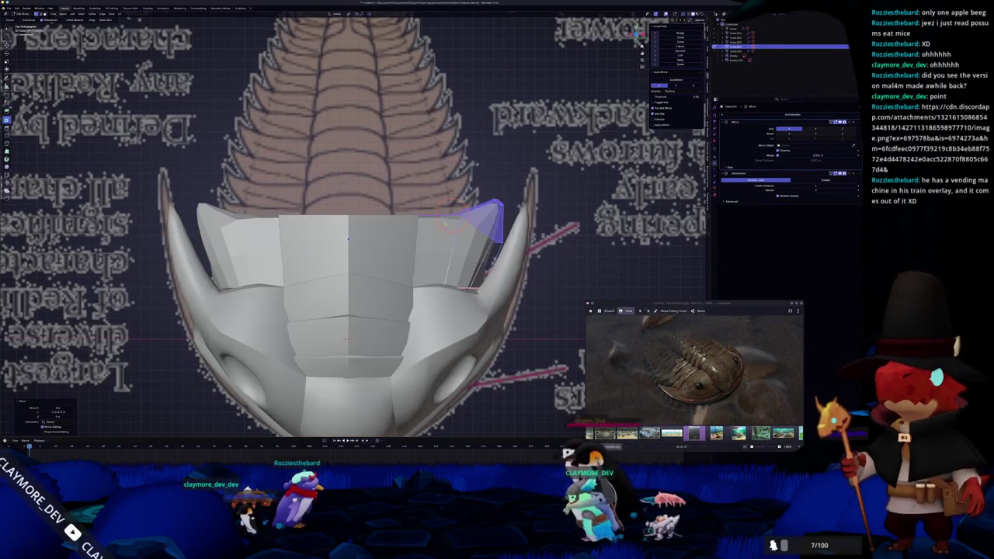
Select another plate object and inspect its mesh in X-ray.
click(386, 257)
key(Tab)
key(alt+z)
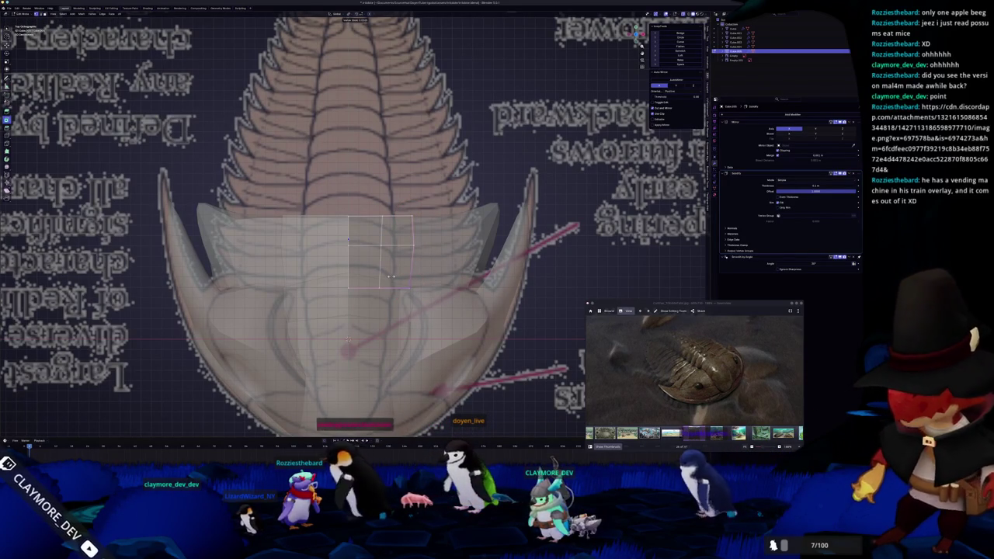
key(Tab)
key(alt+z)
middle_drag(391, 278, 361, 252)
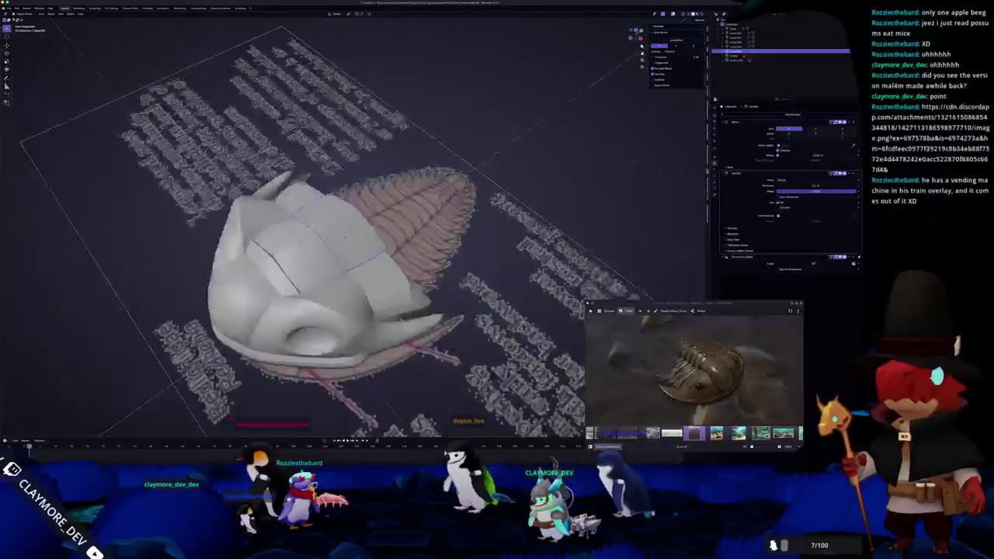
View the model from below in X-ray and check the mesh in Edit Mode.
key(ctrl+KP_7)
key(Tab)
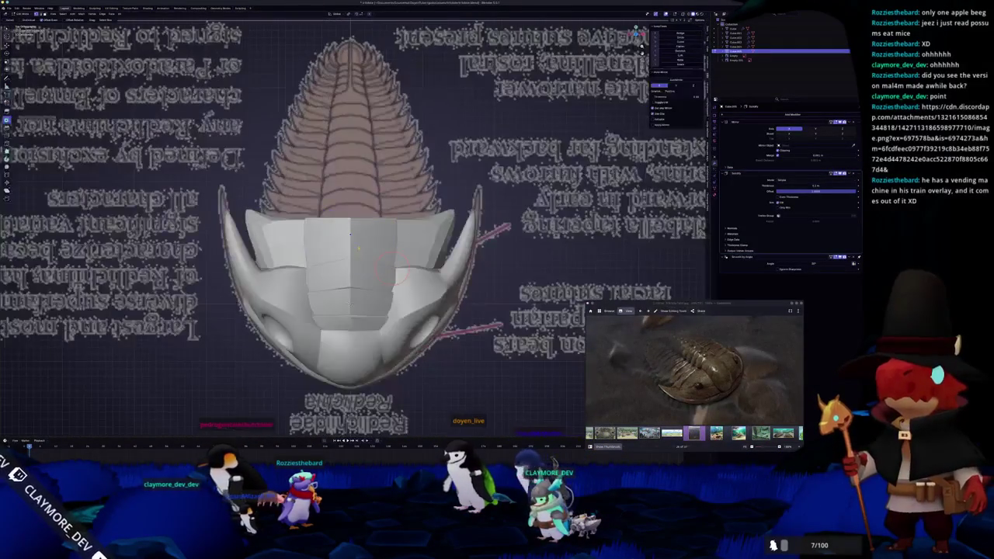
key(alt+z)
scroll(342, 208, up, 3)
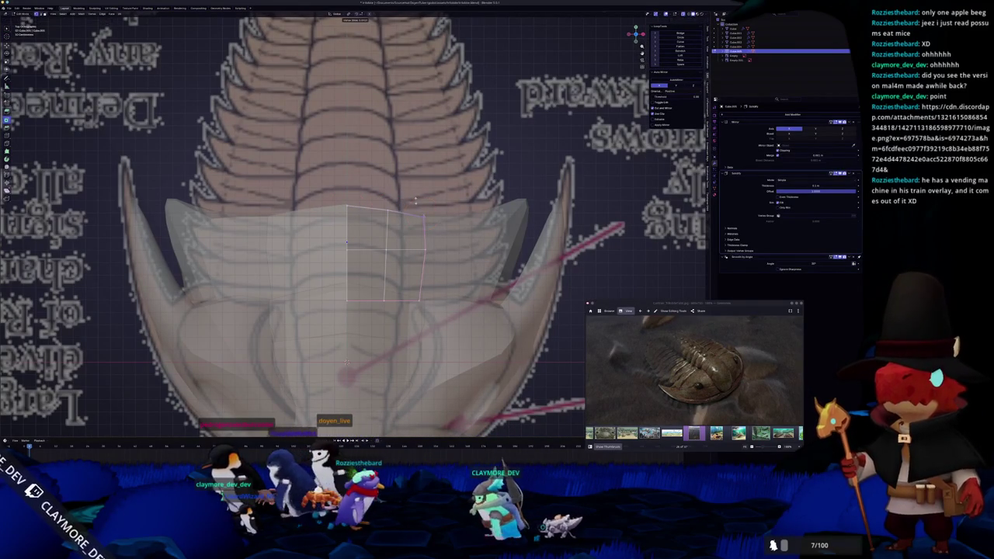
key(Tab)
scroll(423, 218, down, 5)
key(alt+z)
middle_drag(423, 217, 434, 204)
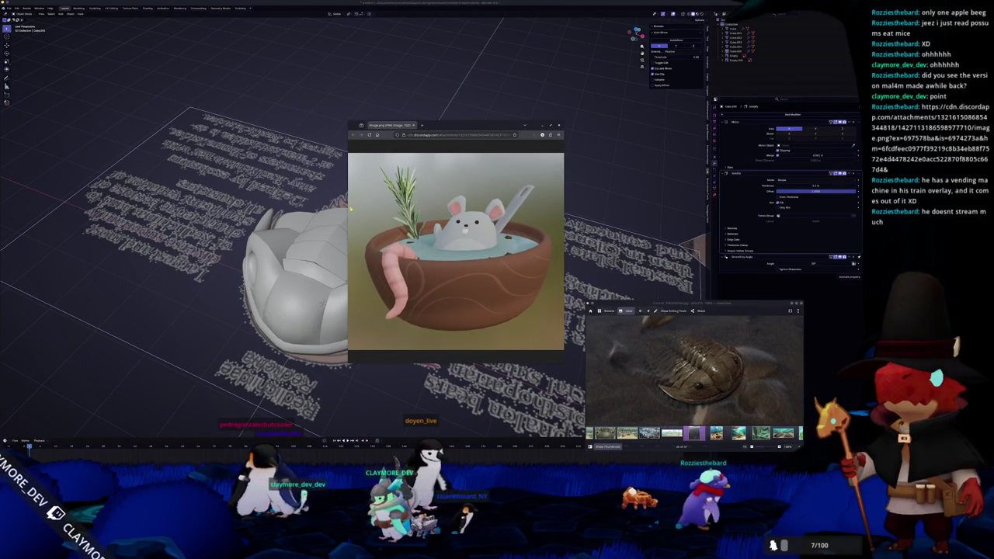
Enlarge the mouse-in-soup-bowl image window leftward and upward, then zoom the picture.
drag(347, 208, 176, 225)
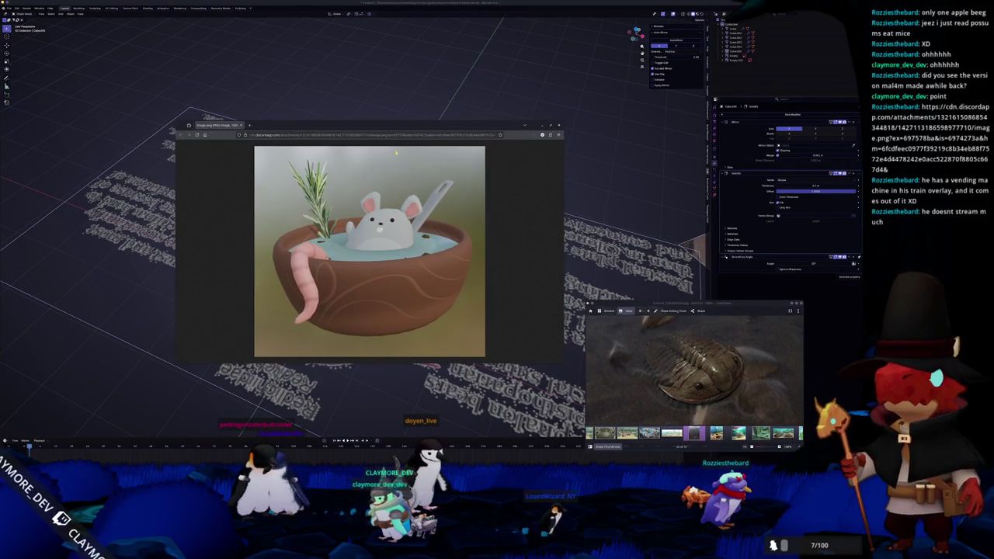
drag(401, 121, 400, 27)
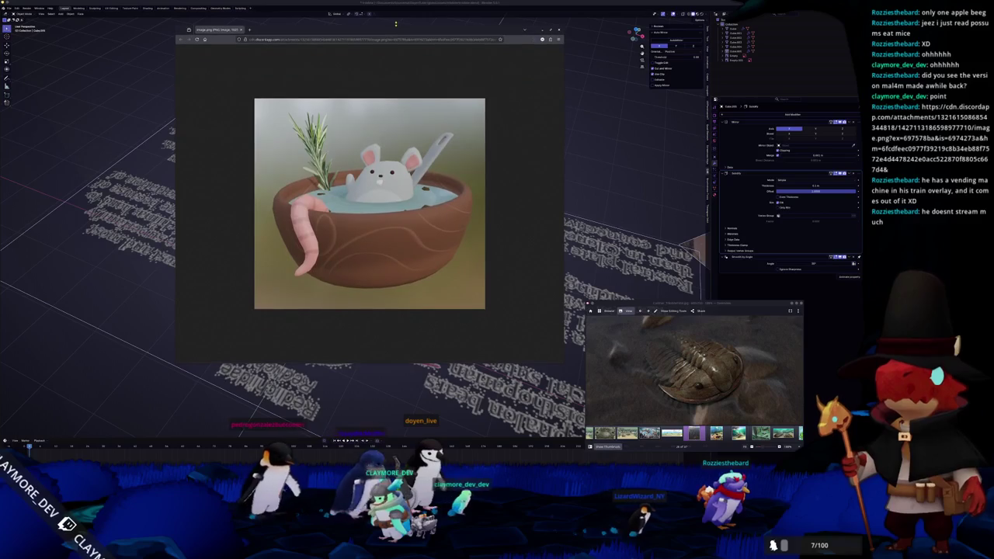
ctrl+scroll(370, 232, up, 1)
ctrl+scroll(370, 233, up, 1)
ctrl+scroll(369, 233, up, 2)
ctrl+scroll(313, 241, down, 1)
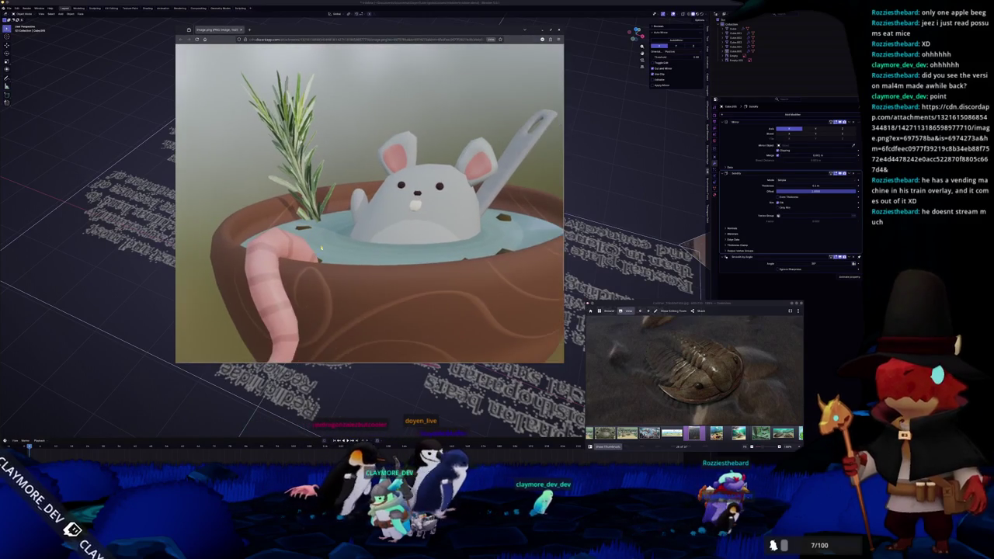
ctrl+scroll(326, 248, down, 1)
ctrl+scroll(342, 256, down, 1)
ctrl+scroll(335, 264, down, 1)
ctrl+scroll(344, 258, up, 1)
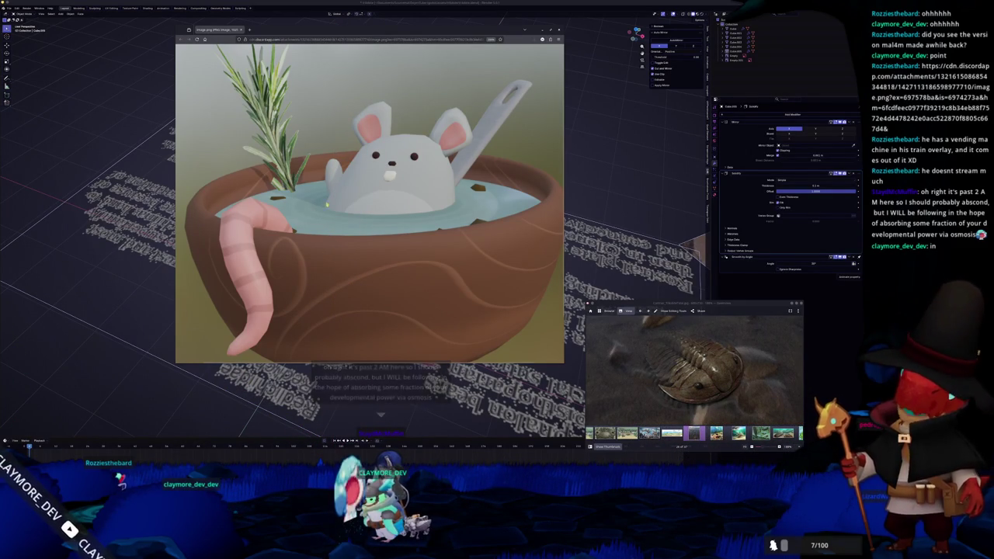
Close the reference picture and apply Shade Smooth to the trilobite plates.
click(241, 29)
mouse_move(370, 267)
middle_down()
mouse_move(342, 264)
mouse_move(263, 288)
middle_up()
right_click(317, 279)
click(318, 273)
key(Tab)
mouse_move(330, 300)
middle_down()
mouse_move(311, 291)
mouse_move(327, 287)
mouse_move(311, 289)
middle_up()
right_click(264, 278)
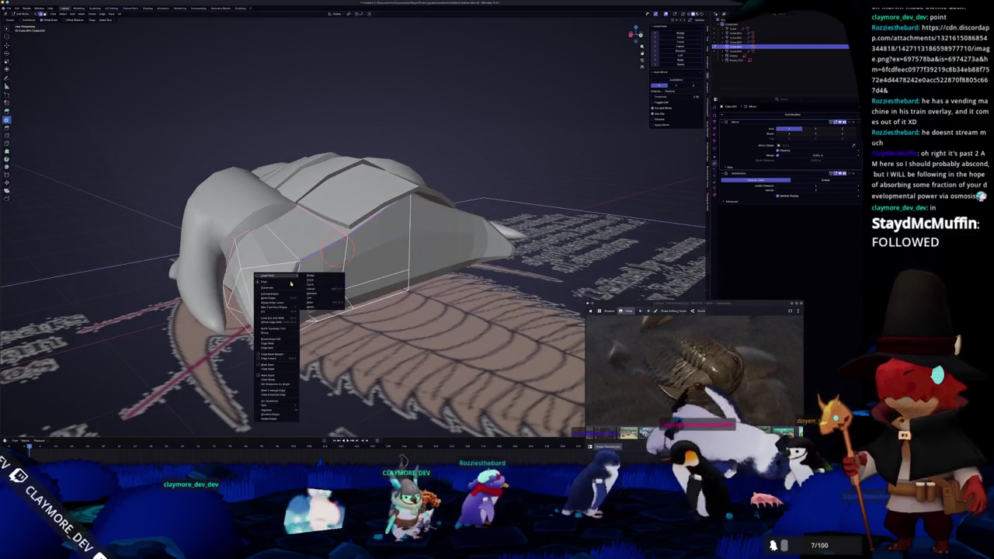
click(278, 364)
key(Tab)
right_click(284, 219)
click(299, 227)
Mark the selected rim edges of the front plate sharp.
mouse_move(314, 288)
middle_down()
mouse_move(420, 225)
mouse_move(464, 218)
mouse_move(472, 228)
middle_up()
key(Tab)
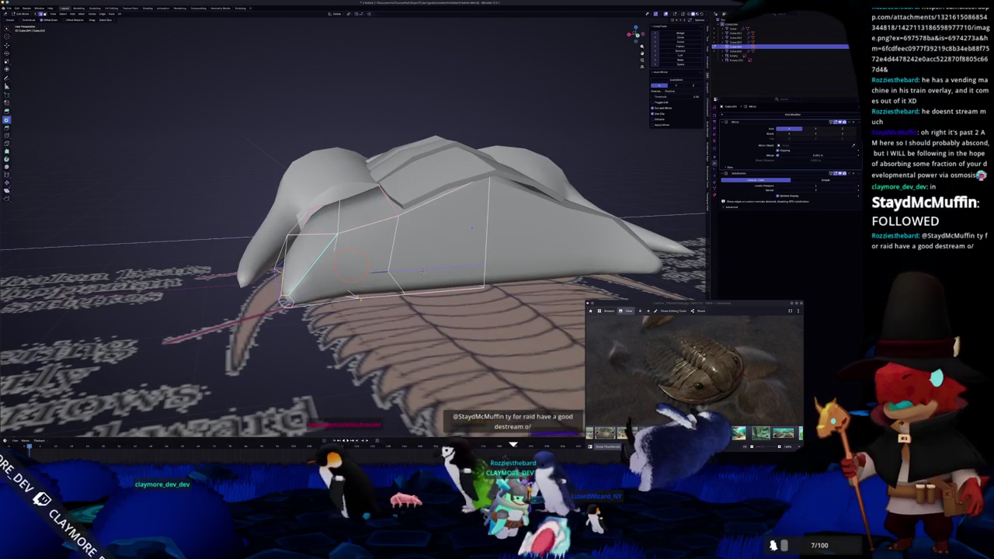
mouse_move(471, 227)
middle_down()
mouse_move(372, 240)
mouse_move(357, 217)
mouse_move(338, 300)
mouse_move(335, 259)
mouse_move(347, 309)
middle_up()
key(Tab)
key(Tab)
click(337, 258)
click(403, 286)
Inspect the mesh from several angles with X-ray toggled, ending on a bottom view.
mouse_move(402, 286)
middle_down()
mouse_move(403, 341)
mouse_move(411, 262)
middle_up()
middle_drag(308, 252, 323, 283)
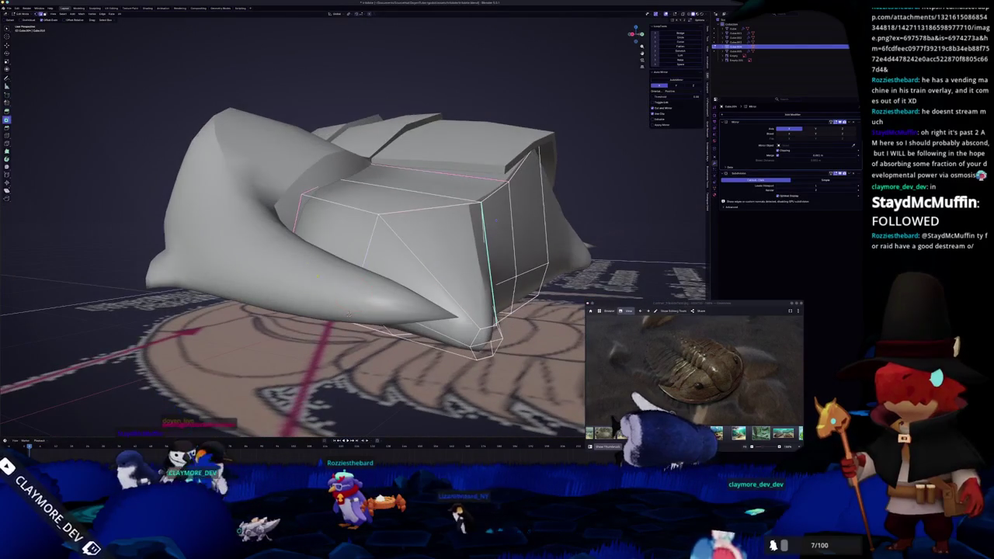
key(alt+z)
key(alt+z)
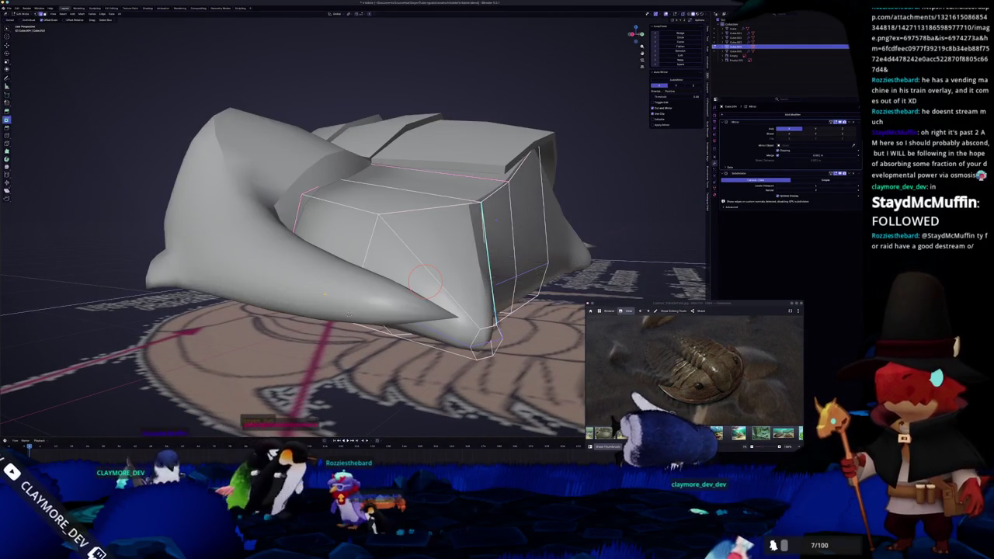
key(alt+z)
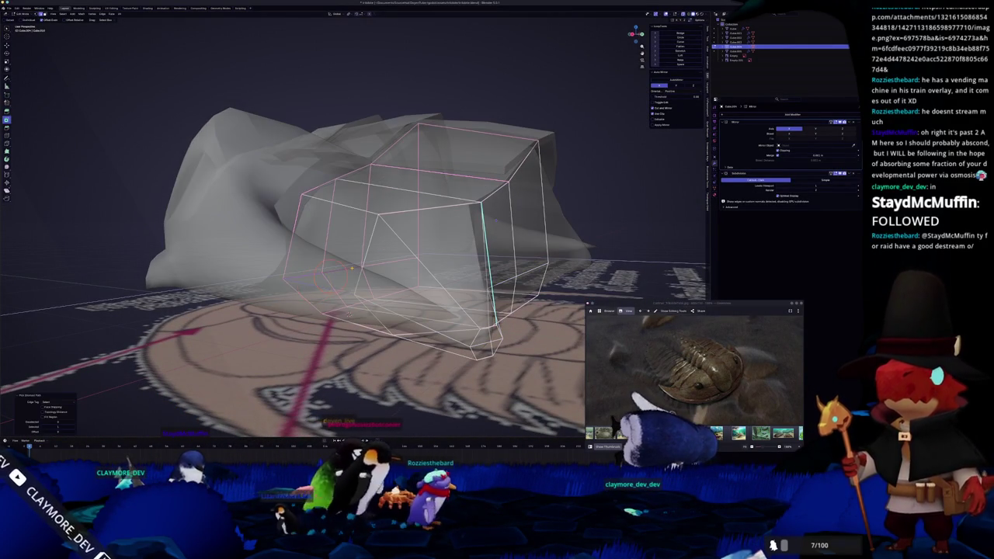
key(alt+z)
middle_drag(371, 364, 371, 340)
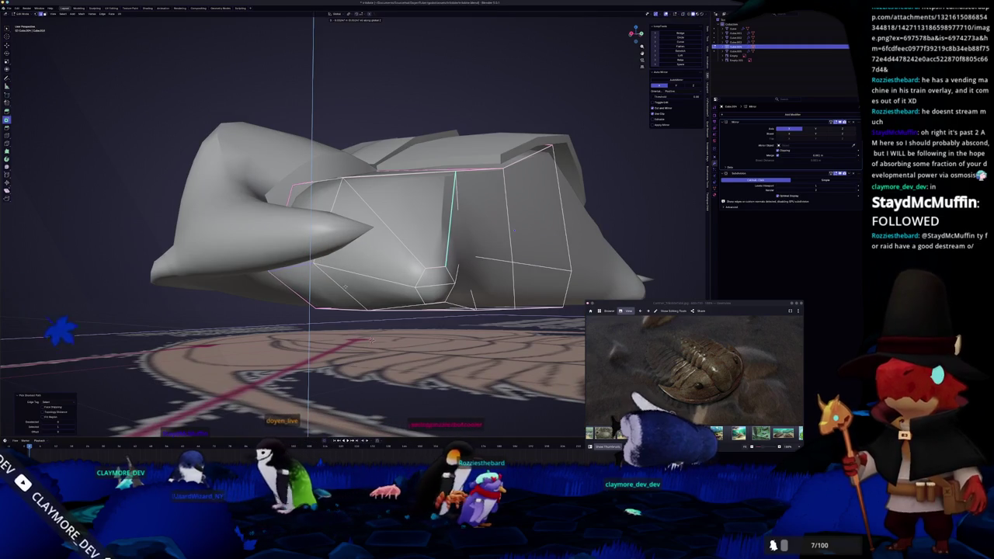
middle_drag(371, 339, 399, 223)
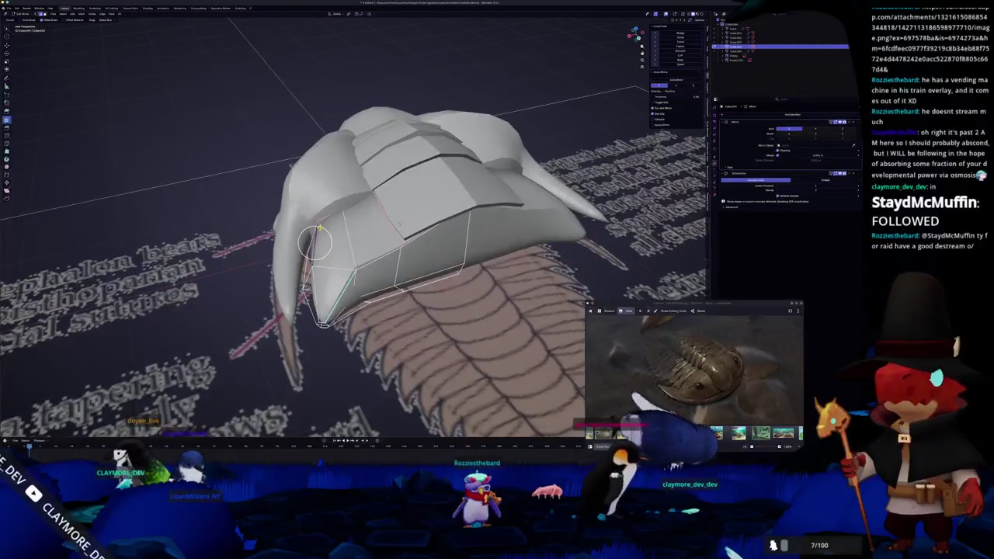
key(ctrl+KP_7)
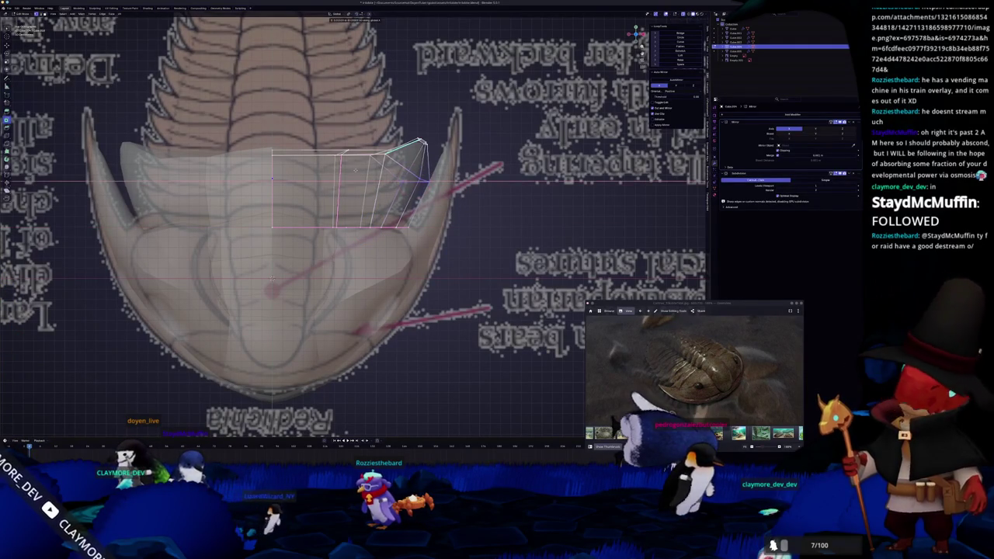
Add a new edge loop across the front plate with a Ctrl+R loop cut.
key(Tab)
mouse_move(355, 169)
middle_down()
mouse_move(315, 204)
mouse_move(360, 256)
mouse_move(467, 220)
mouse_move(436, 185)
mouse_move(420, 205)
middle_up()
key(Tab)
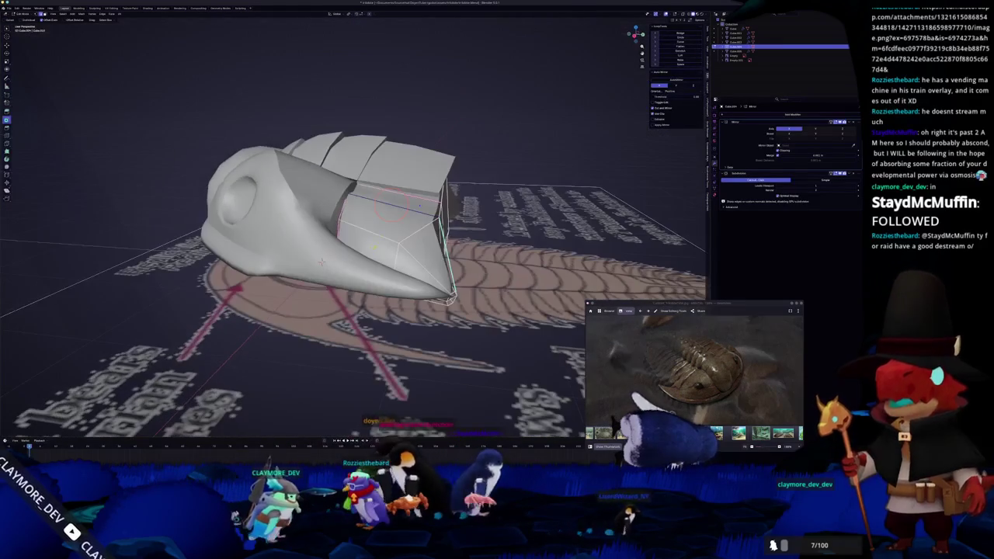
key(ctrl+r)
click(419, 205)
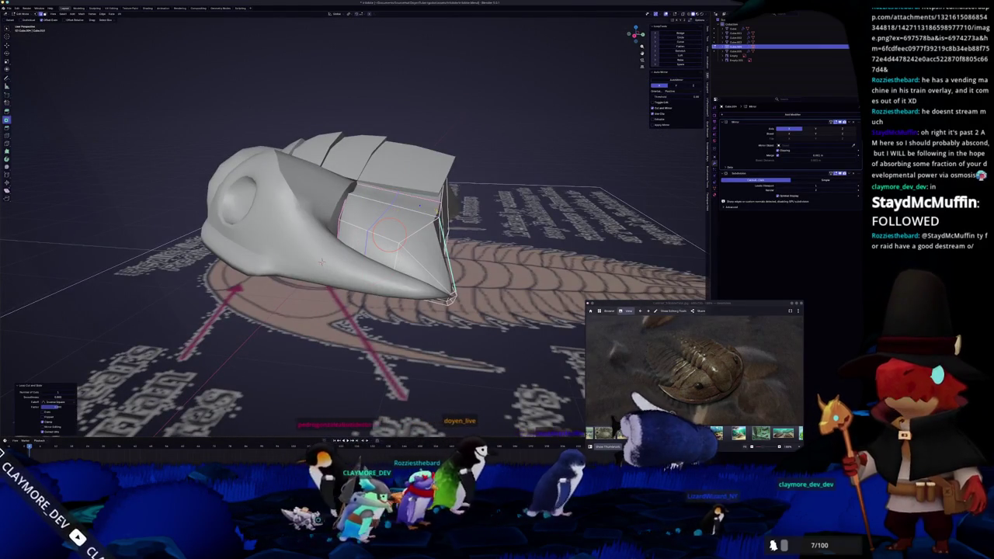
scroll(320, 262, up, 2)
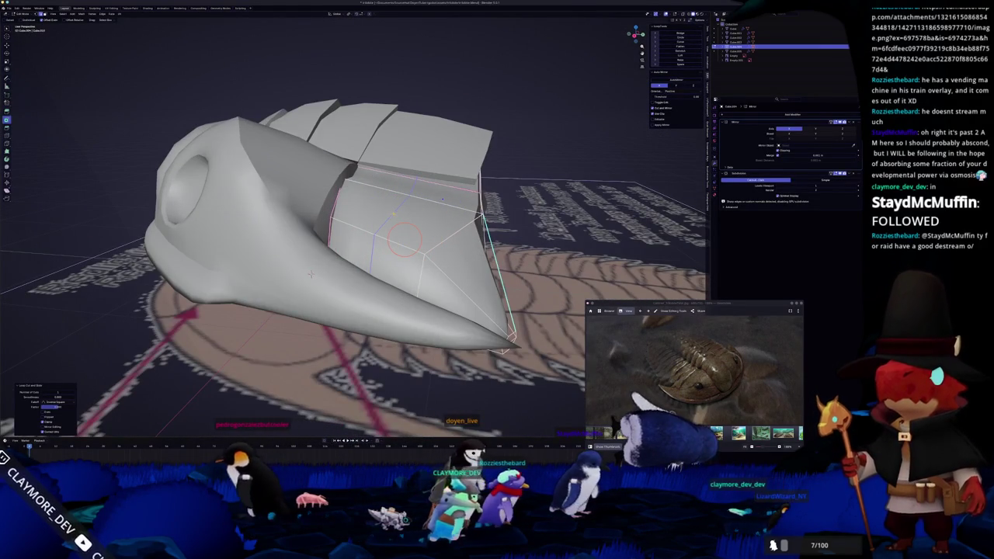
middle_drag(310, 273, 388, 223)
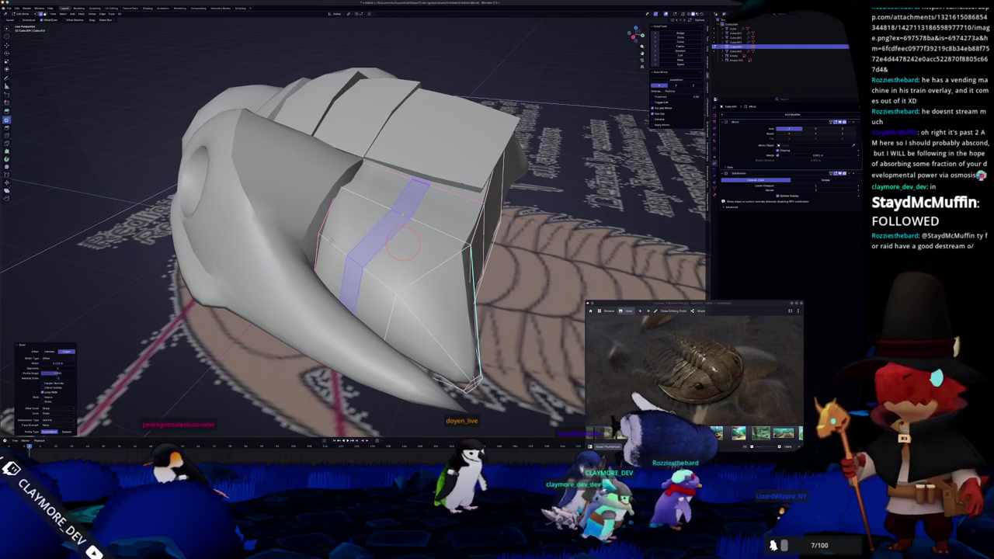
key(3)
key(Tab)
Raise the left horn piece's upper vertices along Z.
scroll(409, 223, down, 3)
mouse_move(410, 223)
middle_down()
mouse_move(368, 231)
mouse_move(388, 256)
mouse_move(409, 223)
middle_up()
key(Tab)
scroll(410, 223, up, 5)
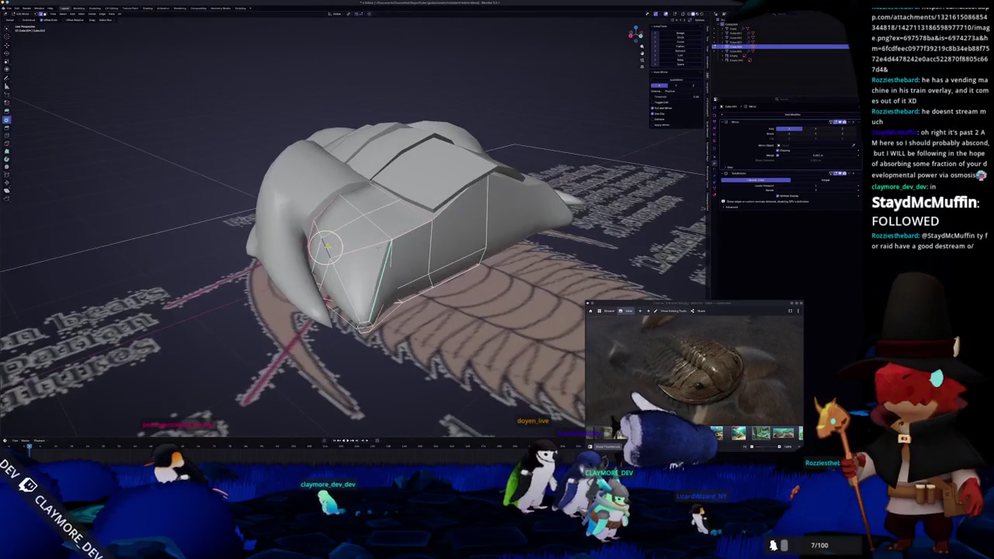
middle_drag(409, 223, 419, 203)
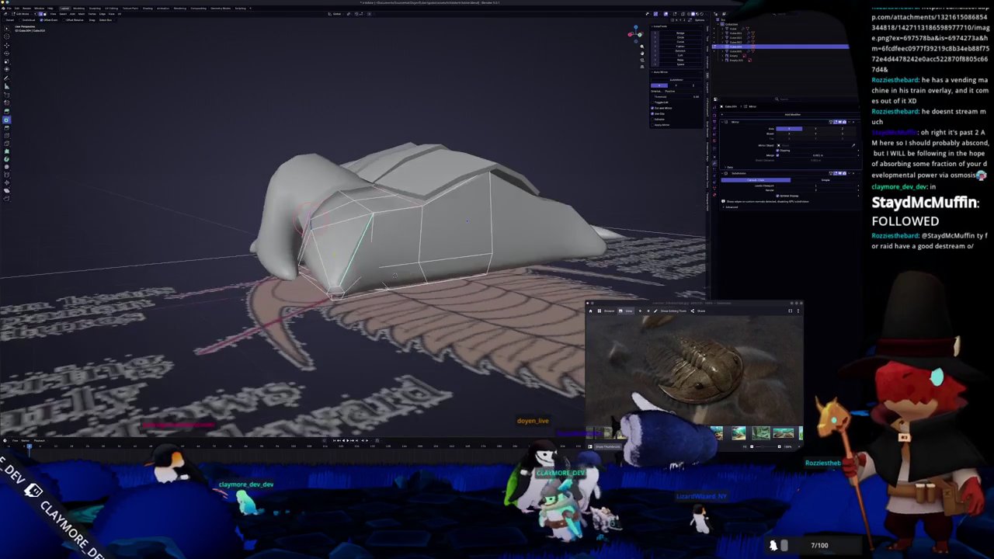
mouse_move(394, 275)
middle_down()
mouse_move(392, 245)
mouse_move(372, 251)
mouse_move(403, 260)
middle_up()
click(310, 233)
key(g)
key(z)
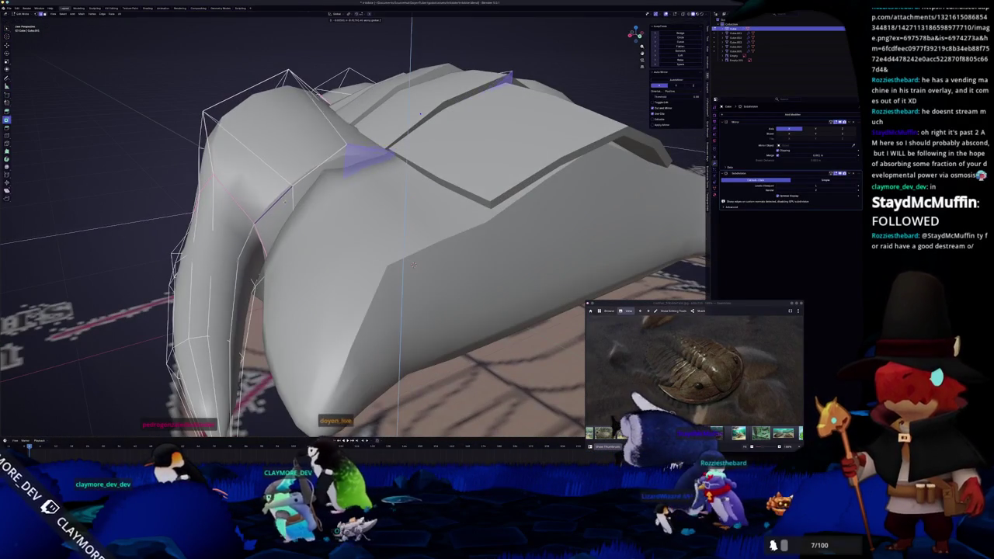
click(413, 265)
Undo and redo the horn raise, check it from another angle, and exit Edit Mode.
key(ctrl+z)
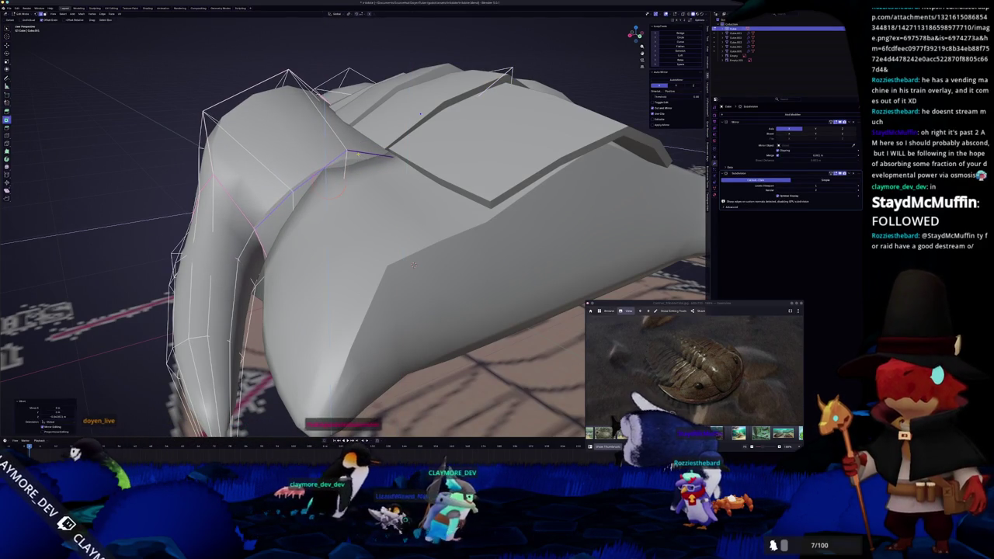
key(ctrl+shift+z)
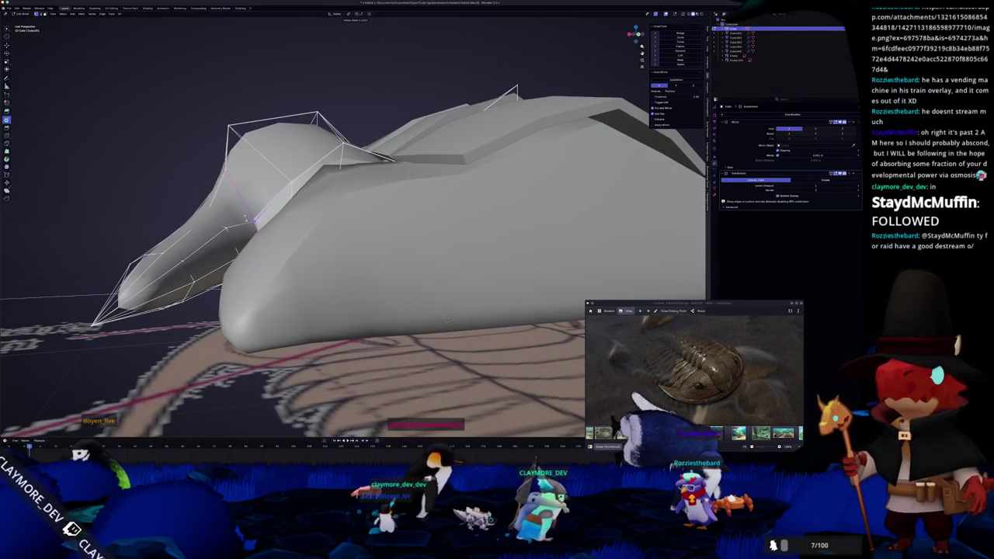
mouse_move(447, 319)
middle_down()
mouse_move(223, 254)
mouse_move(344, 239)
mouse_move(303, 225)
middle_up()
key(Tab)
key(Tab)
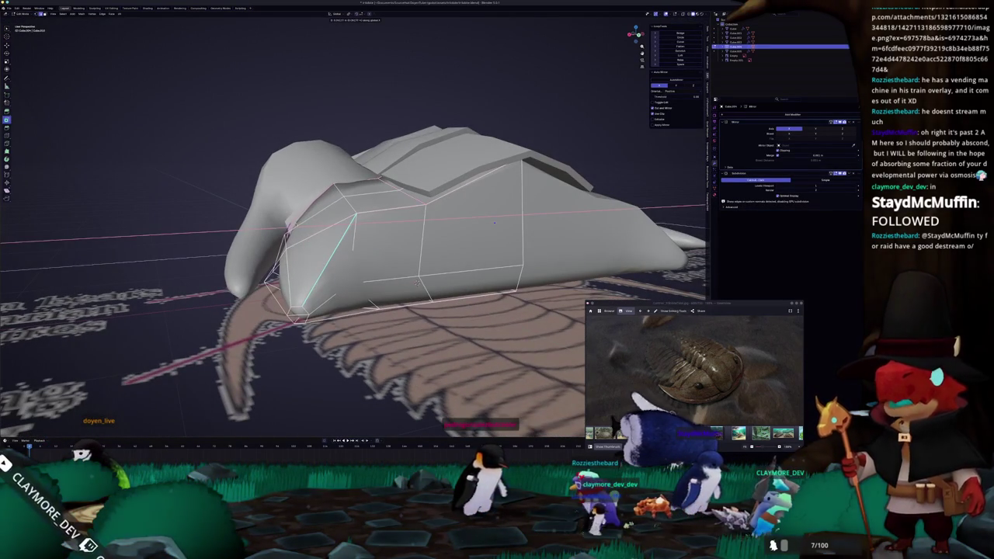
scroll(295, 221, down, 5)
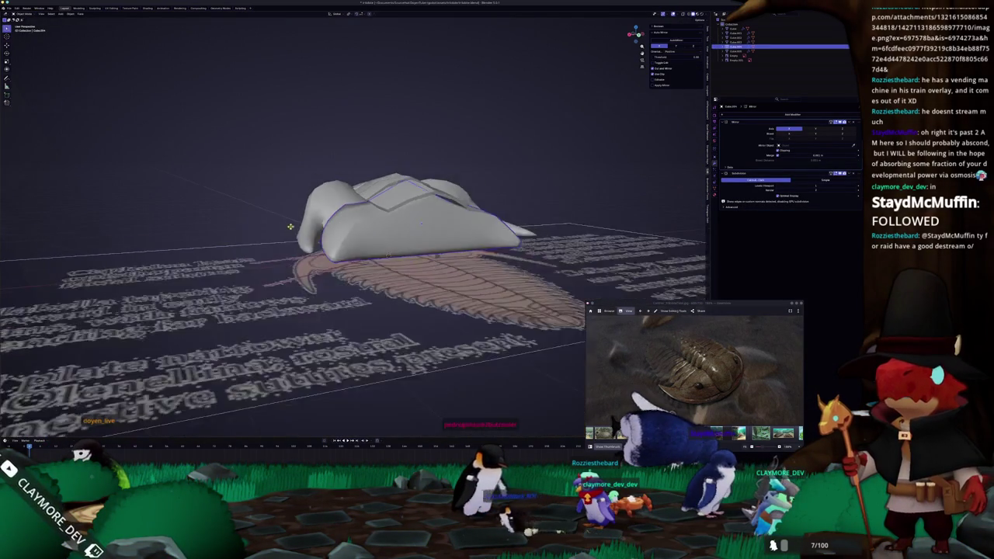
Switch to the curved spine piece, then select the next shell piece and check overlap in X-ray.
middle_drag(295, 221, 310, 225)
key(alt+q)
scroll(320, 225, up, 5)
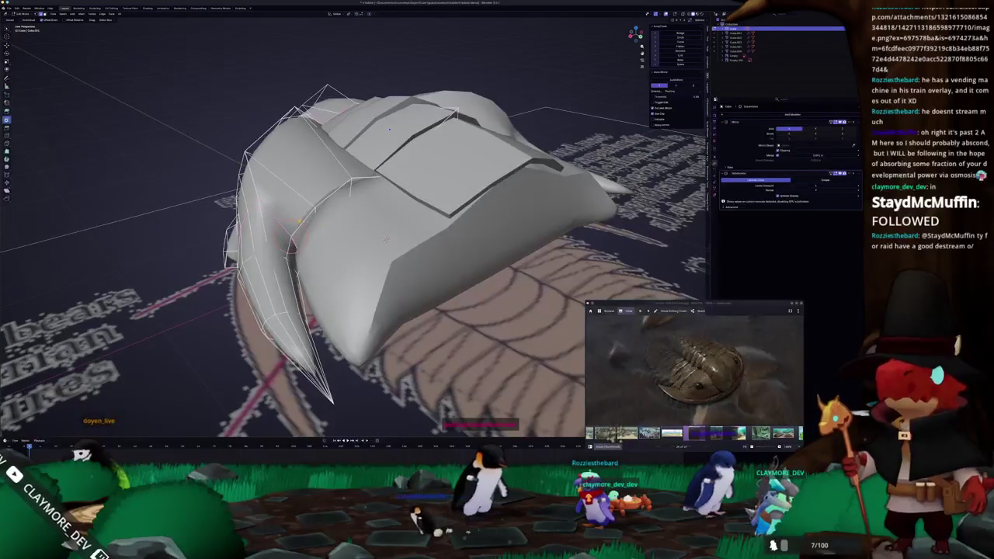
key(Tab)
mouse_move(386, 241)
middle_down()
mouse_move(374, 153)
mouse_move(336, 252)
mouse_move(311, 256)
middle_up()
mouse_move(372, 235)
middle_down()
mouse_move(404, 249)
mouse_move(423, 226)
mouse_move(452, 223)
middle_up()
click(384, 241)
key(alt+z)
key(alt+z)
Drag the ridge plate's Solidify modifier Thickness to a new value.
key(ctrl+Tab)
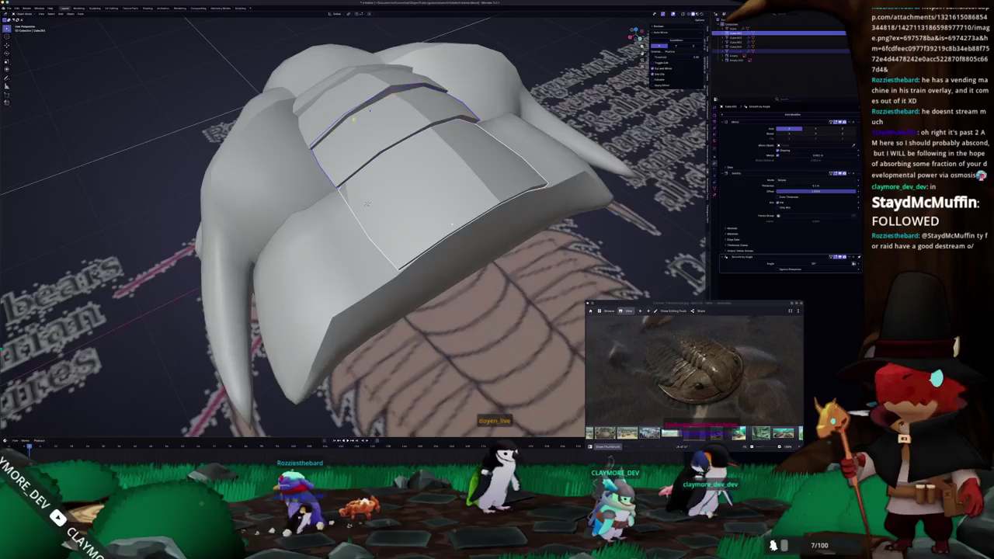
scroll(451, 223, down, 5)
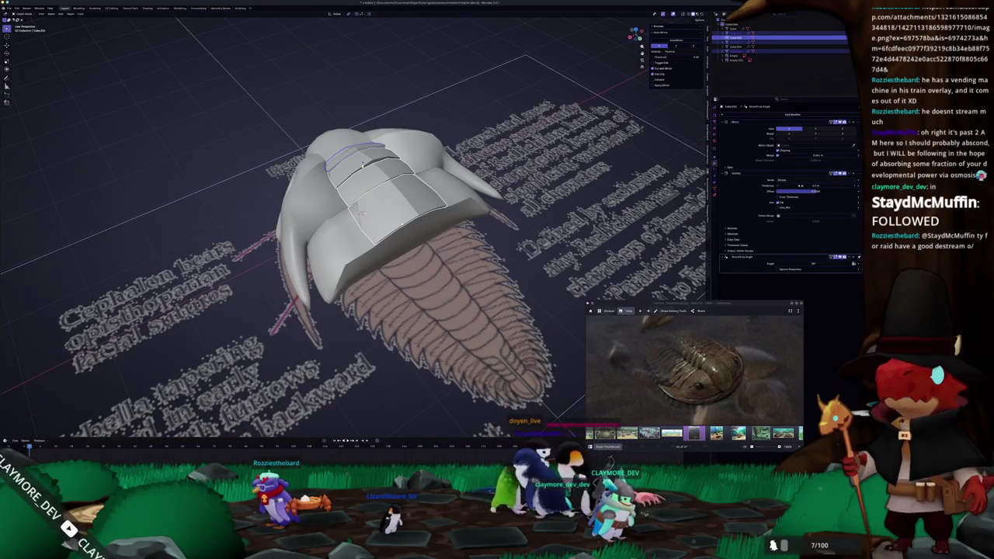
drag(802, 192, 802, 197)
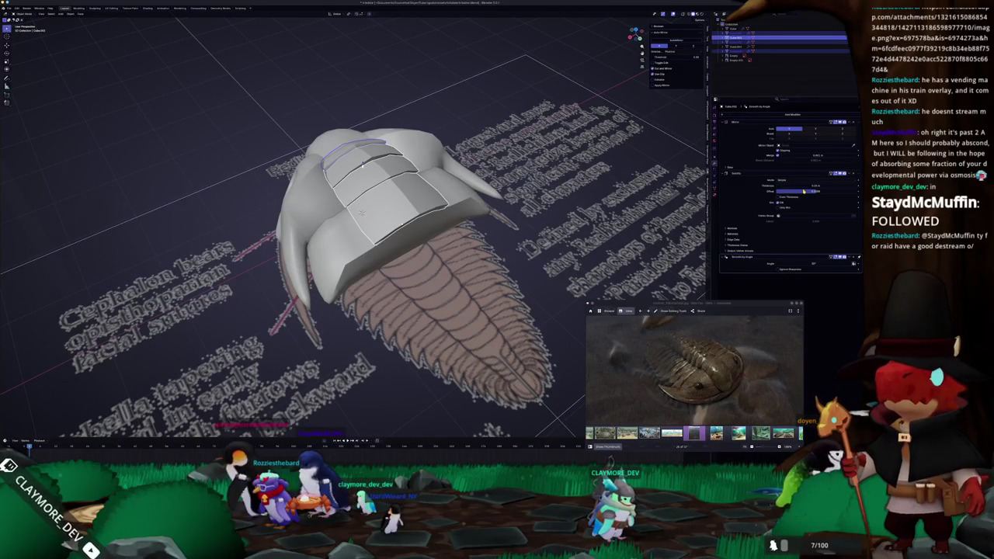
Select Empty.003, view from the front, then select the head shell and toggle its Edit Mode.
click(446, 270)
key(KP_1)
mouse_move(391, 211)
middle_down()
mouse_move(502, 219)
mouse_move(354, 225)
mouse_move(285, 181)
middle_up()
click(365, 225)
key(Tab)
key(Tab)
click(285, 180)
key(Tab)
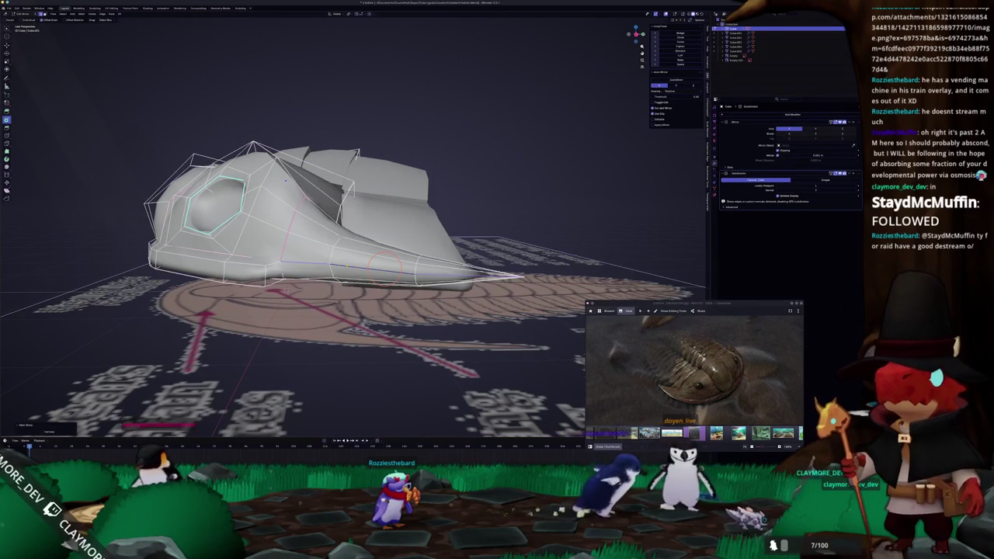
Enter Edit Mode on the spine shell piece and apply a context-menu operation to the selected face.
key(Tab)
mouse_move(284, 180)
middle_down()
mouse_move(284, 270)
mouse_move(263, 182)
mouse_move(373, 227)
middle_up()
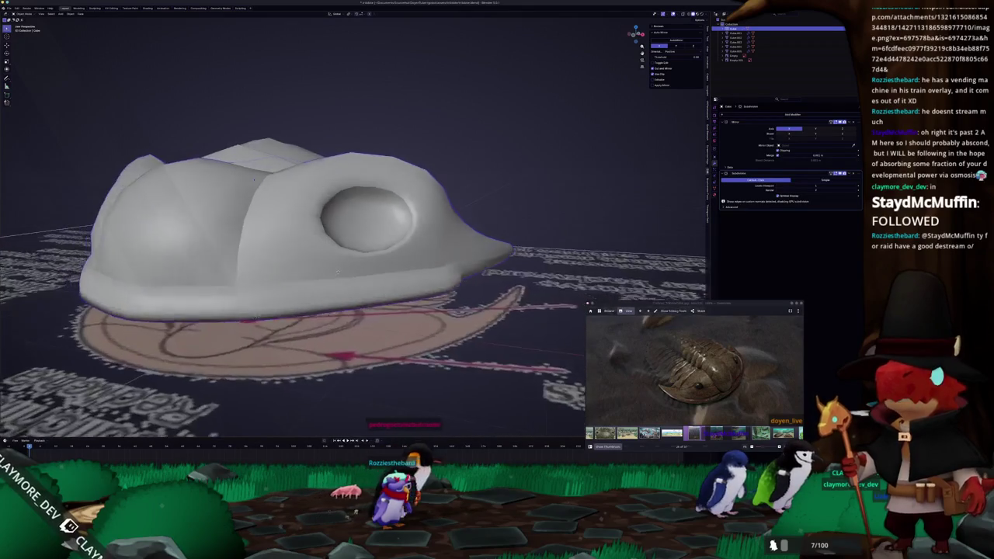
scroll(417, 249, down, 4)
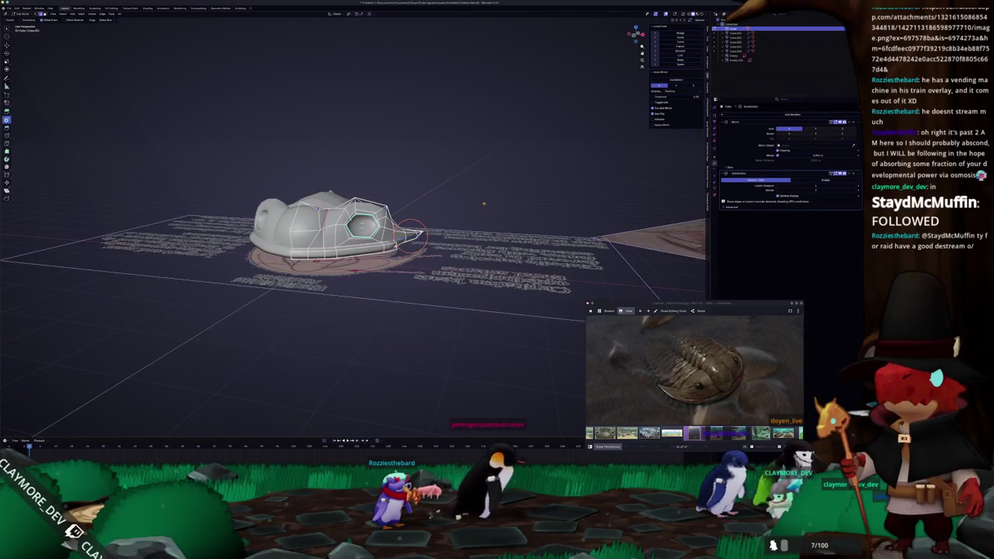
scroll(484, 205, up, 5)
middle_drag(483, 206, 380, 245)
click(330, 274)
key(Tab)
mouse_move(330, 274)
middle_down()
mouse_move(338, 301)
mouse_move(399, 251)
middle_up()
scroll(337, 300, up, 2)
right_click(400, 251)
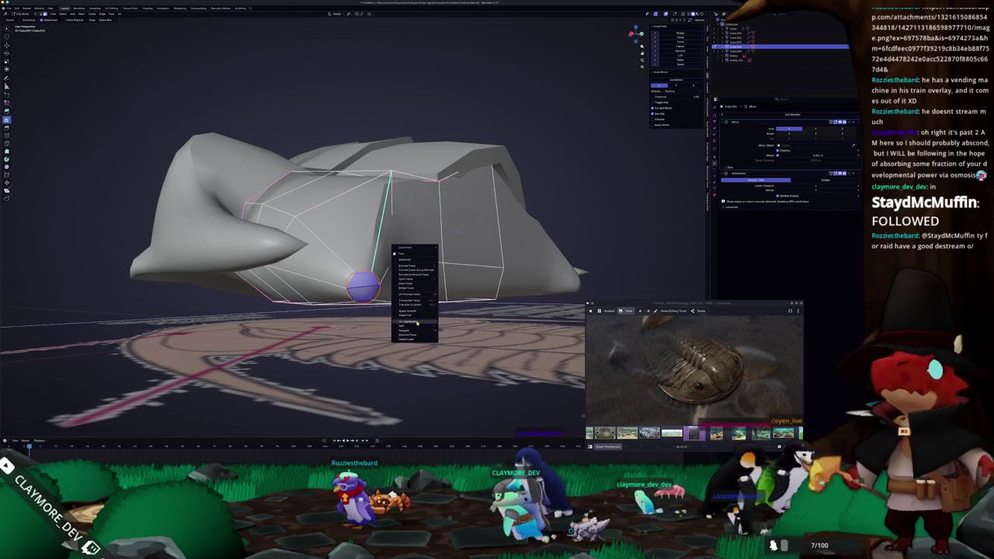
click(452, 331)
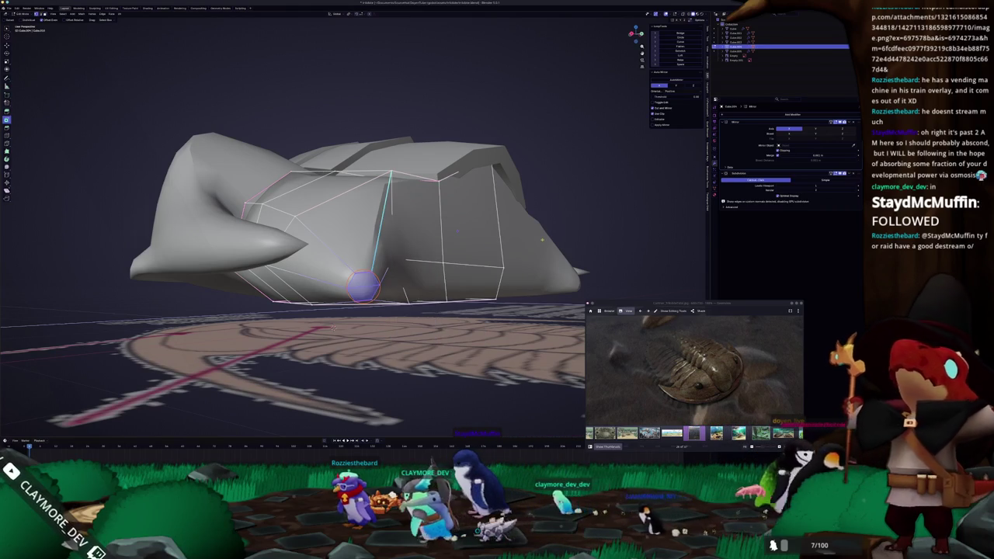
Merge the spine tip vertices at center, pull the tip up and outward, merge again, and enable X-ray.
right_click(536, 223)
click(563, 330)
middle_drag(563, 330, 376, 208)
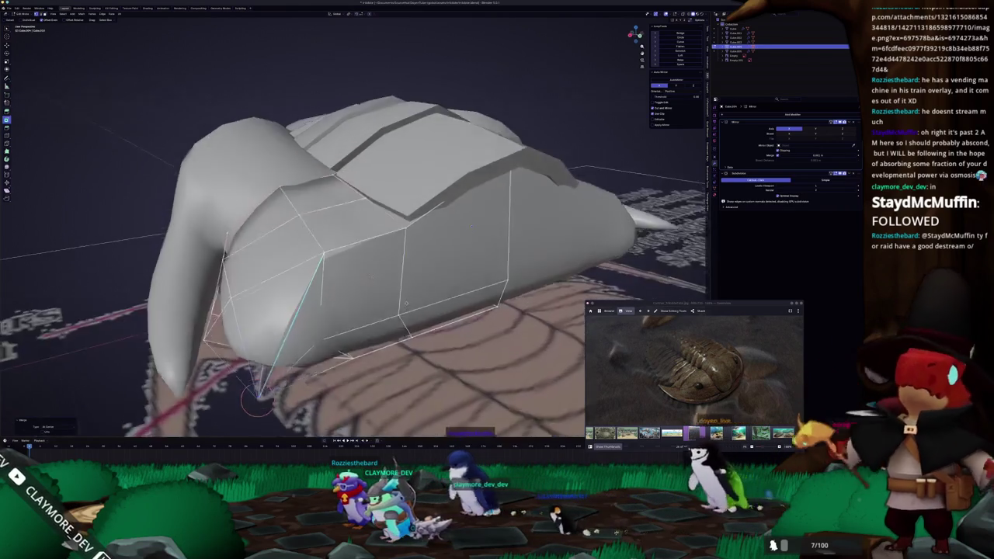
right_click(375, 208)
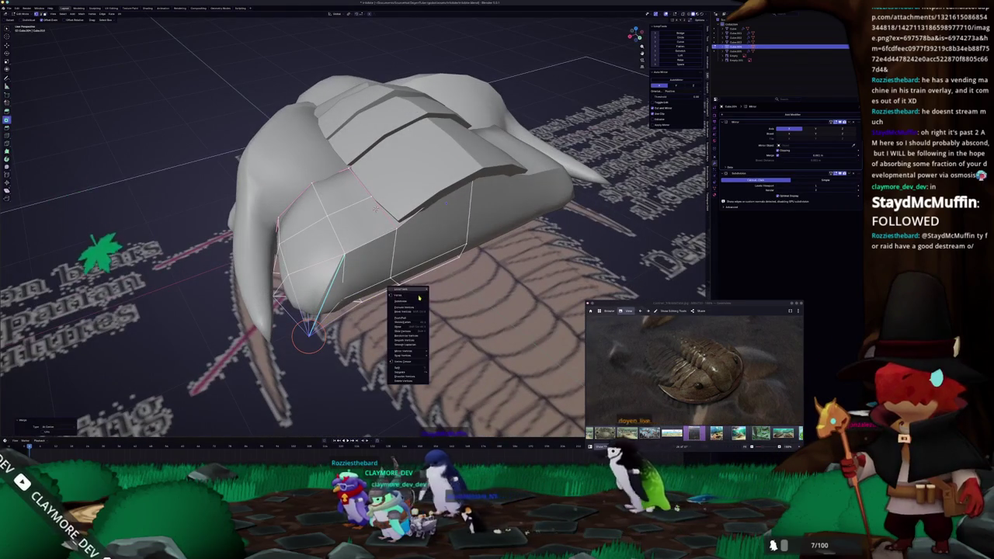
key(Escape)
mouse_move(375, 208)
middle_down()
mouse_move(425, 145)
mouse_move(440, 166)
middle_up()
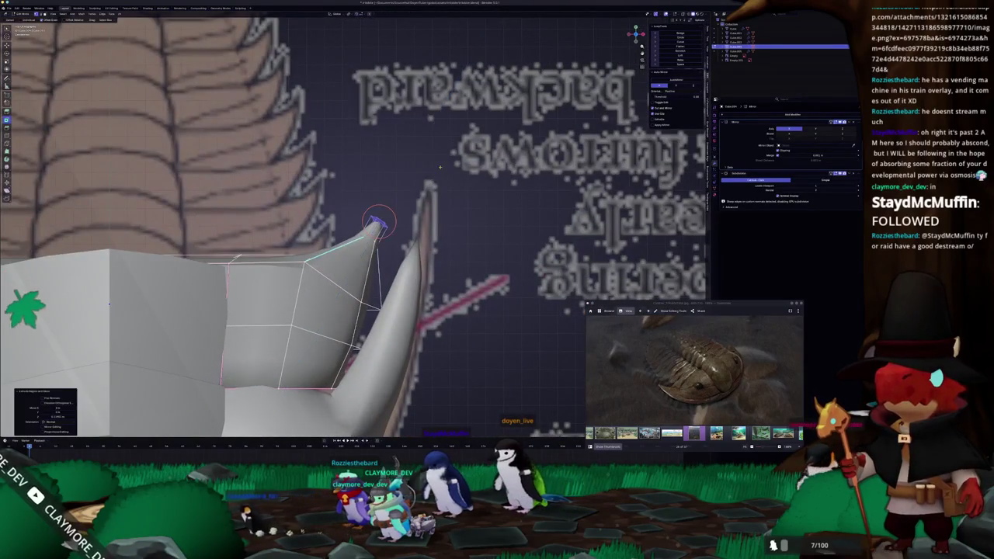
drag(379, 221, 369, 212)
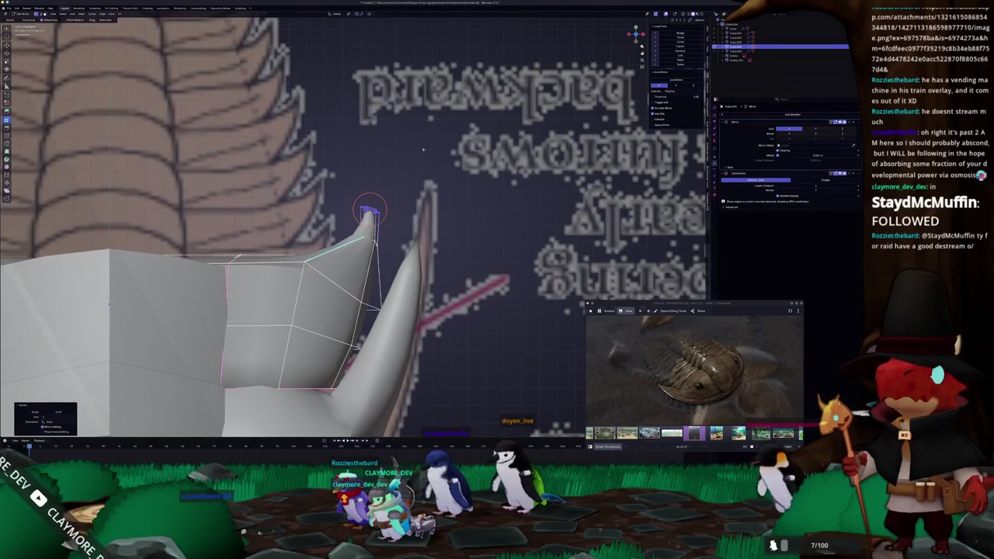
right_click(424, 149)
click(474, 157)
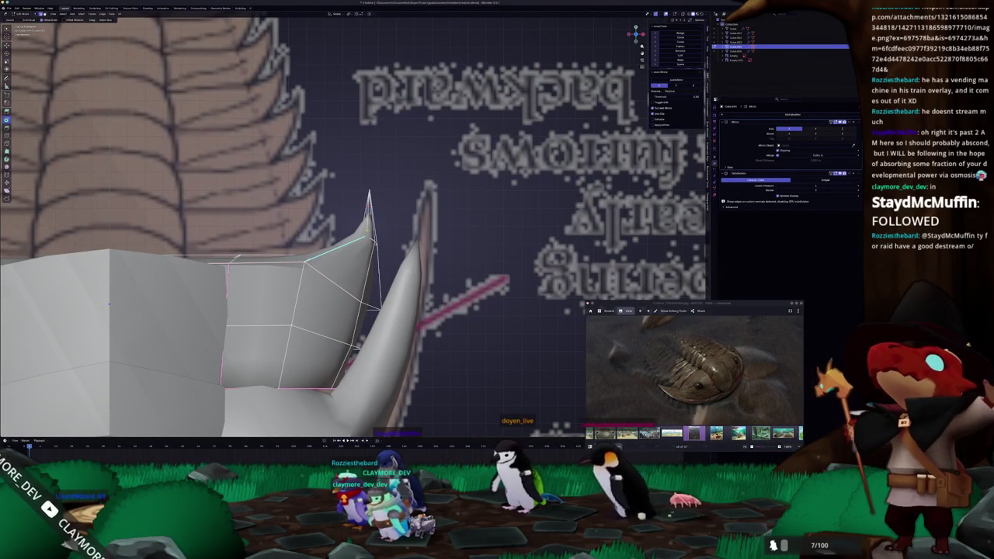
key(alt+z)
mouse_move(419, 225)
middle_down()
mouse_move(440, 233)
mouse_move(434, 194)
mouse_move(381, 122)
middle_up()
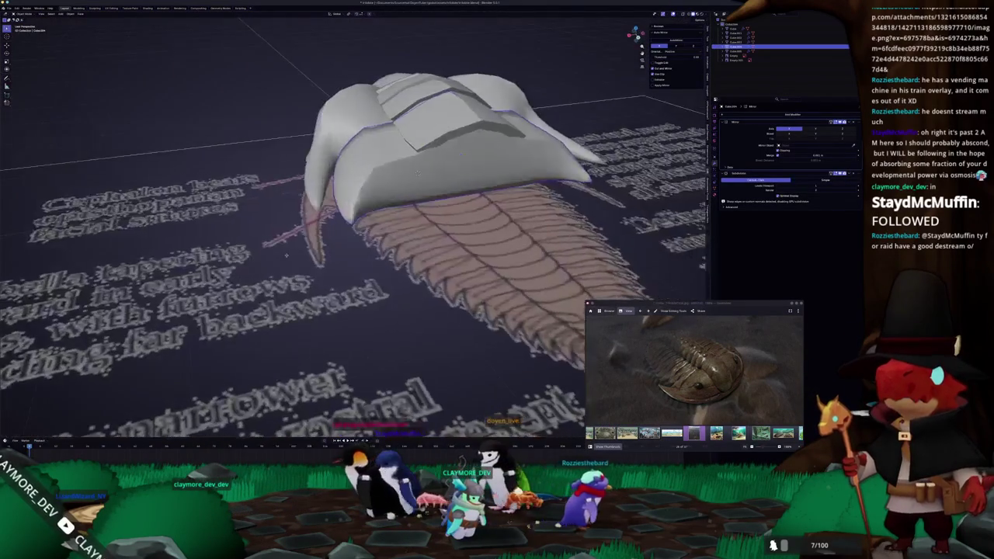
Duplicate a thoracic plate in isolated side view, place the copy further back, and scale it smaller.
click(381, 123)
key(KP_Divide)
key(KP_3)
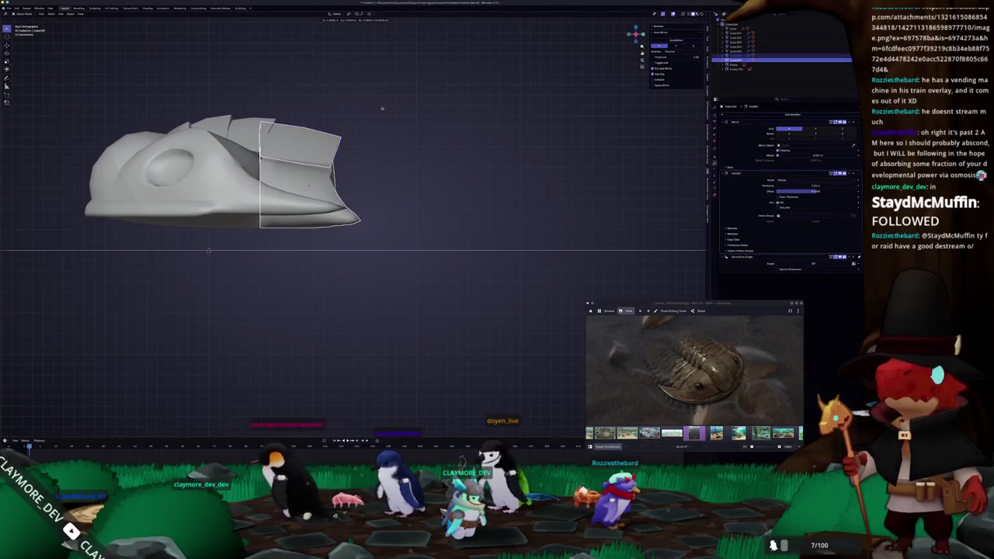
click(470, 116)
key(s)
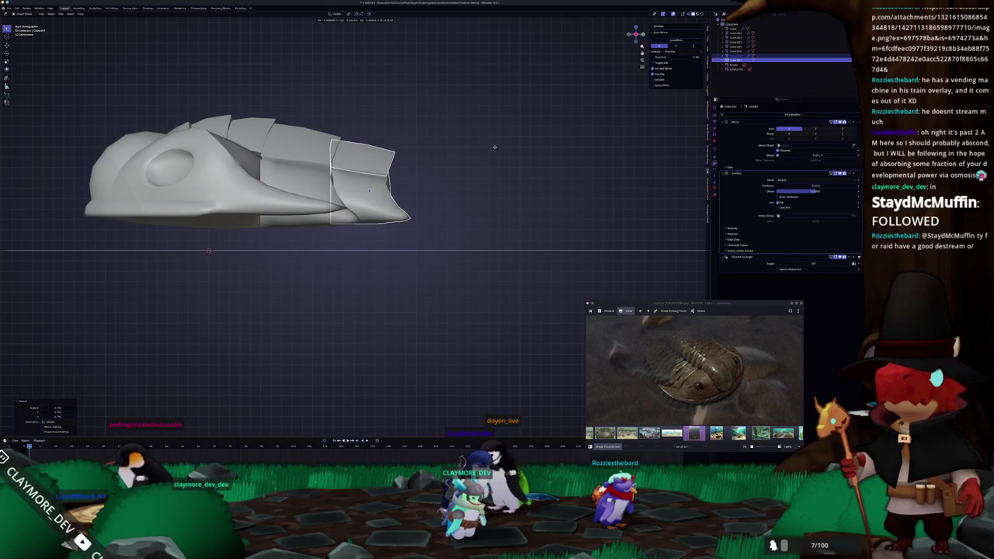
key(KP_Divide)
middle_drag(494, 149, 491, 154)
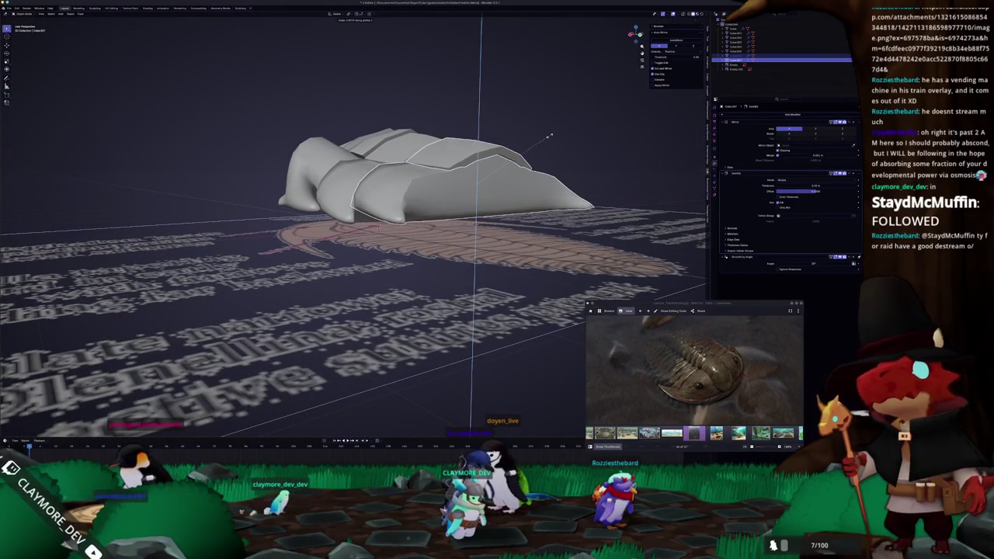
click(556, 138)
key(s)
key(z)
Select a different plate segment and enter its Edit Mode.
mouse_move(545, 151)
middle_down()
mouse_move(555, 191)
mouse_move(388, 163)
middle_up()
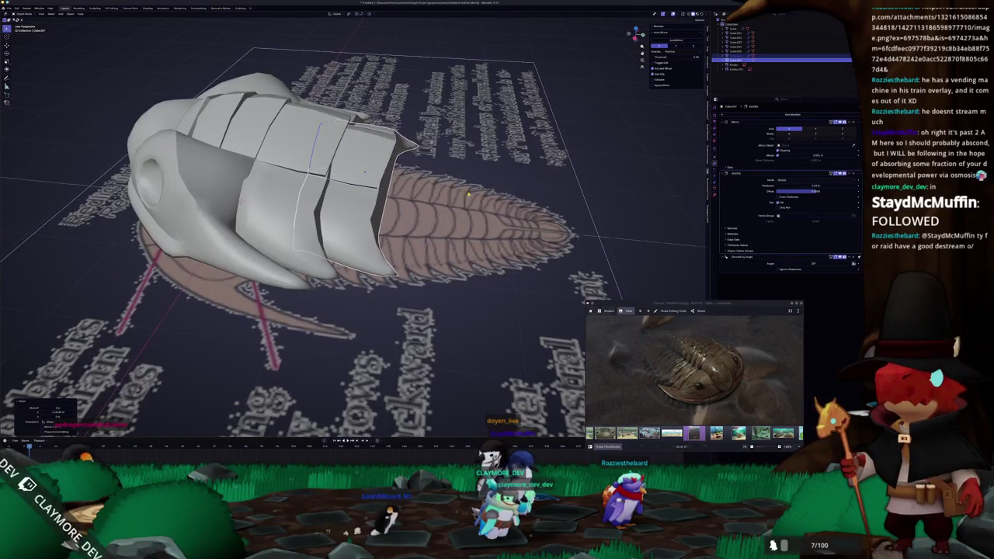
middle_drag(472, 195, 460, 177)
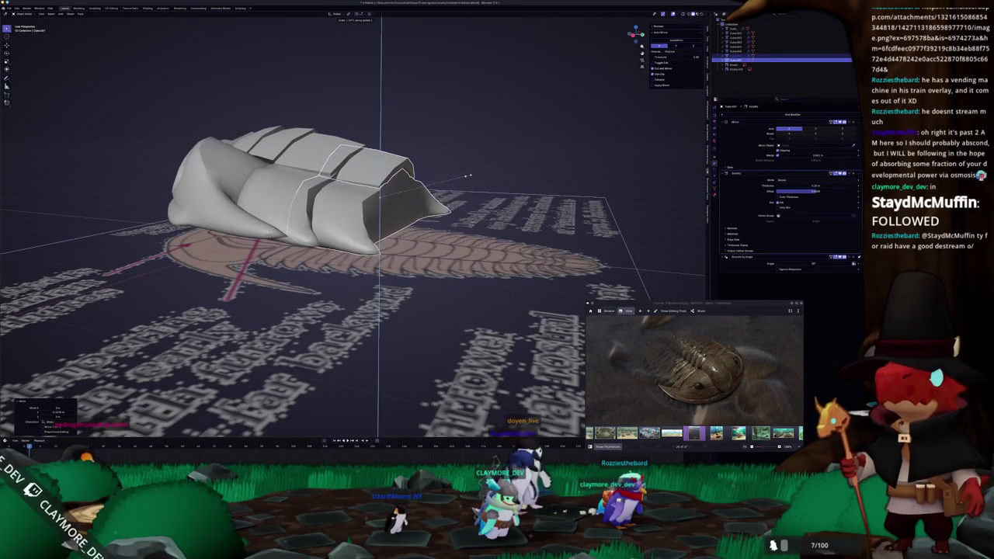
mouse_move(465, 176)
middle_down()
mouse_move(311, 163)
mouse_move(330, 161)
middle_up()
click(311, 163)
key(Tab)
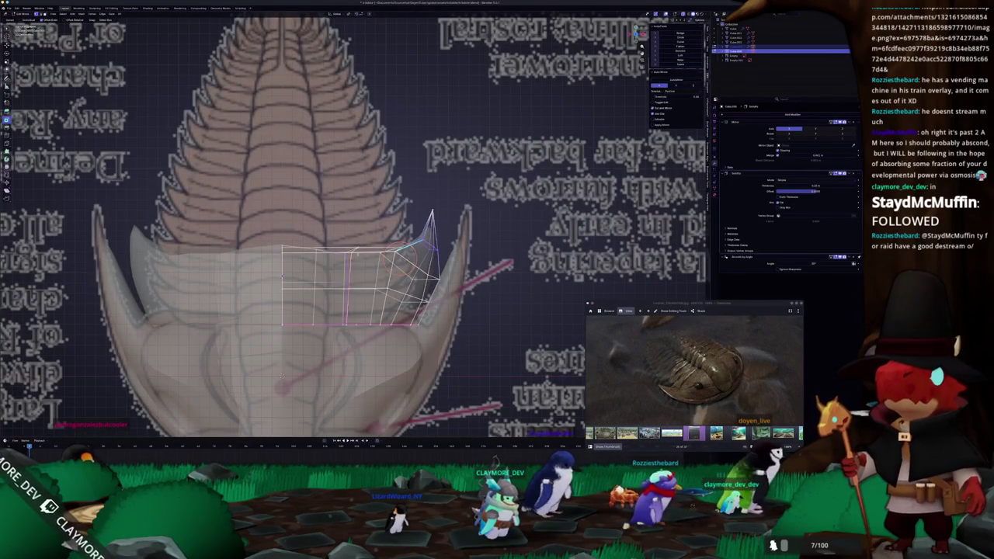
Move the plate's top edge loop vertically along Z.
alt+click(336, 256)
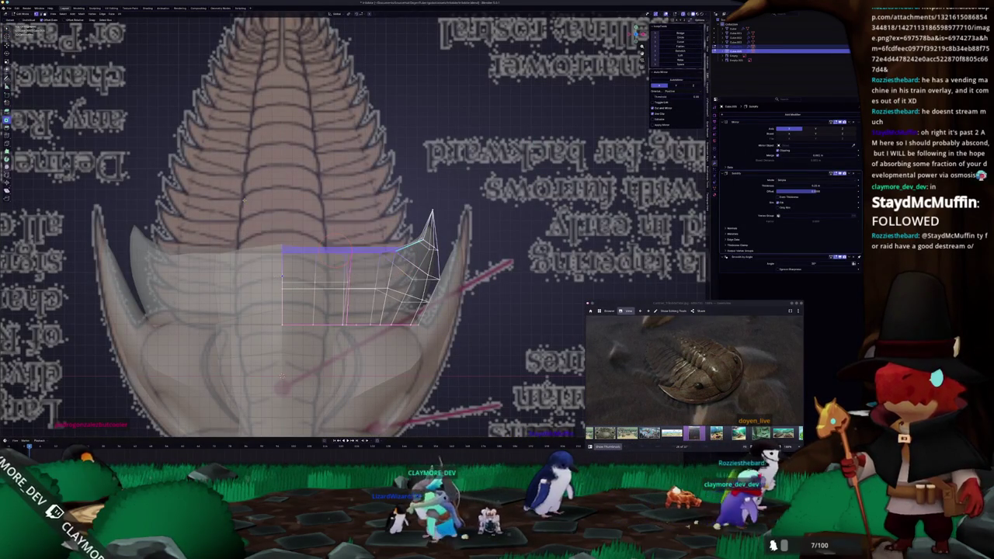
key(g)
key(z)
key(Return)
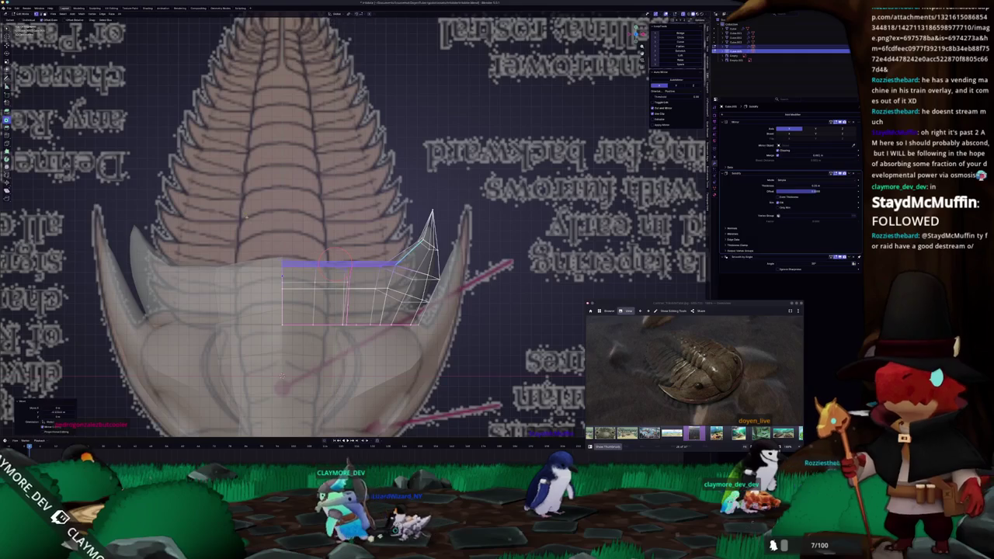
Select a vertex near the plate's outer edge, inspect it with X-ray toggled, then exit Edit Mode.
key(alt+a)
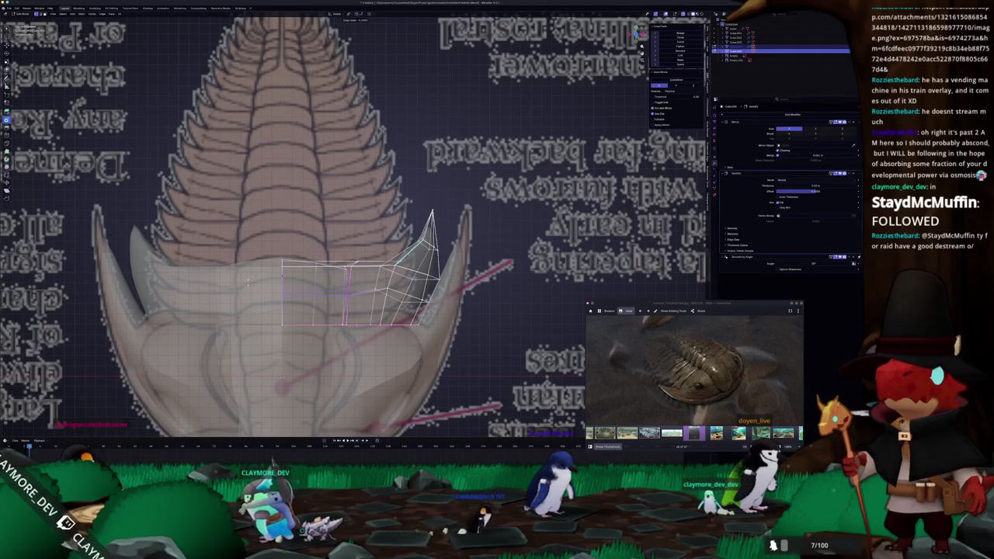
click(282, 375)
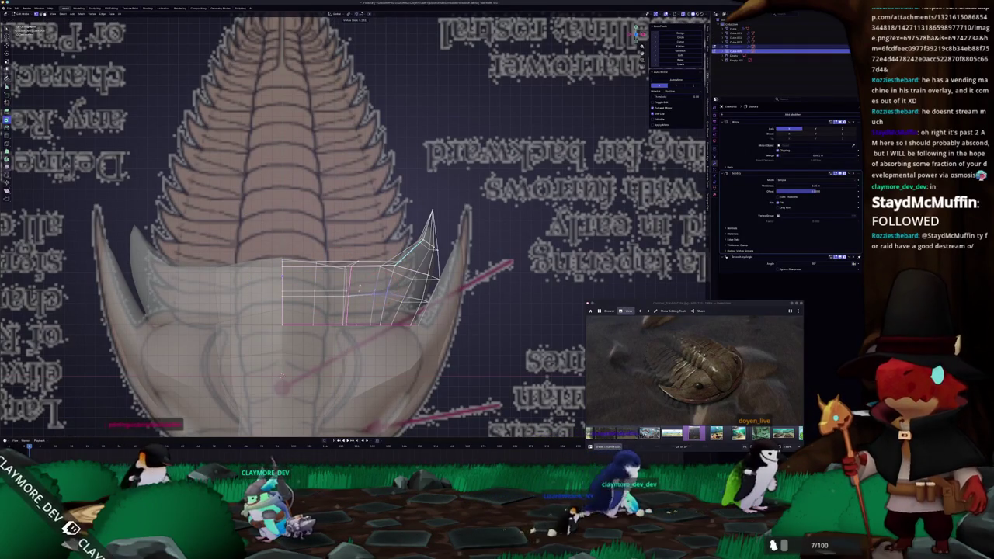
key(alt+z)
middle_drag(282, 376, 435, 311)
scroll(349, 233, up, 4)
scroll(350, 233, up, 2)
key(alt+z)
scroll(350, 233, down, 2)
middle_drag(378, 166, 410, 200)
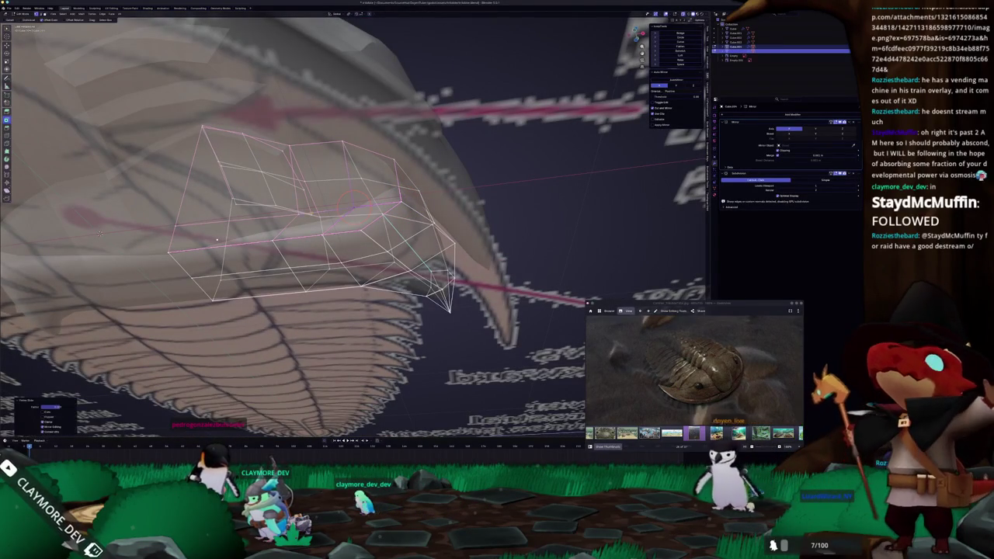
key(Tab)
In top view, scale the plate nearest the head along Y and duplicate it.
scroll(323, 207, down, 4)
middle_drag(323, 207, 329, 243)
key(KP_7)
scroll(330, 243, up, 2)
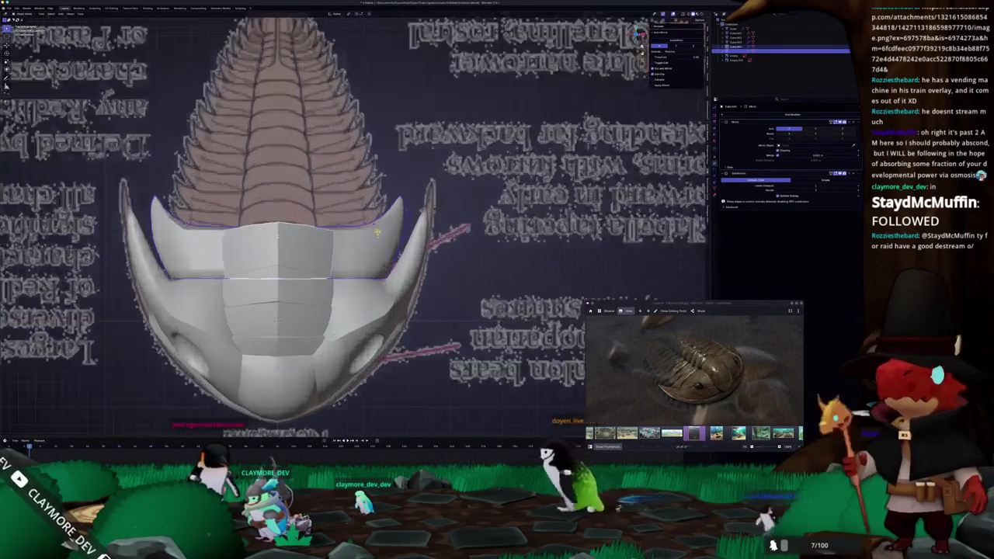
scroll(329, 243, up, 2)
click(399, 226)
key(s)
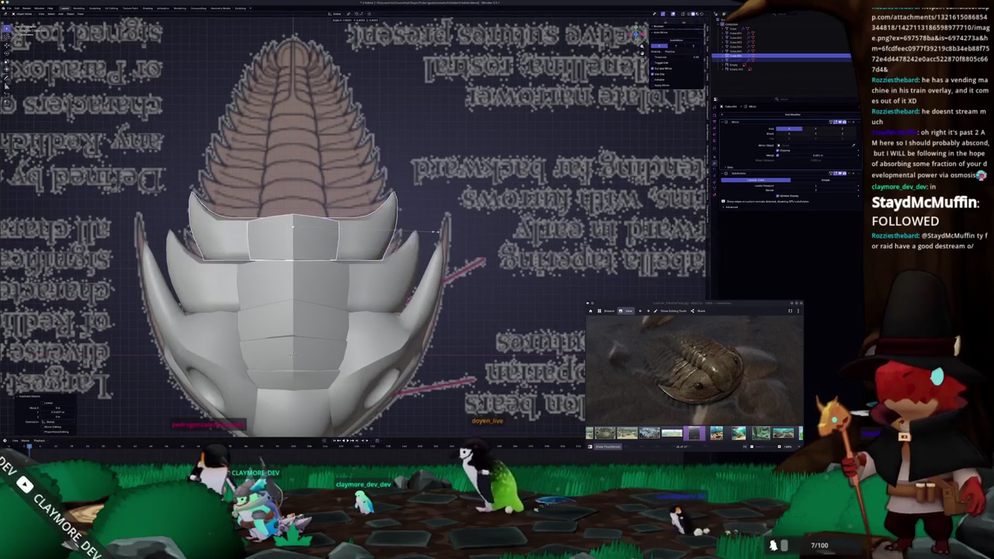
key(y)
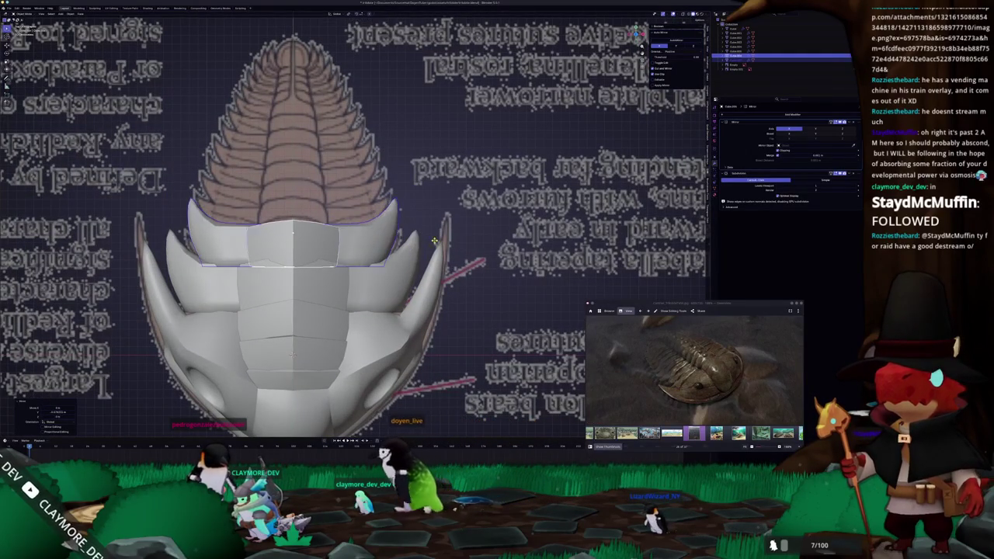
key(shift+d)
key(z)
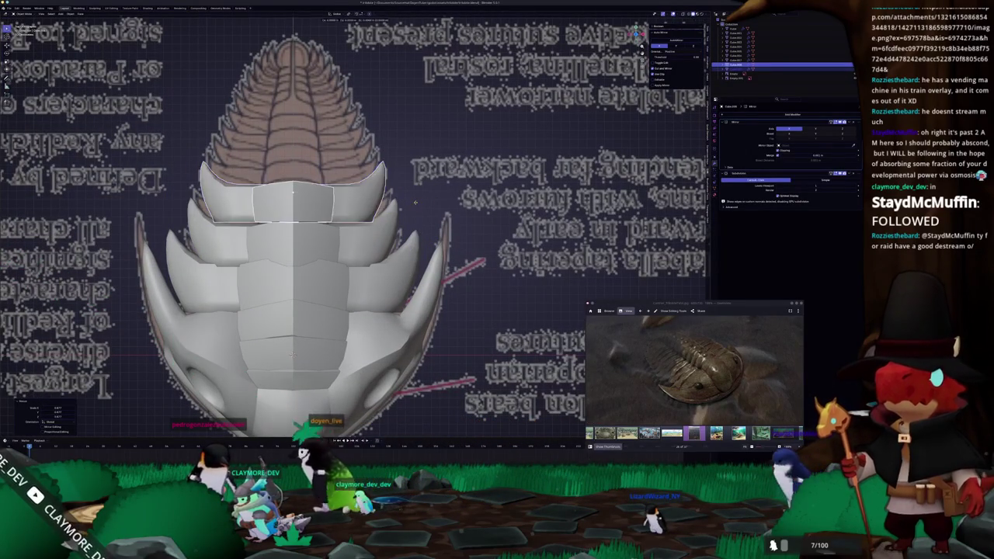
Shrink the front plate, duplicate it, narrow the copy, and move it up toward the head shield.
click(415, 203)
key(KP_7)
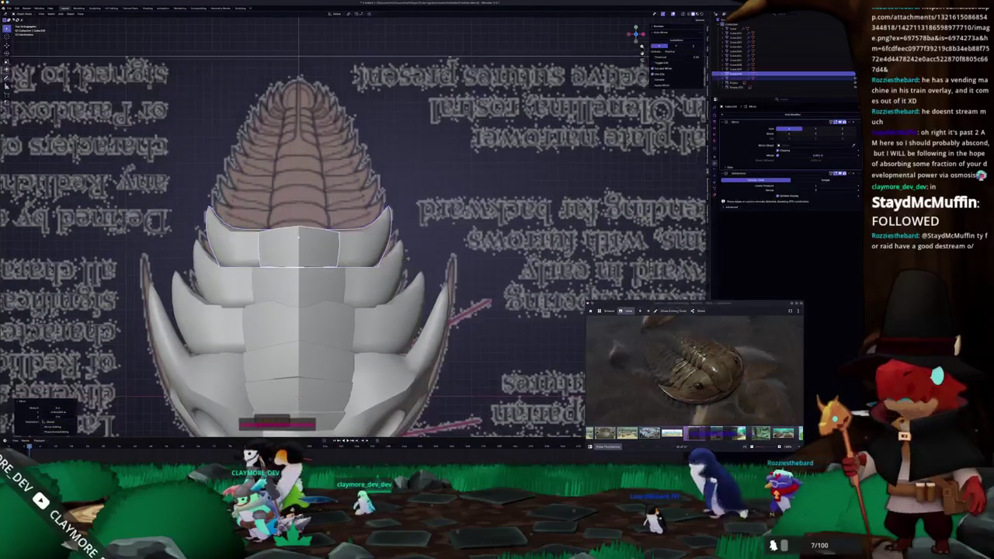
key(s)
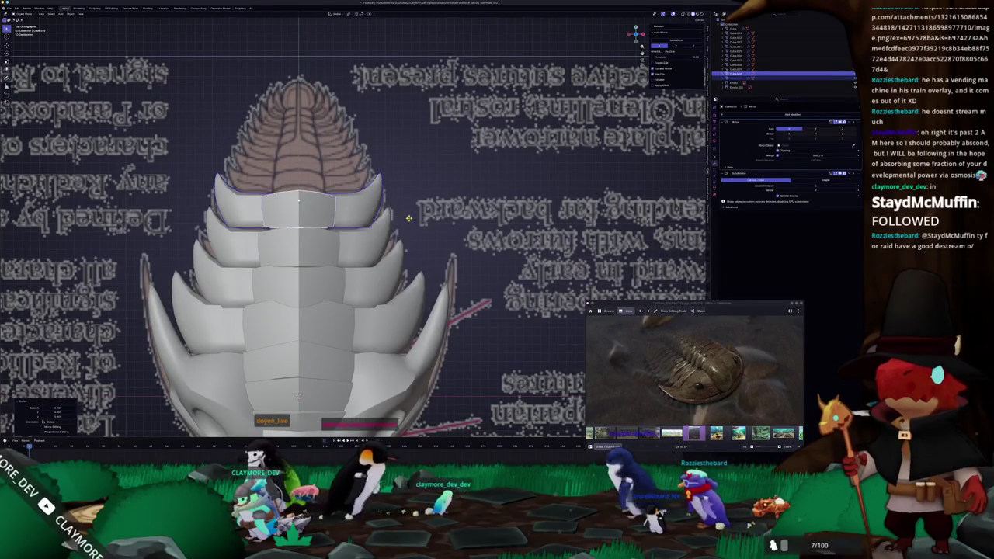
scroll(412, 248, down, 1)
scroll(417, 281, down, 1)
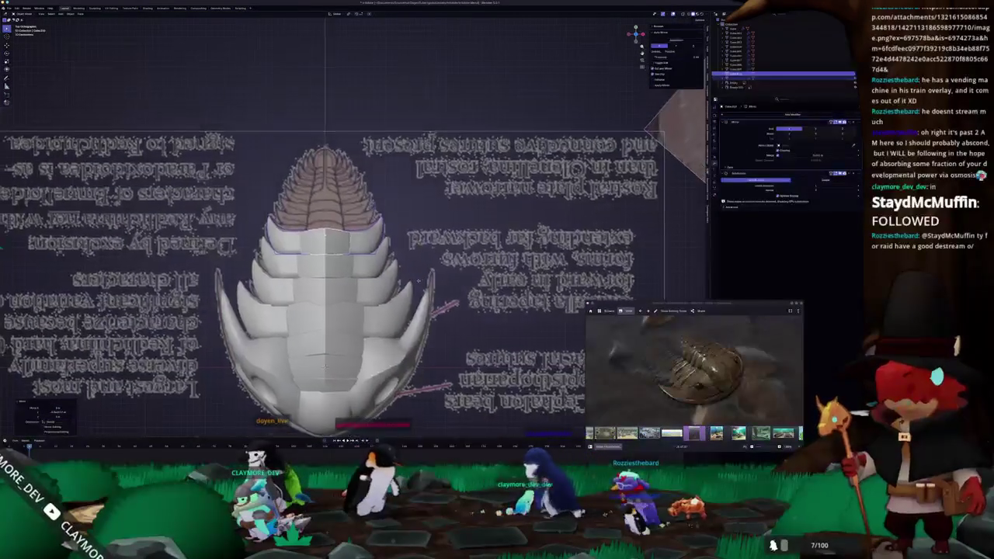
key(shift+d)
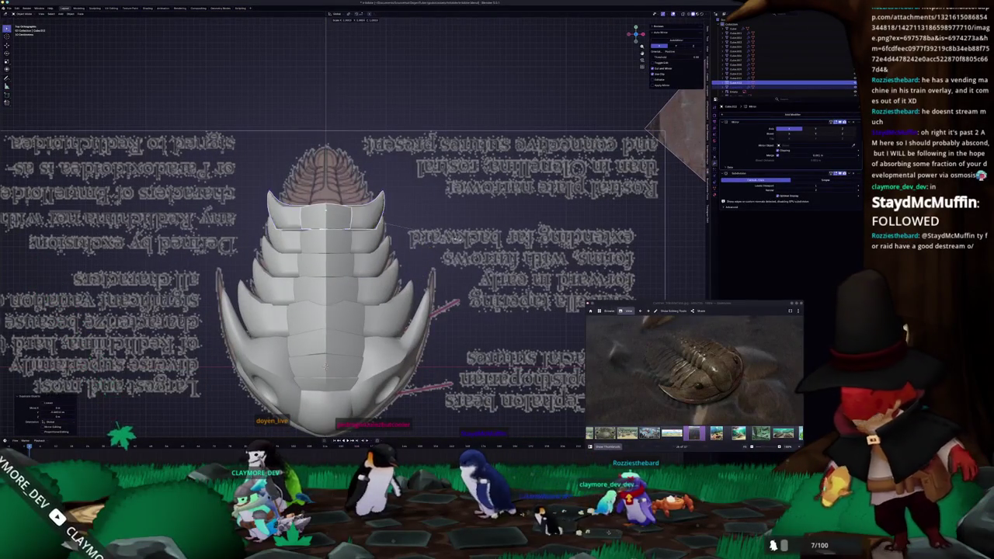
key(s)
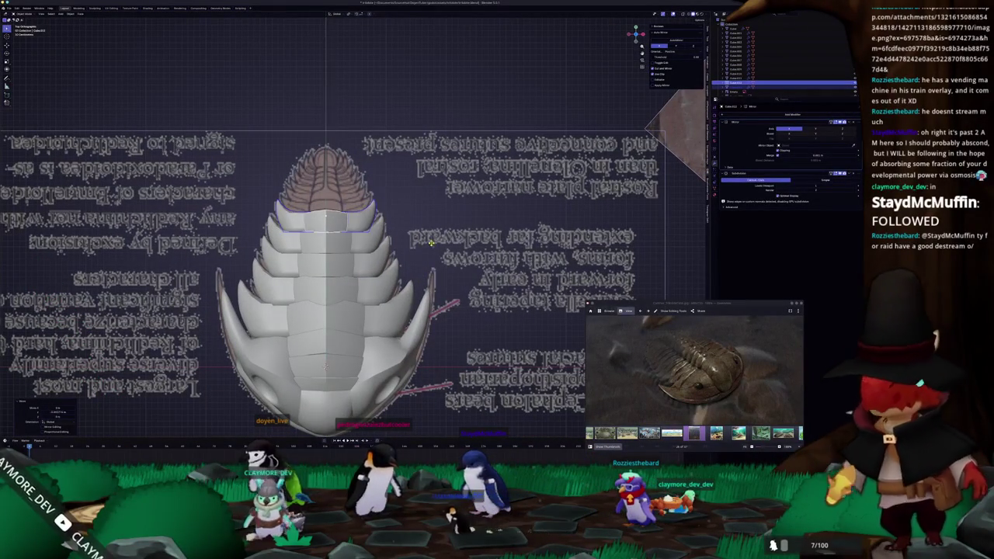
scroll(424, 259, up, 1)
scroll(423, 258, up, 1)
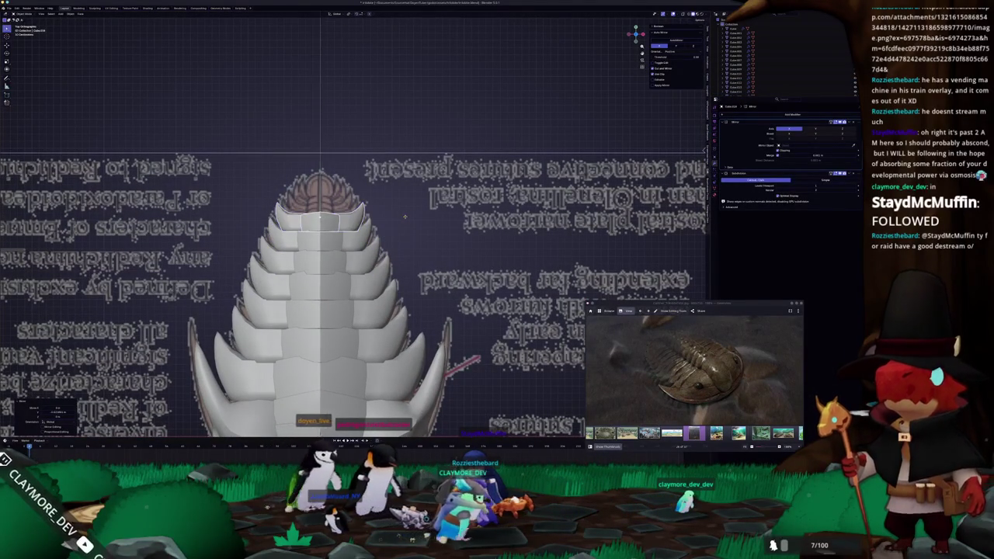
key(g)
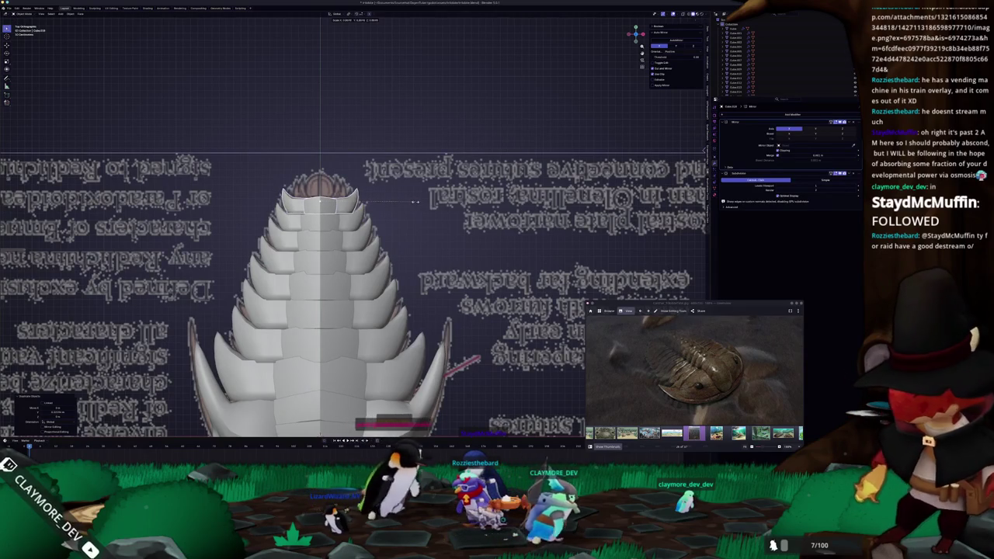
middle_drag(405, 201, 352, 182)
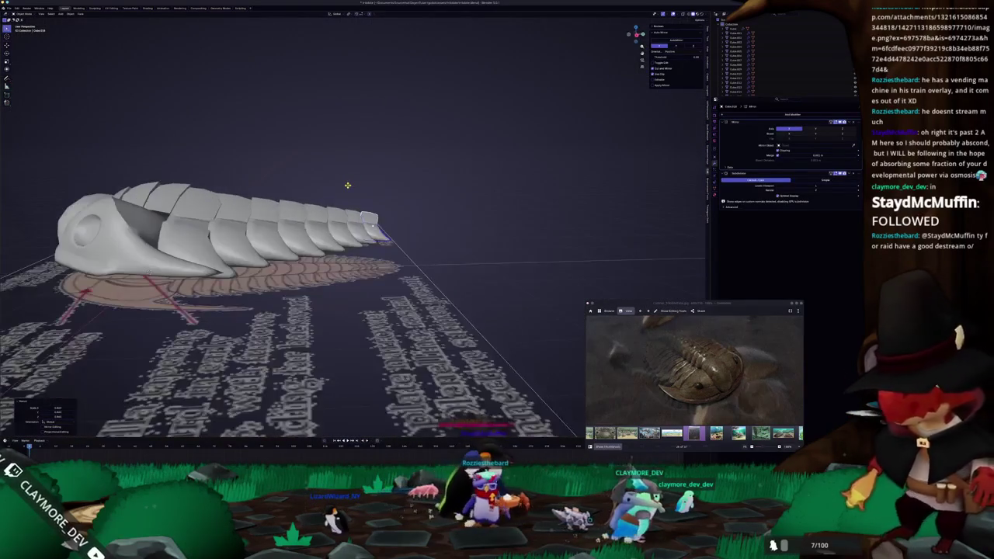
In side view, box-select all the tail segments and lower them below the thorax.
key(KP_3)
click(430, 246)
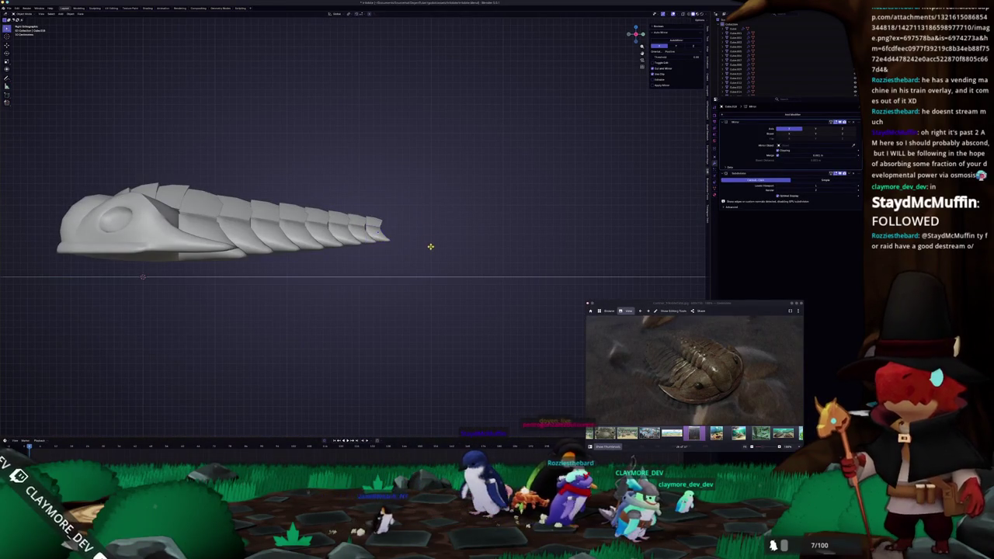
click(373, 221)
drag(424, 249, 240, 190)
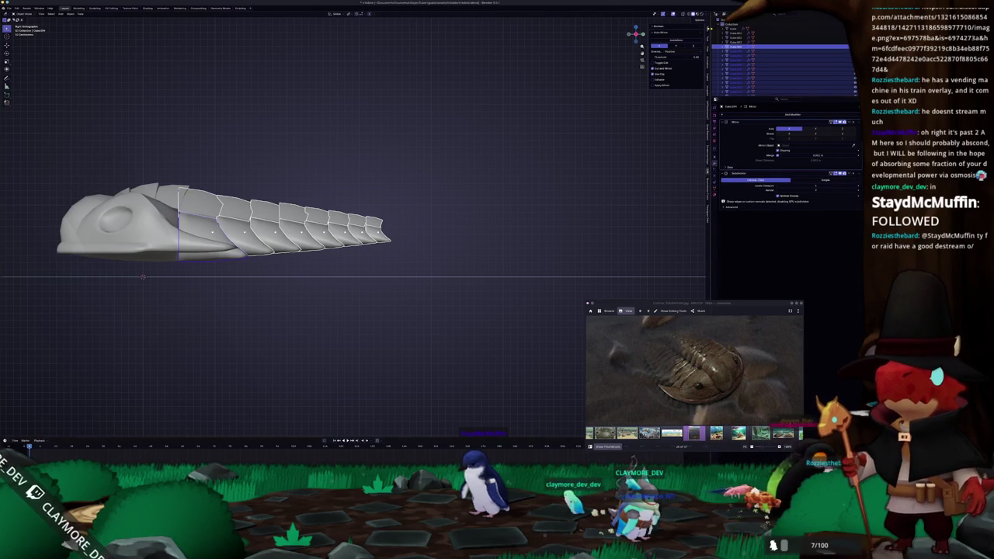
click(707, 29)
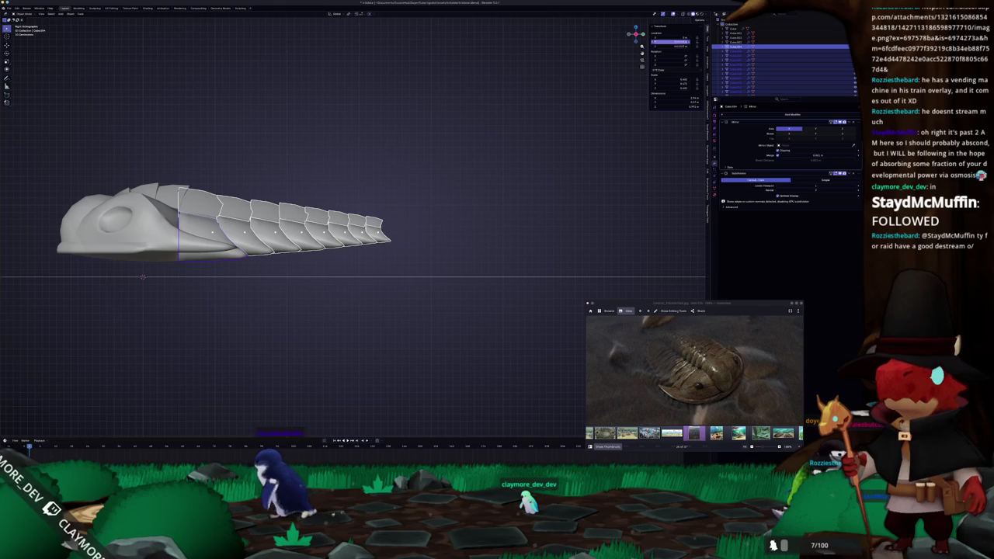
key(Return)
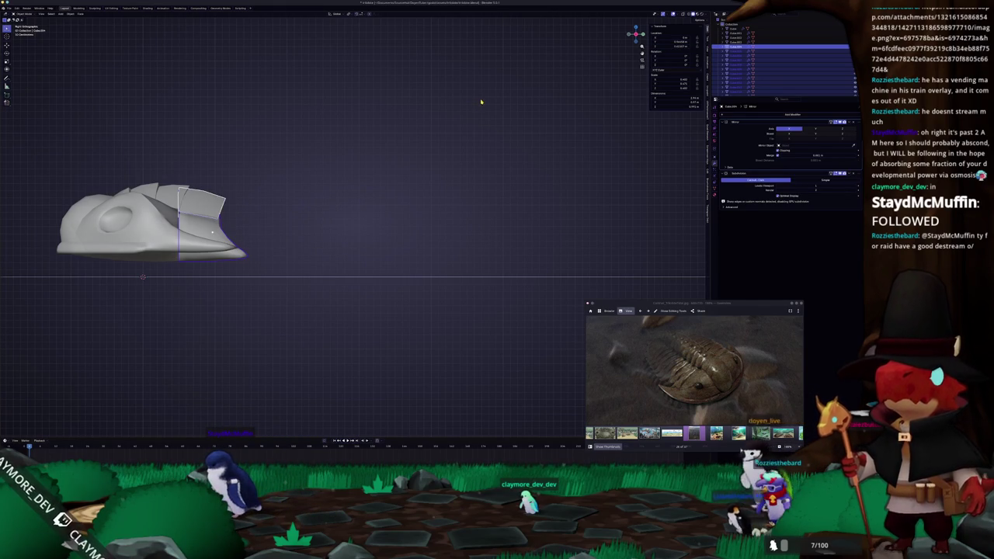
key(ctrl+z)
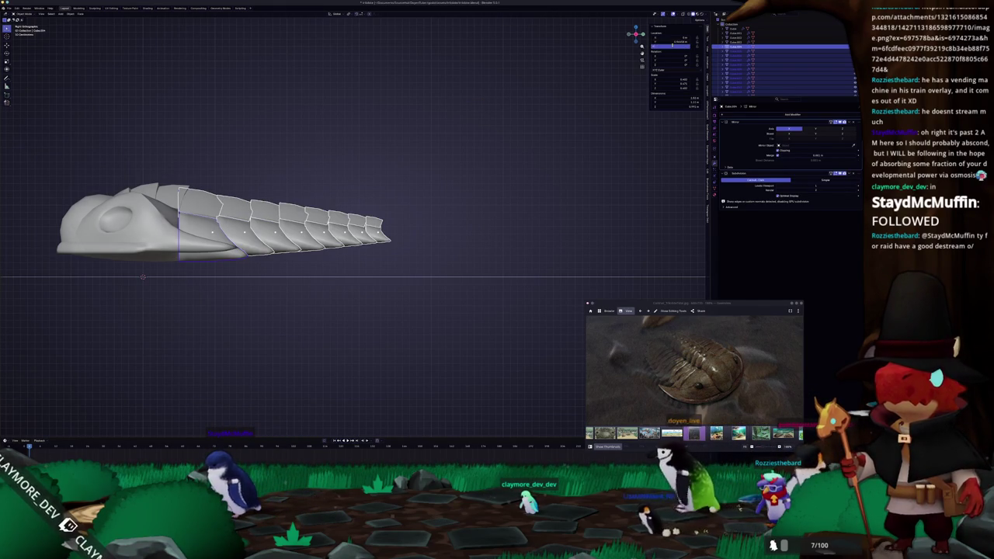
key(ctrl+z)
Select only the front tail segment and raise it straight up toward the body.
shift+middle_drag(338, 207, 449, 204)
click(303, 295)
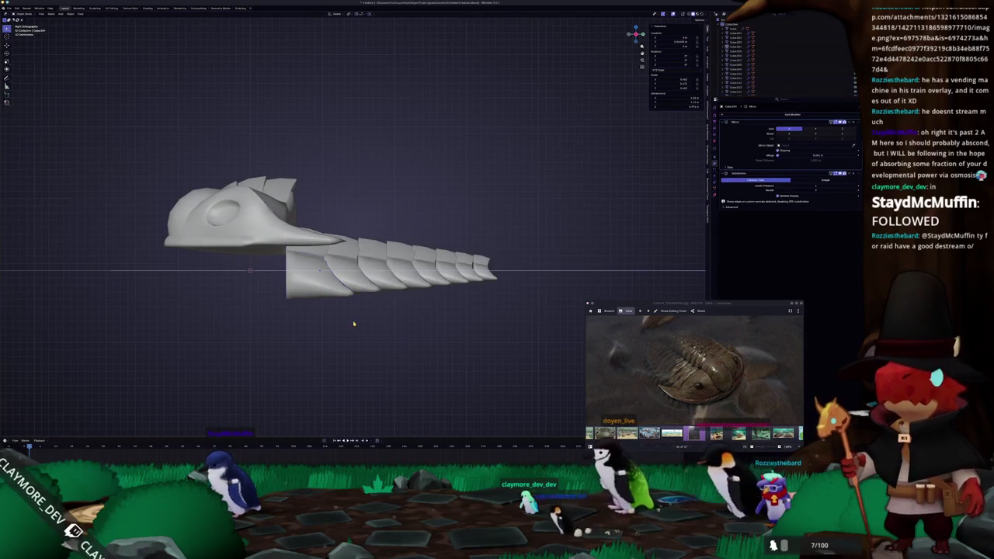
key(g)
key(z)
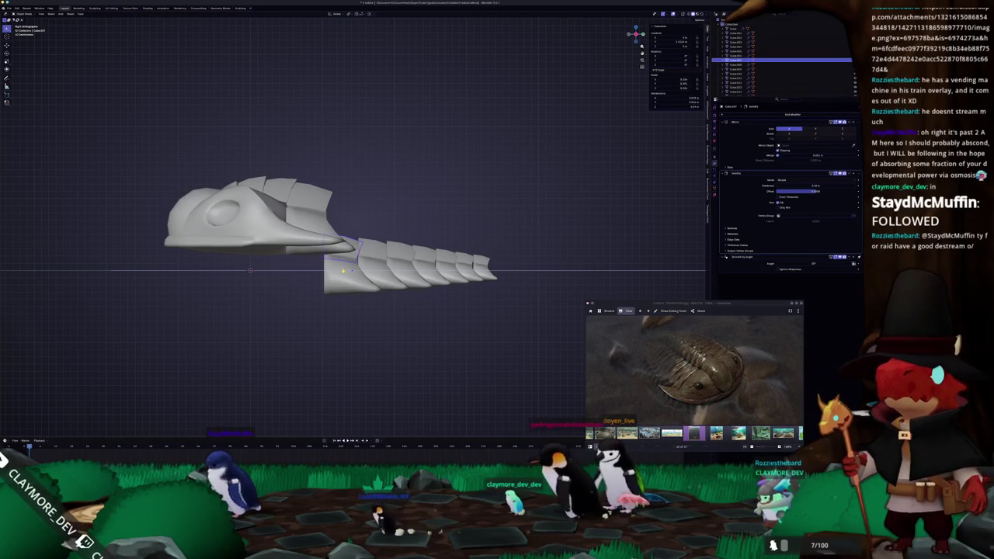
Raise the next tail segment and the front tail segment vertically toward the thorax.
click(340, 276)
key(g)
key(z)
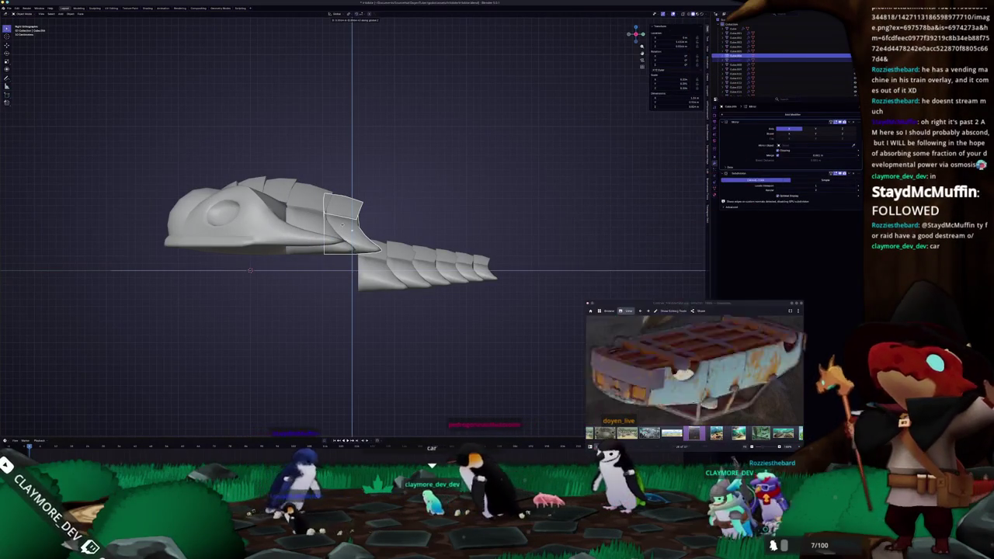
click(342, 224)
scroll(385, 240, up, 2)
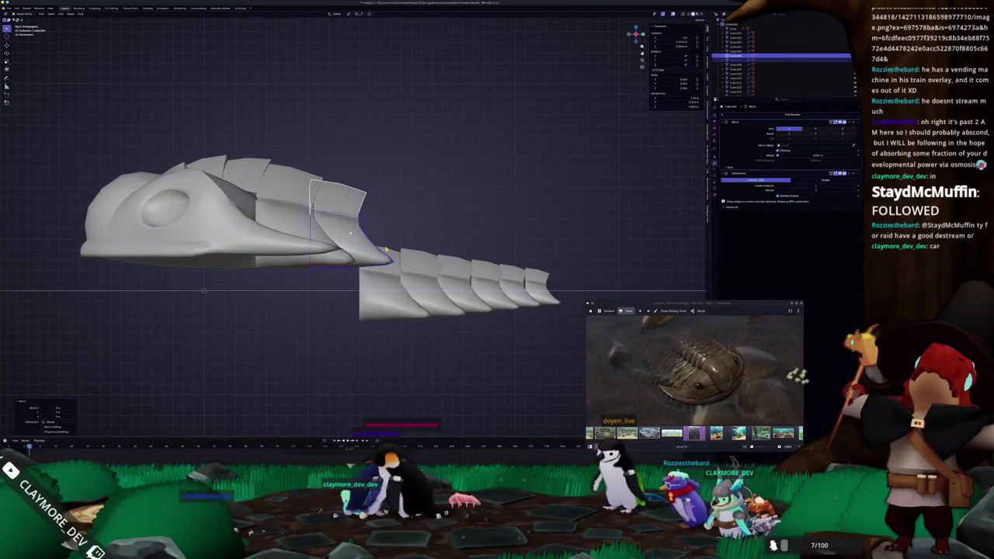
scroll(386, 240, up, 1)
shift+middle_drag(386, 240, 326, 257)
click(316, 289)
key(g)
key(z)
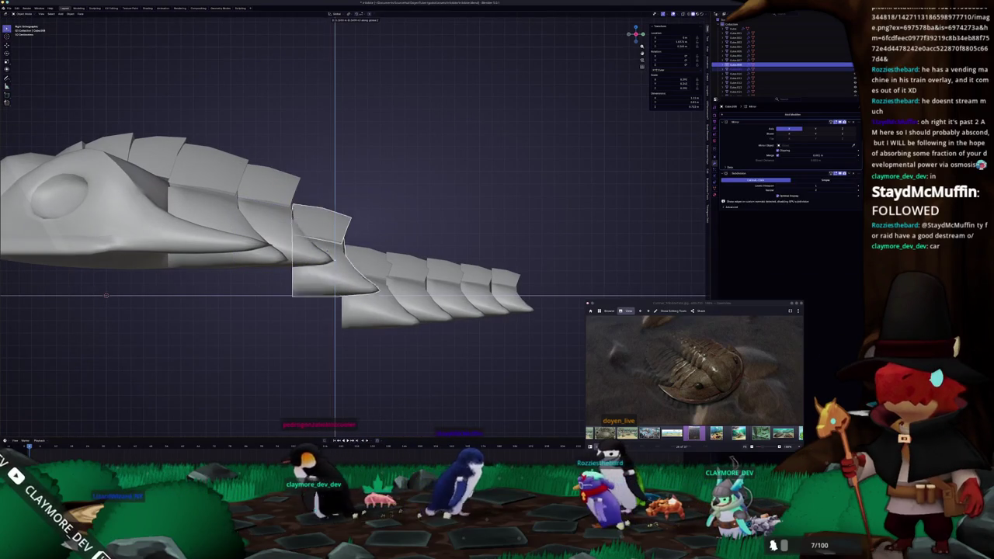
click(324, 224)
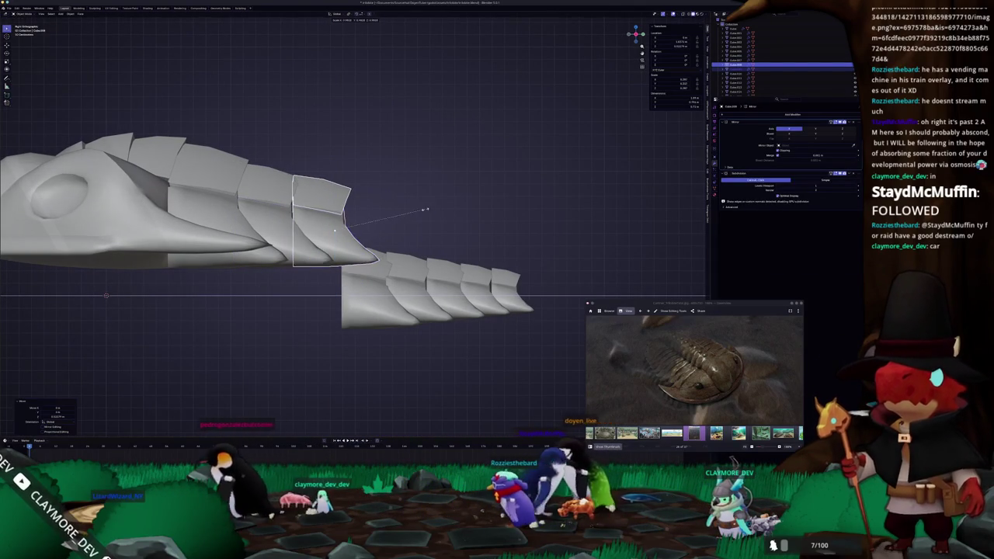
key(z)
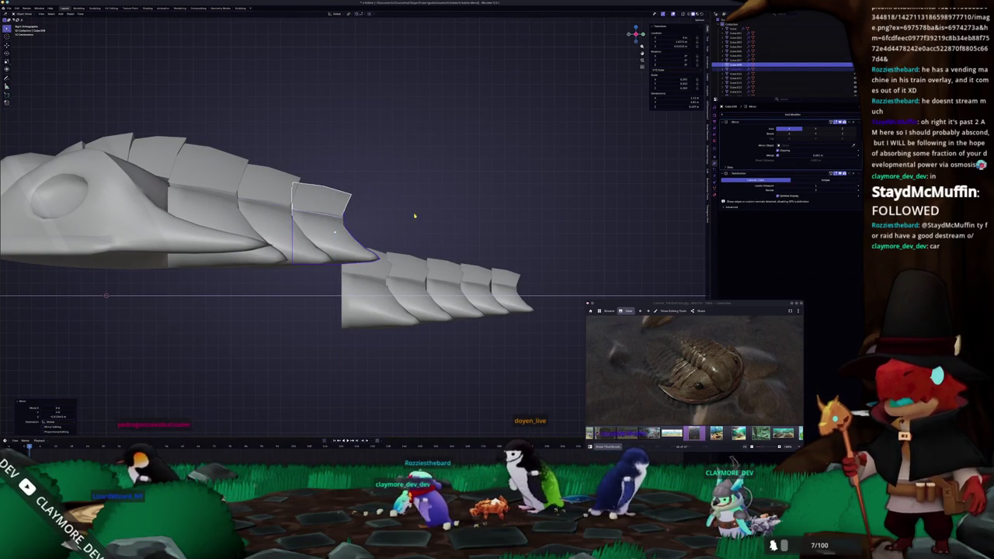
Flatten the lower front tail segment along Z and drop it back into line.
click(360, 289)
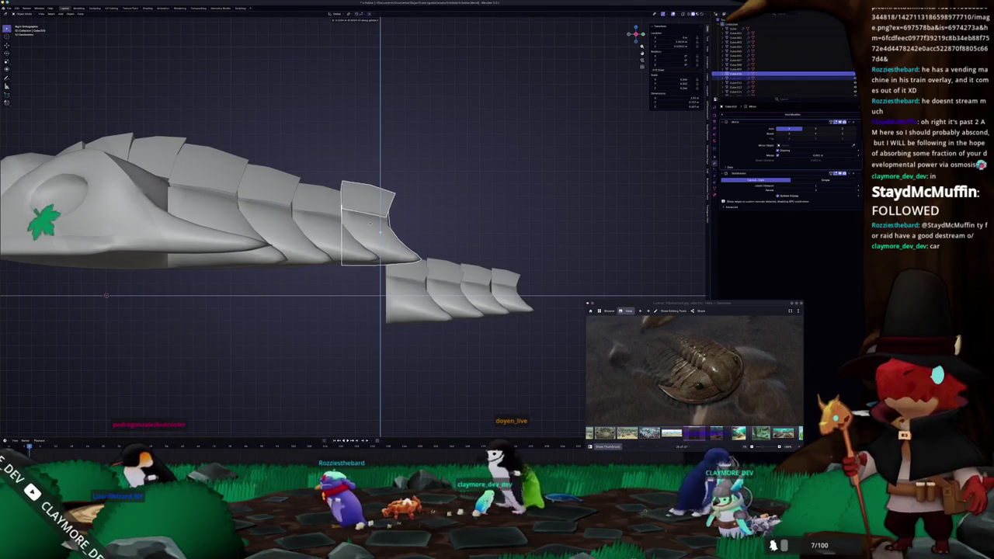
key(Return)
key(s)
key(z)
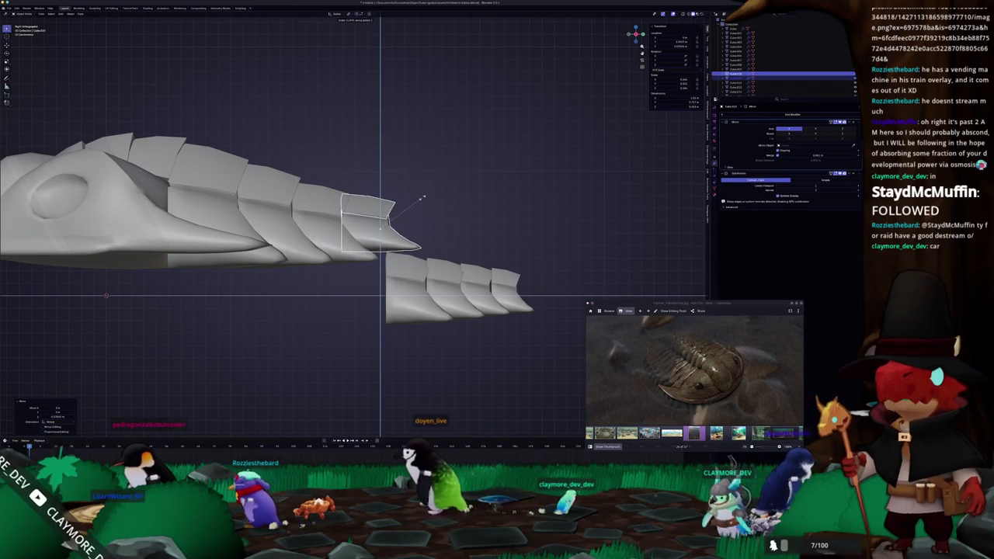
click(428, 206)
scroll(376, 231, down, 2)
key(g)
key(z)
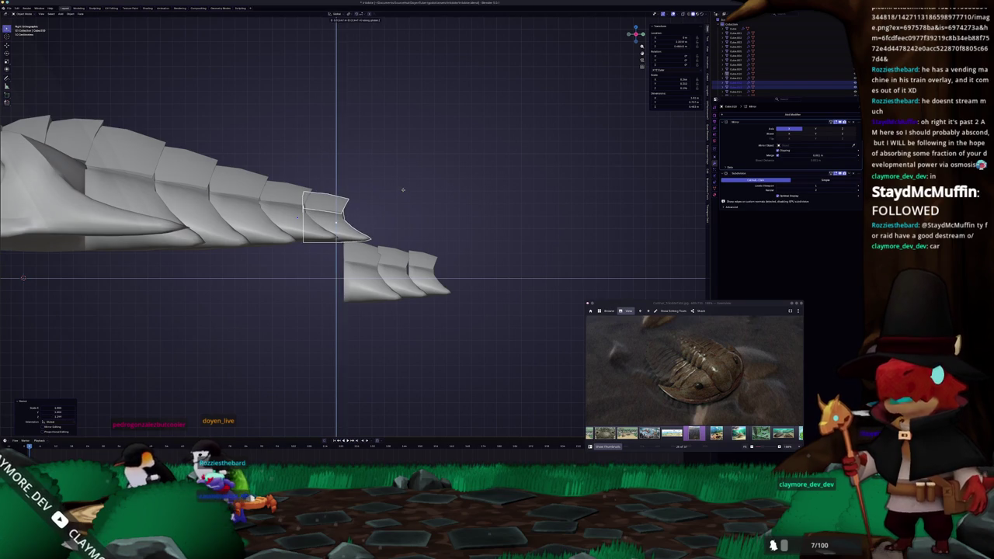
Duplicate the trailing tail segments and place the copy vertically in line with the tail.
click(290, 199)
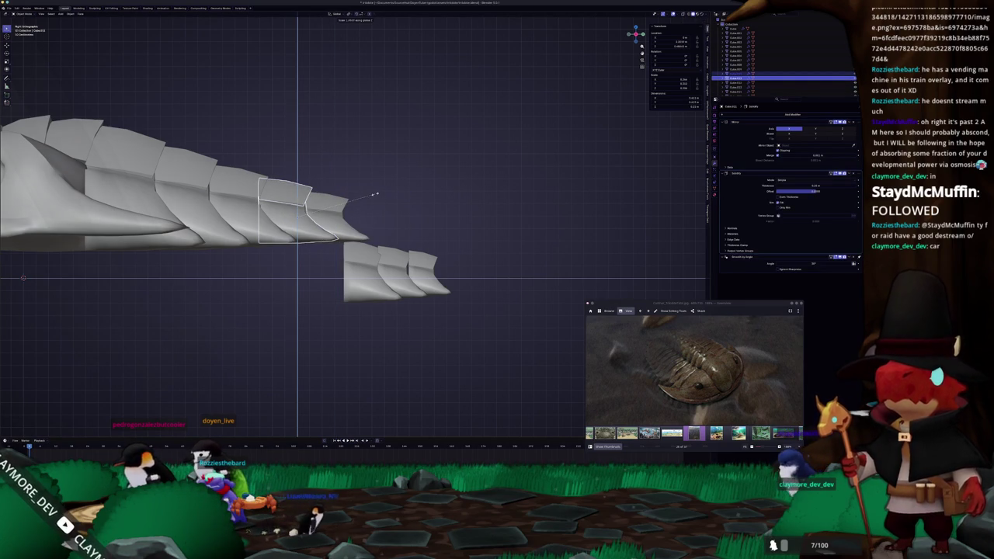
shift+middle_drag(365, 214, 446, 226)
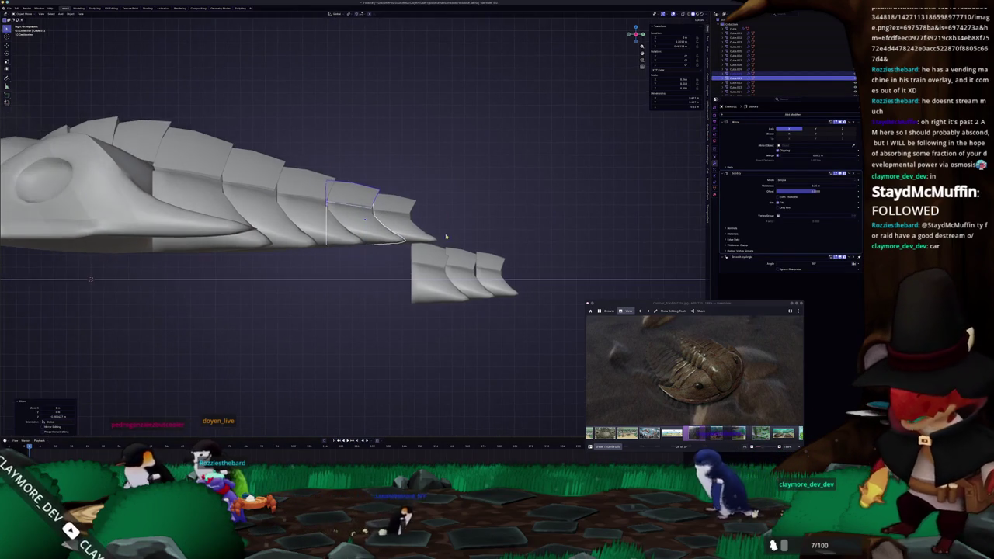
scroll(365, 225, down, 1)
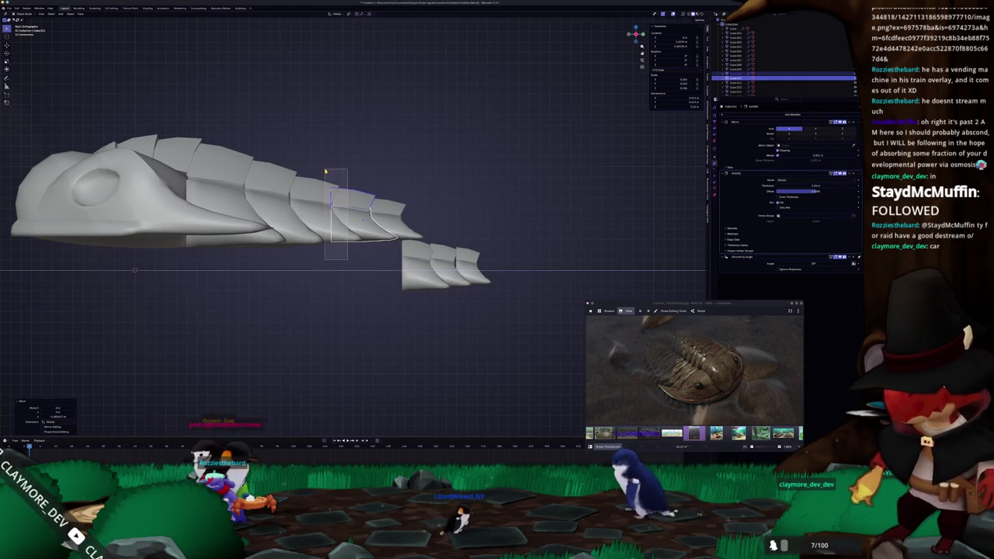
key(shift+d)
key(z)
key(Escape)
click(436, 211)
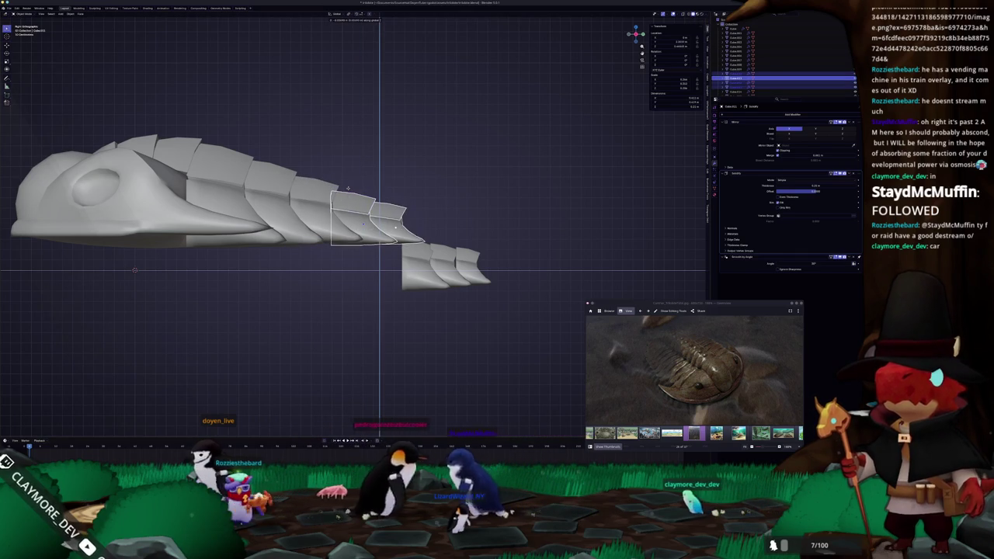
drag(348, 186, 451, 234)
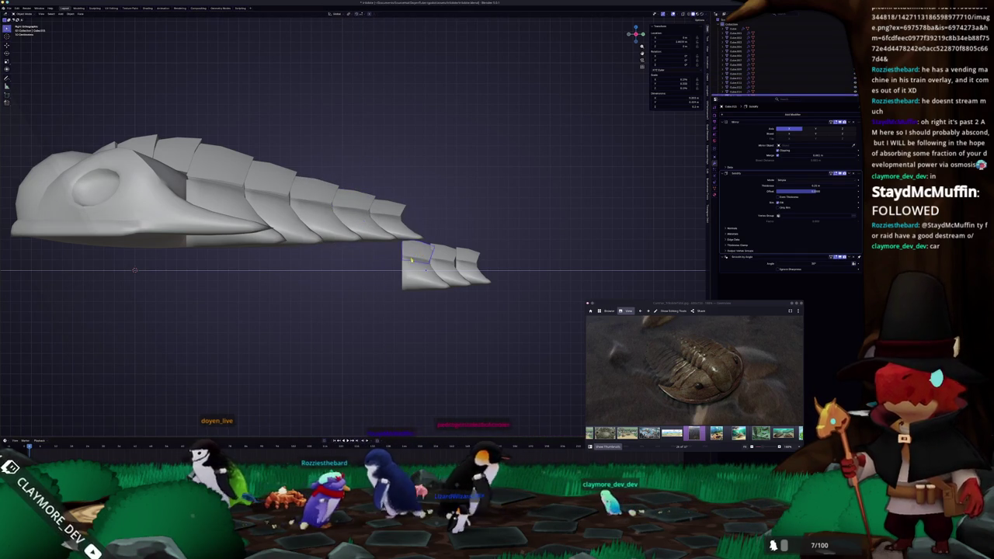
key(shift+d)
key(z)
click(440, 246)
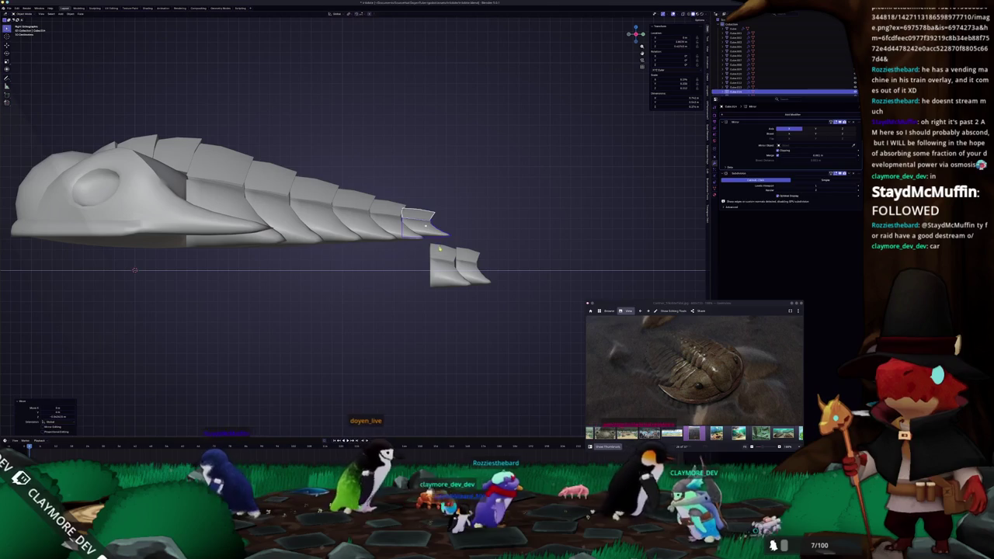
Set the last segment at the tail tip, then inspect the joined tail in side view.
key(g)
key(Escape)
click(466, 264)
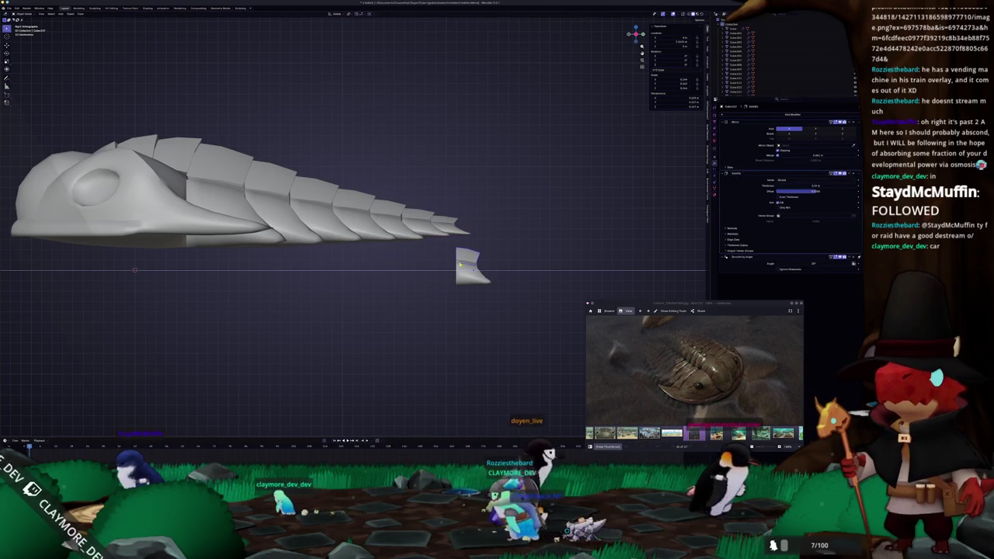
key(ctrl+z)
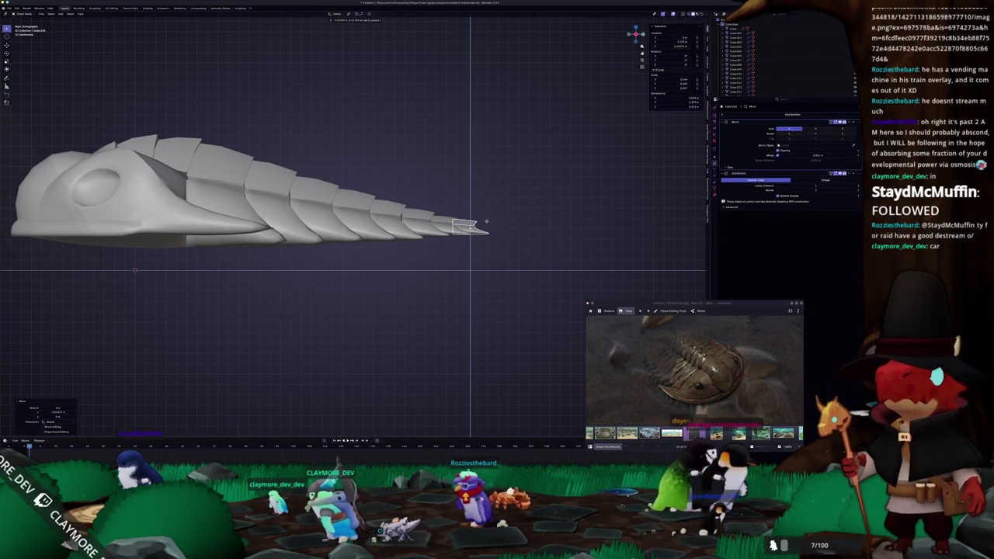
click(486, 222)
mouse_move(485, 221)
middle_down()
mouse_move(419, 156)
mouse_move(466, 202)
middle_up()
middle_drag(440, 247, 410, 243)
key(KP_3)
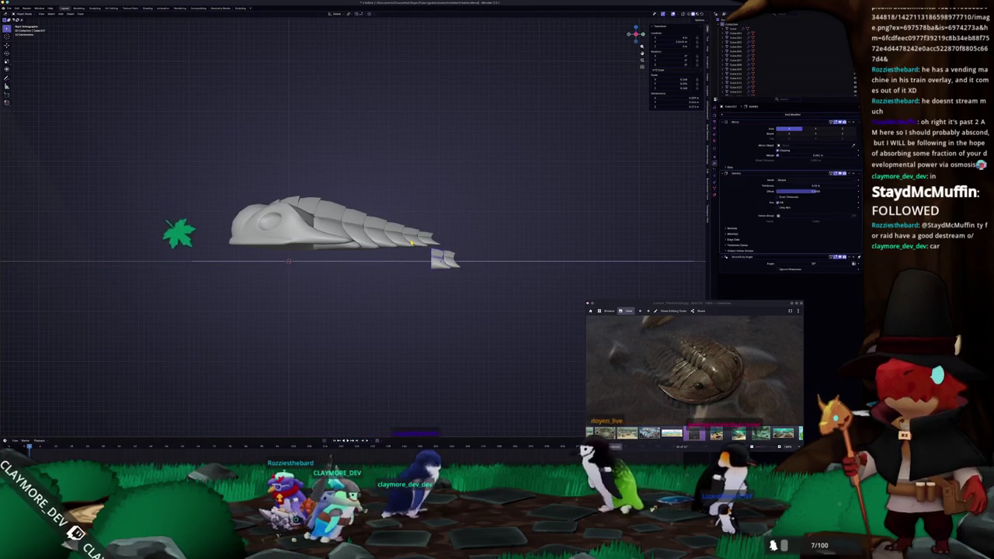
Pick a rear thoracic plate near the tail and raise it straight up.
click(412, 243)
click(413, 243)
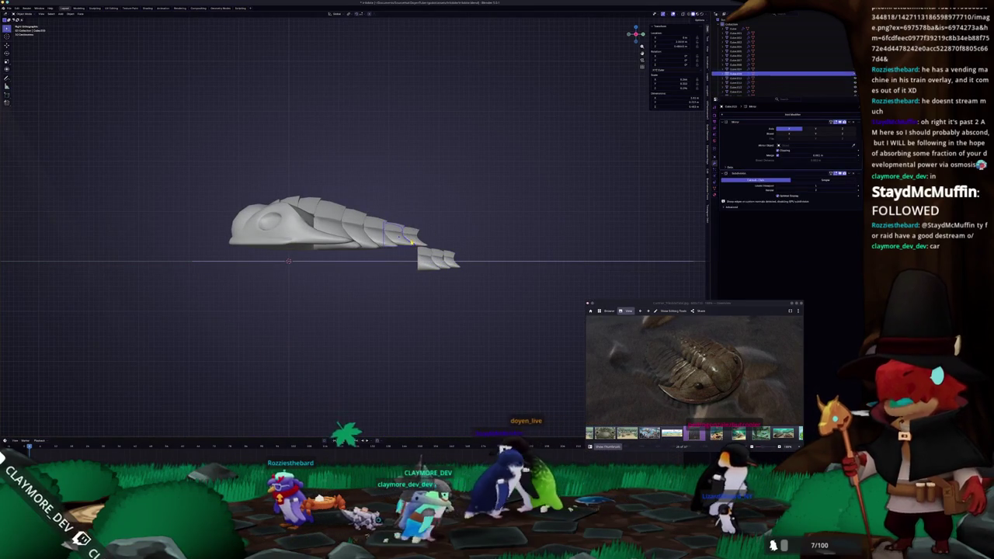
click(412, 242)
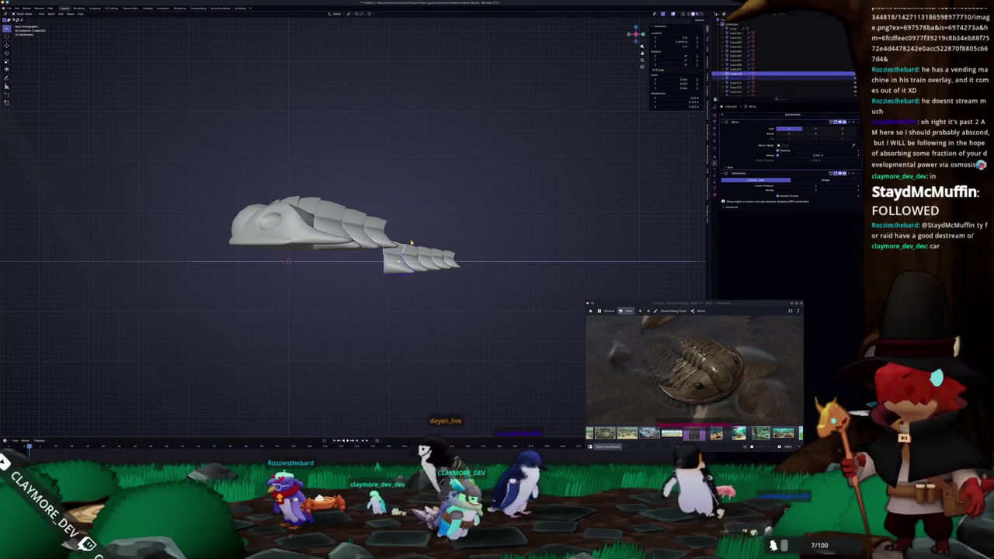
click(412, 243)
click(411, 243)
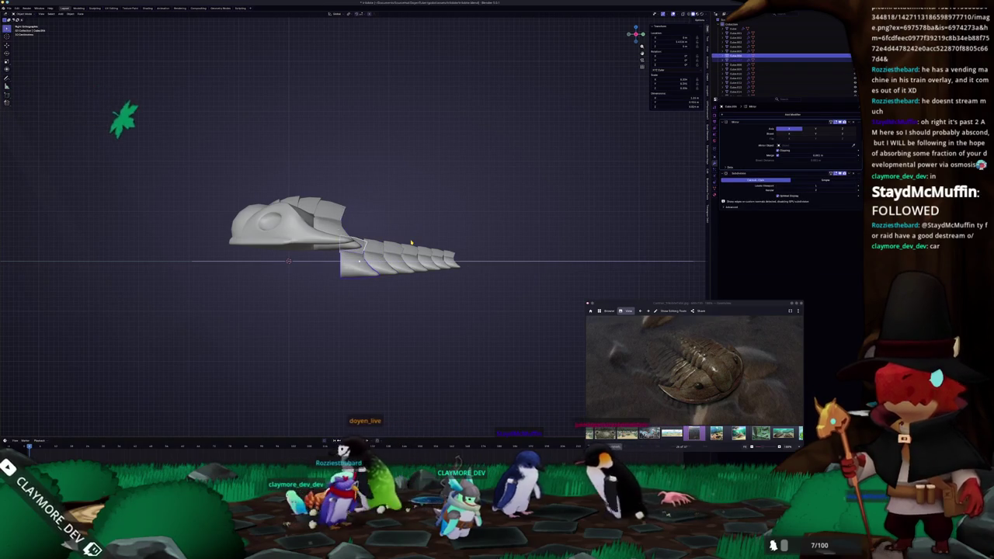
key(g)
key(z)
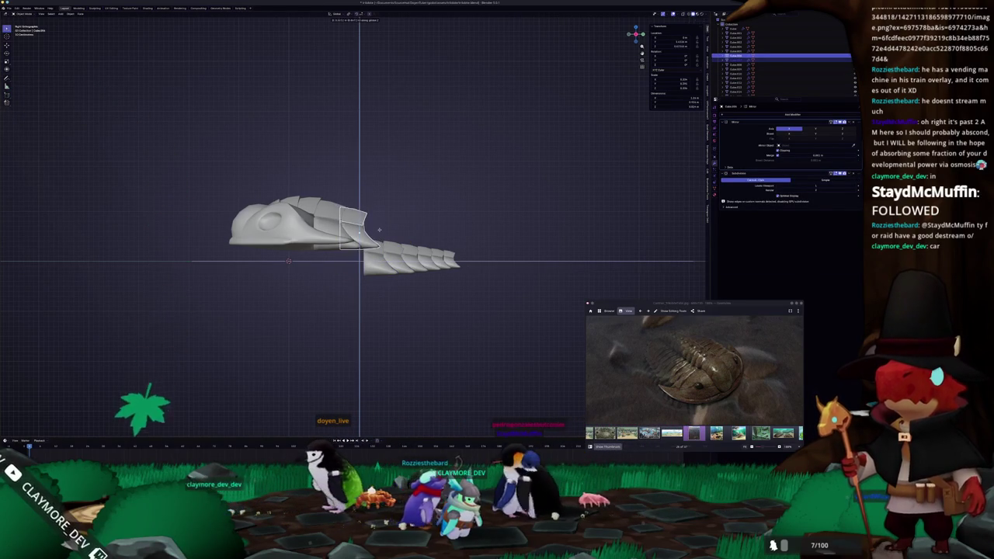
click(379, 229)
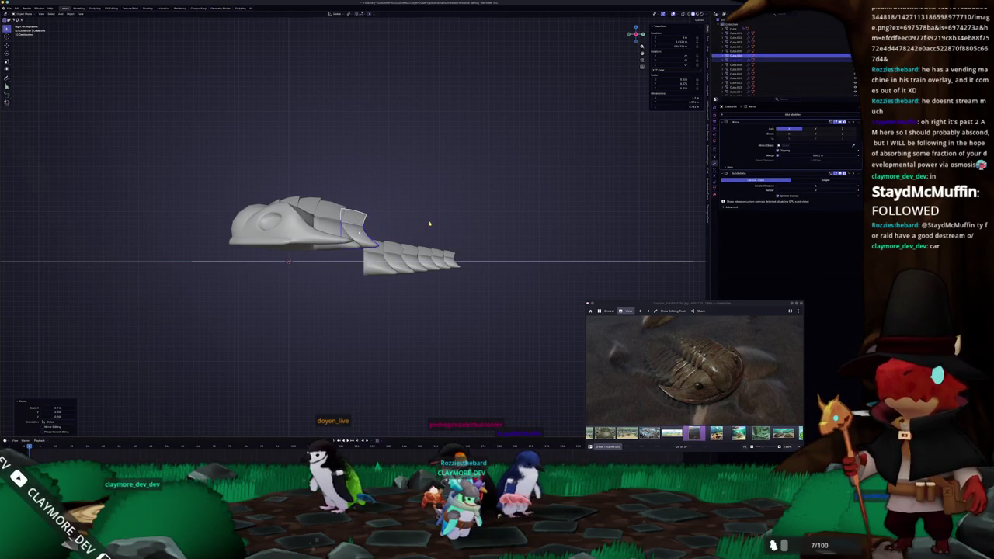
scroll(429, 224, up, 2)
Resize the rear plates and set one further back toward the detached tail pieces.
key(s)
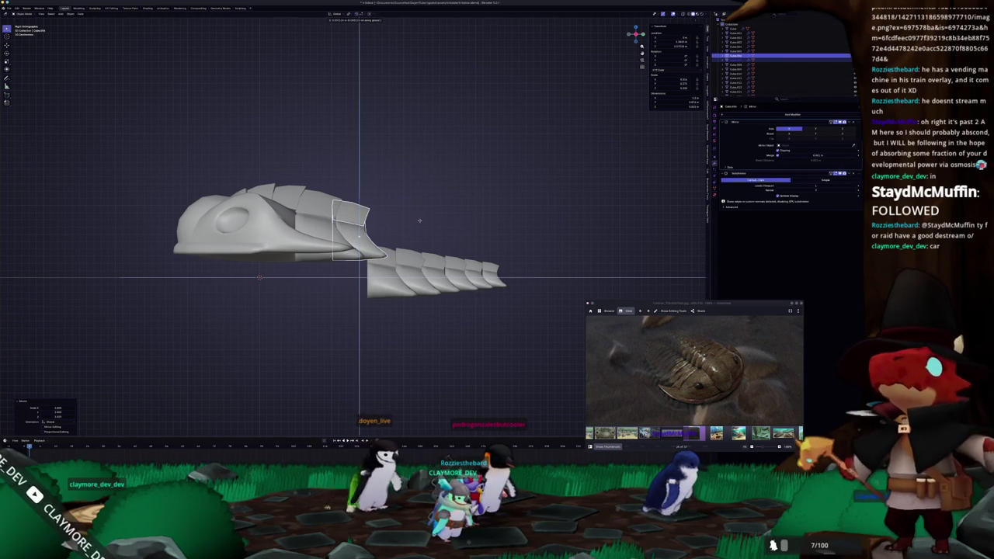
key(shift+d)
click(383, 232)
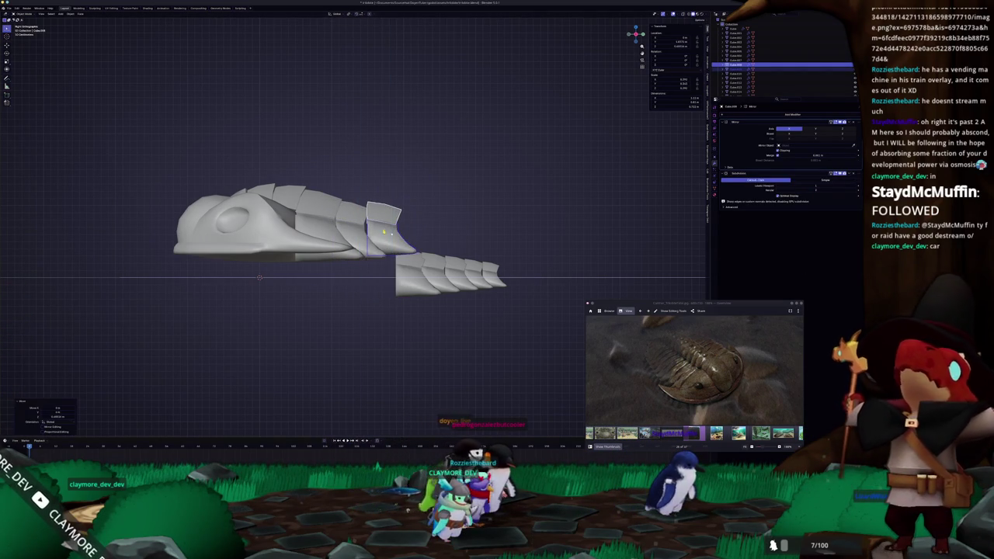
scroll(434, 218, up, 2)
key(s)
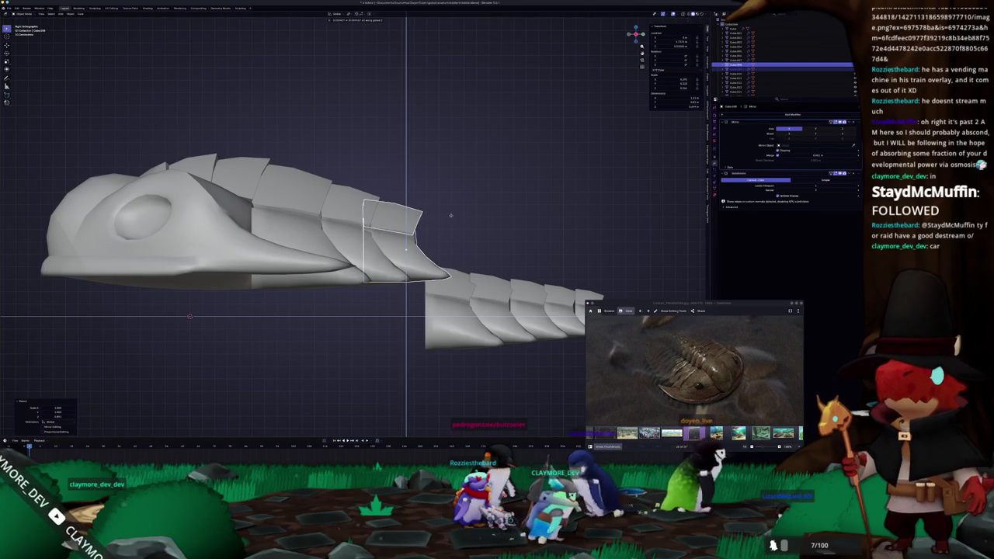
click(449, 217)
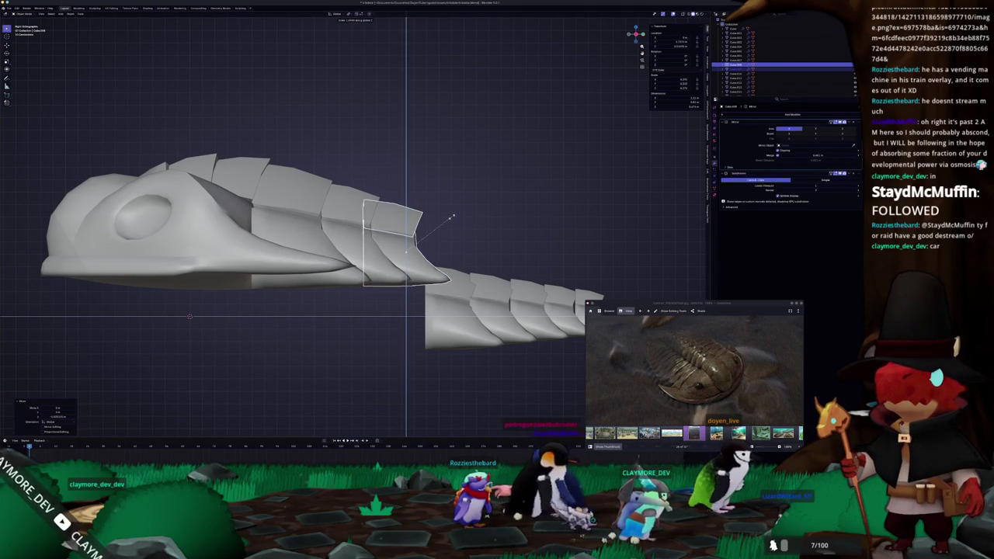
click(451, 217)
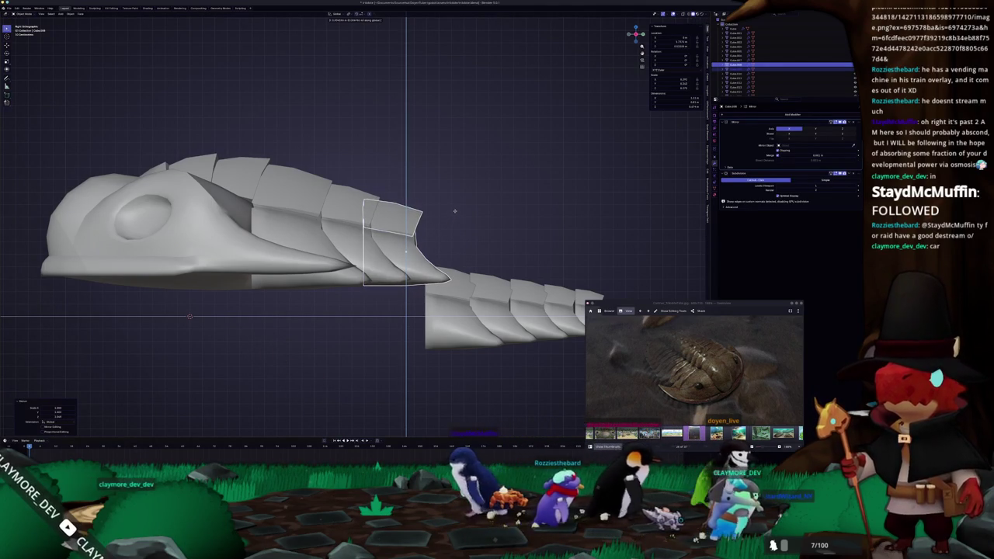
shift+middle_drag(458, 217, 383, 203)
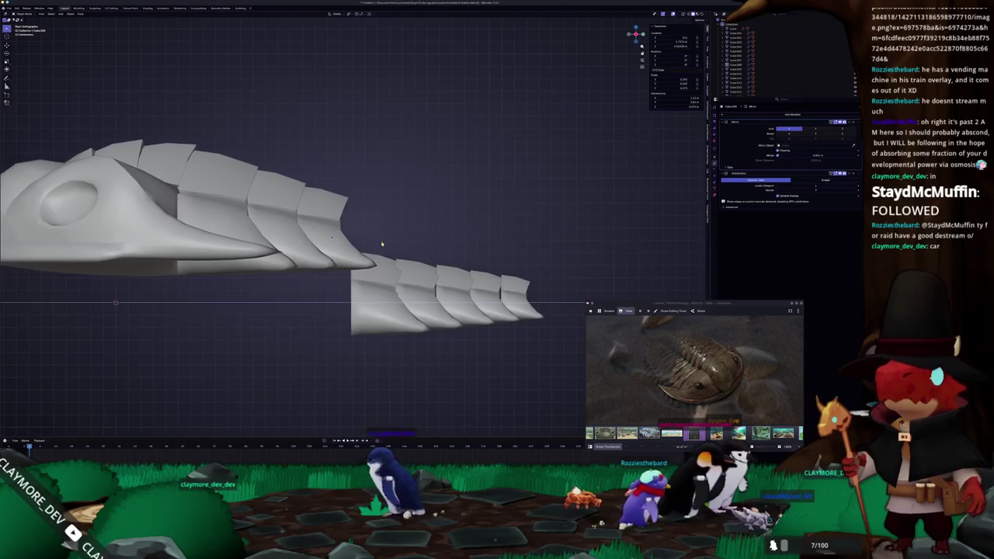
click(369, 294)
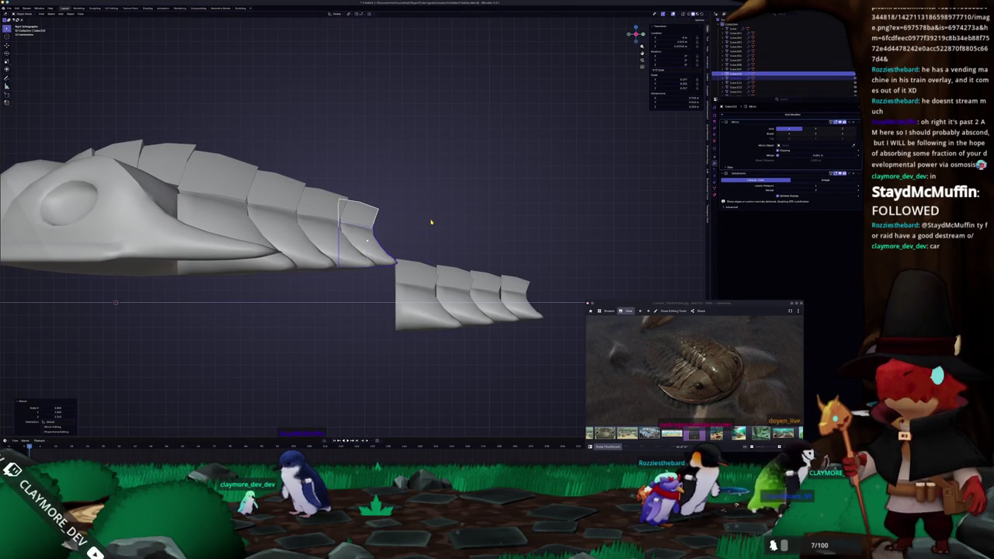
middle_drag(431, 223, 404, 310)
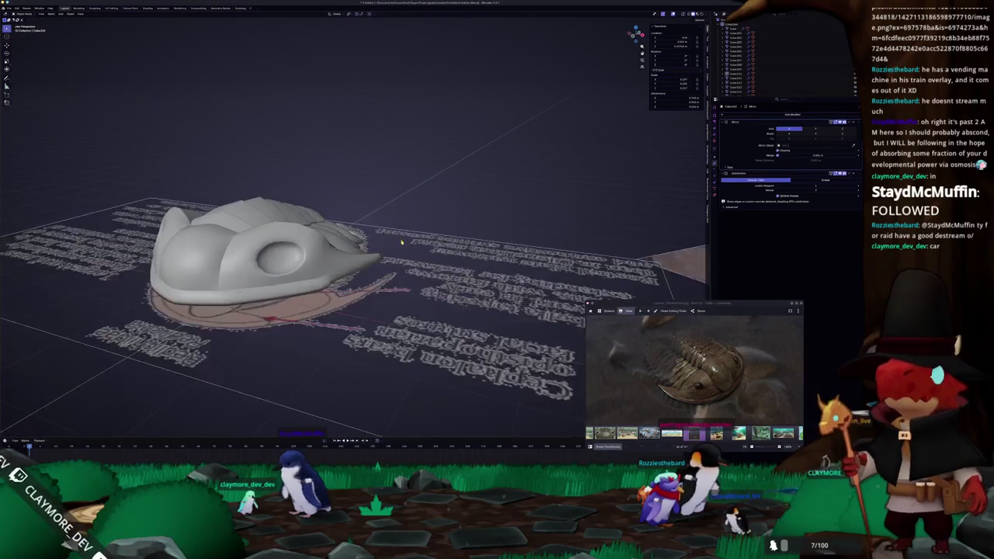
From the bottom view, scale the two rear thoracic plates wider so the body tapers smoothly.
mouse_move(376, 247)
middle_down()
mouse_move(376, 154)
mouse_move(411, 130)
middle_up()
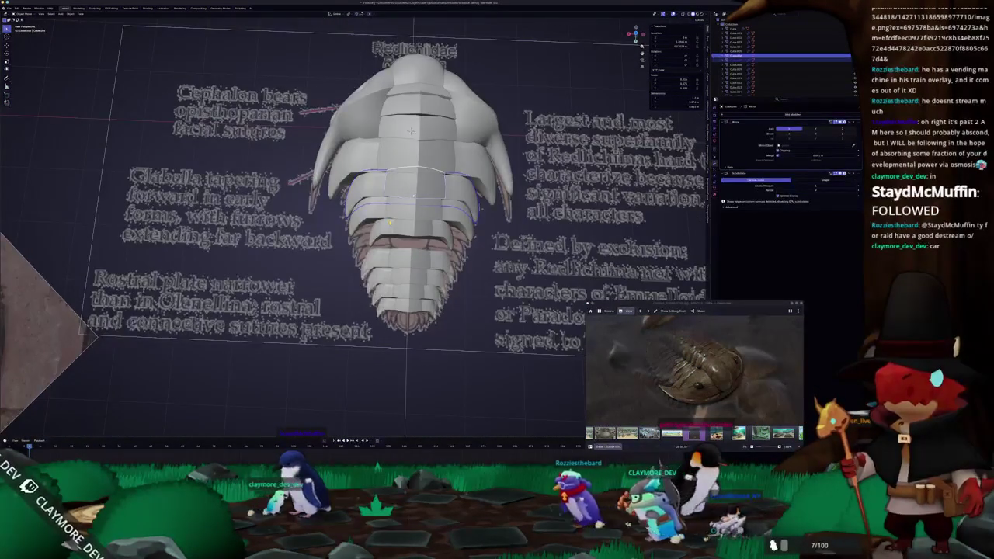
key(ctrl+KP_7)
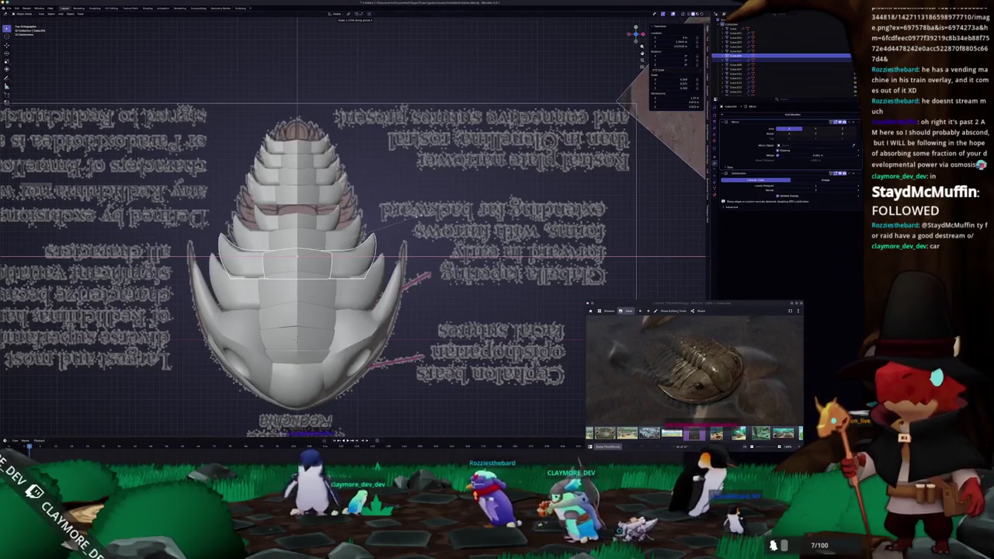
click(297, 240)
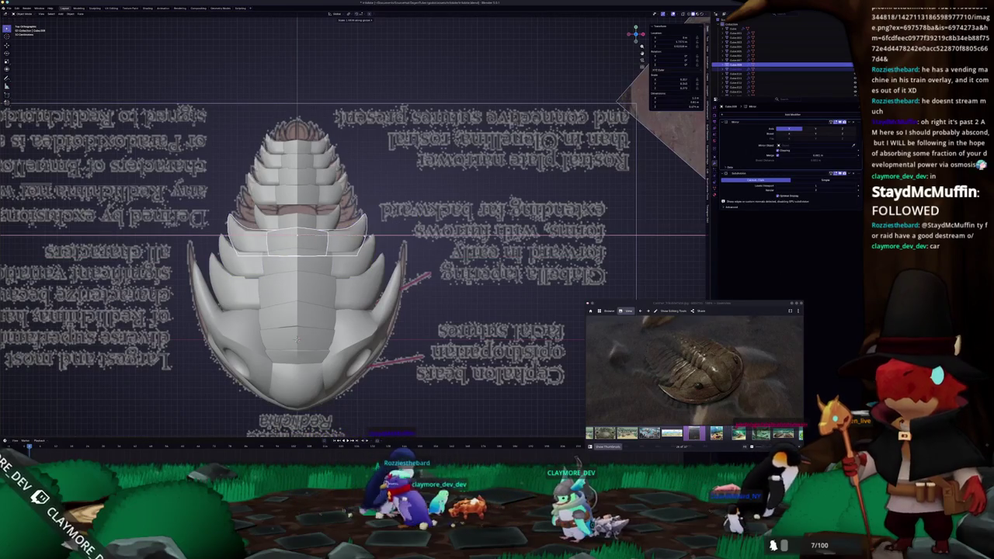
click(298, 208)
scroll(381, 219, up, 2)
key(s)
click(408, 230)
click(292, 204)
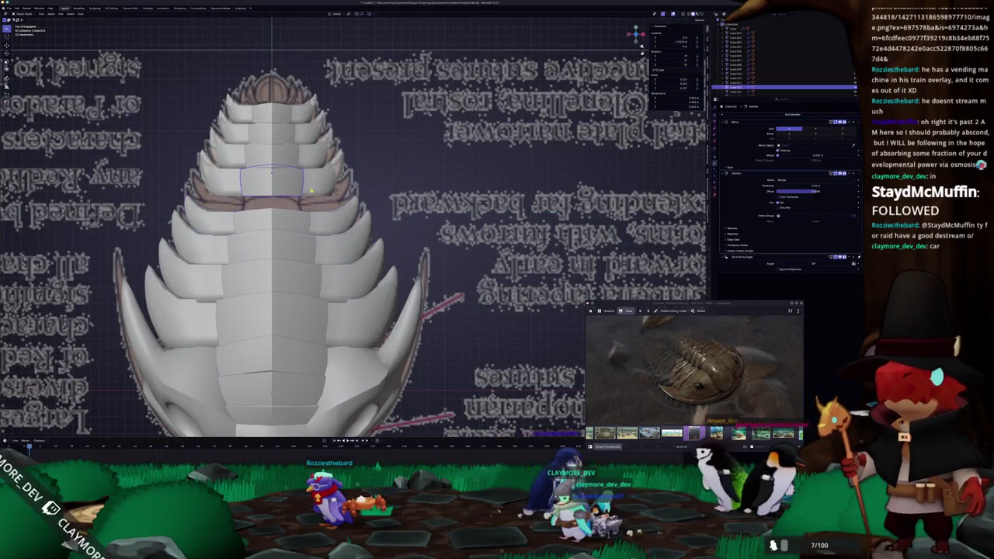
key(s)
click(308, 206)
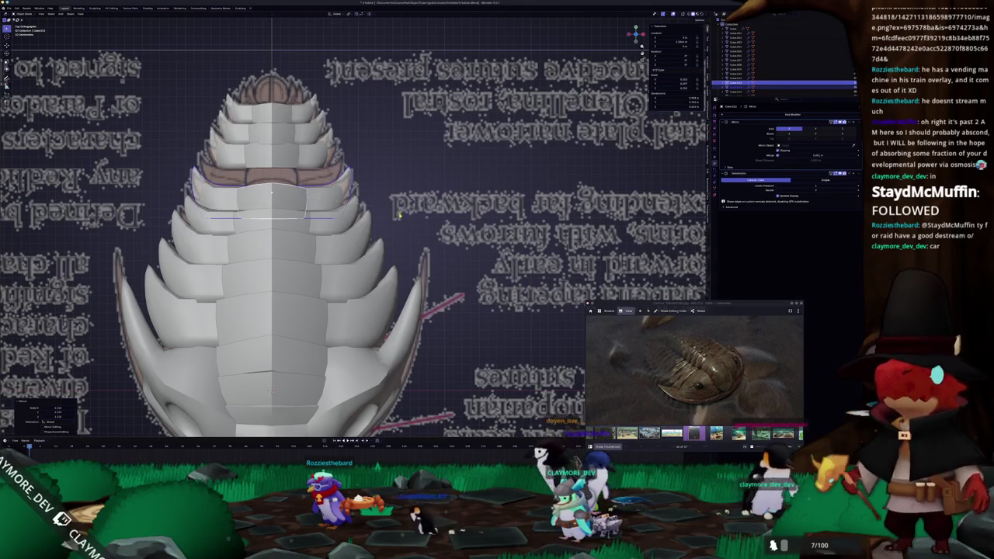
middle_drag(399, 214, 338, 171)
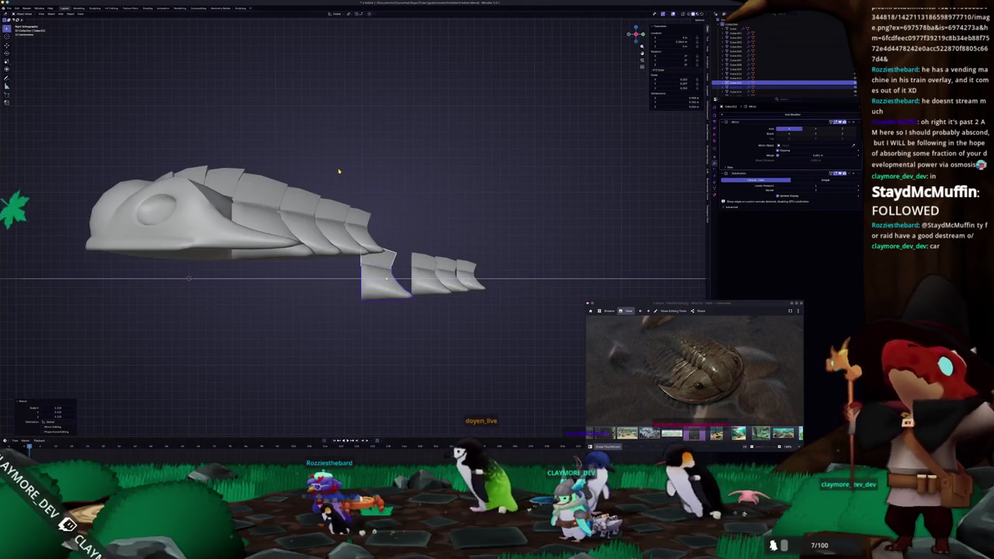
Raise the loose tail plate vertically onto the body in two nudges.
key(g)
key(z)
click(406, 188)
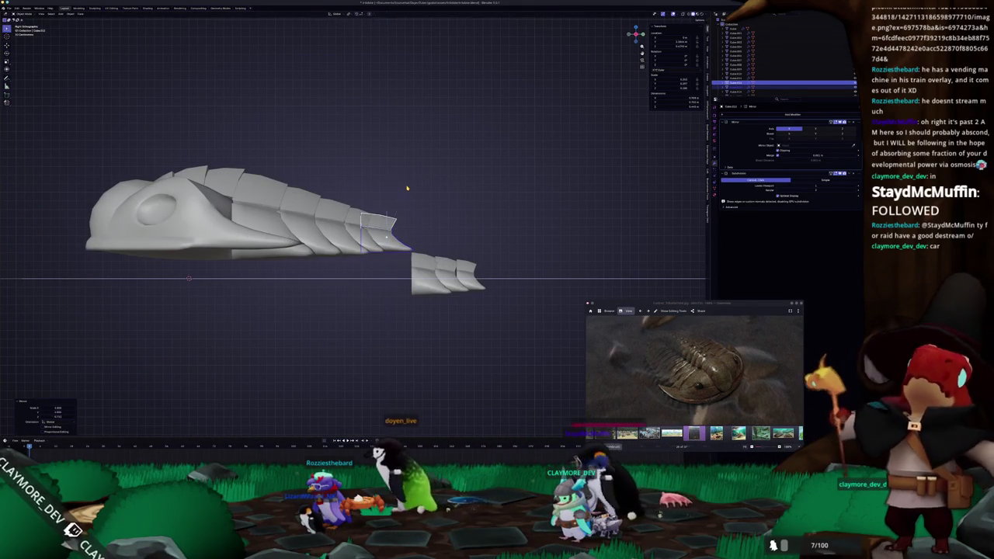
key(g)
key(z)
click(438, 189)
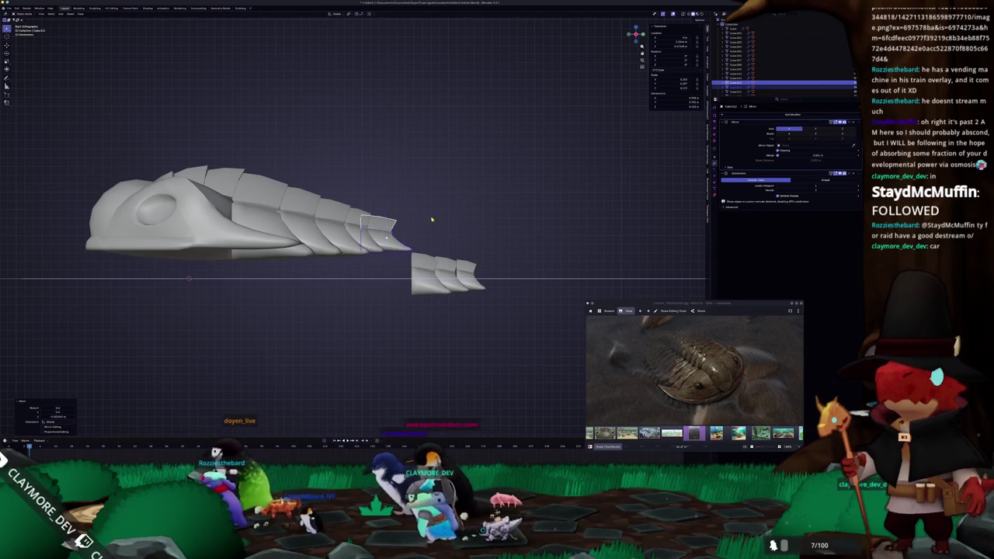
scroll(435, 207, up, 2)
scroll(435, 207, up, 1)
Duplicate the tail plate and seat the copy as a smaller end plate against the shell.
key(shift+d)
key(z)
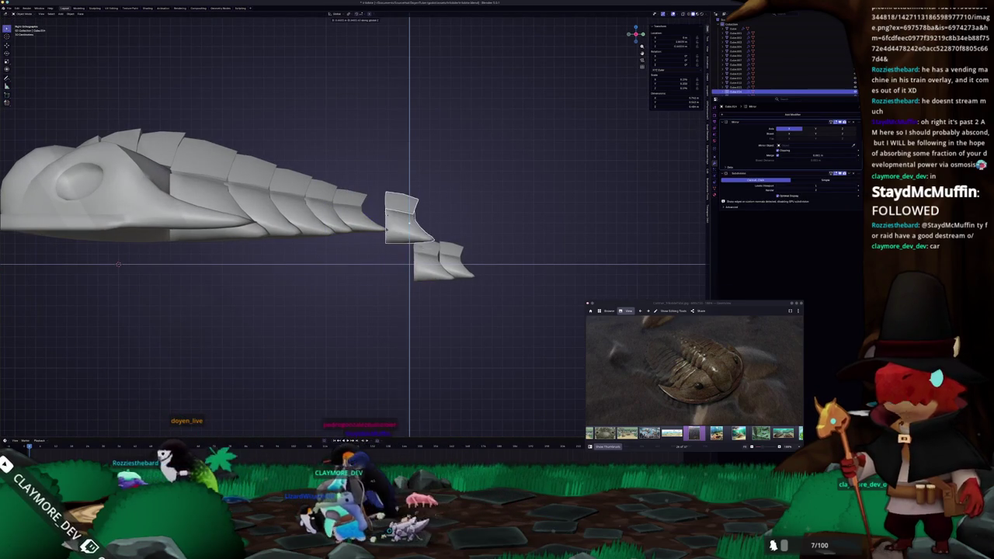
key(y)
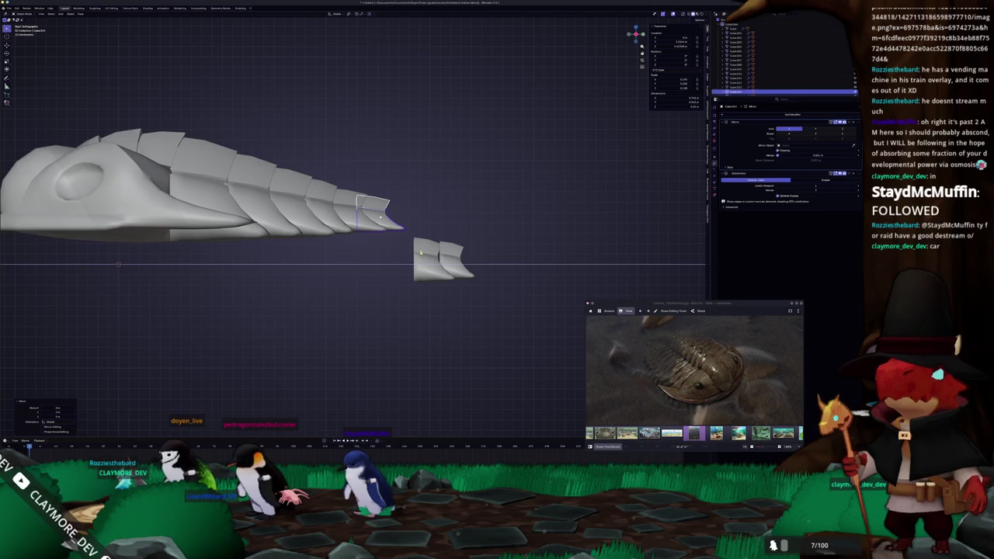
key(shift+d)
key(z)
click(434, 220)
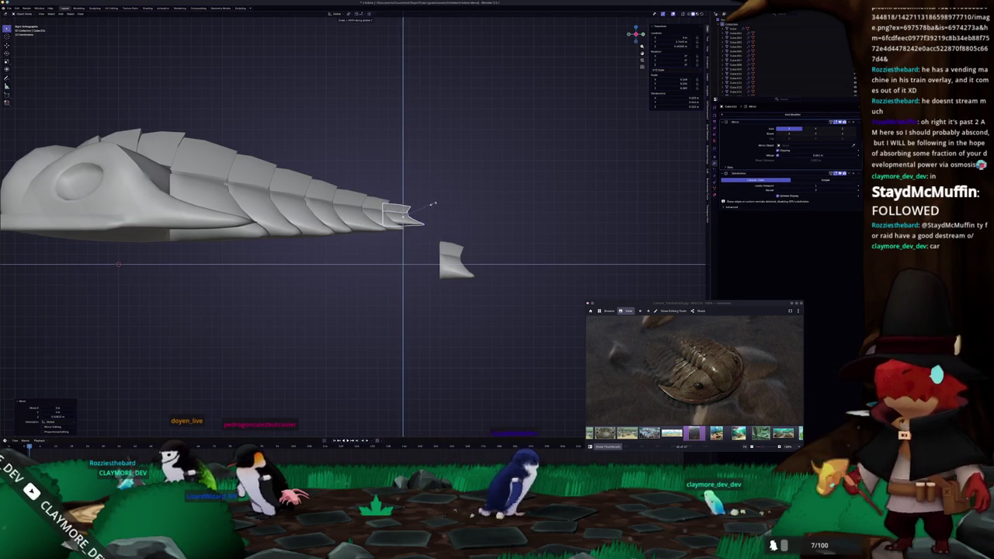
click(431, 204)
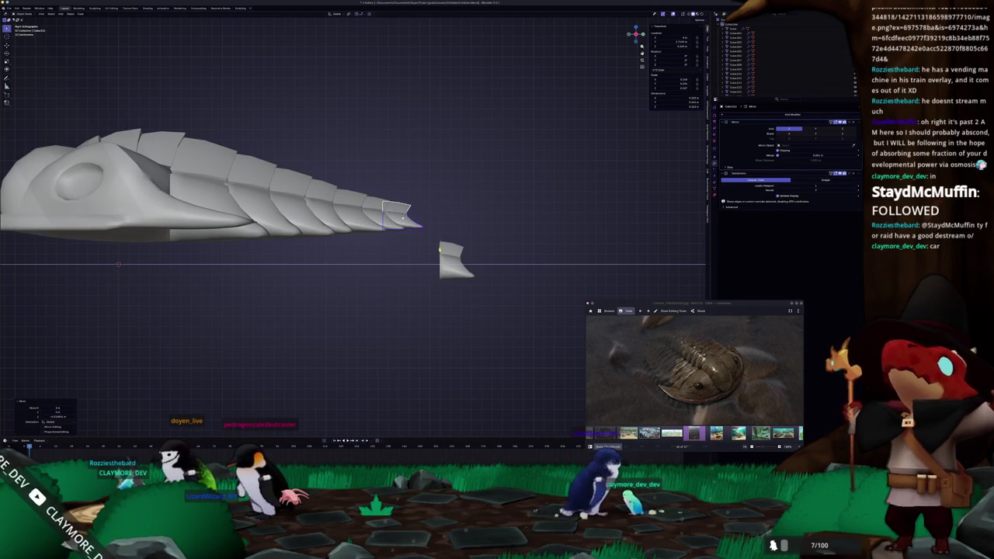
Slide the last tail piece along Y until it sits against the shell.
key(g)
key(z)
key(y)
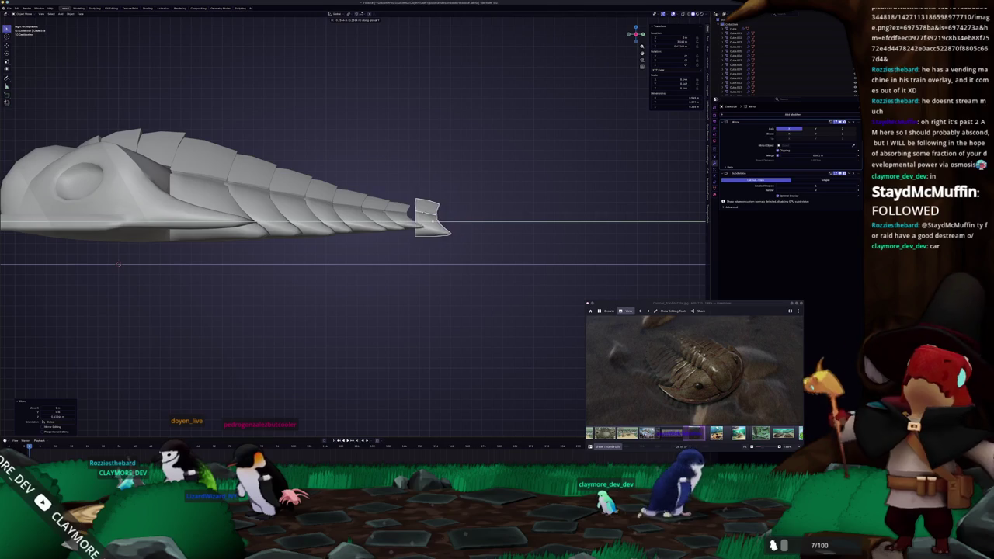
click(448, 218)
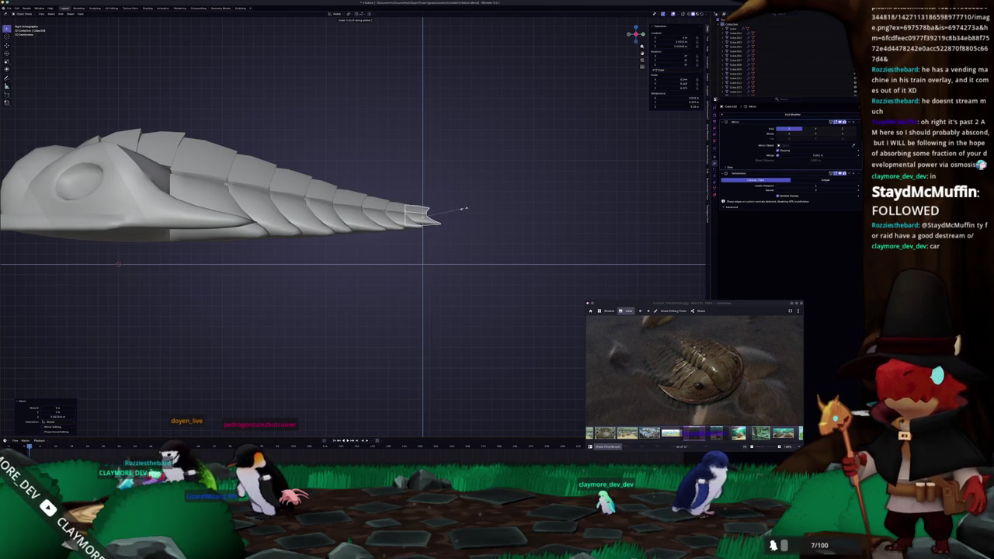
scroll(458, 211, up, 2)
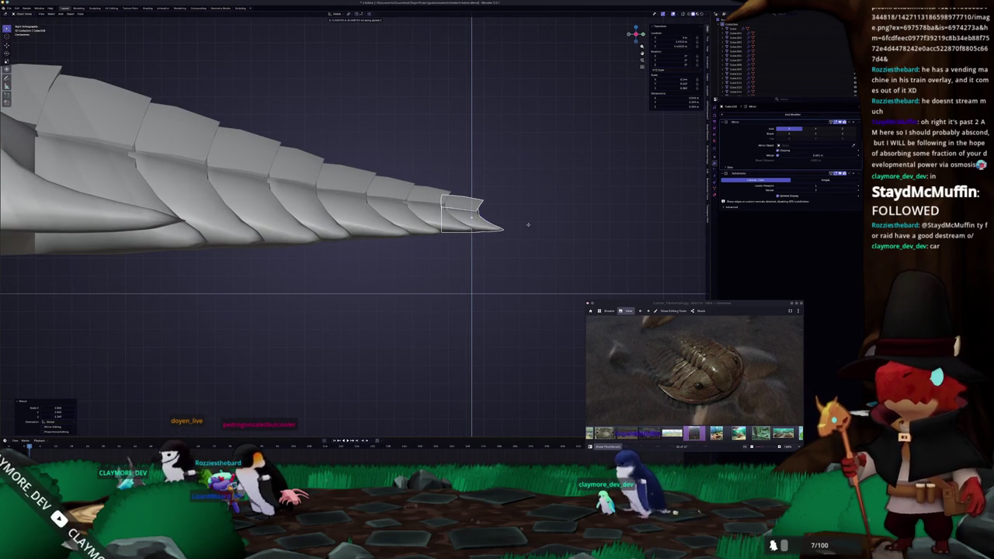
Lower the first rear thoracic plate along Z and reduce its height.
shift+middle_drag(270, 262, 372, 188)
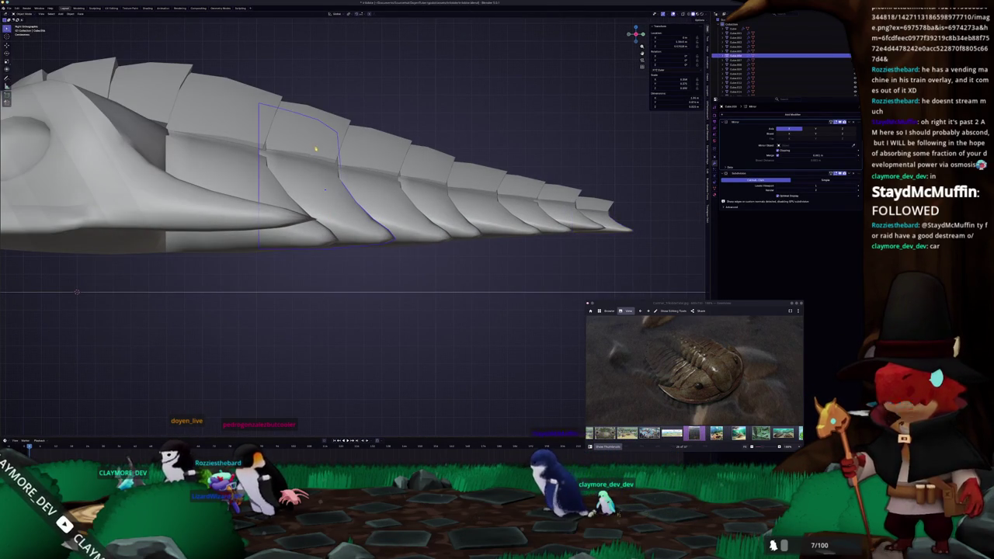
click(372, 188)
scroll(372, 188, up, 1)
key(g)
key(z)
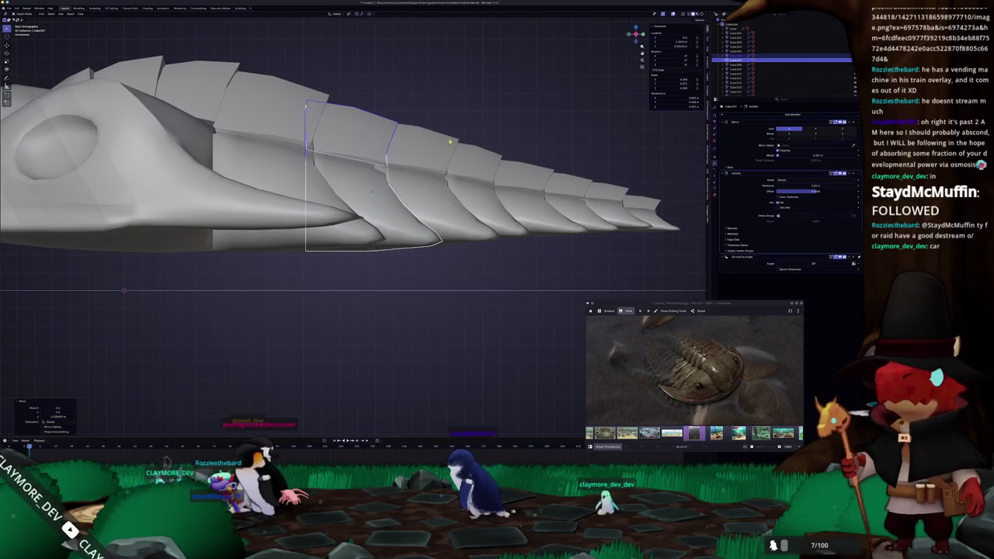
click(474, 176)
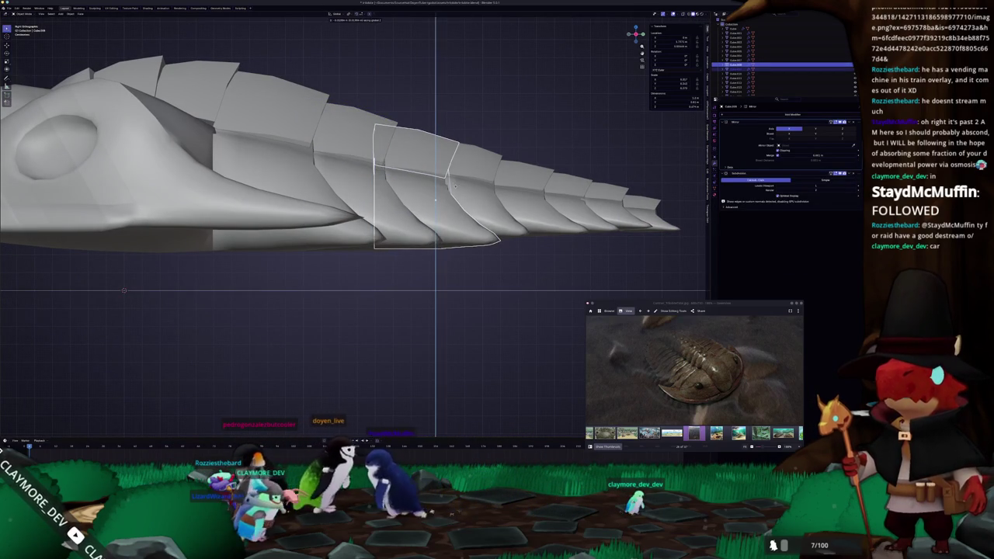
click(482, 198)
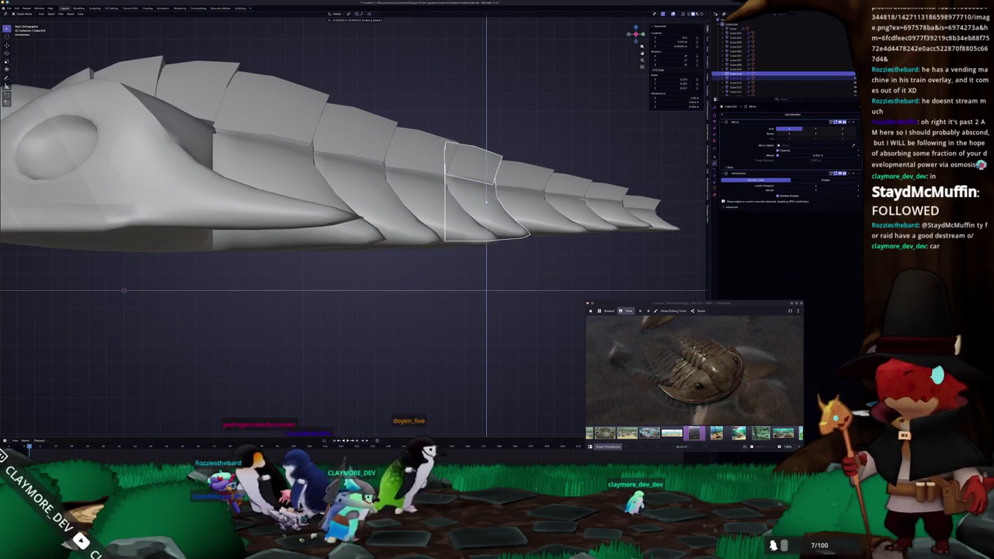
key(g)
key(z)
click(486, 206)
key(s)
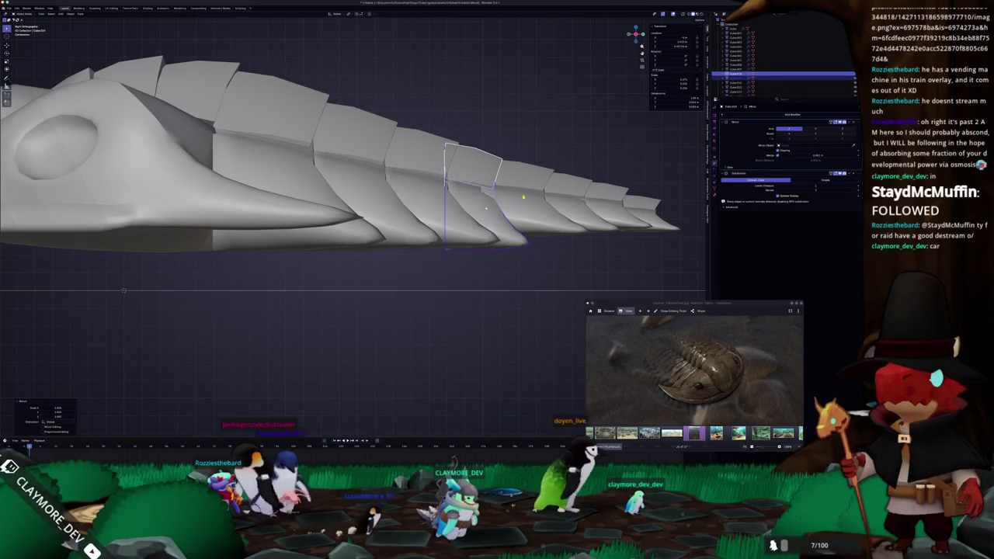
key(z)
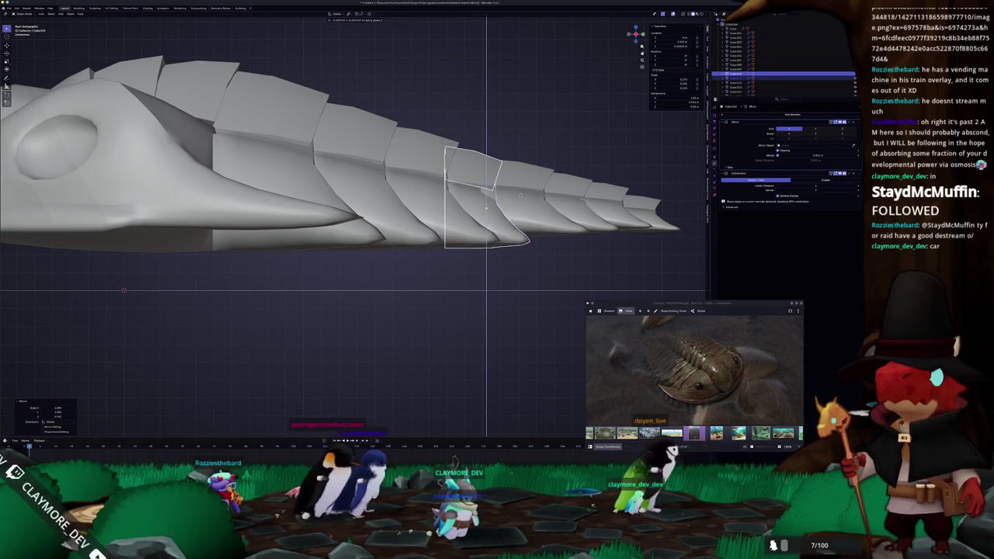
click(521, 195)
Lower the next plate toward the tail slightly and shrink it a little.
click(539, 174)
shift+middle_drag(538, 174, 433, 148)
key(g)
key(z)
click(439, 156)
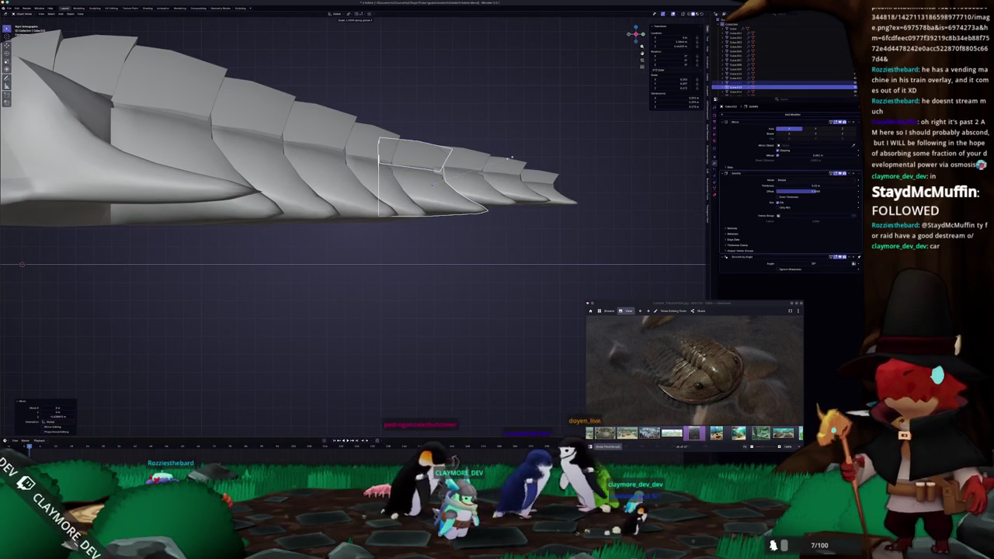
key(s)
click(502, 163)
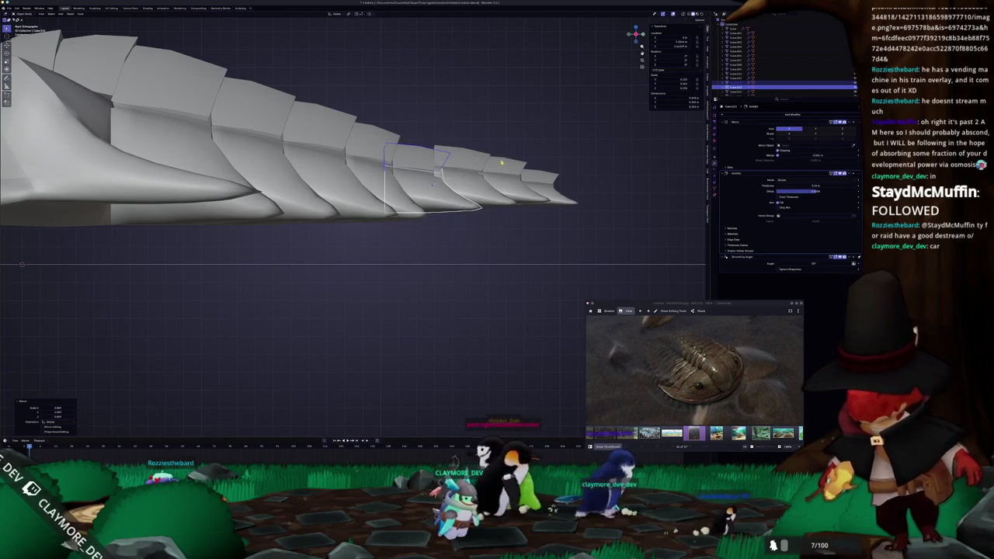
Nudge that plate a bit lower and reduce its height further.
key(g)
key(z)
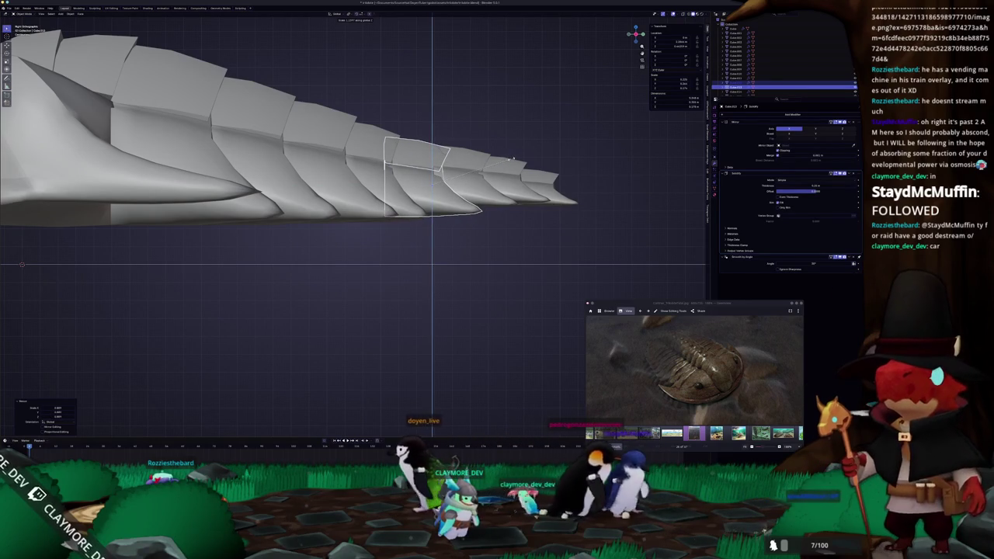
key(Return)
key(g)
key(z)
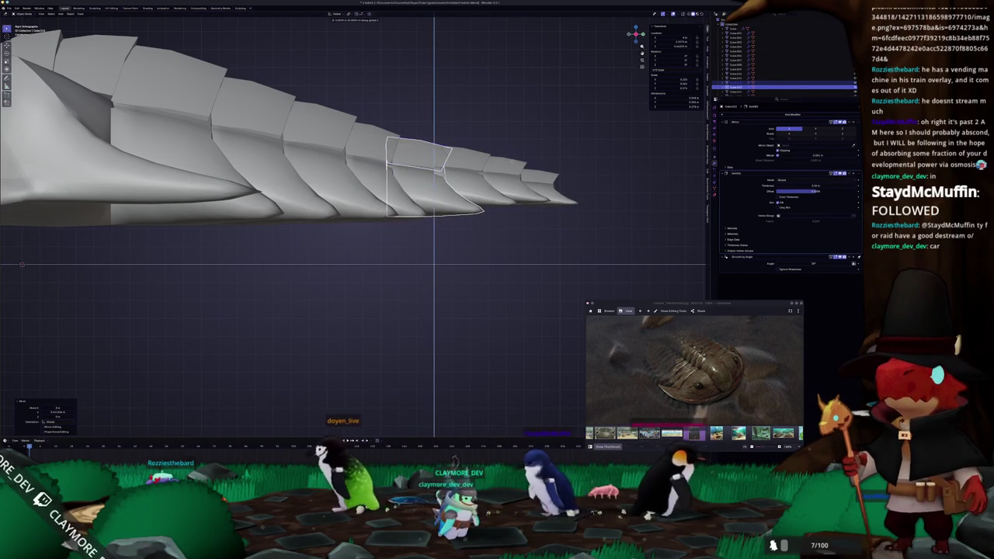
click(511, 166)
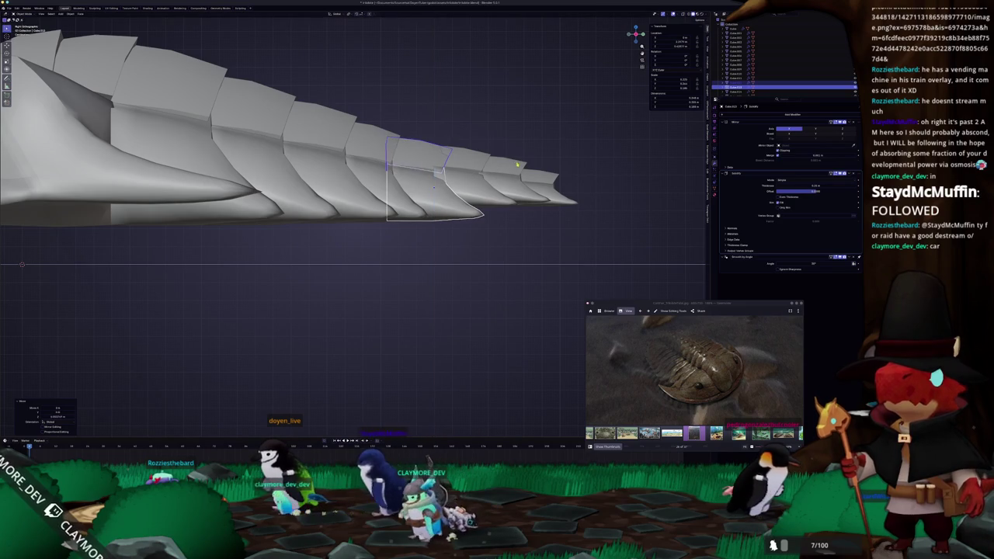
scroll(353, 225, down, 2)
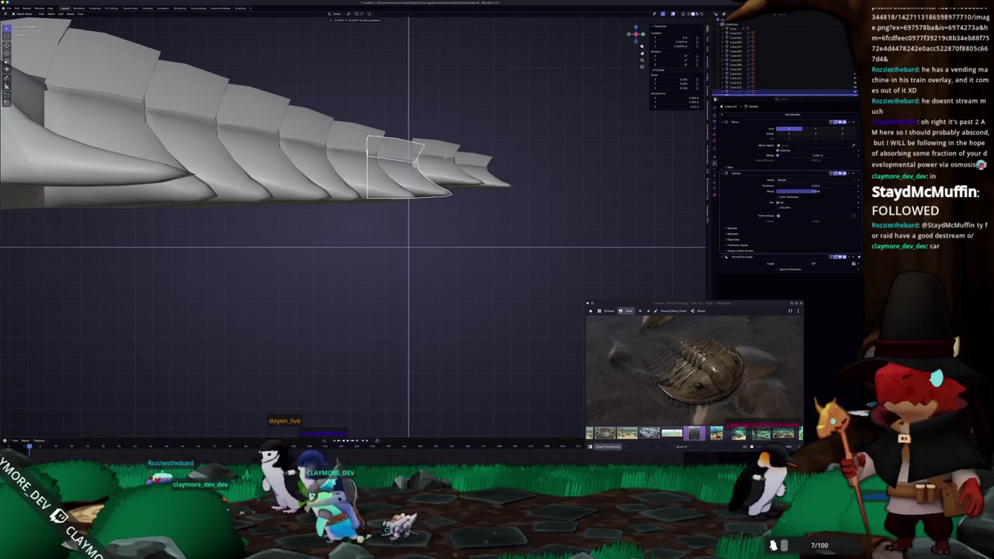
key(s)
key(z)
key(Return)
Lower the plate once more and flatten its height again along Z.
key(g)
key(z)
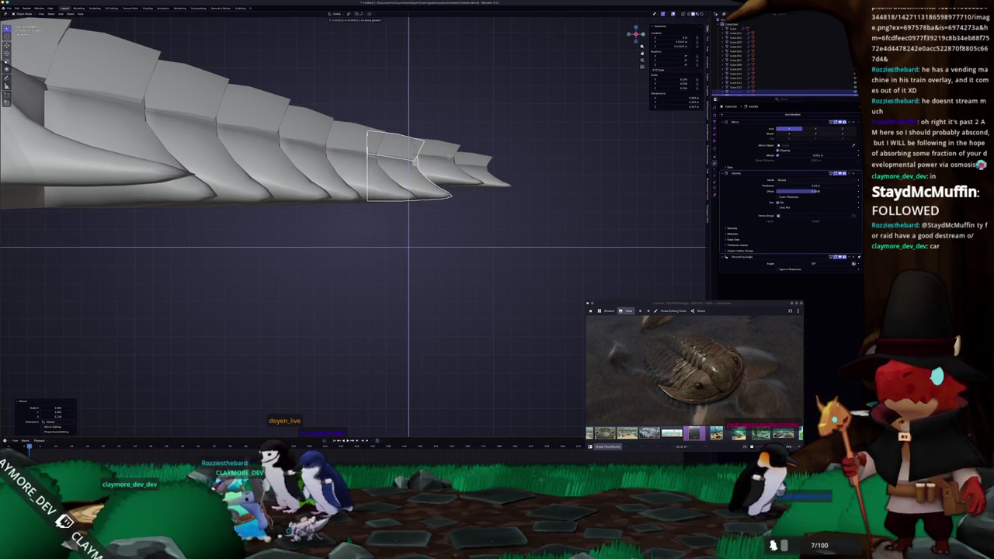
key(Return)
key(s)
key(z)
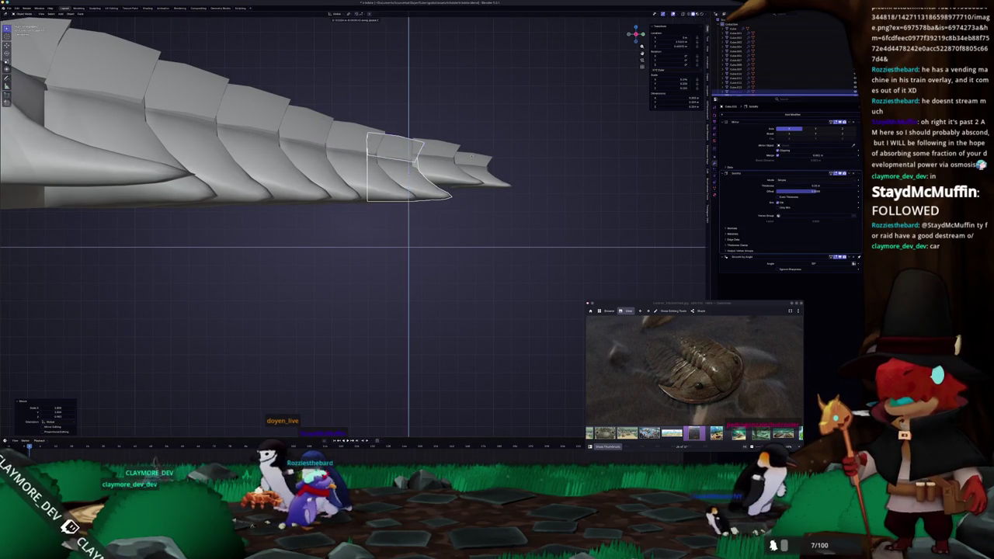
key(Return)
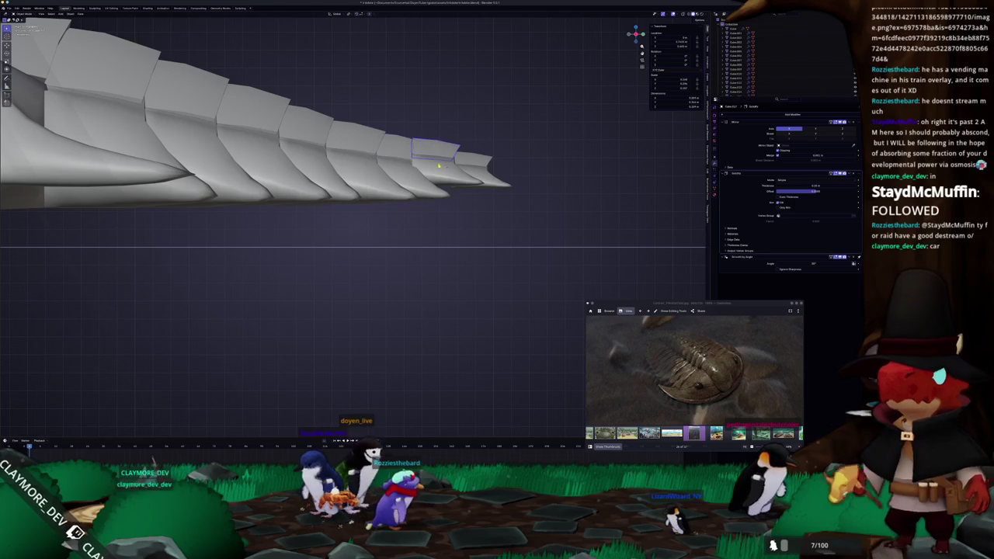
Shrink and lower the next tail plate, then frame the whole trilobite and box-select the plates.
click(447, 172)
key(s)
key(z)
key(Return)
key(g)
key(z)
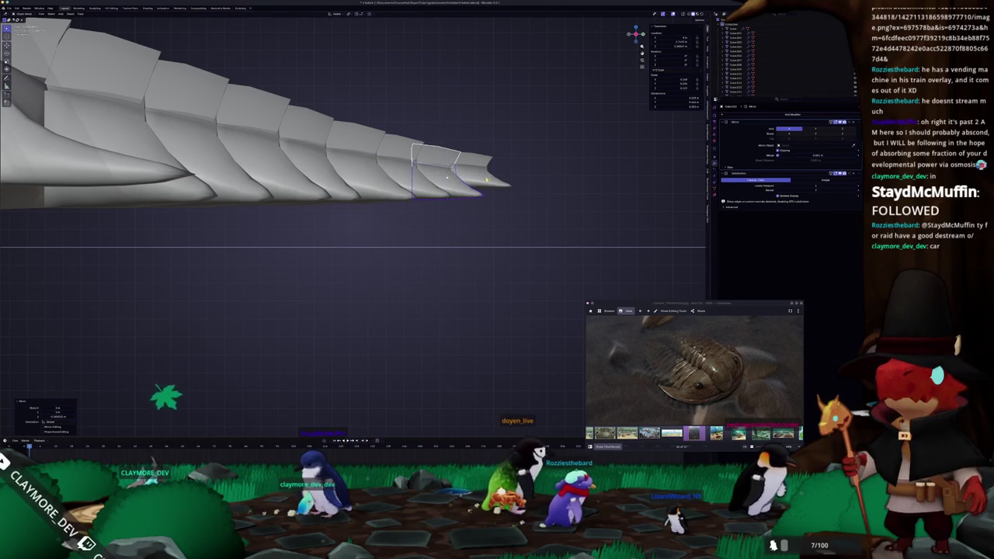
key(Return)
click(477, 174)
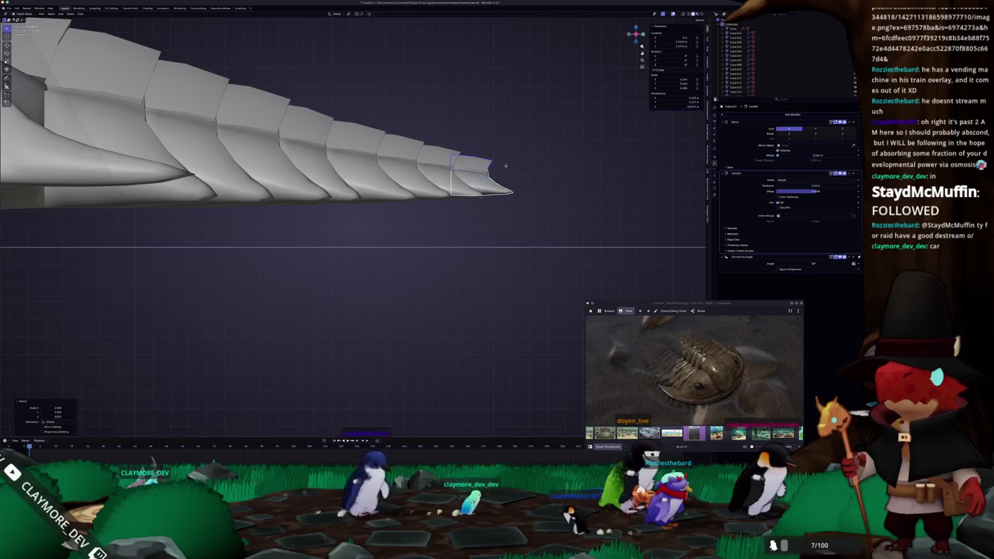
key(Home)
drag(534, 198, 308, 139)
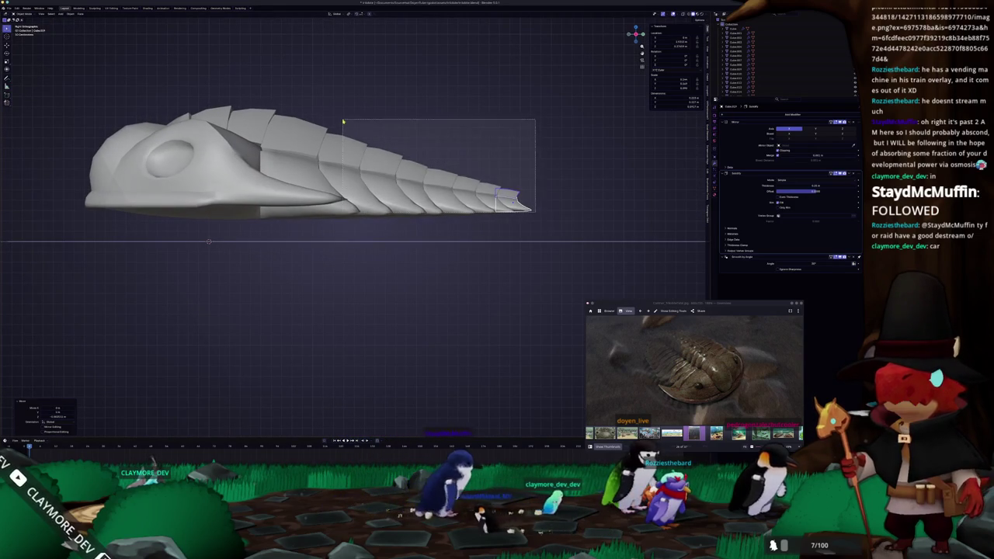
Select the shell plates and apply their transforms with Ctrl+A.
click(311, 177)
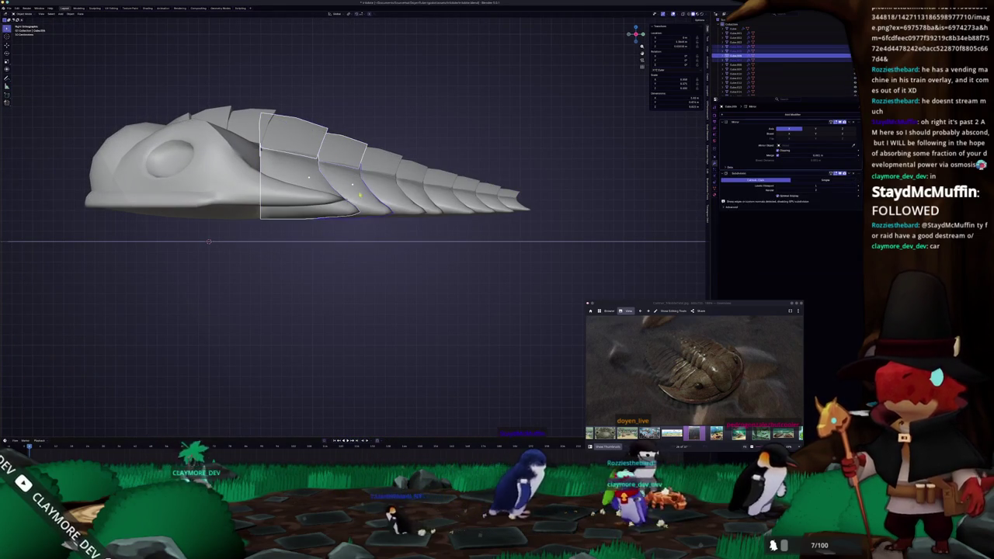
shift+click(491, 194)
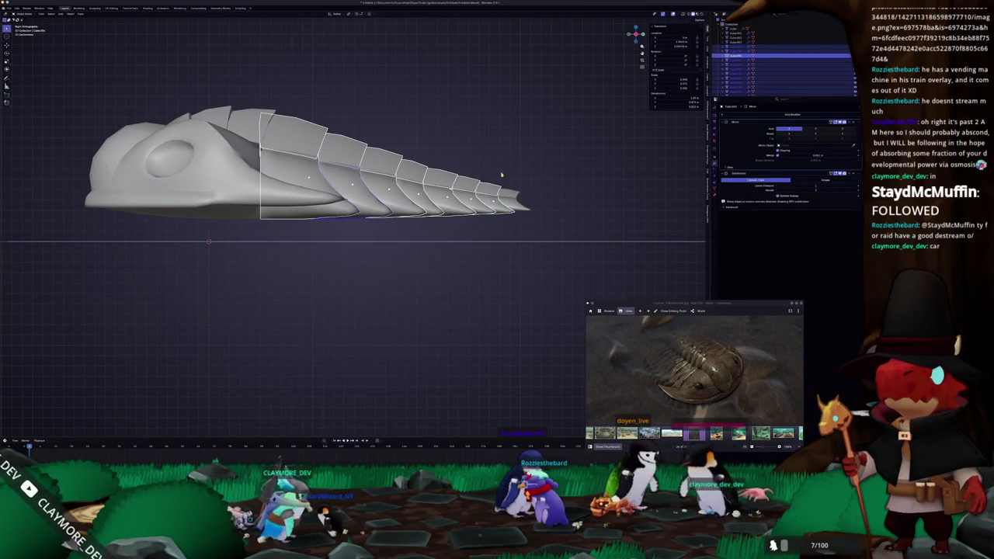
key(ctrl+Tab)
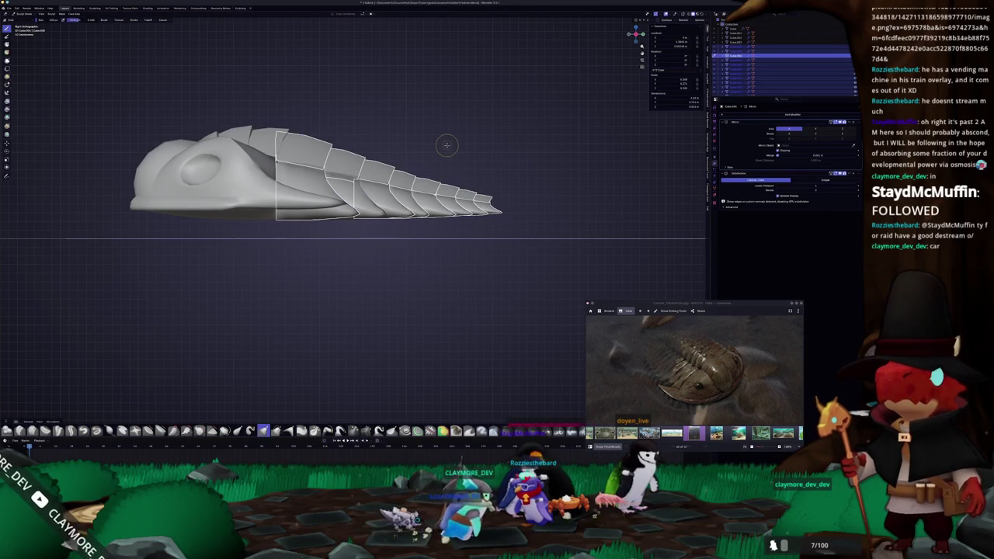
key(ctrl+Tab)
key(ctrl+a)
click(482, 156)
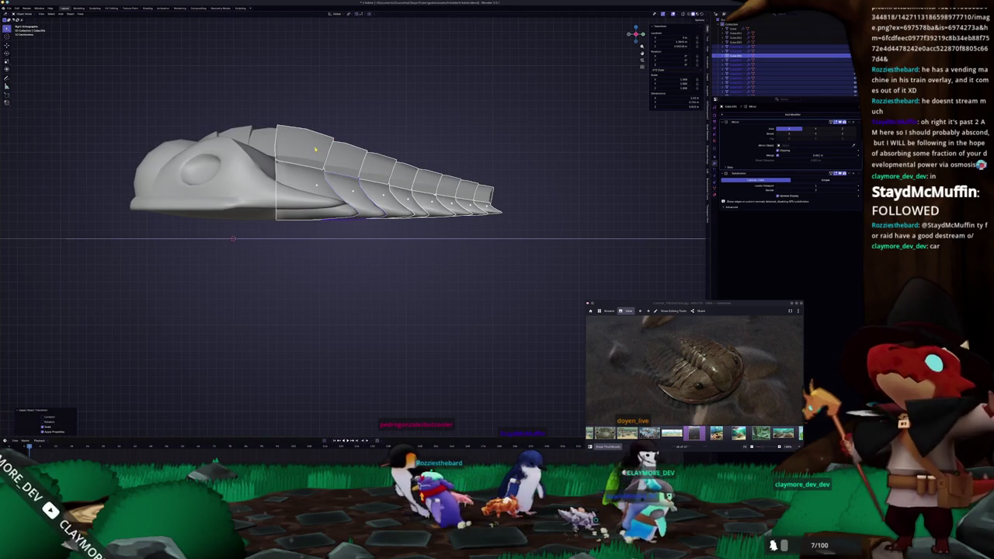
key(a)
key(ctrl+a)
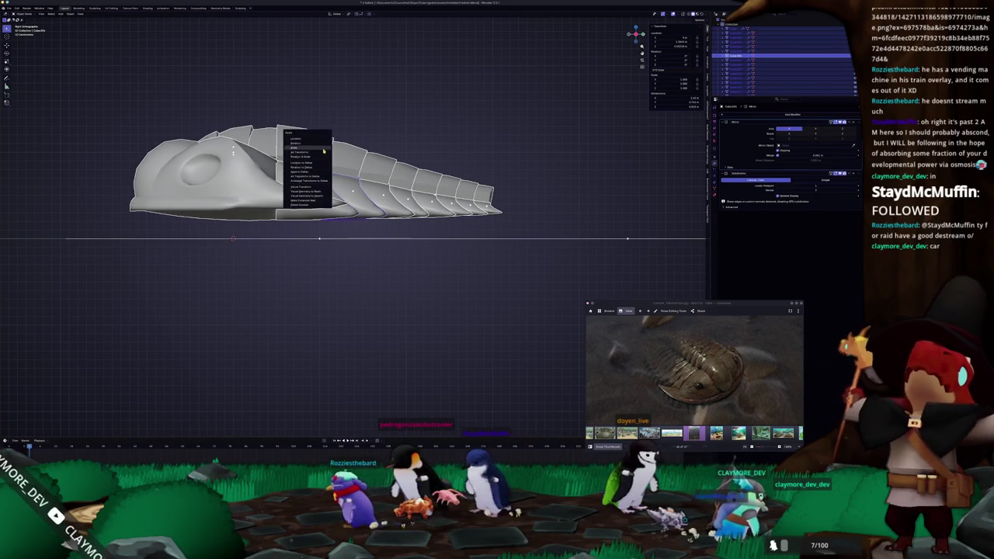
click(324, 150)
Select all the thoracic and tail plates together.
click(295, 146)
shift+click(342, 159)
shift+click(388, 171)
shift+click(427, 180)
shift+click(467, 191)
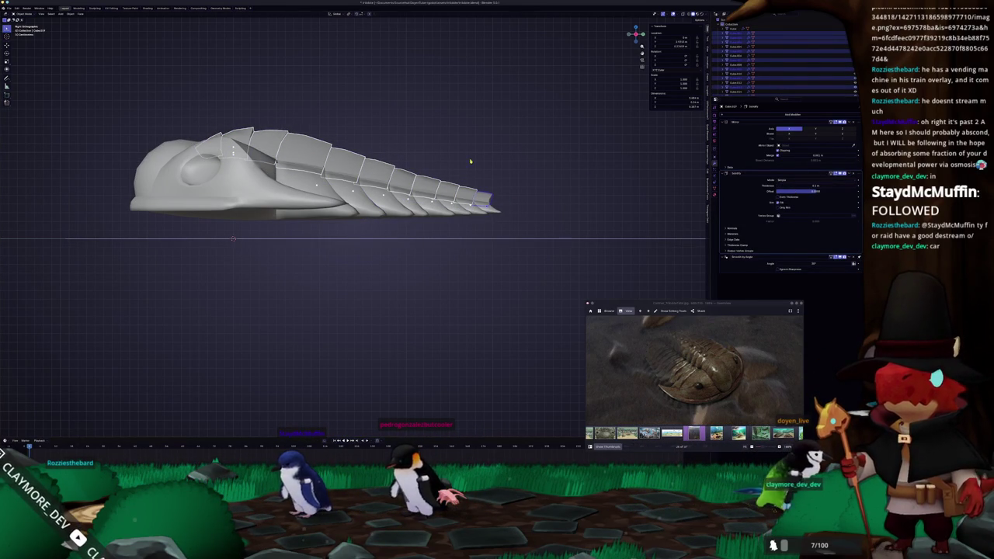
click(515, 190)
drag(416, 167, 367, 153)
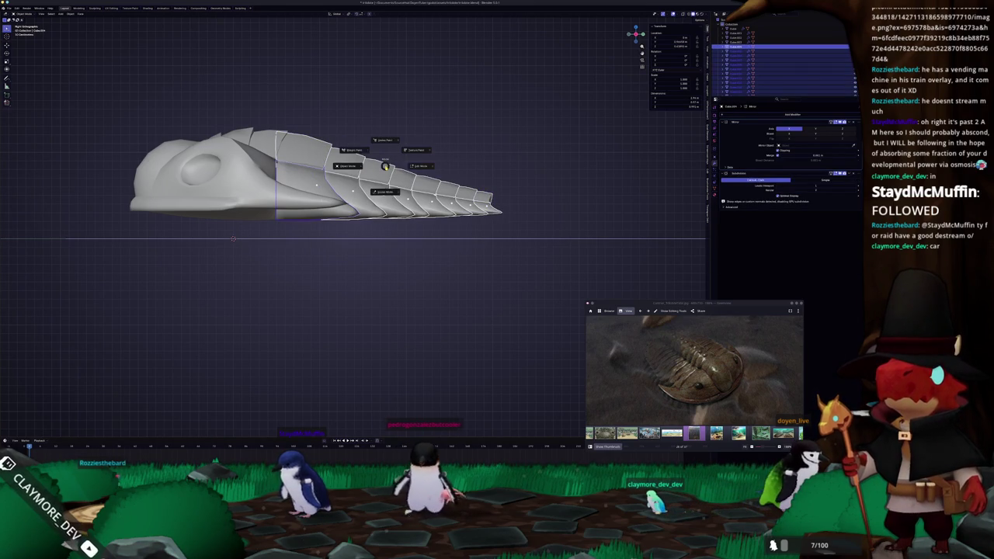
Convert the selected plates into one plain mesh, return to side view, and enter Sculpt Mode.
key(Tab)
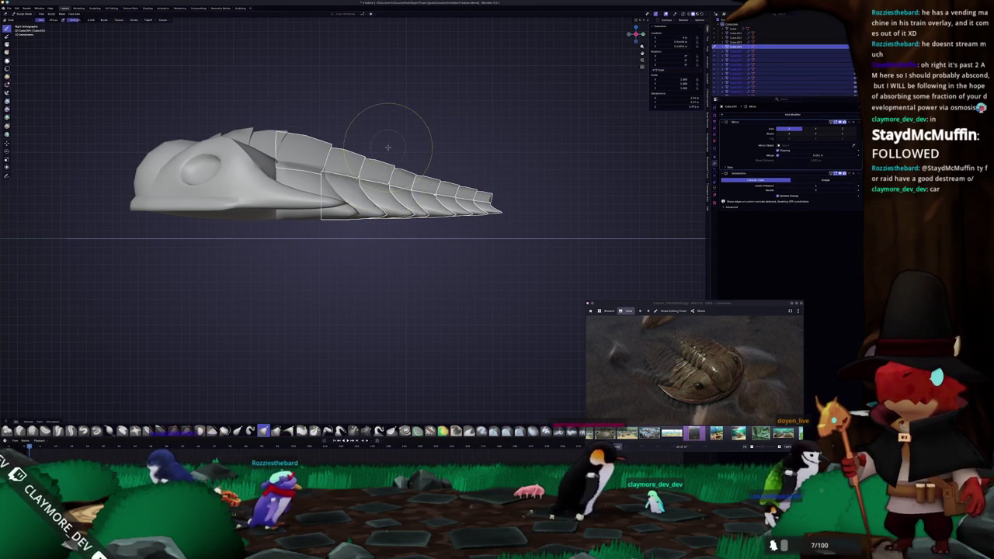
key(ctrl+Tab)
middle_drag(378, 173, 412, 155)
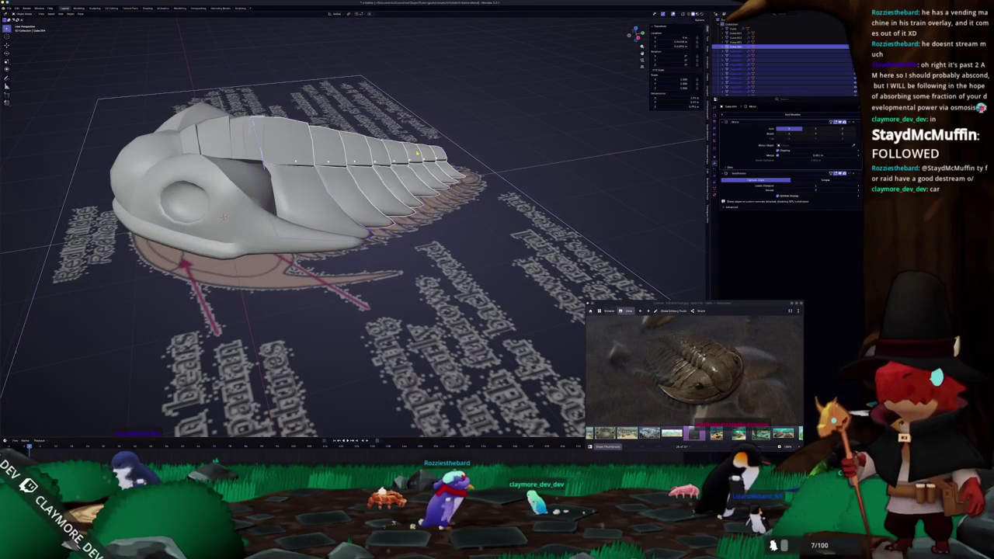
right_click(404, 181)
click(437, 172)
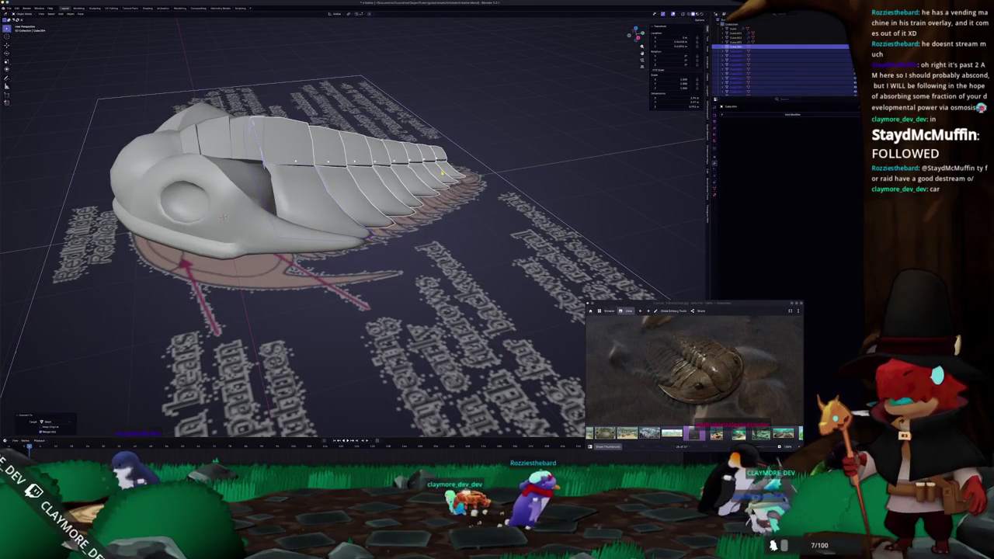
key(KP_3)
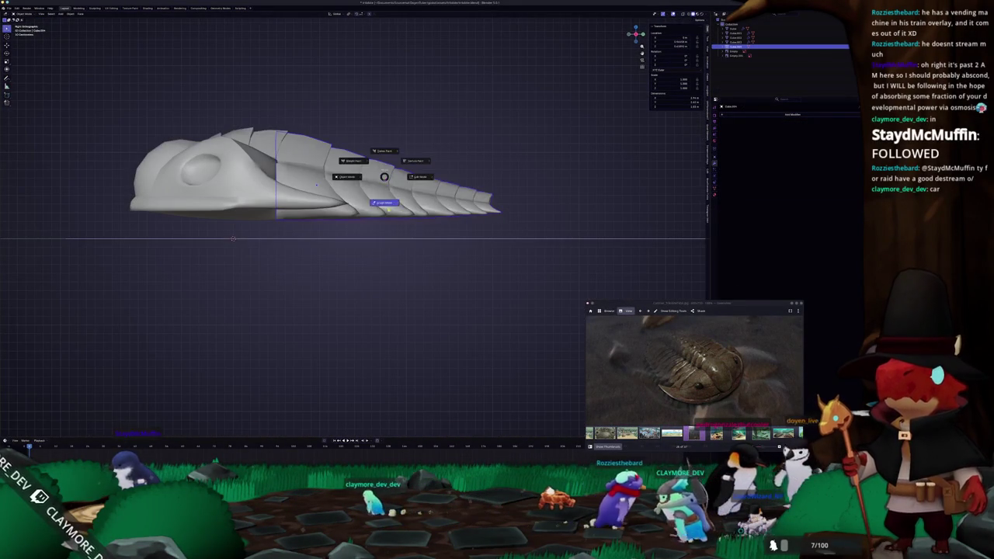
click(383, 204)
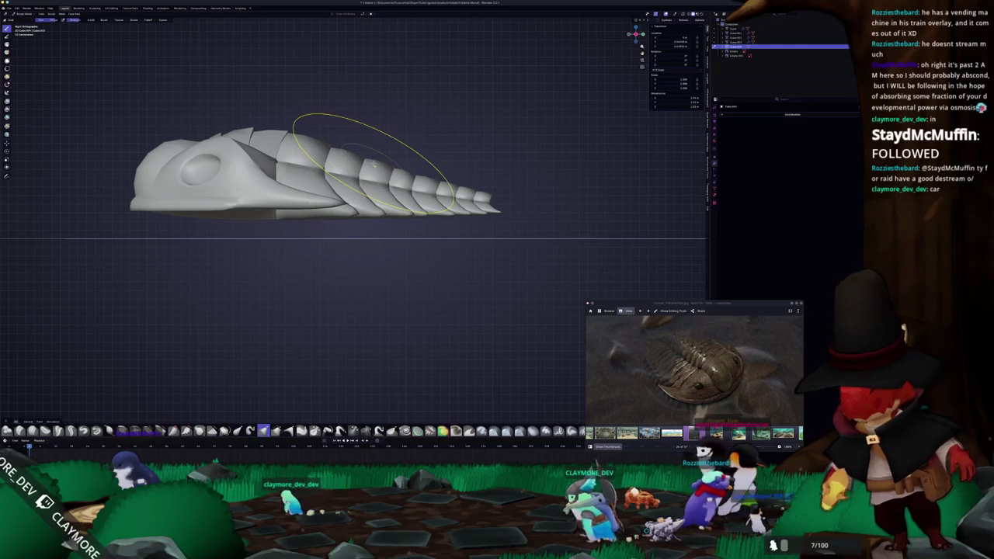
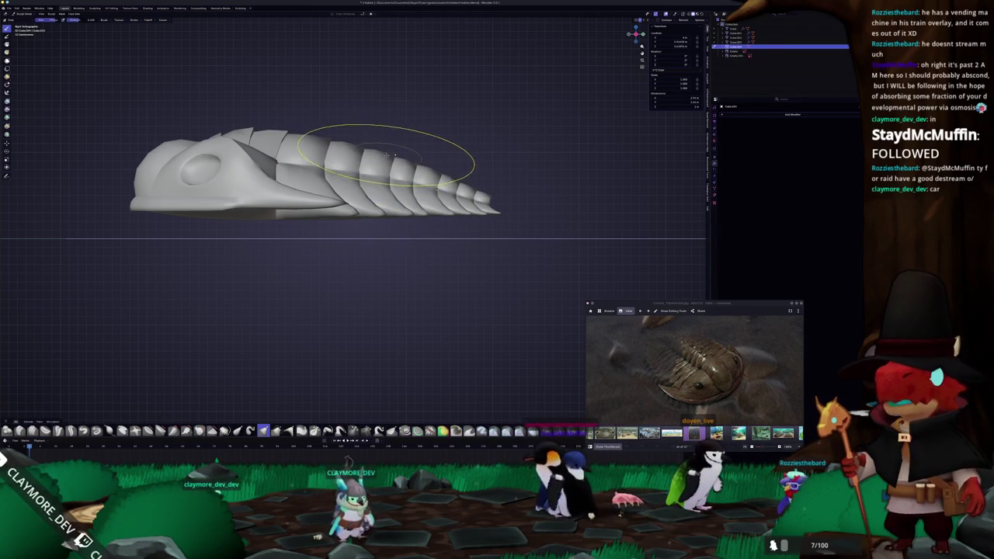
Select all the thorax geometry and separate it by loose parts into individual plate objects.
mouse_move(400, 159)
middle_down()
mouse_move(333, 256)
mouse_move(373, 178)
middle_up()
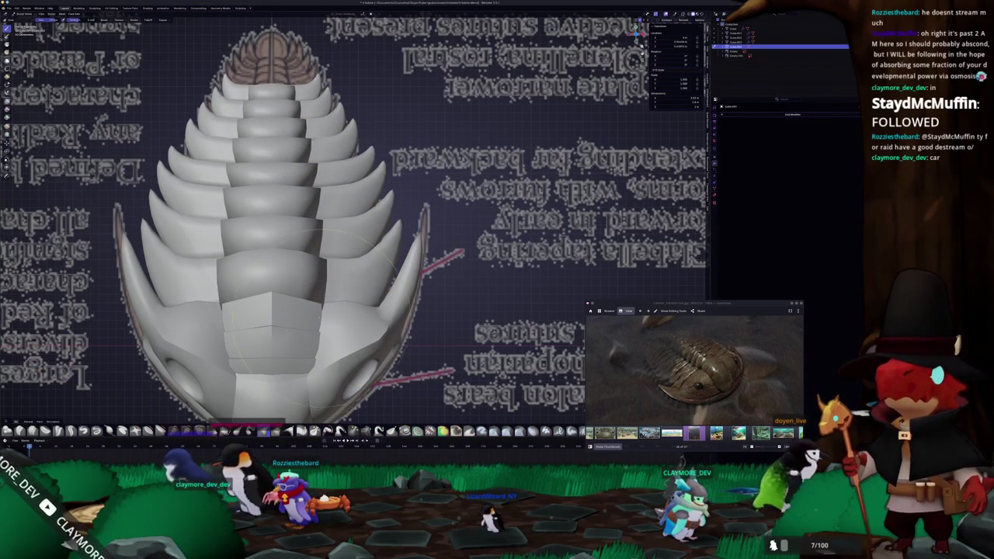
middle_drag(222, 292, 253, 210)
key(Tab)
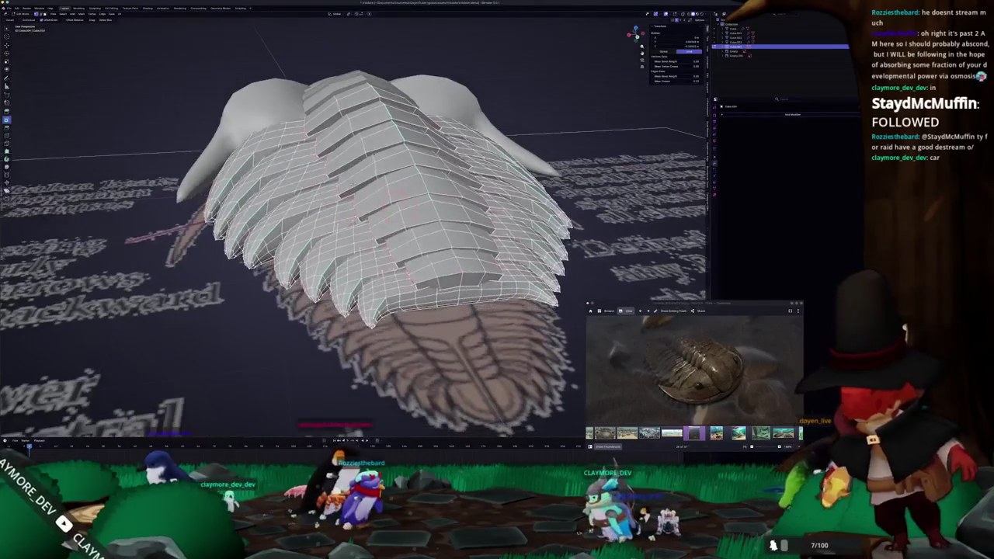
key(a)
key(alt+a)
key(a)
key(ctrl+e)
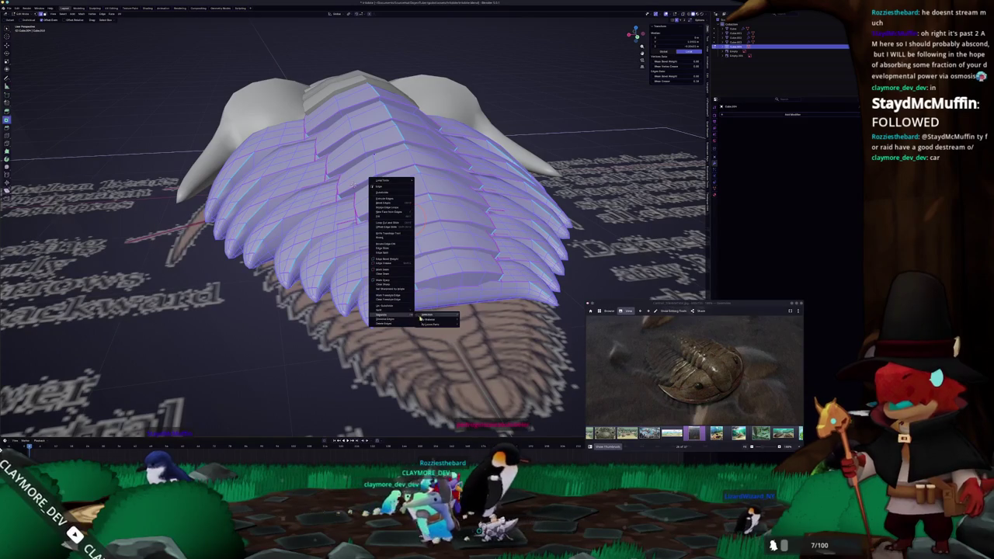
click(426, 326)
key(Tab)
Pick one separated plate, view it from underneath in X-ray, and switch it to Sculpt Mode.
click(388, 296)
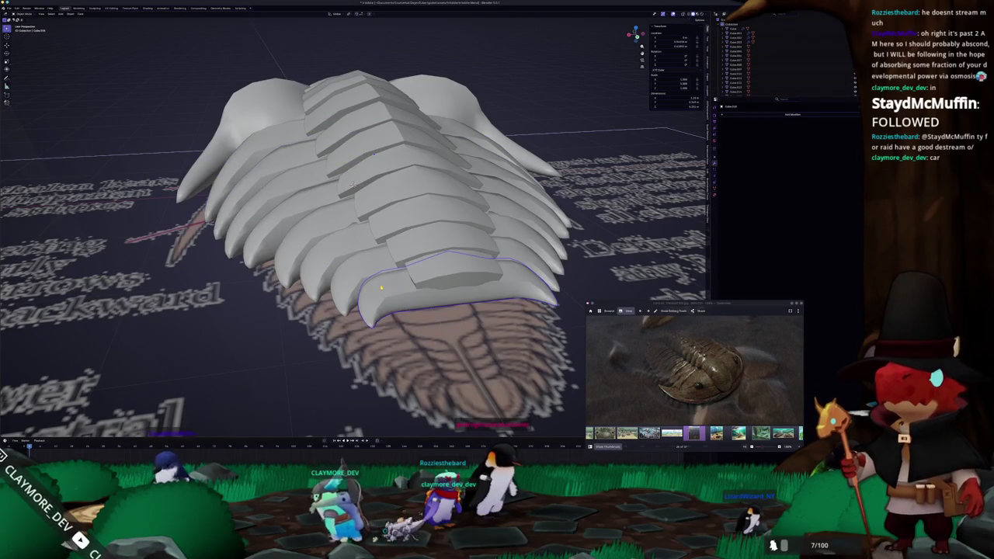
key(ctrl+KP_7)
scroll(402, 308, down, 5)
key(Tab)
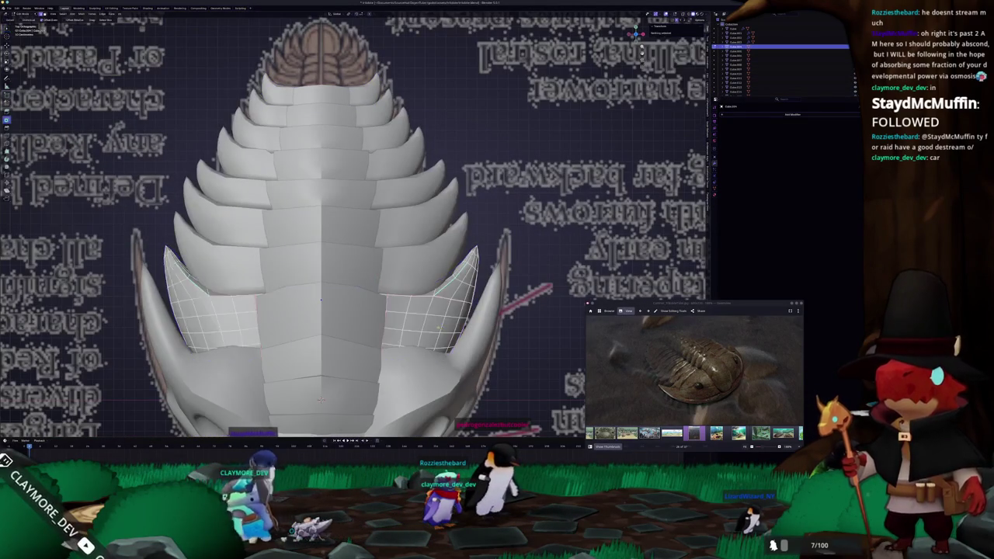
key(alt+z)
key(alt+z)
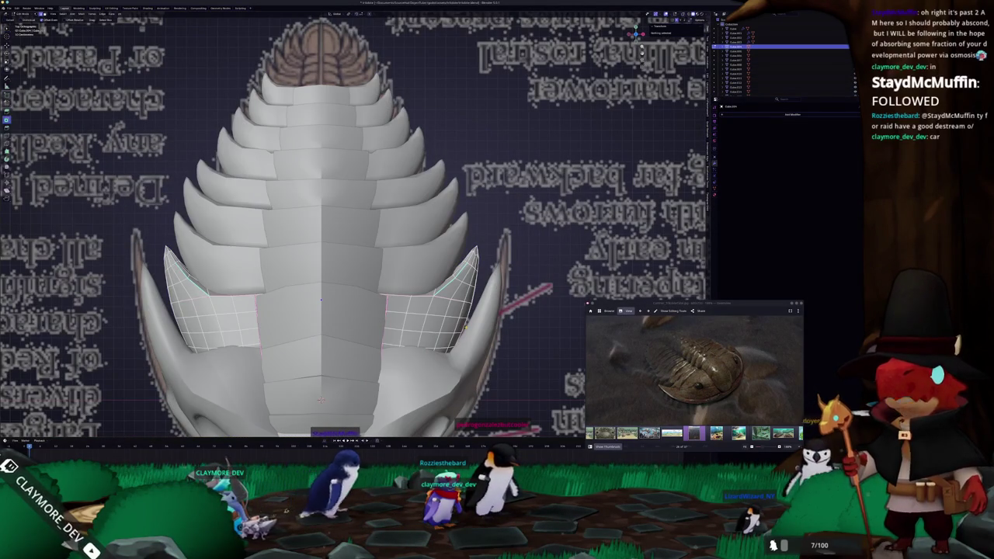
key(alt+z)
click(464, 352)
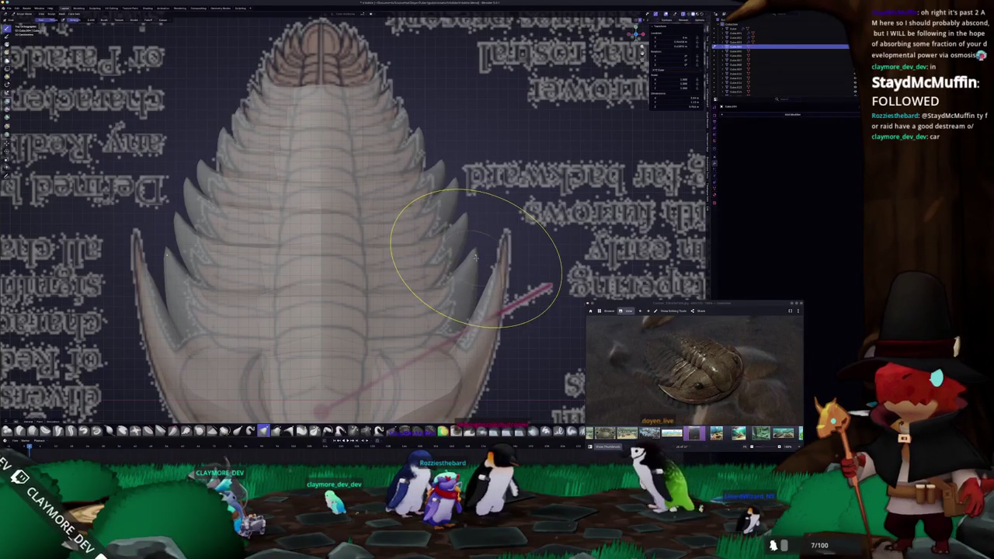
Check the plate's band of faces in X-ray Edit Mode, then sculpt the plate again briefly.
key(Tab)
key(alt+z)
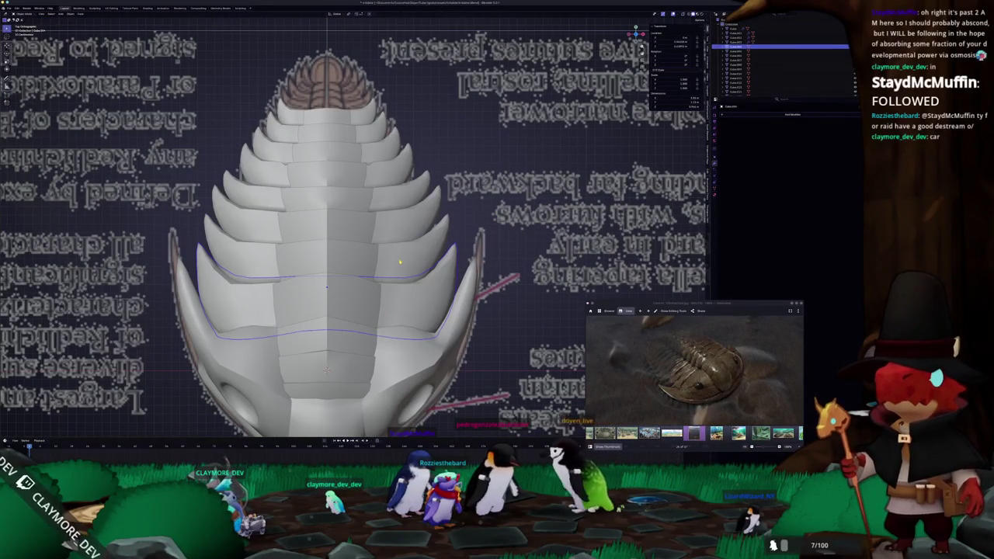
key(alt+z)
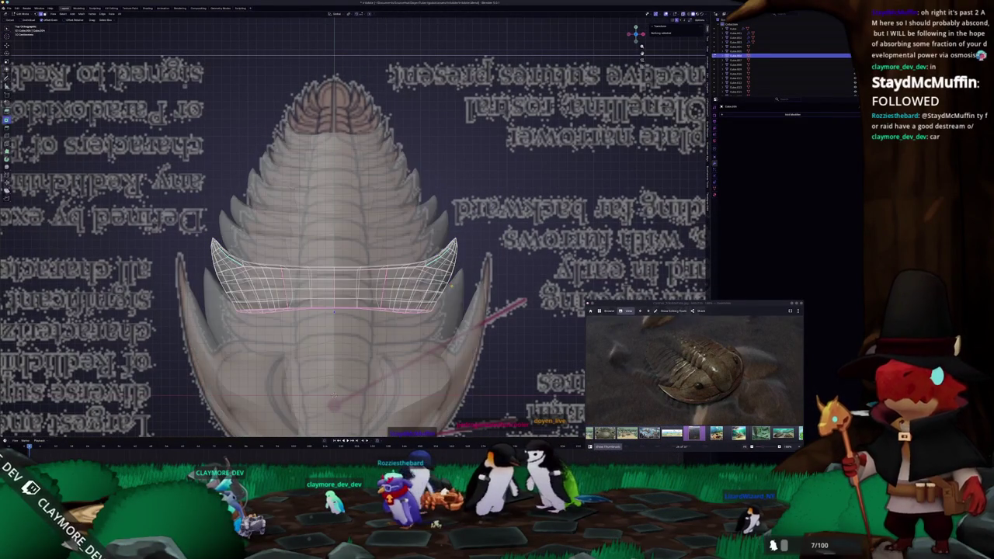
key(Tab)
key(Tab)
key(ctrl+Tab)
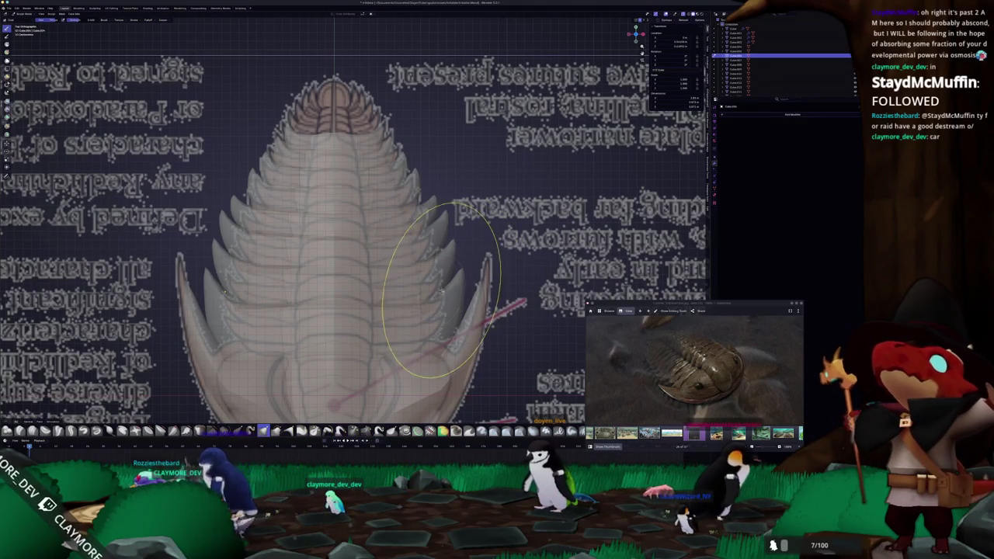
key(ctrl+Tab)
mouse_move(441, 291)
middle_down()
mouse_move(314, 305)
mouse_move(297, 243)
middle_up()
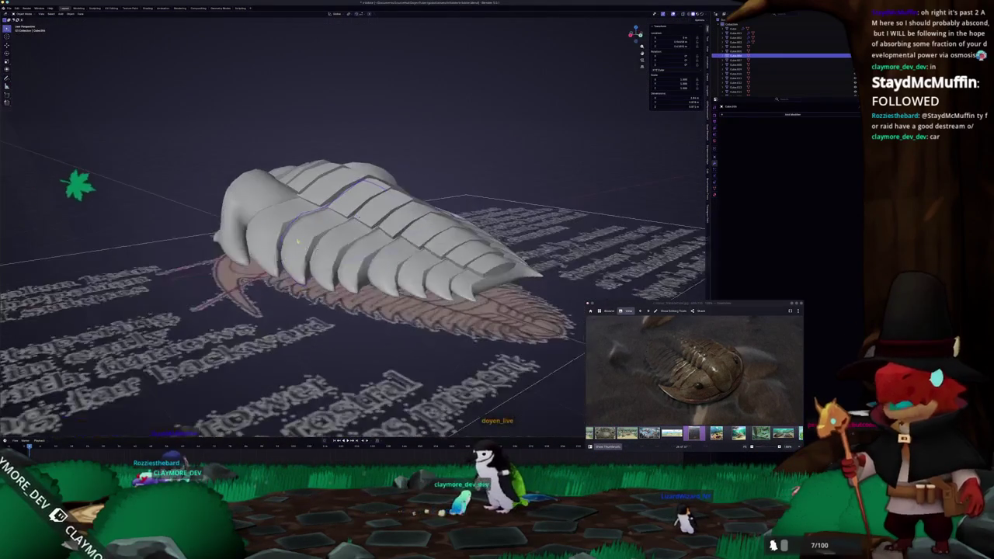
Put the plate in Edit Mode with X-ray on, viewed from the right side.
key(ctrl+Tab)
click(297, 256)
scroll(326, 224, up, 5)
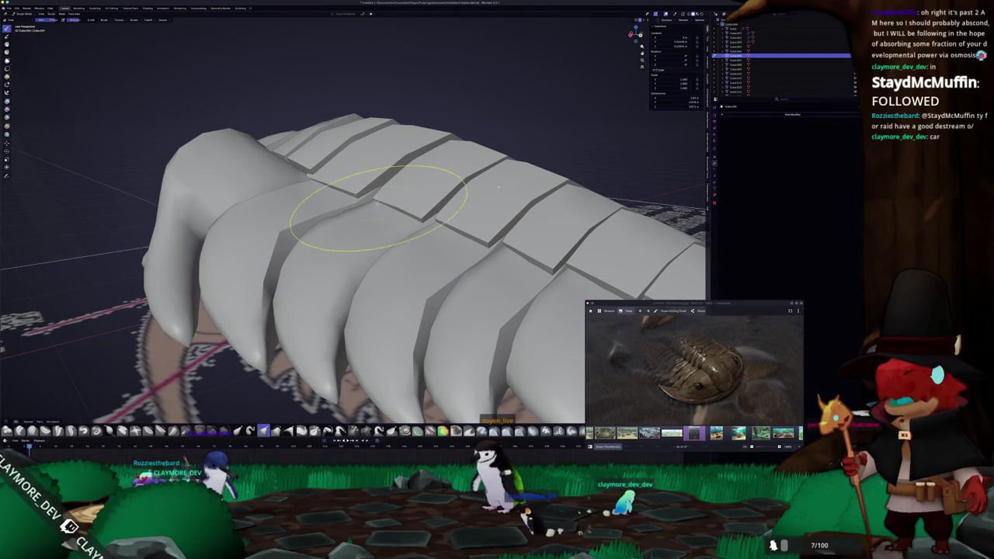
key(Tab)
scroll(377, 209, down, 5)
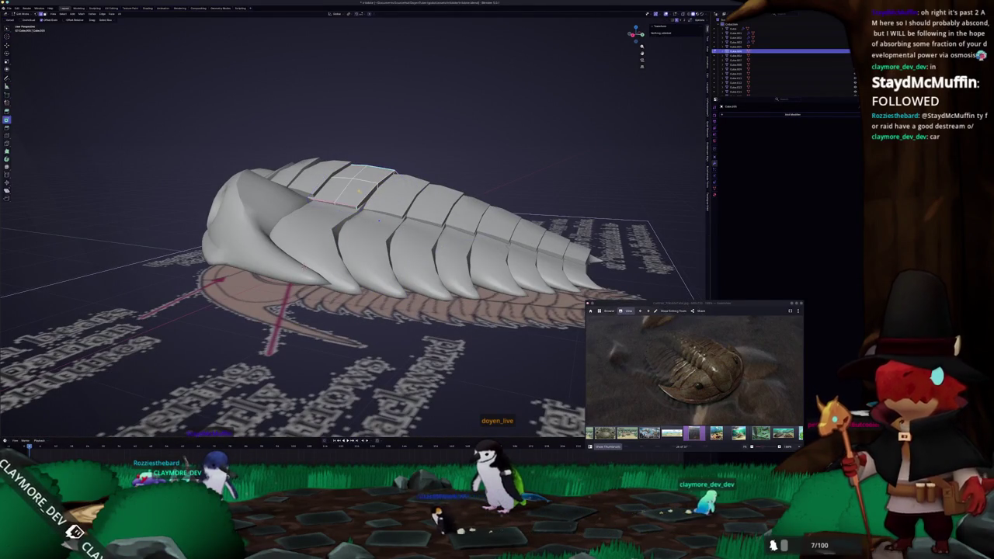
key(KP_3)
key(alt+z)
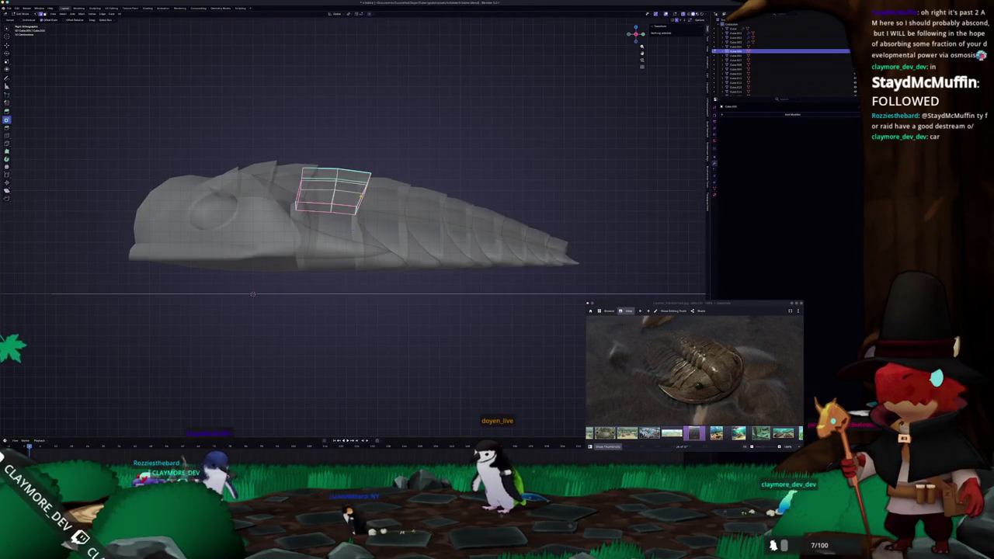
scroll(384, 224, up, 4)
Shift the plate's right-edge vertices and middle edge loop to fit along the spine.
drag(340, 115, 367, 175)
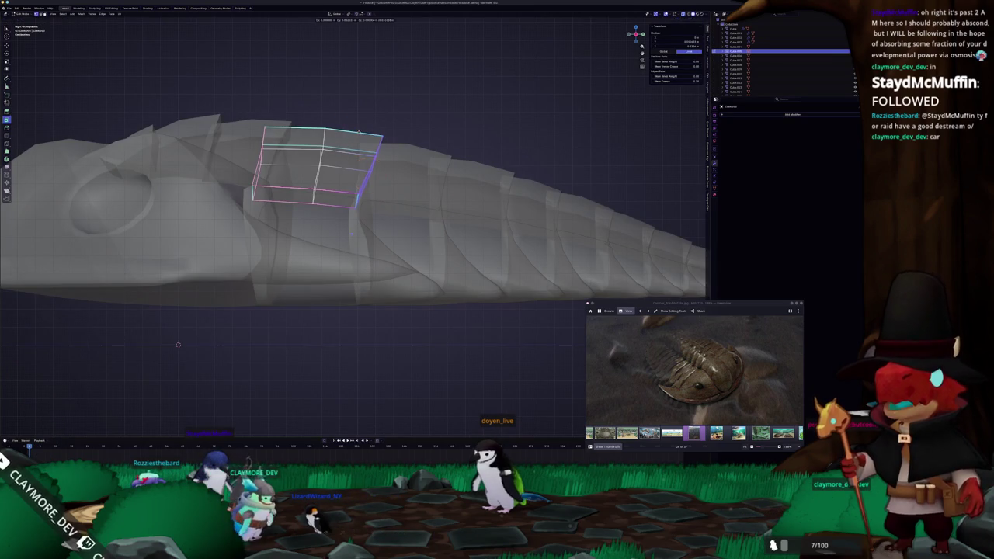
key(g)
key(Escape)
alt+click(307, 124)
key(g)
click(389, 100)
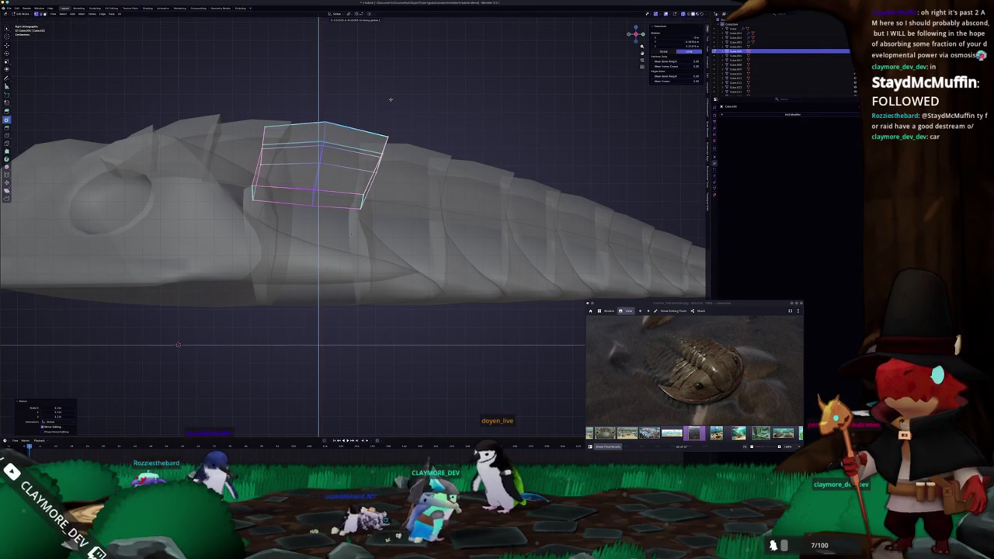
key(Tab)
key(alt+z)
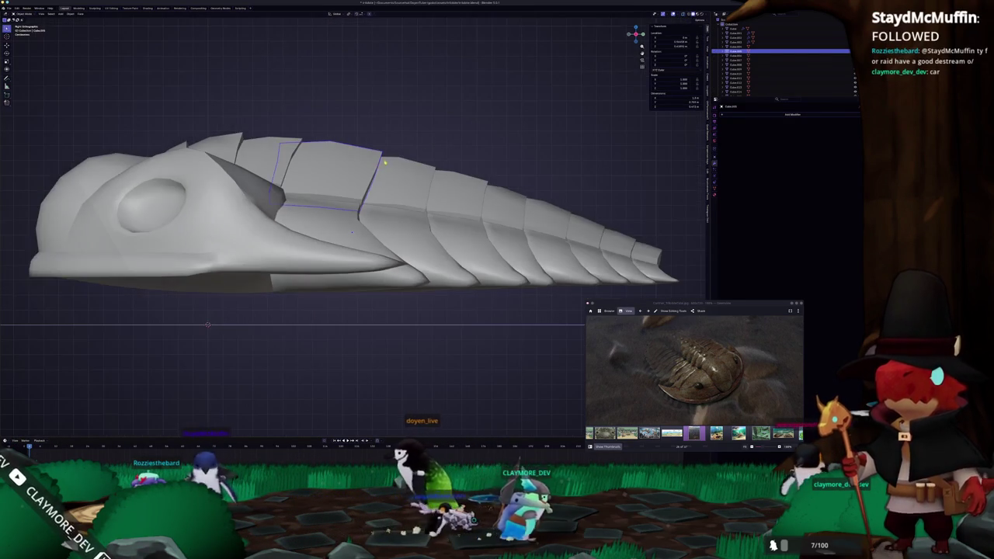
Move the next thorax segment's right face outward in right side view.
middle_drag(384, 100, 364, 178)
middle_drag(373, 231, 351, 233)
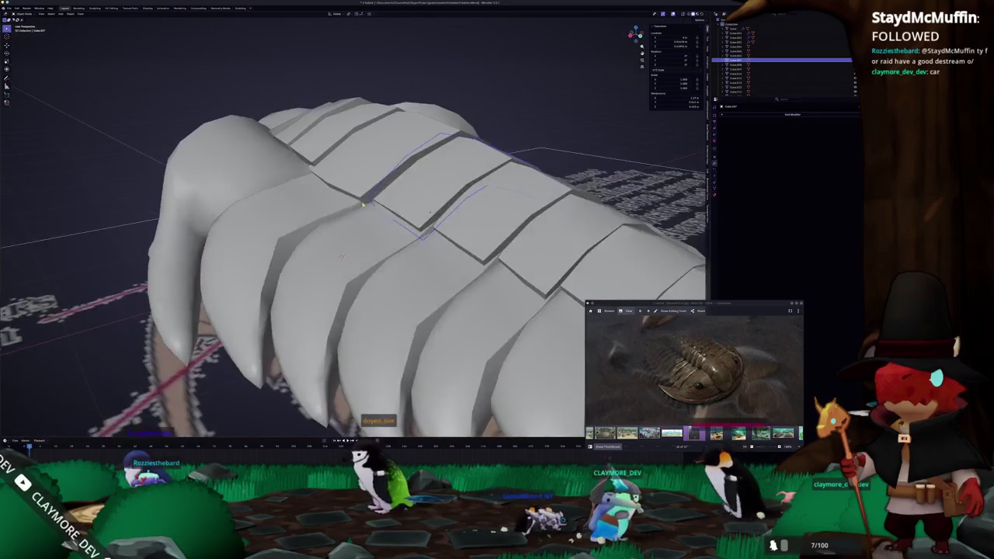
key(KP_3)
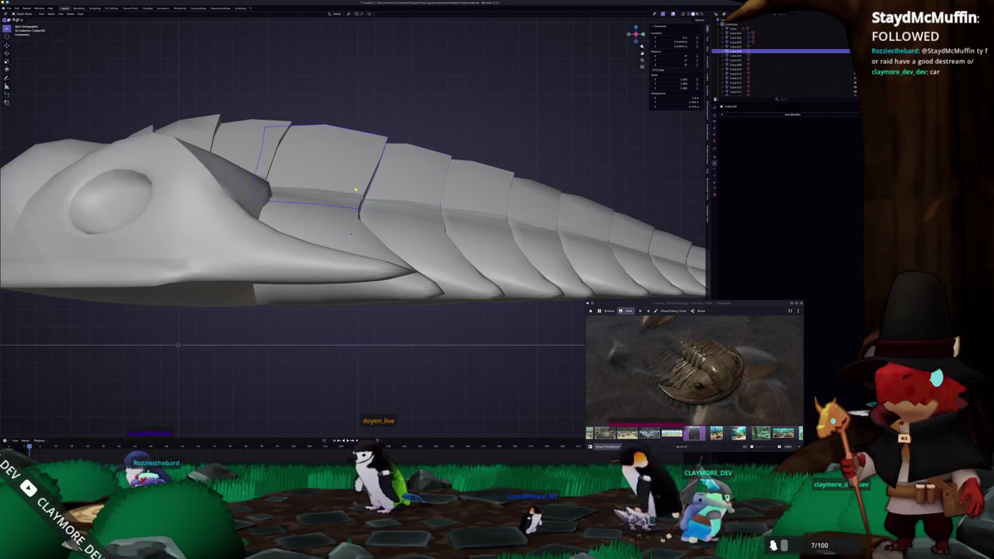
key(Tab)
key(alt+z)
drag(407, 237, 354, 121)
key(g)
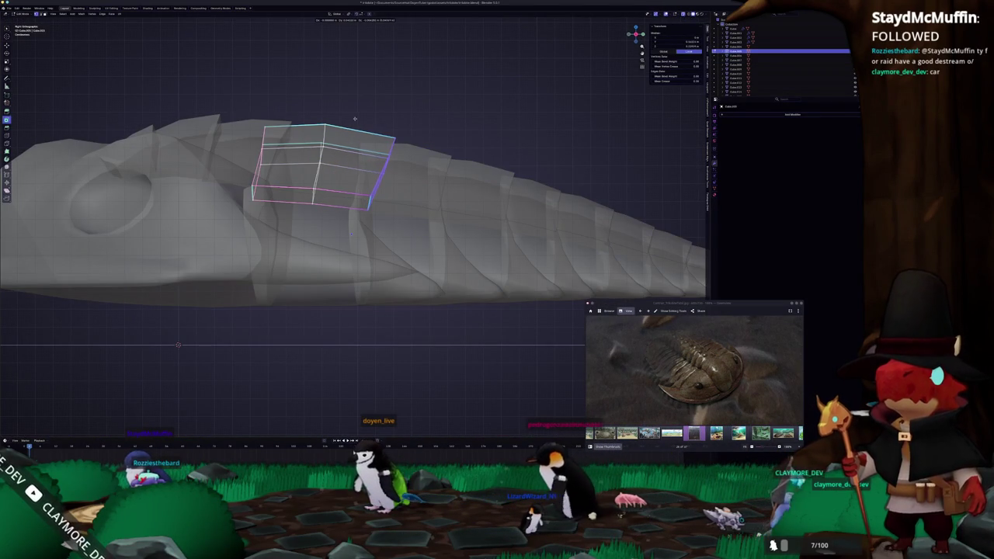
click(354, 118)
key(Tab)
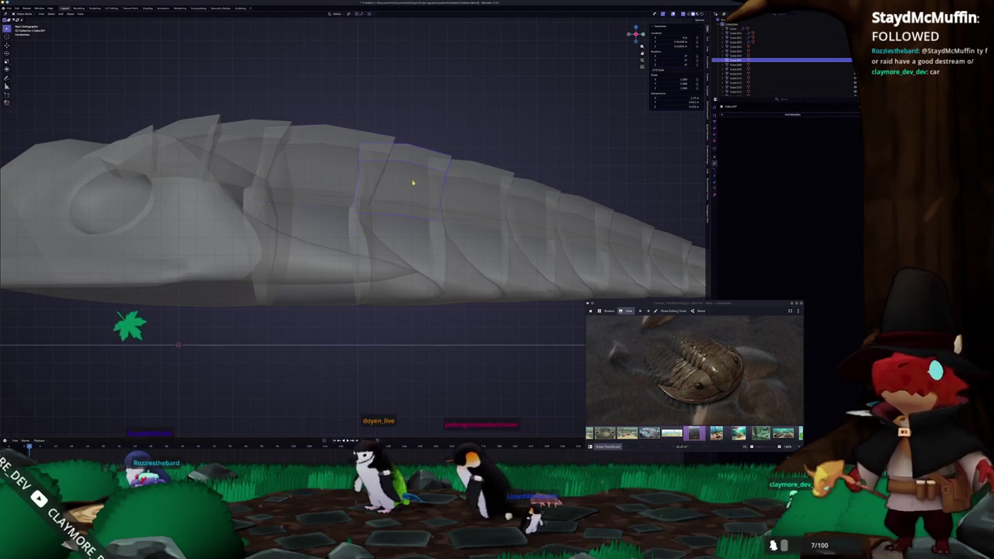
Reposition another segment's vertices, using its left face as the pivot point.
key(Tab)
key(alt+z)
key(alt+z)
key(g)
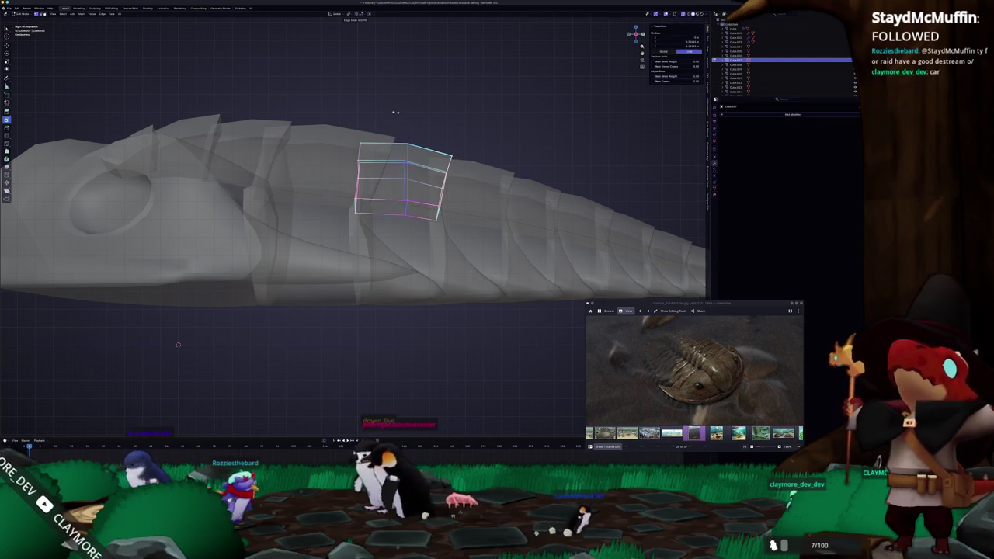
click(396, 112)
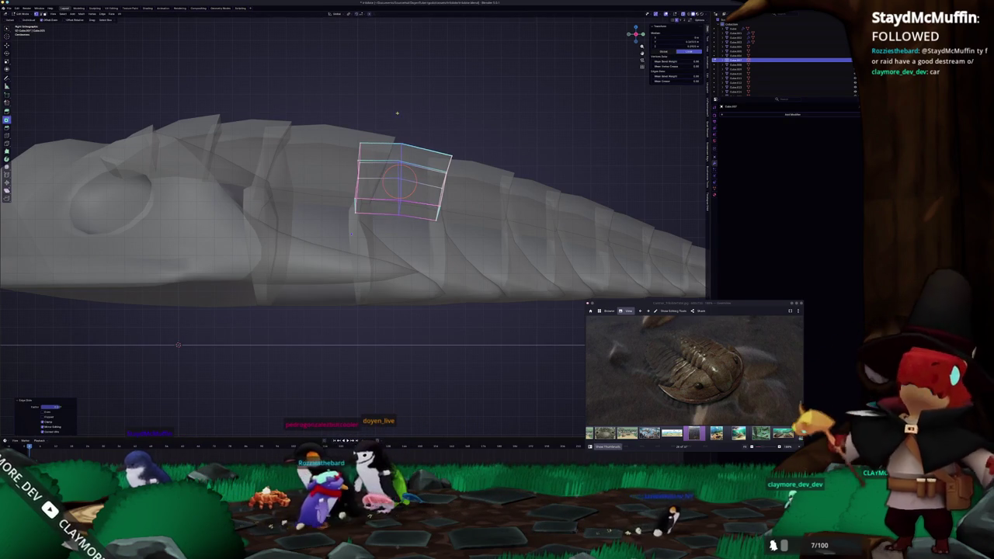
key(shift+s)
click(321, 119)
shift+middle_drag(352, 235, 306, 240)
key(g)
scroll(392, 150, up, 2)
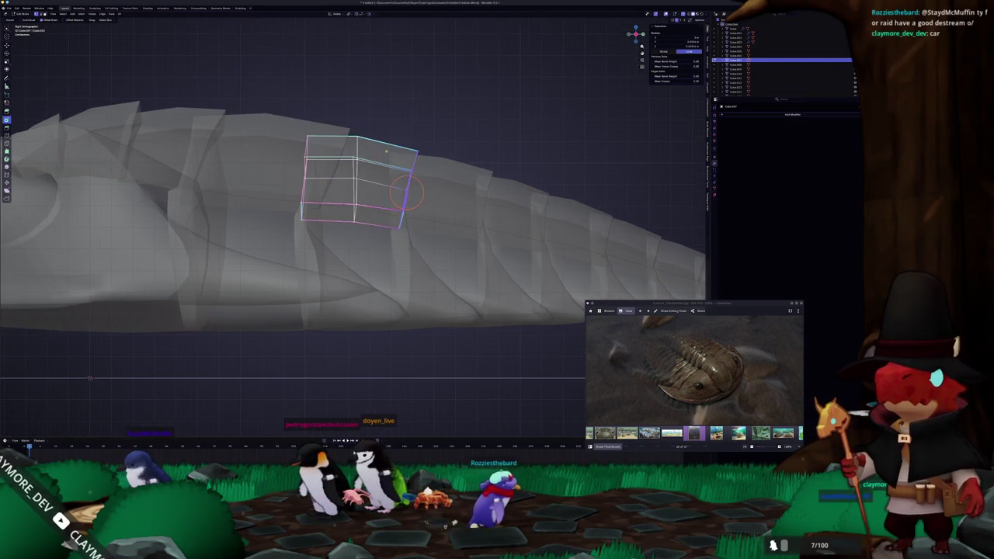
click(404, 151)
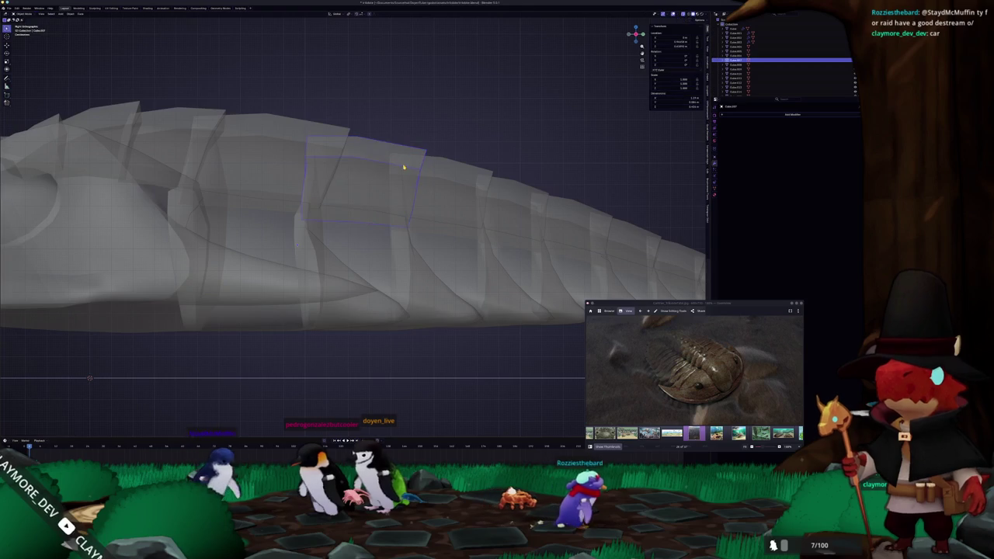
key(Tab)
key(alt+z)
Nudge a segment's left edge slightly left and move its right edge outward.
middle_drag(447, 204, 404, 186)
key(Tab)
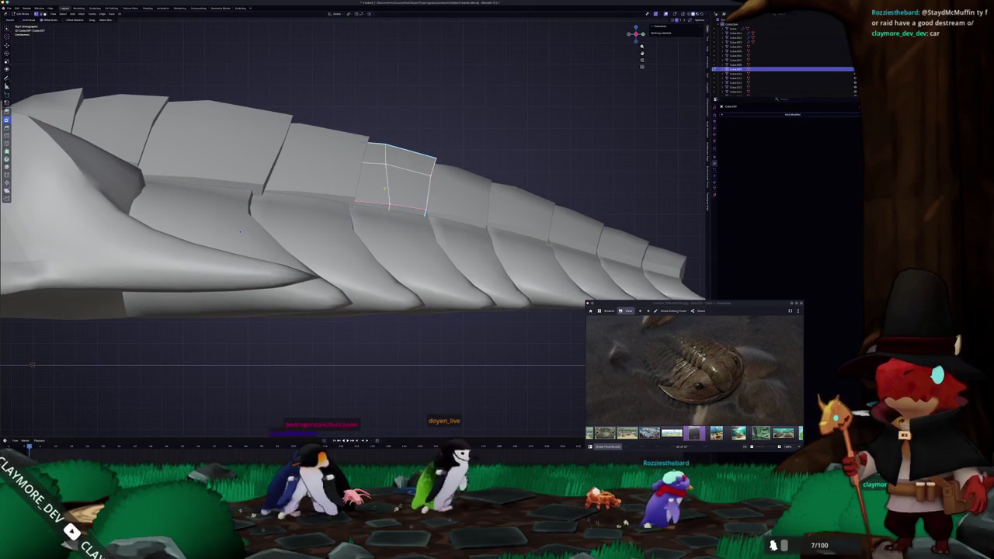
key(alt+z)
click(333, 181)
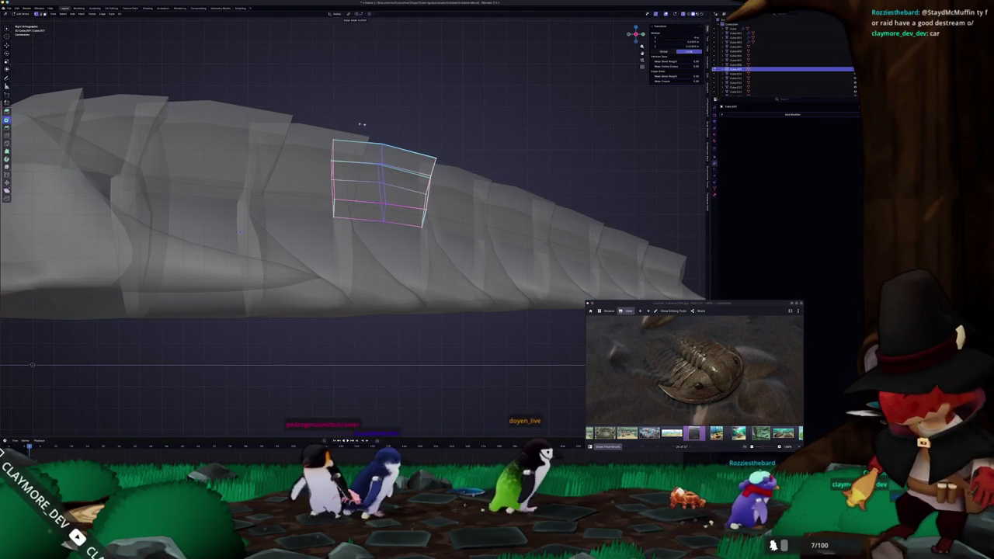
key(g)
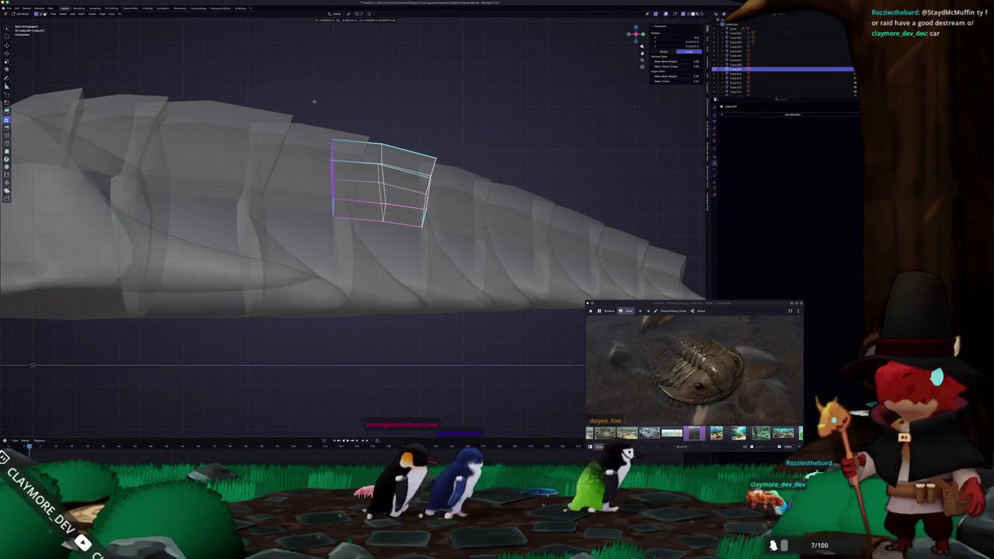
click(313, 138)
drag(457, 245, 403, 141)
key(g)
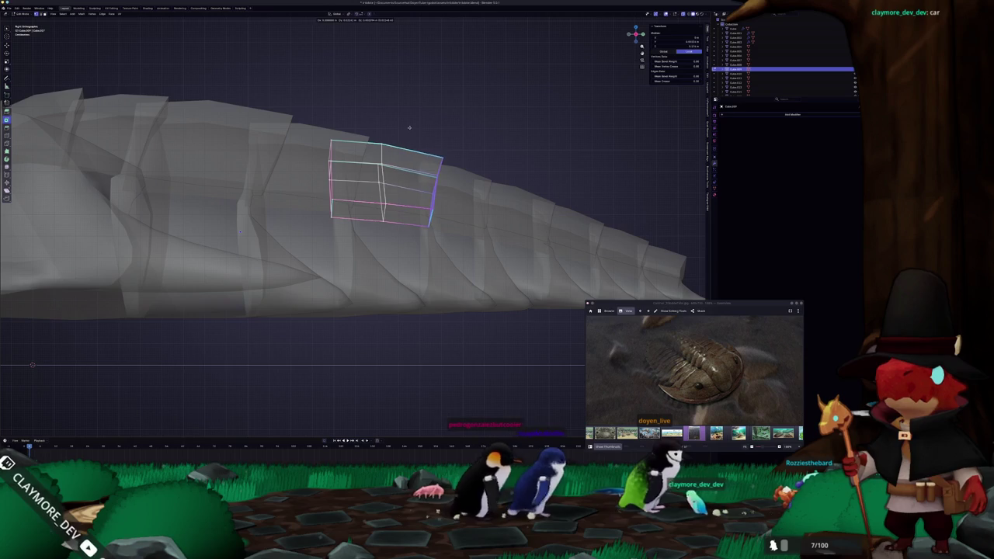
key(Tab)
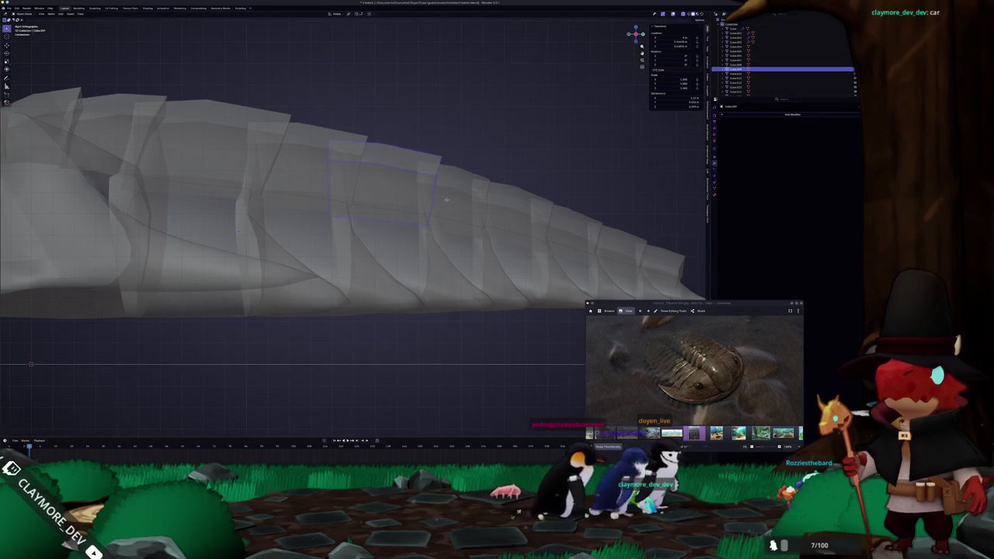
On a different plate cube, slide its left edge and move it along the Y axis.
middle_drag(453, 204, 368, 181)
click(367, 178)
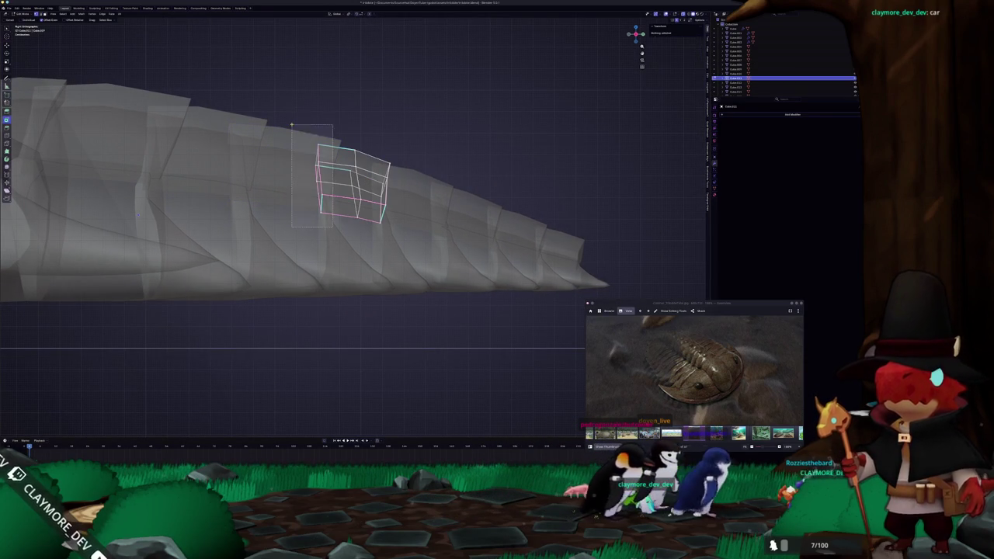
drag(291, 124, 291, 125)
key(g)
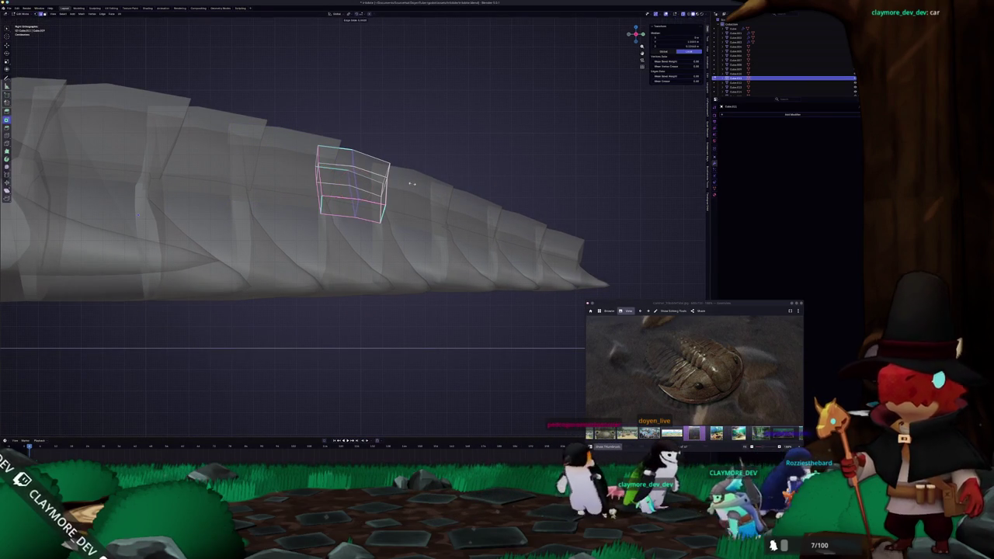
click(412, 183)
key(g)
key(y)
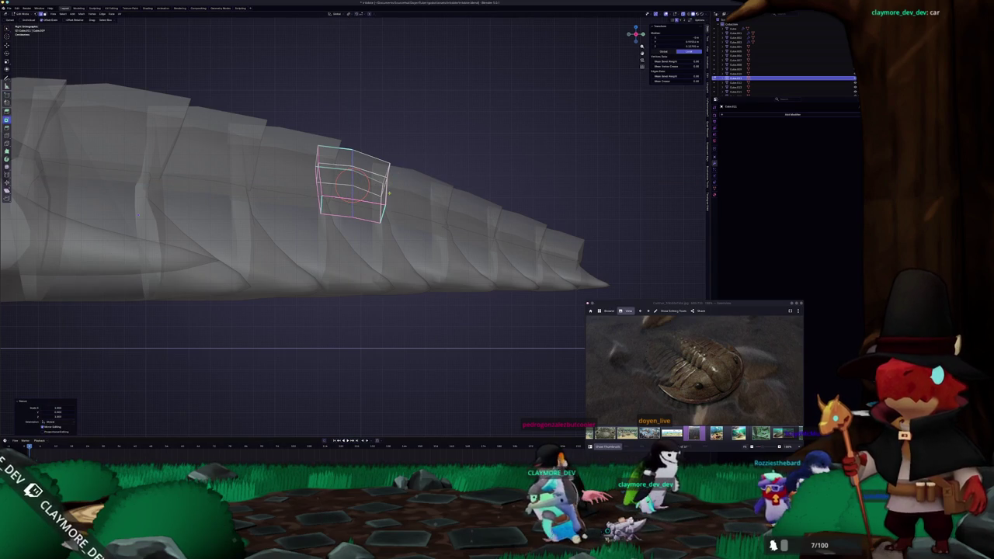
middle_drag(389, 192, 435, 190)
Push the cube's right side outward, extrude its right face, and shift the inner vertical edge left.
key(g)
click(400, 168)
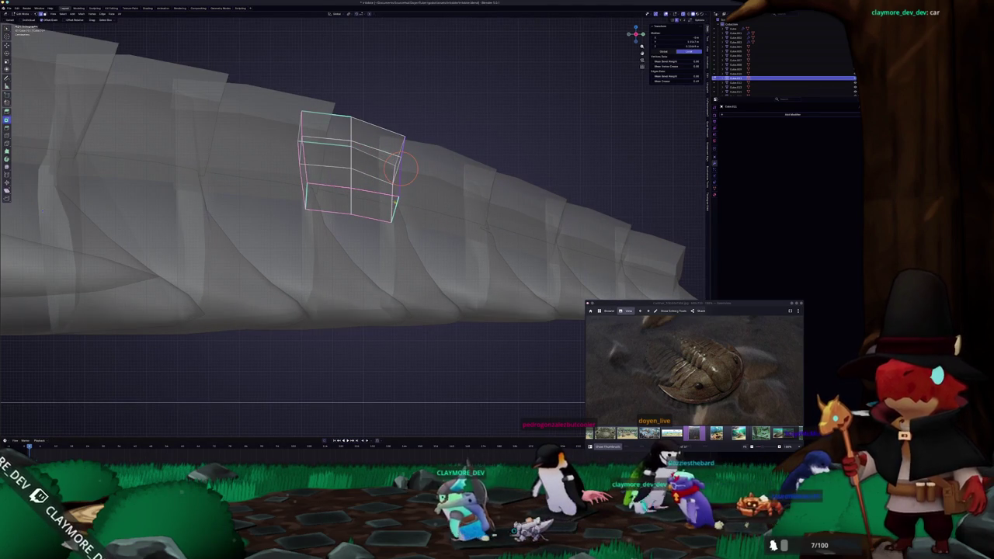
click(399, 179)
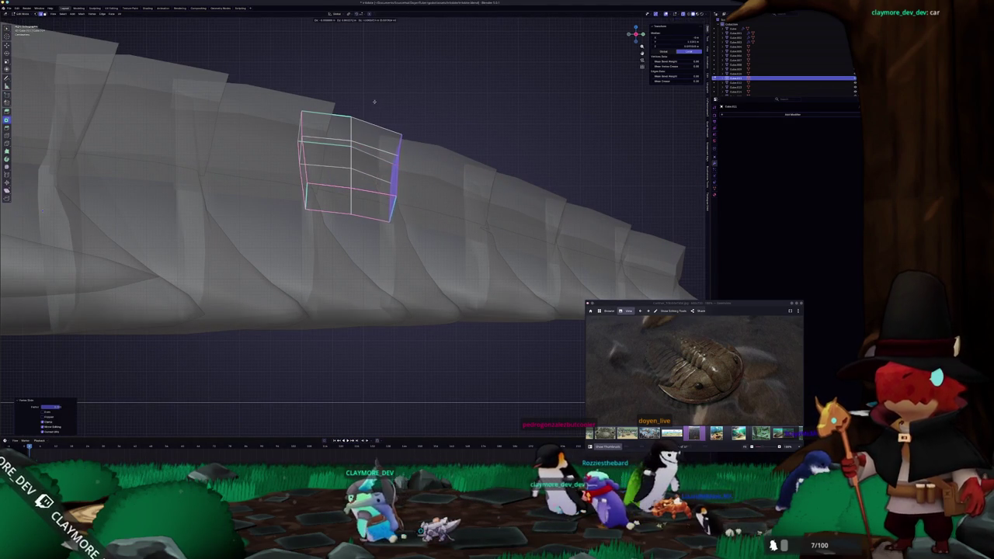
key(e)
click(345, 166)
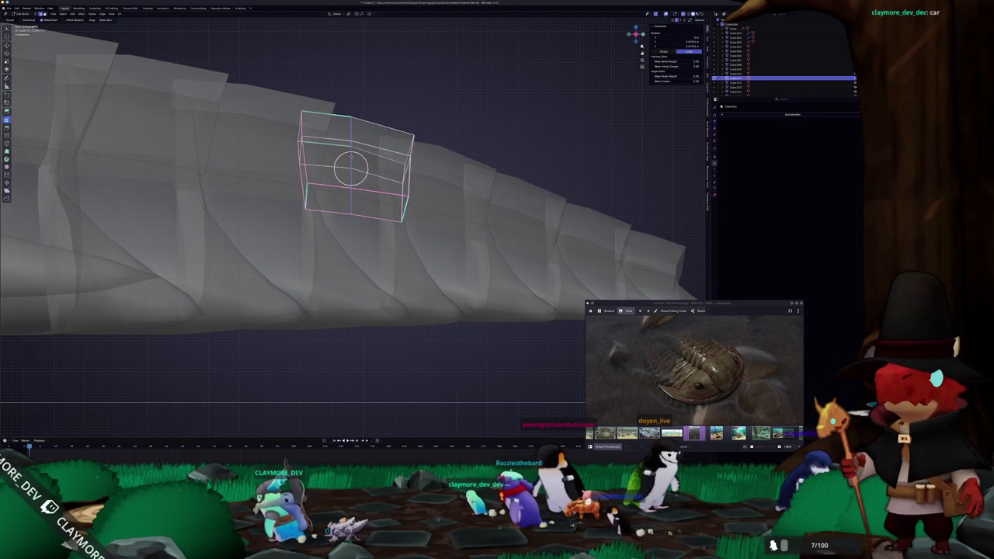
key(g)
click(356, 167)
key(Tab)
key(alt+z)
Lower the cube onto the spine, slide its middle edge loop left, and place the 3D cursor at its edge.
middle_drag(359, 150, 331, 194)
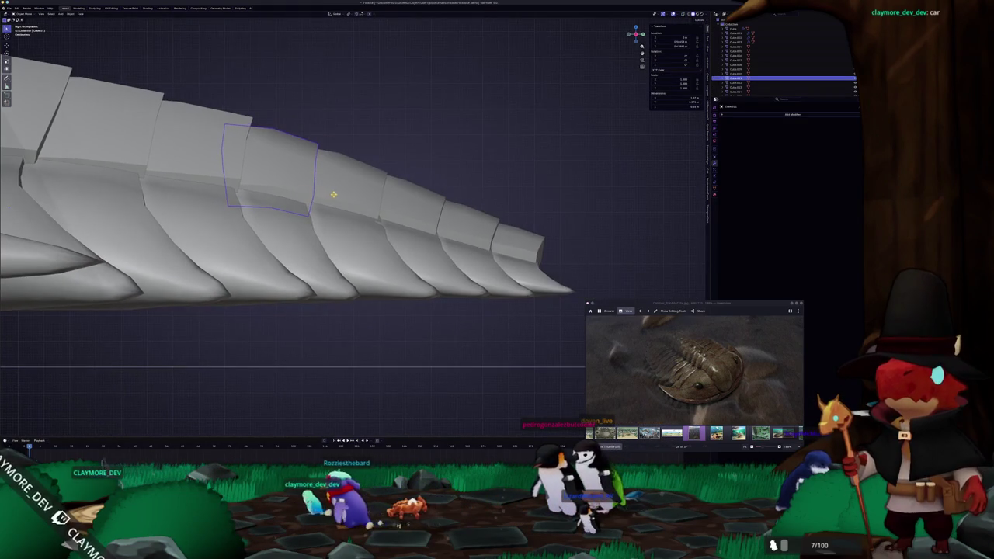
key(Tab)
key(g)
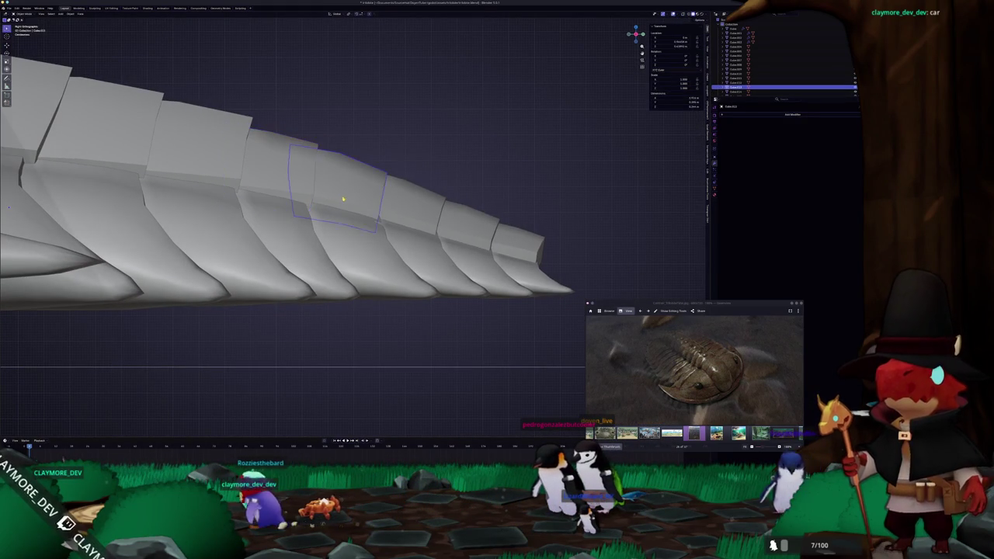
click(342, 190)
key(alt+z)
key(g)
key(g)
click(349, 187)
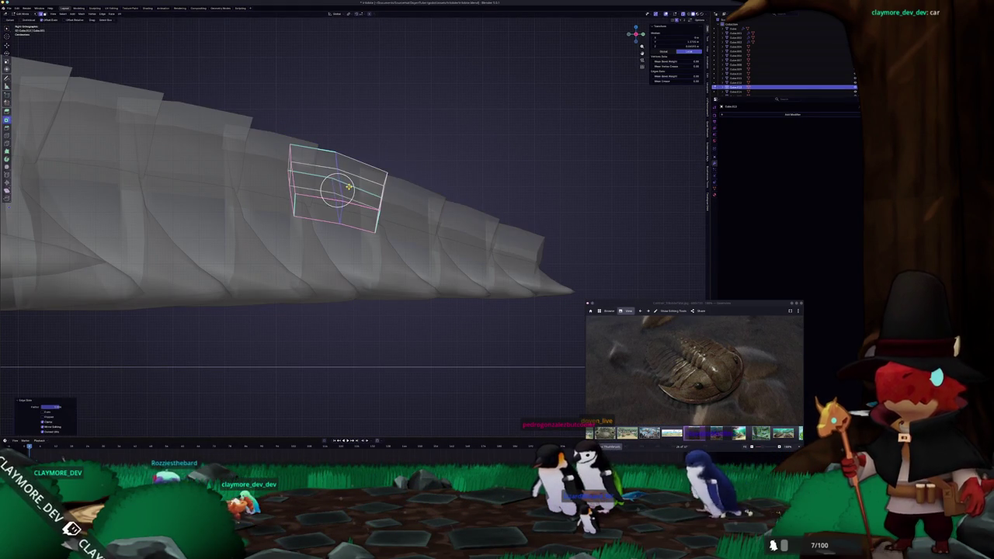
shift+right_click(385, 203)
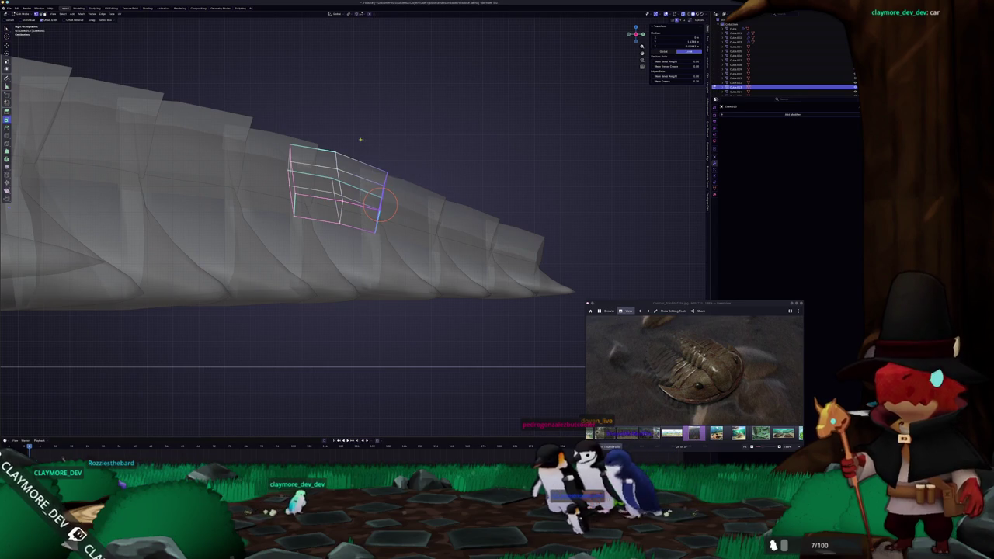
key(Tab)
Try pushing the plate's right edge further right, undo it, and reselect the right face.
middle_drag(416, 222, 381, 243)
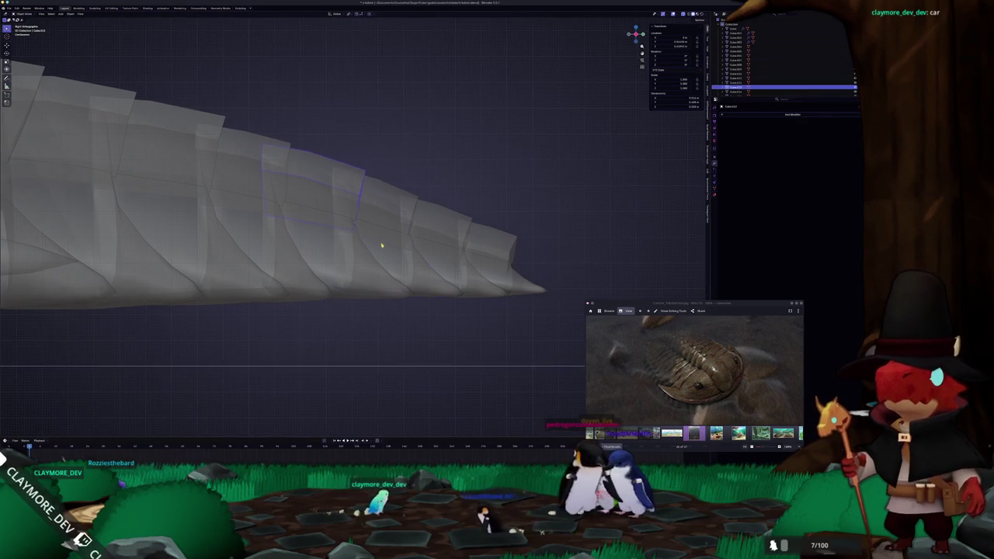
key(Tab)
key(Tab)
click(364, 277)
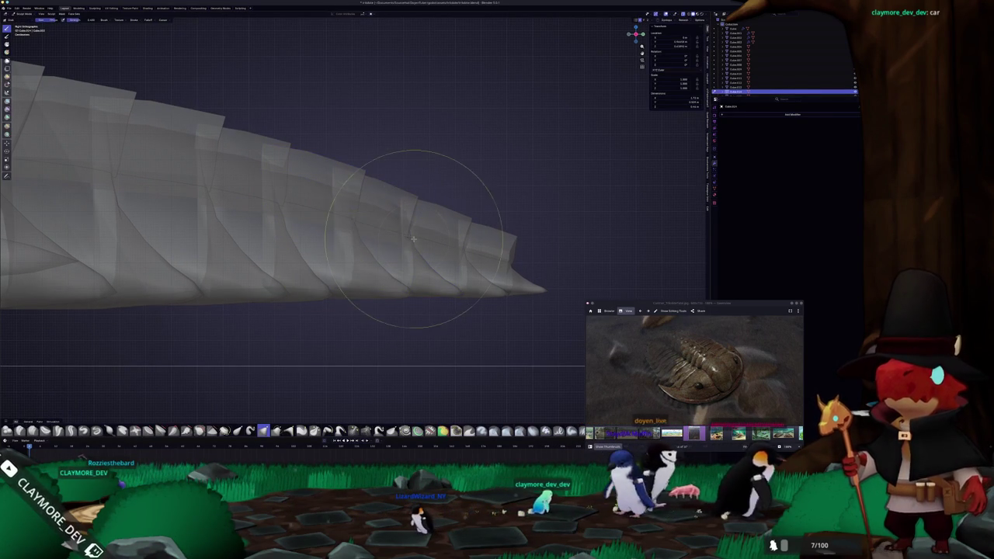
key(ctrl+Tab)
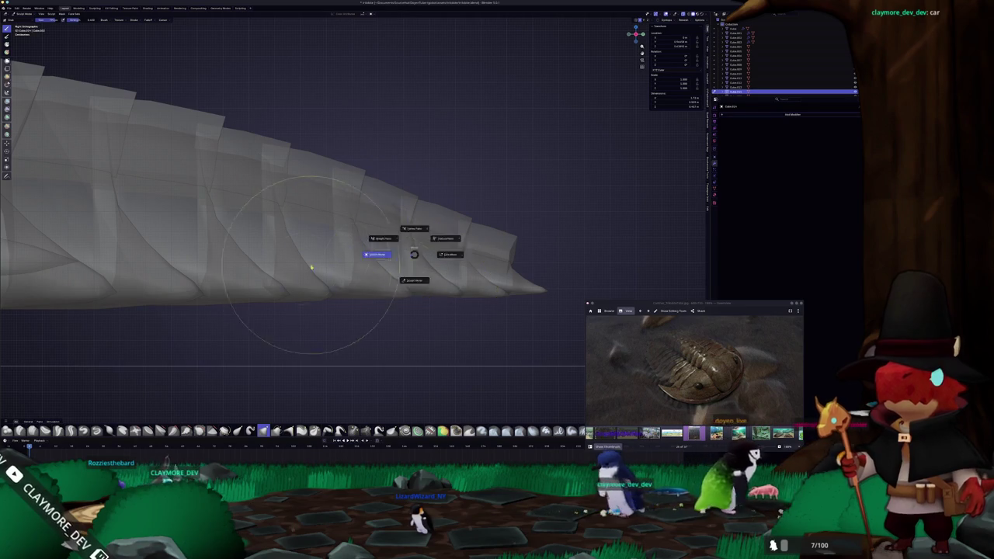
click(388, 268)
middle_drag(392, 273, 365, 224)
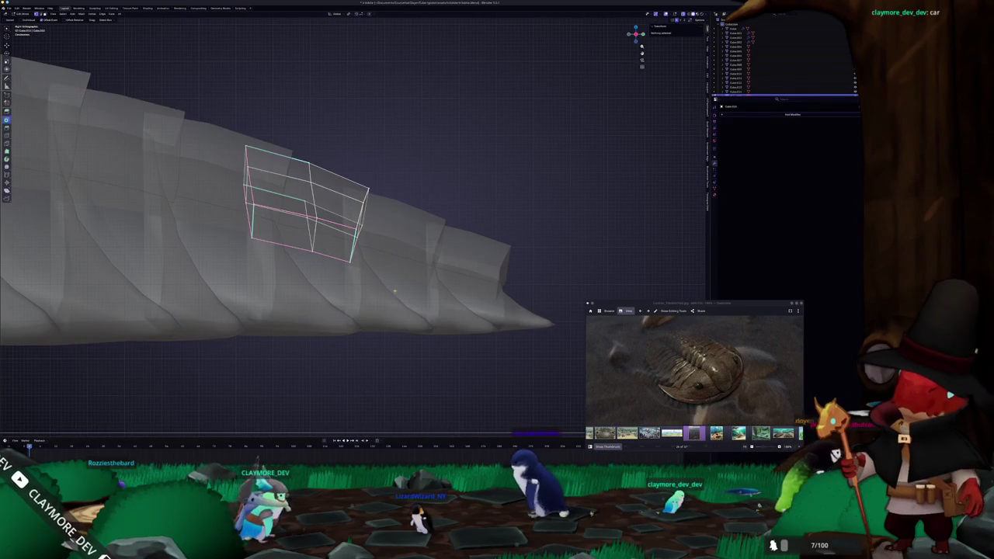
drag(365, 224, 346, 163)
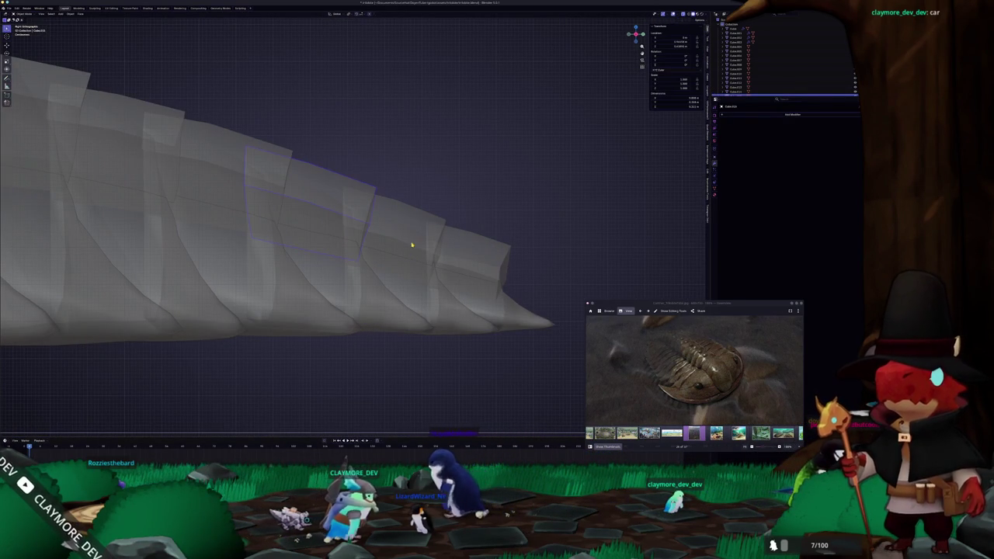
middle_drag(409, 243, 396, 283)
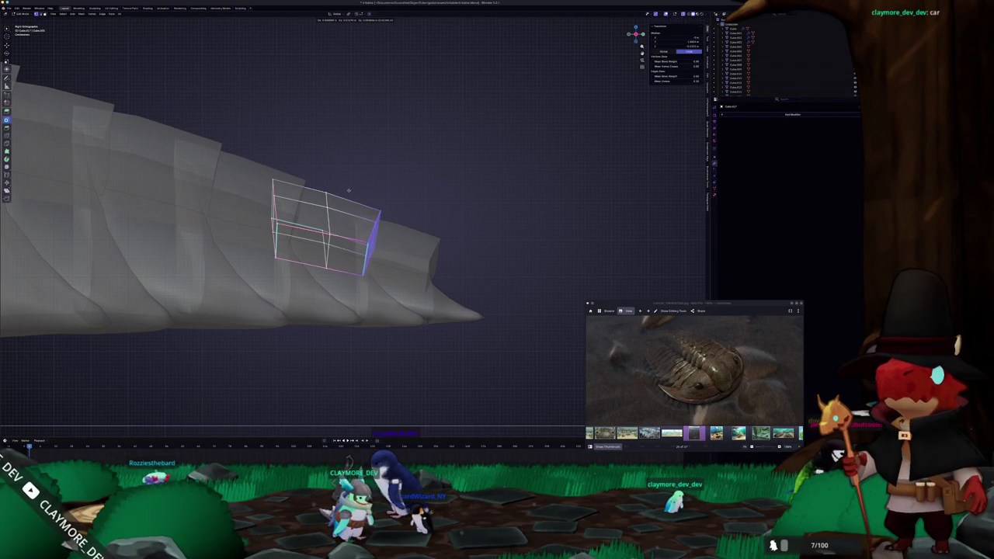
key(ctrl+z)
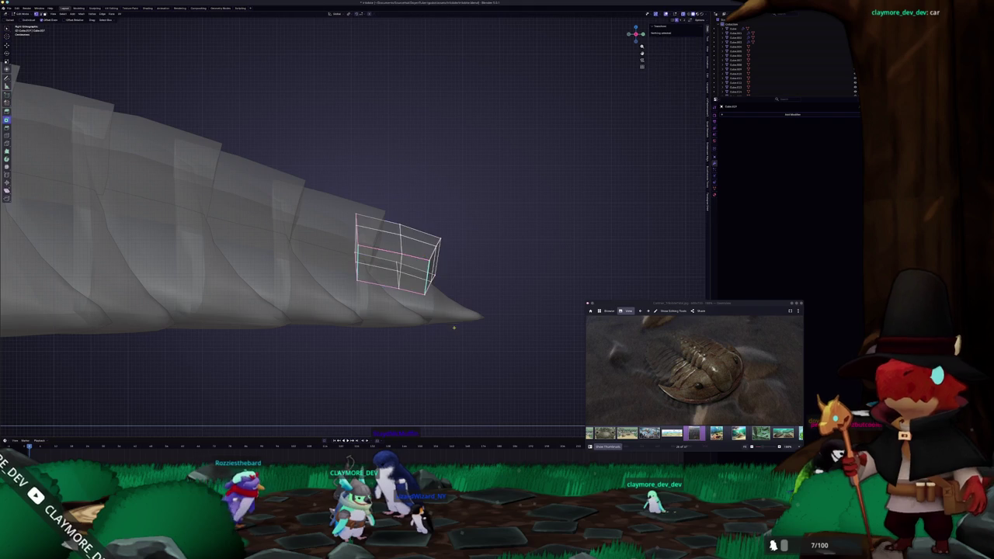
drag(409, 215, 417, 213)
Zoom out over the whole trilobite and select all the objects.
key(Tab)
scroll(421, 235, down, 5)
scroll(422, 235, down, 3)
mouse_move(443, 199)
middle_down()
mouse_move(373, 208)
mouse_move(398, 213)
mouse_move(388, 221)
middle_up()
key(a)
right_click(389, 221)
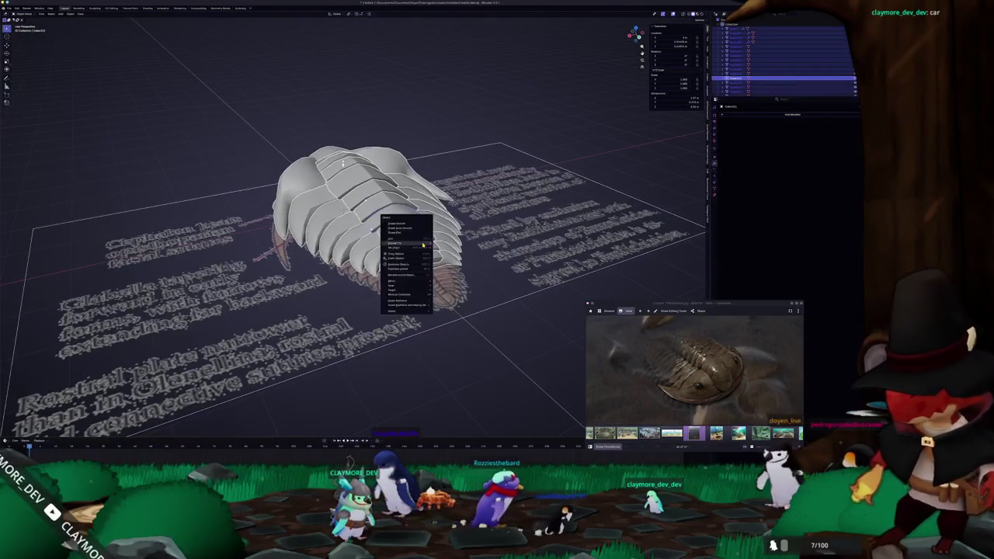
Apply Shade Auto Smooth to all the pieces, then select a single segment.
click(399, 226)
right_click(404, 223)
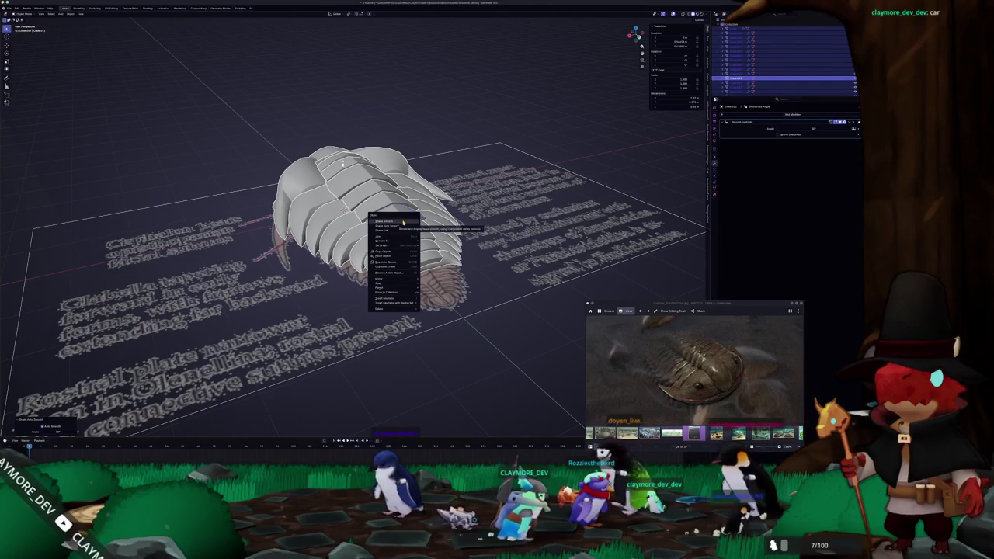
key(Escape)
click(403, 245)
scroll(403, 246, up, 3)
middle_drag(403, 245, 357, 155)
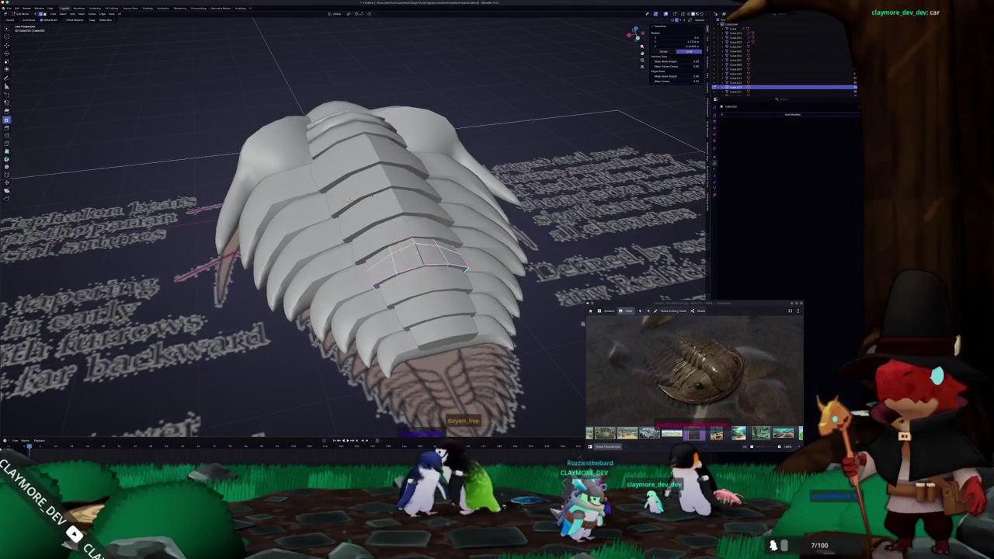
Use the selected segment's context menu and check its mesh in Edit Mode.
right_click(418, 254)
click(406, 220)
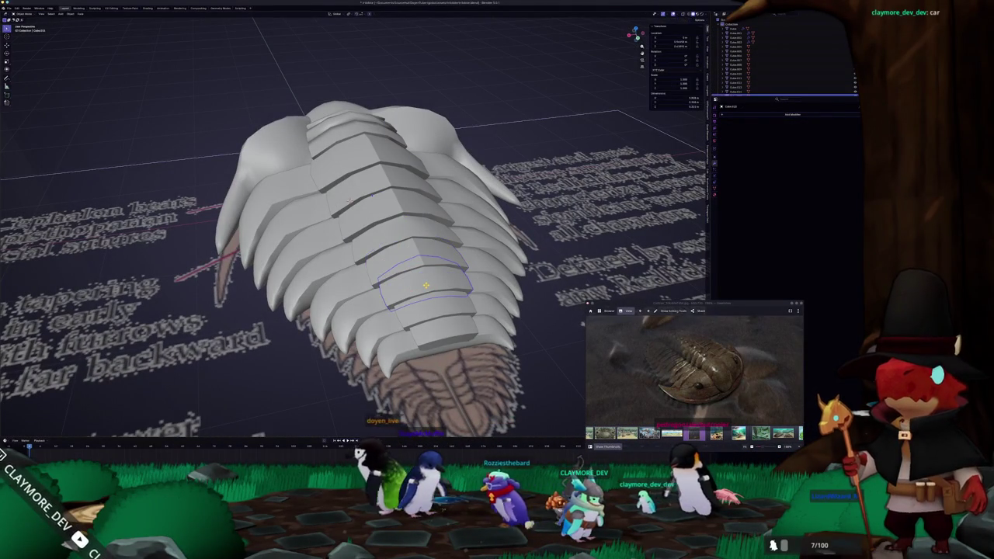
key(Tab)
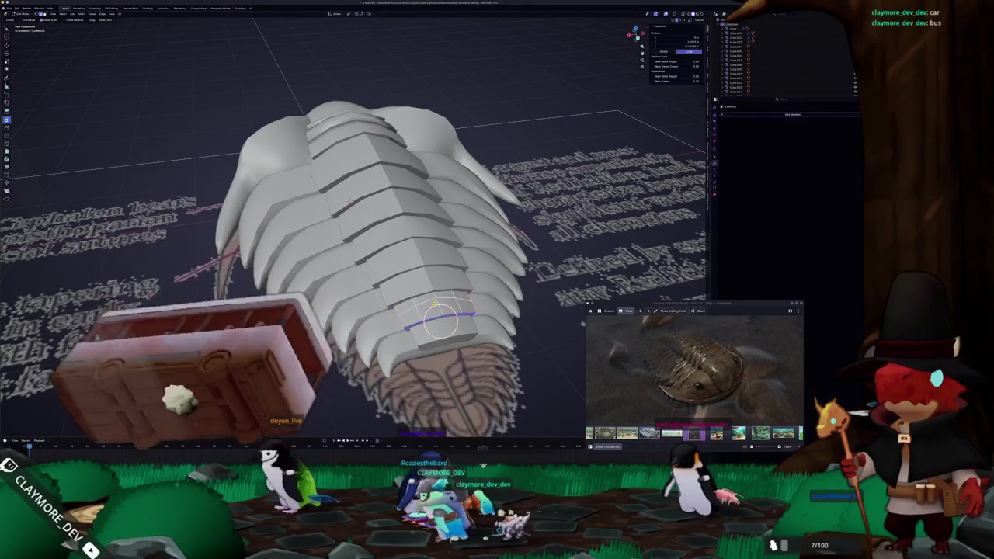
right_click(439, 314)
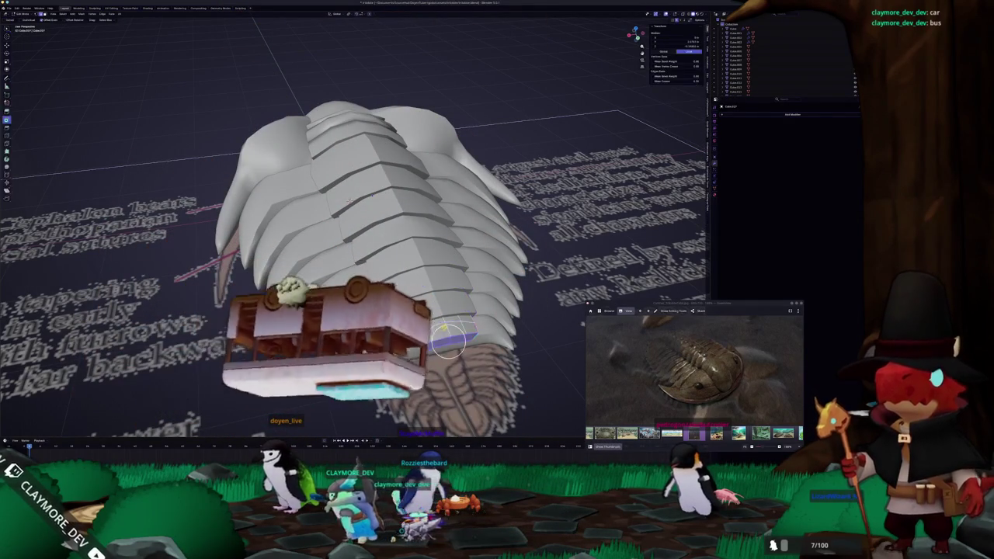
right_click(405, 228)
key(Tab)
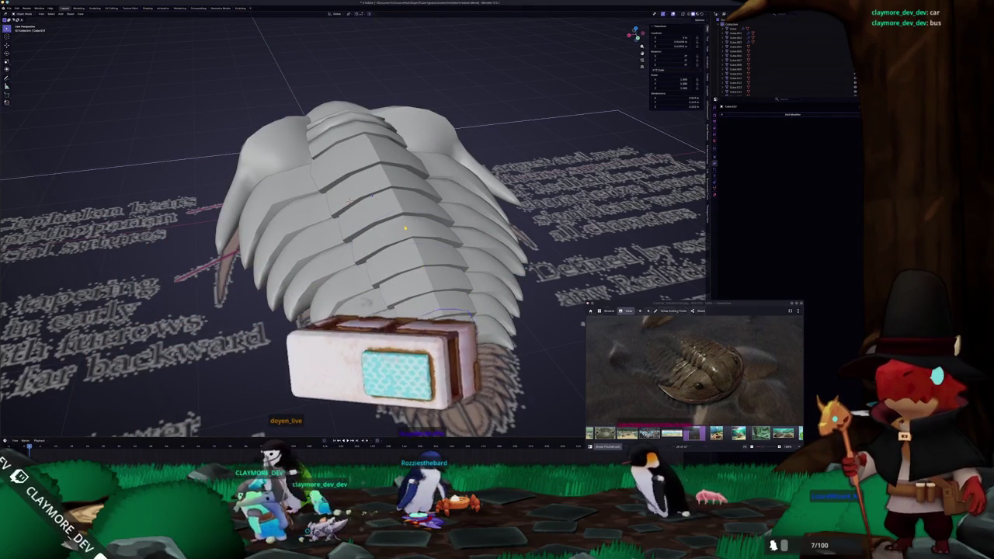
Apply a context-menu shading option to another segment, then select further segments from a low side view.
click(404, 228)
right_click(405, 228)
click(409, 226)
key(Tab)
mouse_move(409, 227)
middle_down()
mouse_move(310, 264)
mouse_move(232, 256)
mouse_move(295, 238)
middle_up()
click(225, 249)
scroll(184, 250, up, 3)
click(184, 251)
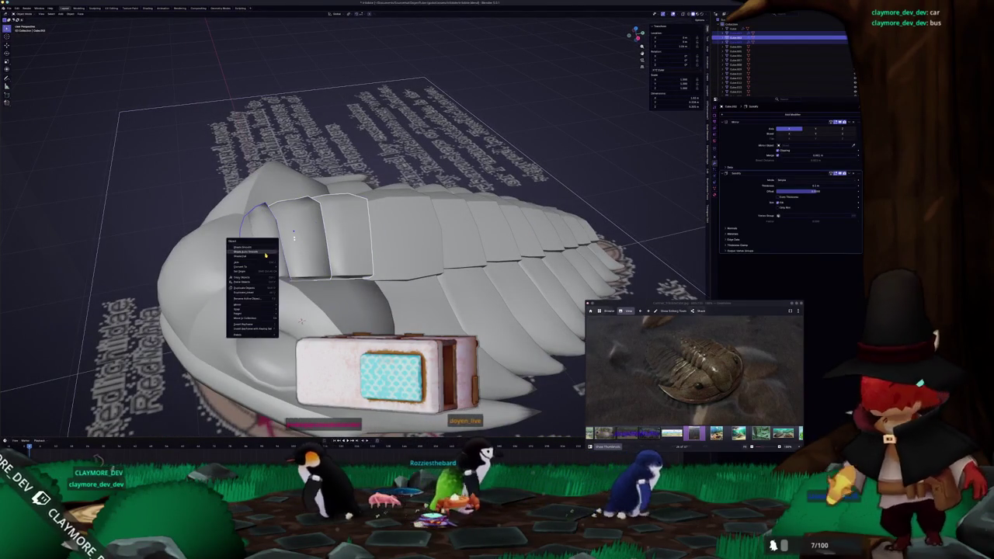
Slide and move the selected head-shield edges in X-ray Edit Mode.
click(256, 252)
middle_drag(263, 256, 335, 231)
key(Tab)
key(alt+z)
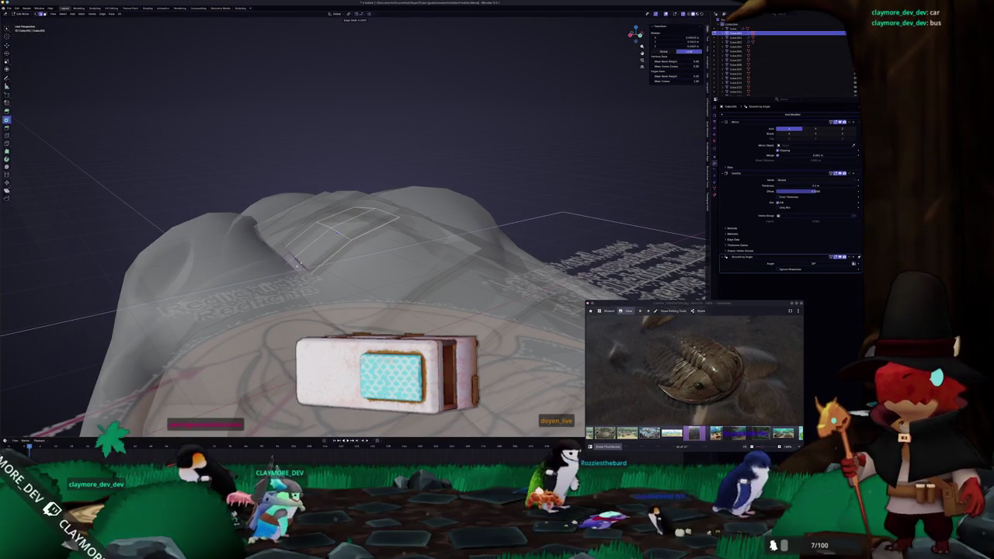
key(g)
key(g)
click(344, 230)
mouse_move(345, 230)
middle_down()
mouse_move(318, 233)
mouse_move(361, 249)
mouse_move(374, 224)
mouse_move(365, 212)
mouse_move(349, 227)
middle_up()
key(g)
click(314, 236)
key(Tab)
key(alt+z)
Inspect the head shield mesh in X-ray Edit Mode from several angles.
key(Tab)
key(alt+z)
key(alt+z)
key(alt+z)
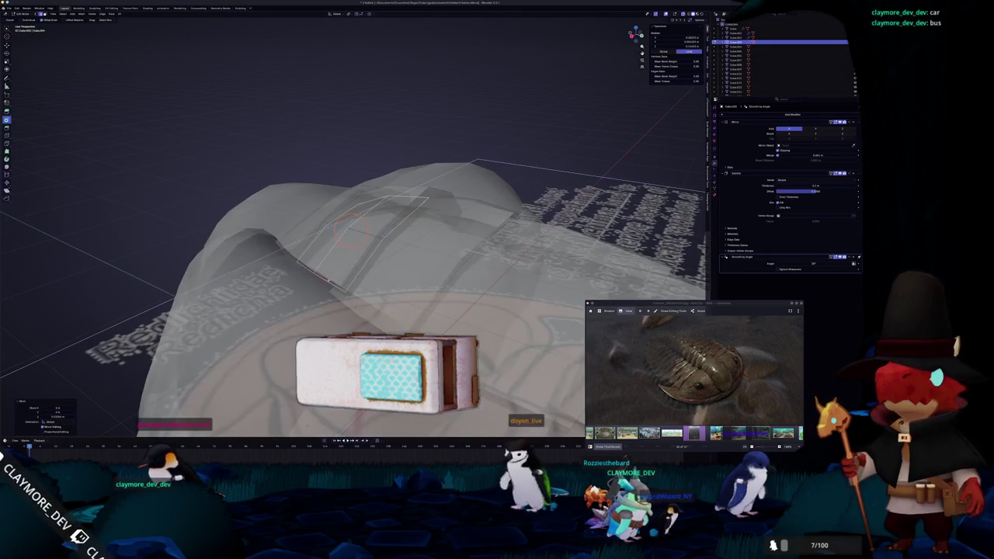
middle_drag(317, 275, 315, 279)
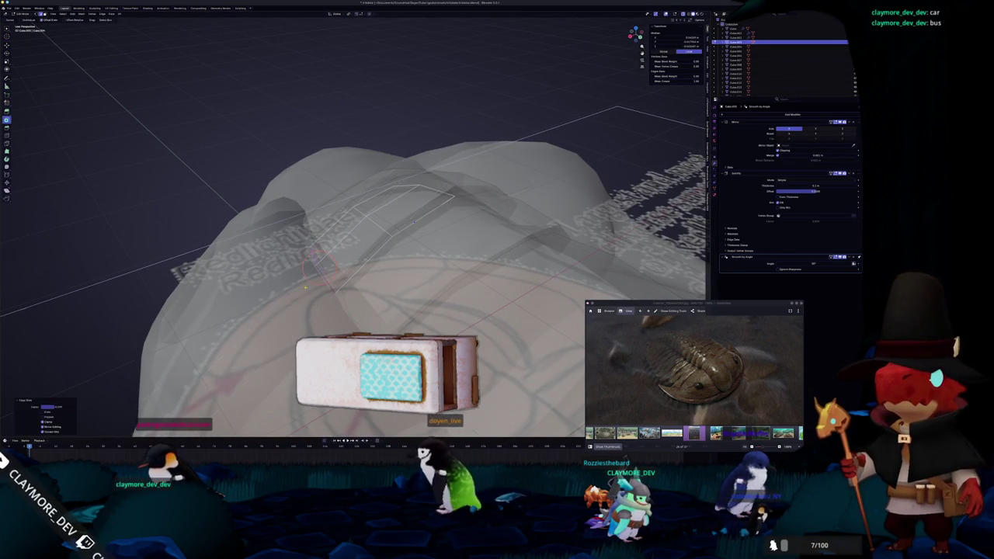
key(alt+z)
key(Tab)
mouse_move(414, 221)
middle_down()
mouse_move(336, 212)
mouse_move(351, 219)
middle_up()
key(Tab)
key(alt+z)
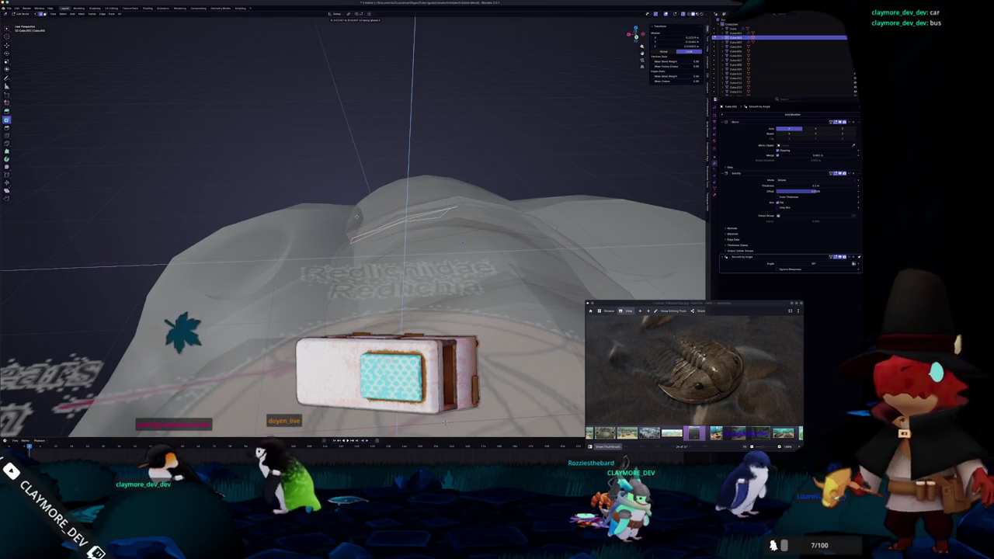
Move the selected edges again and check the head shield's shape in Object Mode.
key(g)
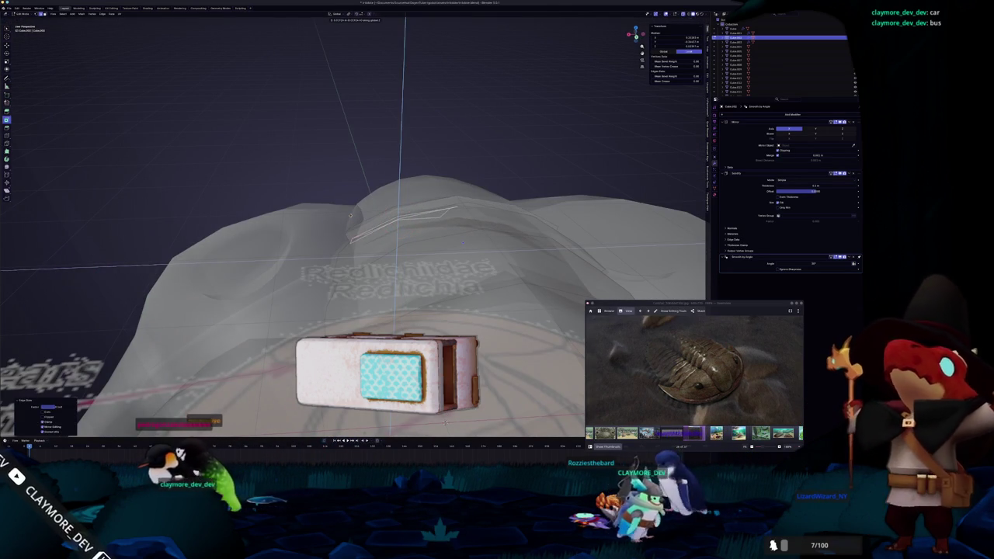
key(Tab)
mouse_move(351, 219)
middle_down()
mouse_move(375, 228)
mouse_move(388, 204)
middle_up()
key(alt+z)
key(alt+z)
key(Tab)
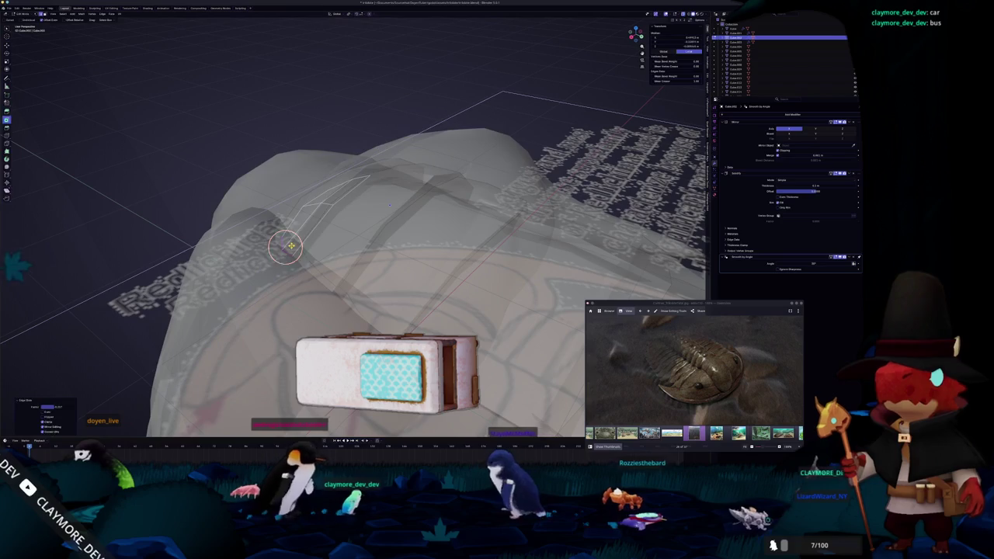
key(alt+z)
key(Tab)
middle_drag(295, 240, 323, 232)
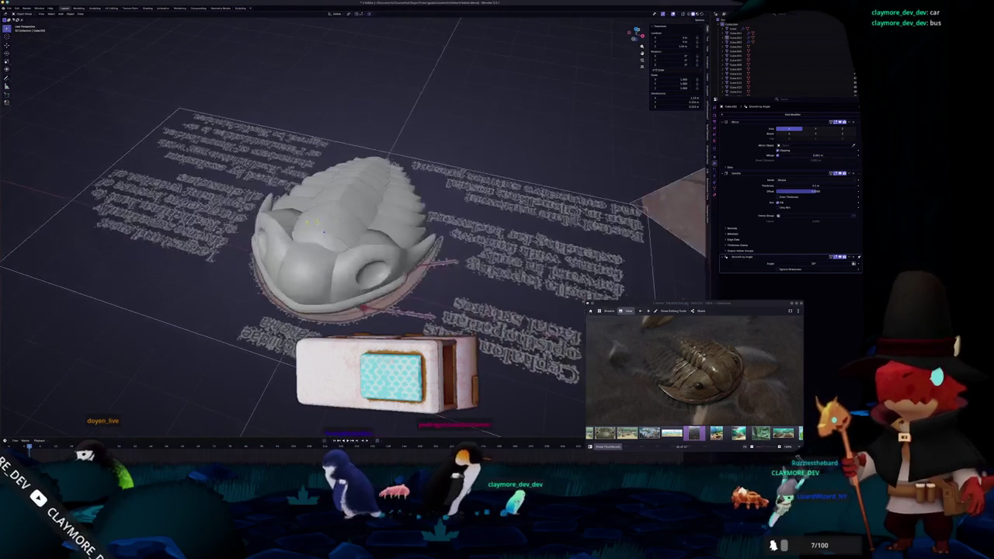
Inspect the trilobite from side and top-front views, toggling X-ray on and off.
scroll(327, 227, up, 5)
key(alt+z)
scroll(413, 267, up, 5)
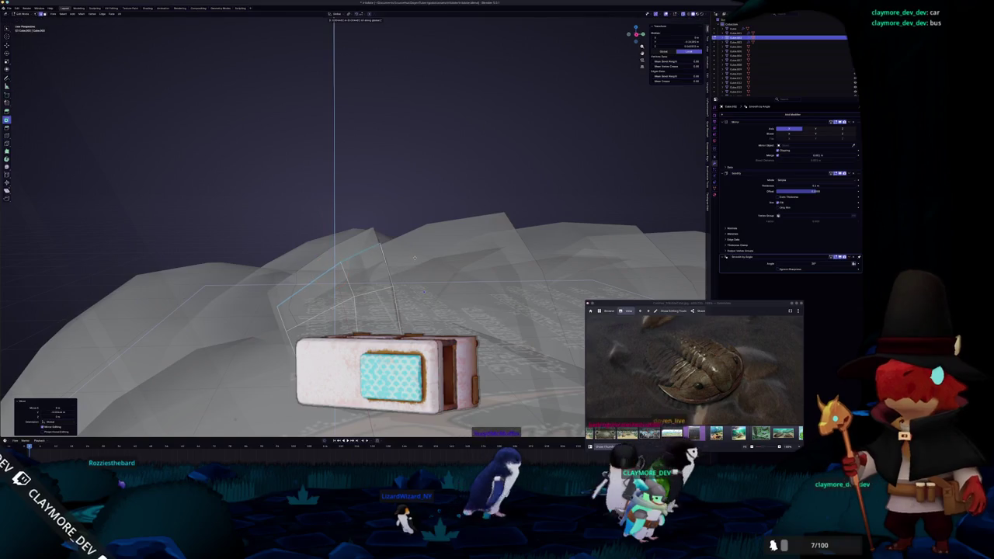
key(alt+z)
scroll(414, 267, down, 5)
middle_drag(414, 267, 401, 275)
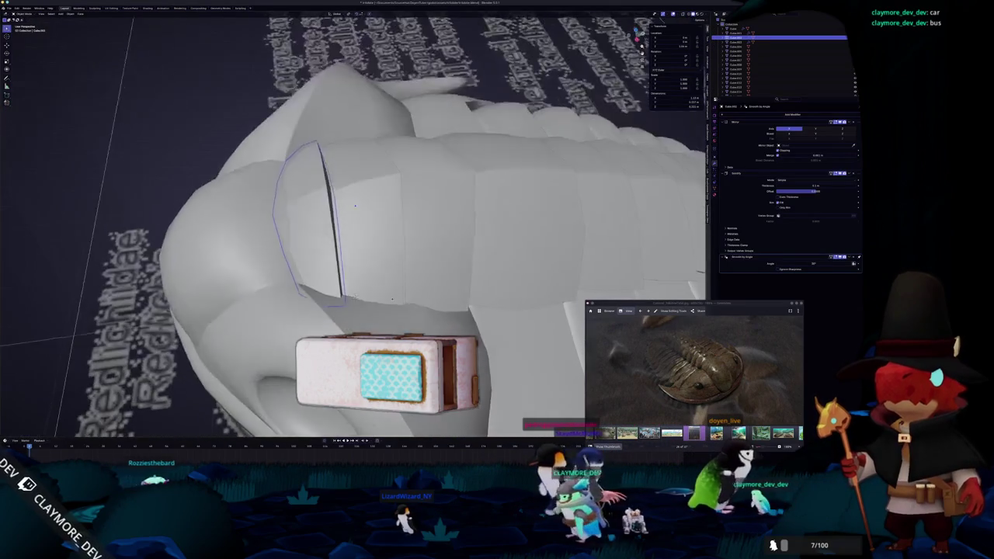
key(Tab)
key(alt+z)
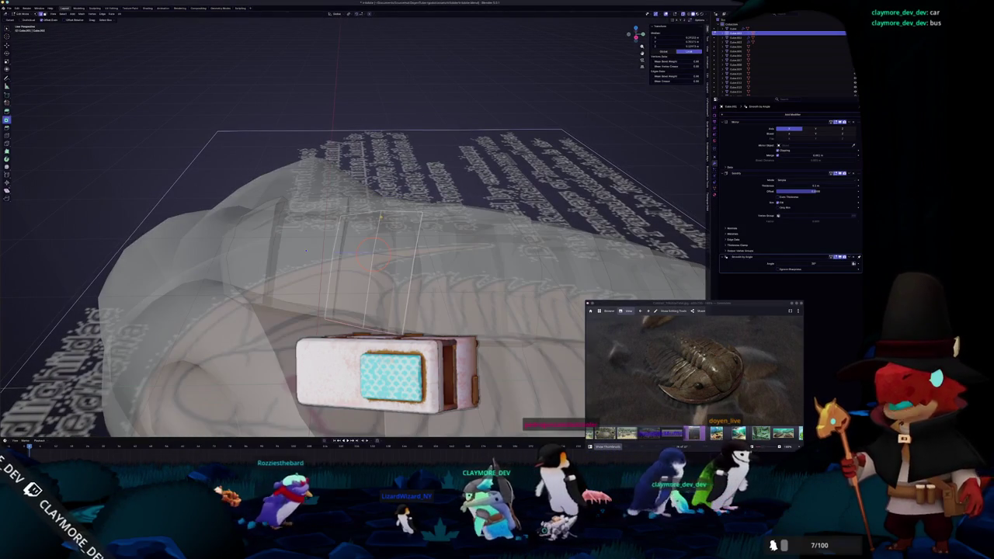
key(Tab)
key(alt+z)
scroll(382, 210, down, 5)
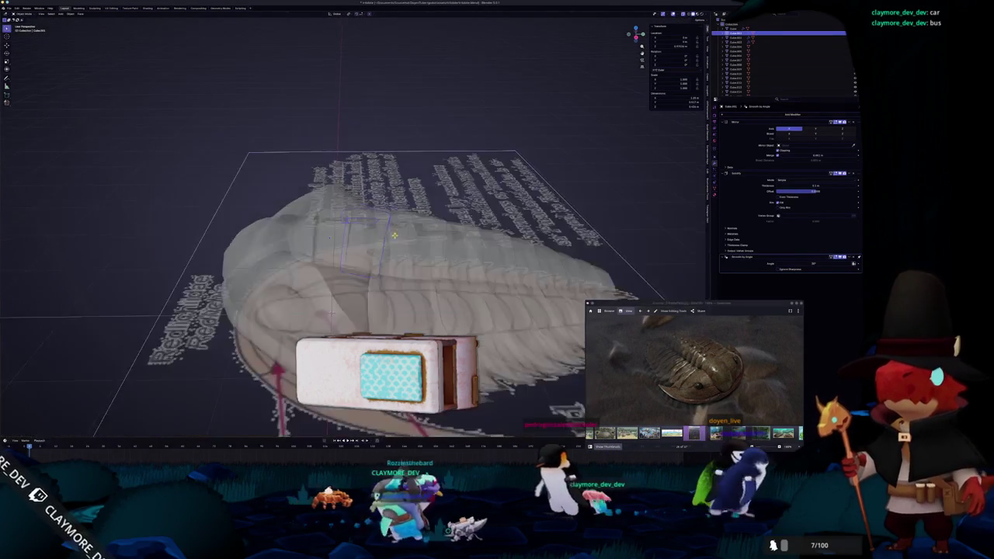
scroll(328, 219, up, 4)
middle_drag(327, 220, 497, 146)
scroll(419, 237, down, 2)
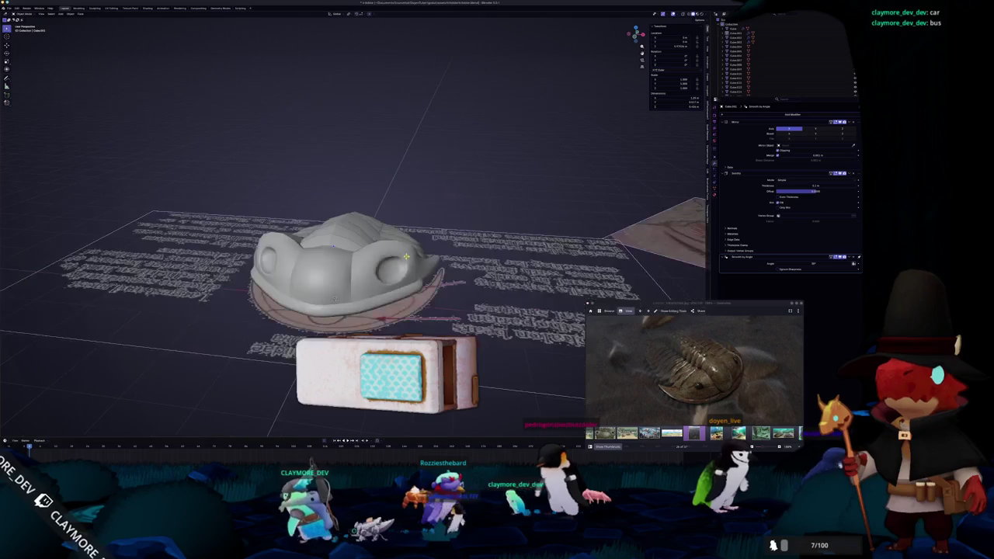
Select the head shield and enlarge the eye loop in X-ray Edit Mode.
click(370, 288)
mouse_move(370, 289)
middle_down()
mouse_move(372, 233)
mouse_move(365, 310)
mouse_move(318, 247)
middle_up()
key(Tab)
key(alt+z)
key(alt+a)
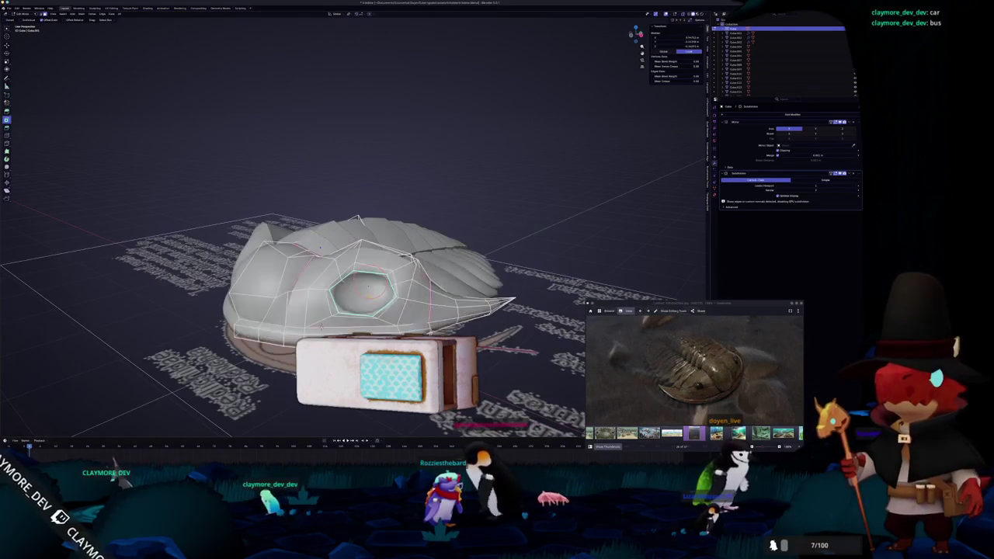
key(s)
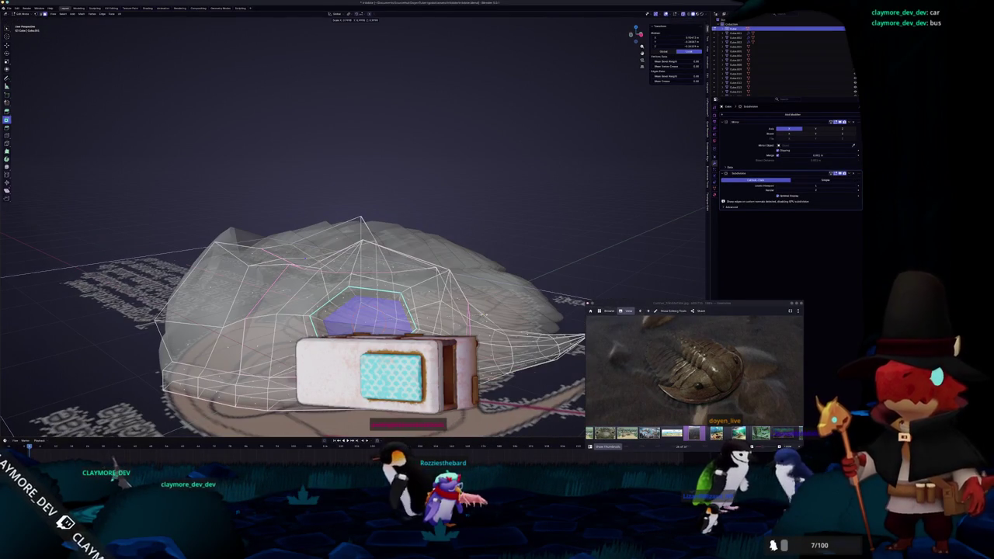
middle_drag(357, 256, 389, 260)
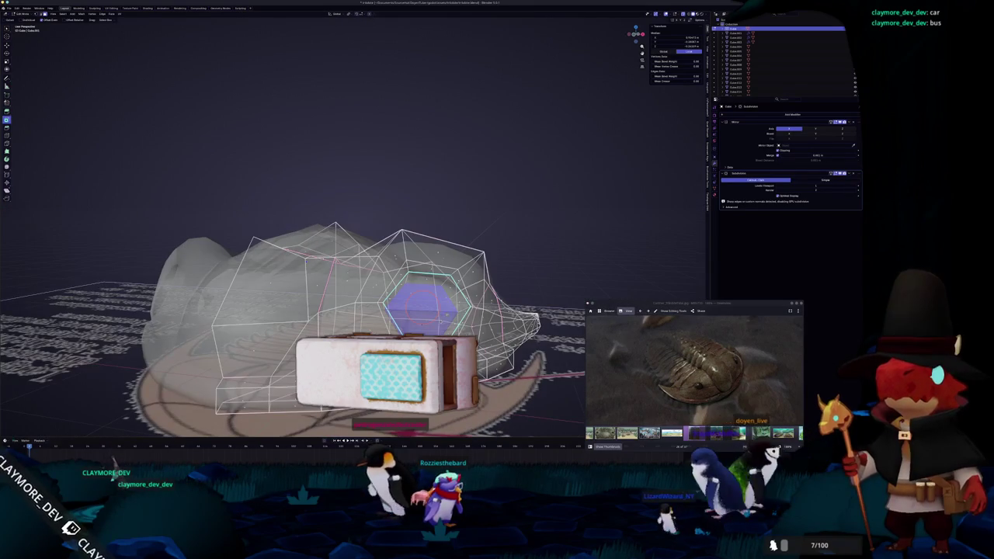
mouse_move(442, 303)
middle_down()
mouse_move(469, 309)
mouse_move(357, 310)
mouse_move(375, 318)
mouse_move(349, 277)
mouse_move(353, 264)
middle_up()
Fill the eye loop with a new face and return to Object Mode.
key(f)
scroll(353, 263, down, 3)
key(Tab)
key(shift+a)
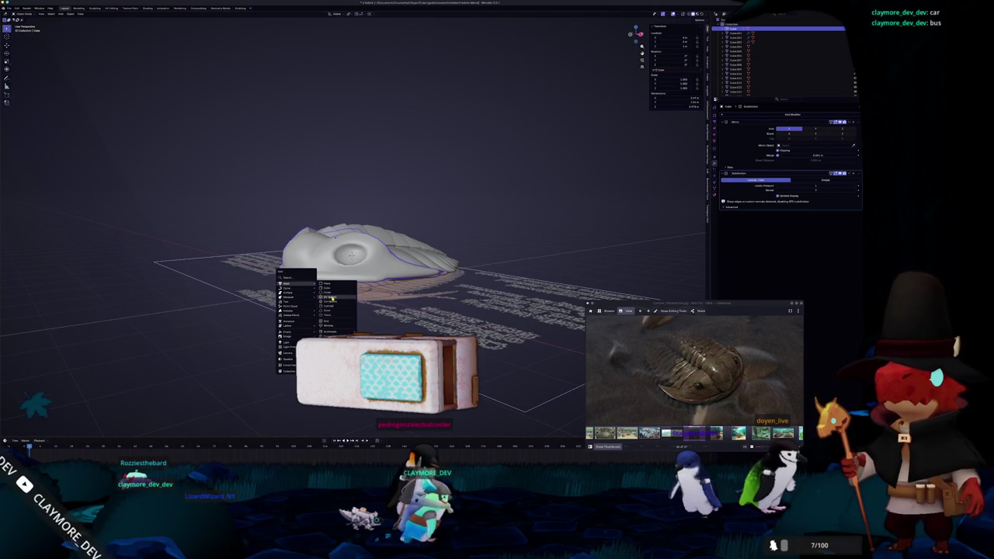
Add a UV sphere and delete half its vertices in side view to make a dome.
click(331, 298)
mouse_move(330, 298)
middle_down()
mouse_move(350, 310)
mouse_move(474, 320)
middle_up()
key(Tab)
key(KP_3)
drag(421, 315, 336, 173)
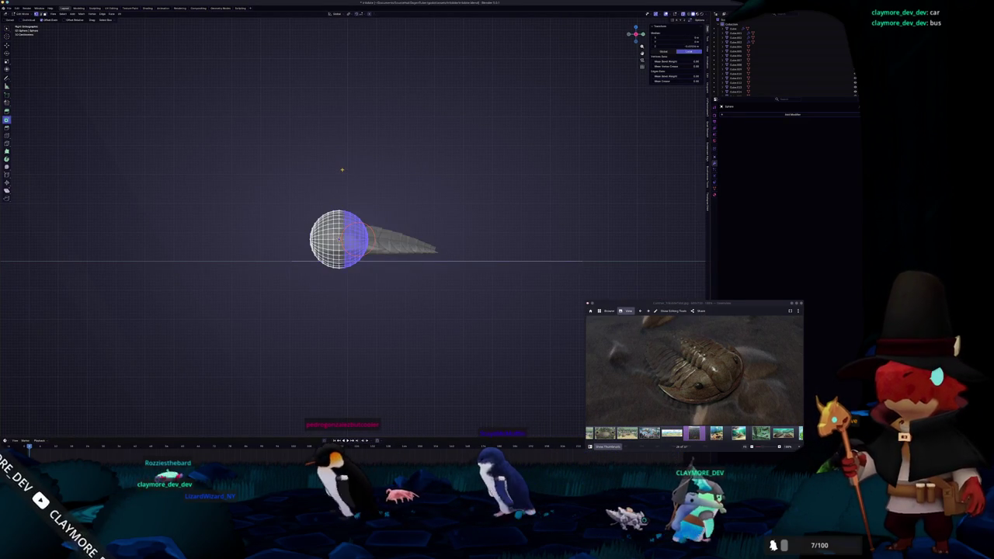
key(x)
click(334, 143)
key(Tab)
Flatten the half-sphere along Y and shrink it to eye size.
scroll(403, 214, up, 2)
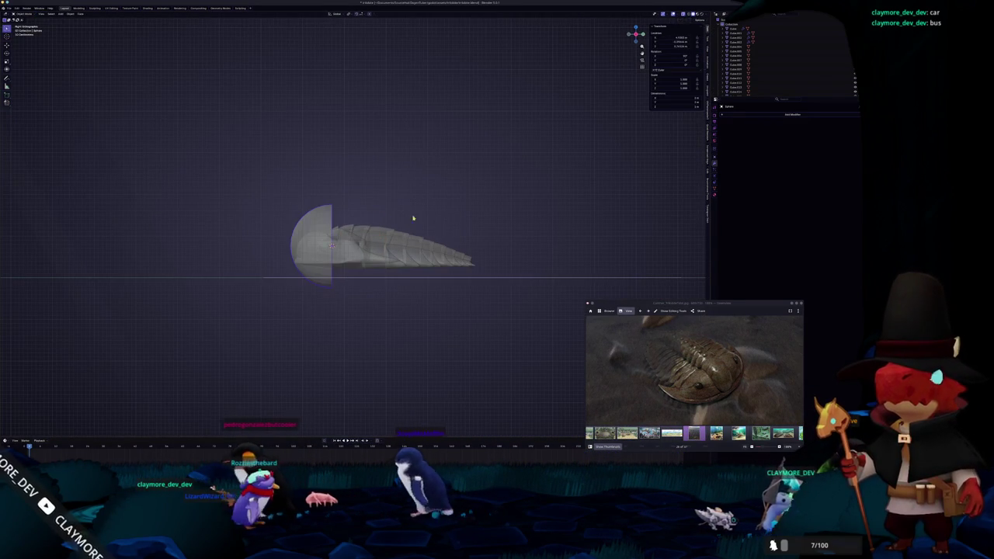
key(s)
key(y)
click(401, 229)
mouse_move(401, 229)
middle_down()
mouse_move(420, 257)
mouse_move(462, 270)
middle_up()
scroll(462, 270, up, 2)
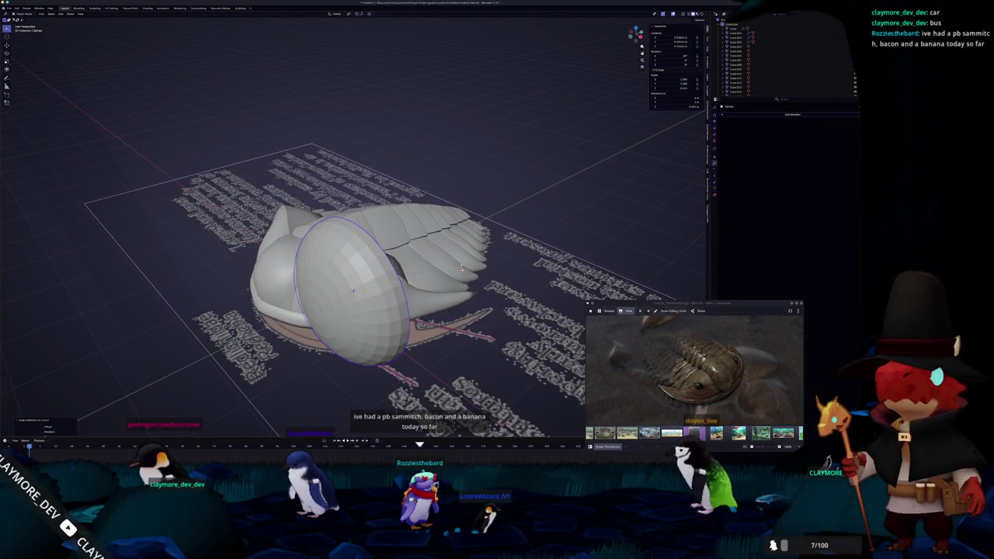
key(s)
click(404, 281)
Move the eye dome along X onto the side of the head shield.
key(KP_1)
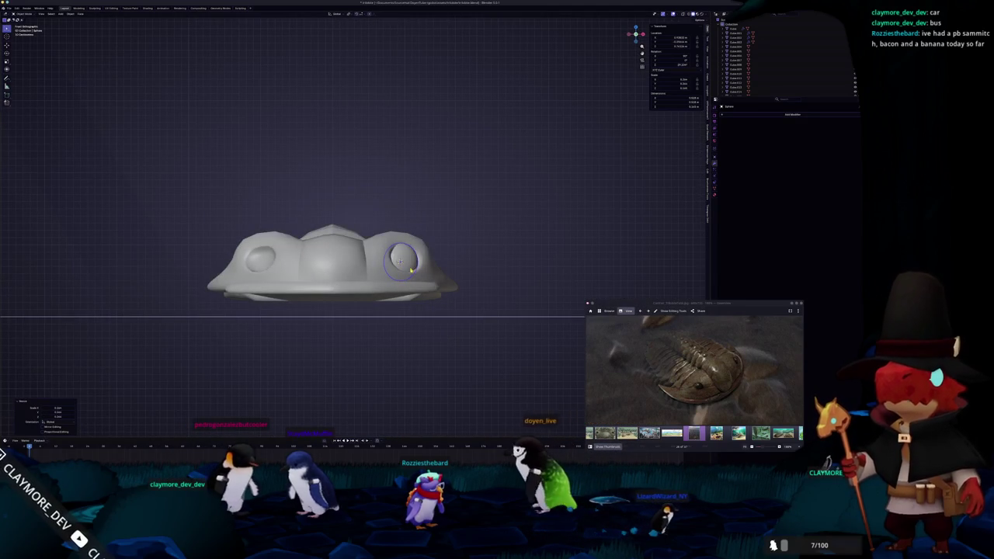
key(KP_3)
scroll(376, 249, up, 3)
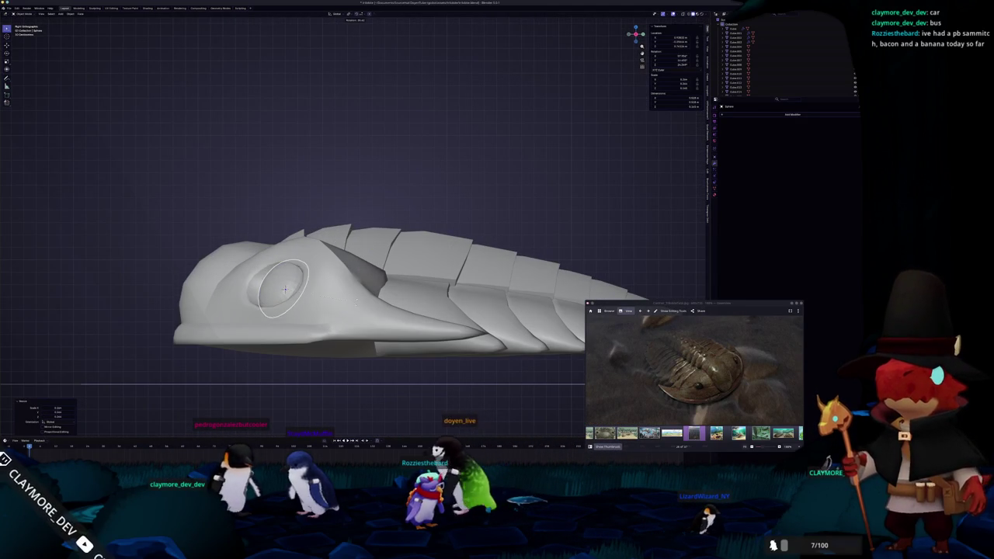
middle_drag(377, 250, 435, 233)
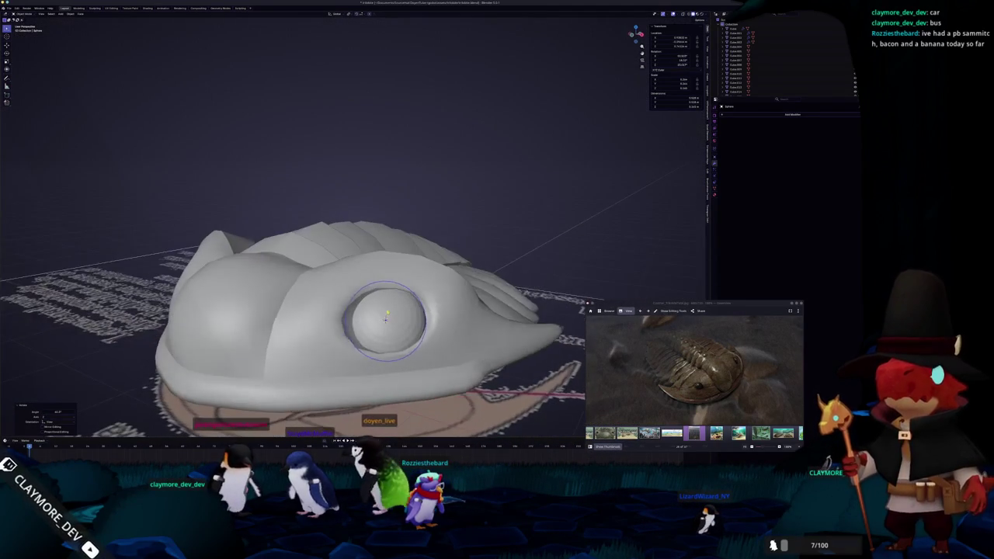
key(KP_3)
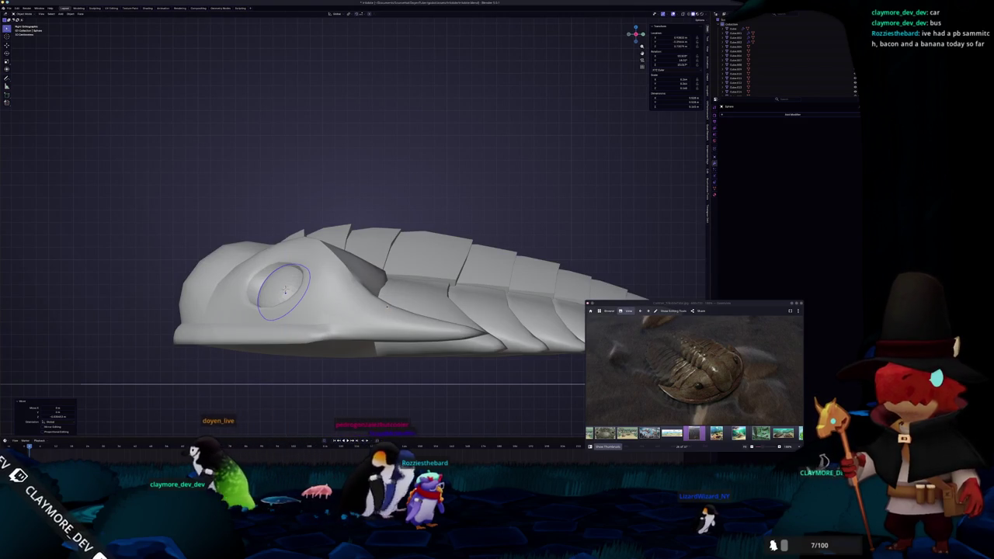
key(KP_1)
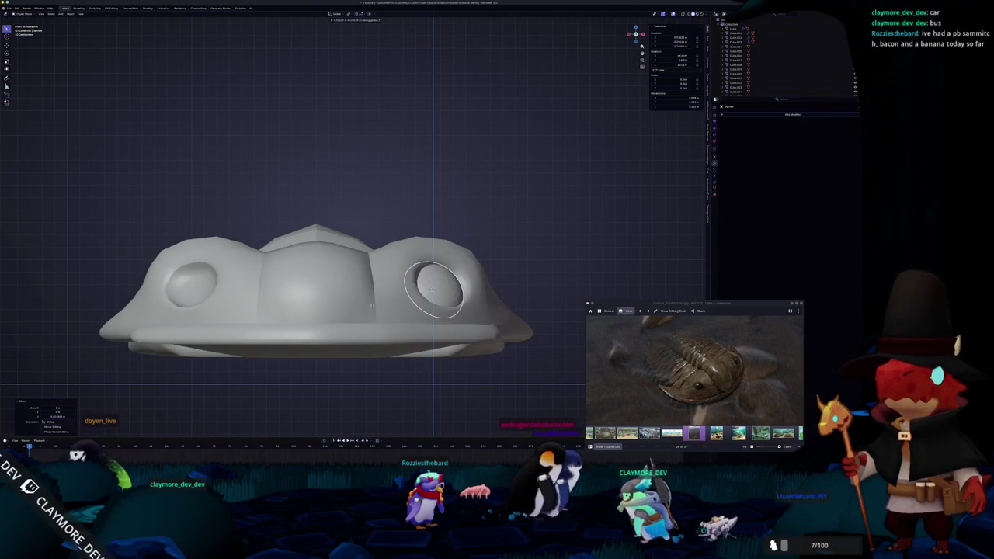
scroll(432, 288, up, 3)
mouse_move(433, 289)
middle_down()
mouse_move(390, 354)
mouse_move(381, 316)
middle_up()
scroll(391, 354, down, 3)
mouse_move(442, 314)
middle_down()
mouse_move(432, 341)
mouse_move(421, 297)
middle_up()
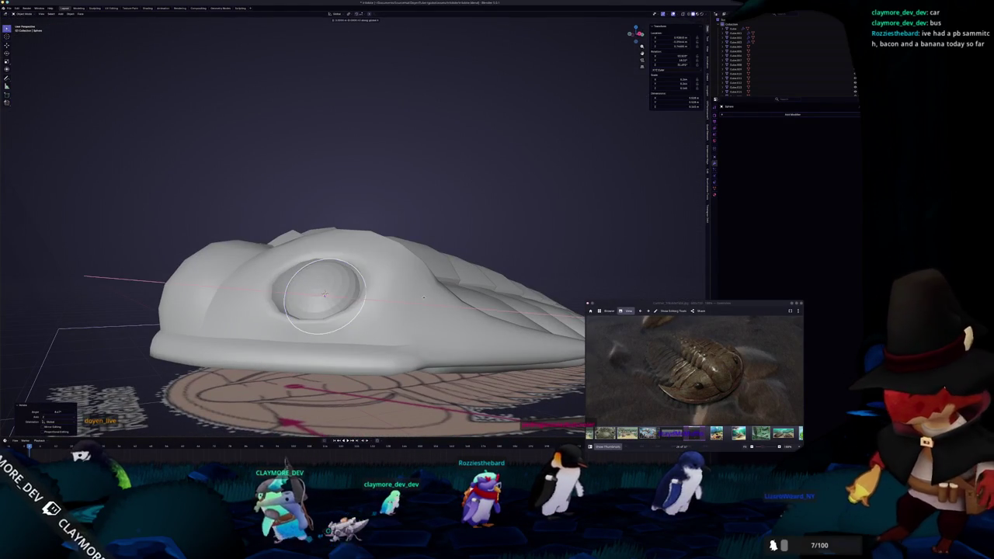
key(x)
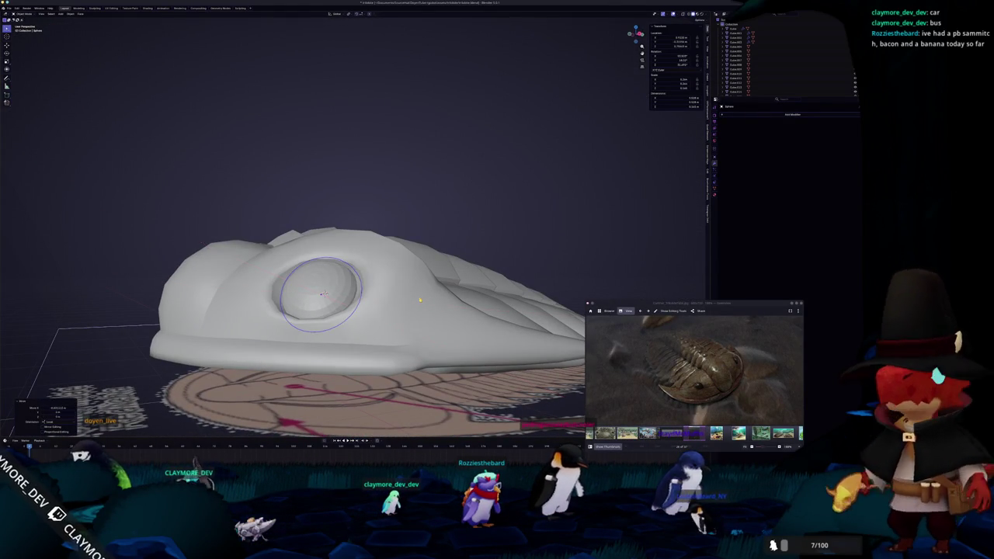
click(419, 297)
Select the head shield mesh and enter Edit Mode.
middle_drag(419, 296, 433, 308)
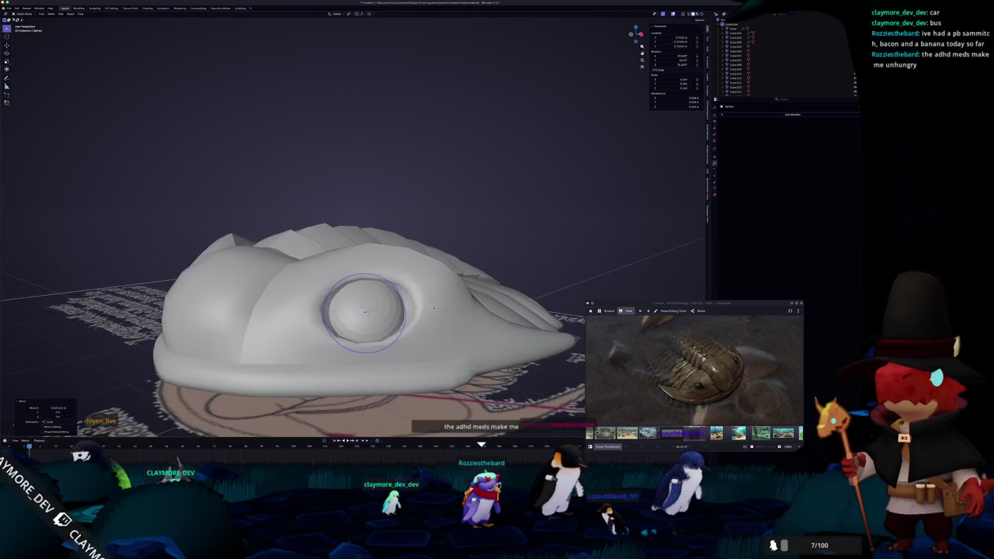
click(424, 318)
key(Tab)
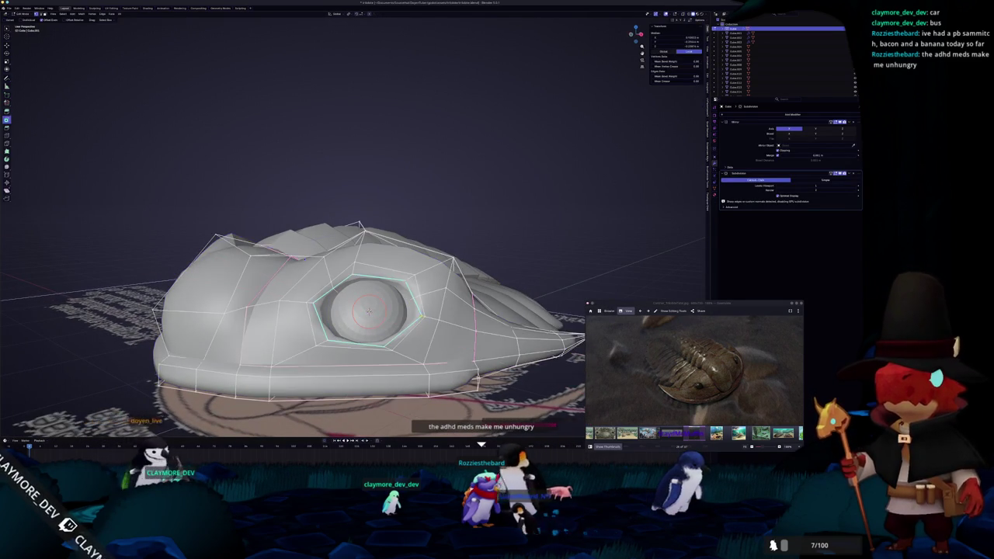
Round the eye socket loop with LoopTools Circle, shrink it, then apply Circle again.
middle_drag(423, 318, 434, 314)
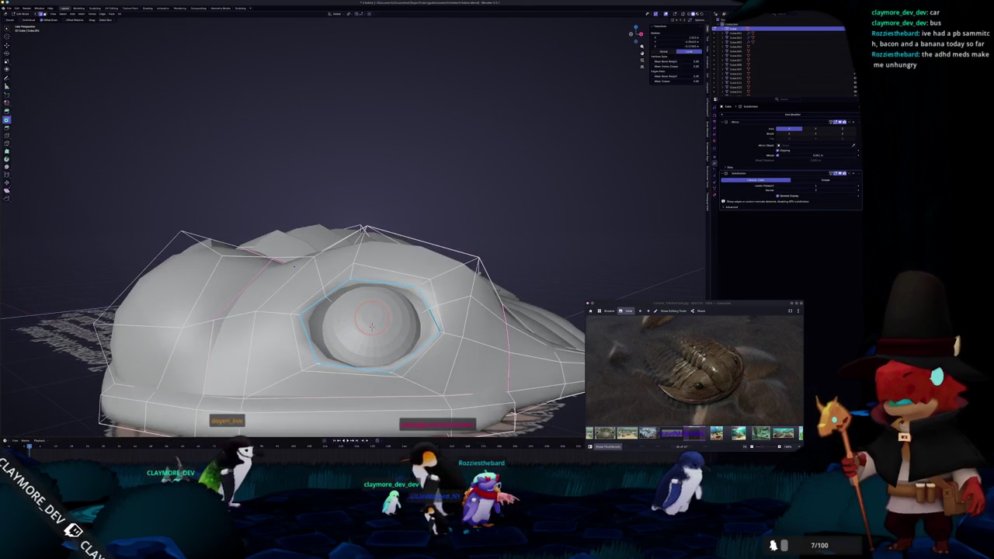
click(708, 76)
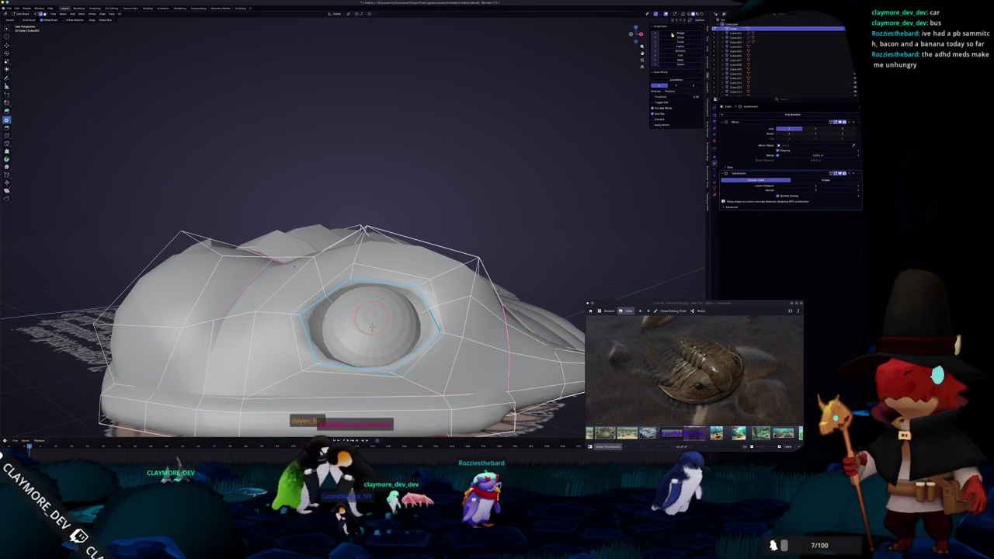
click(678, 36)
key(s)
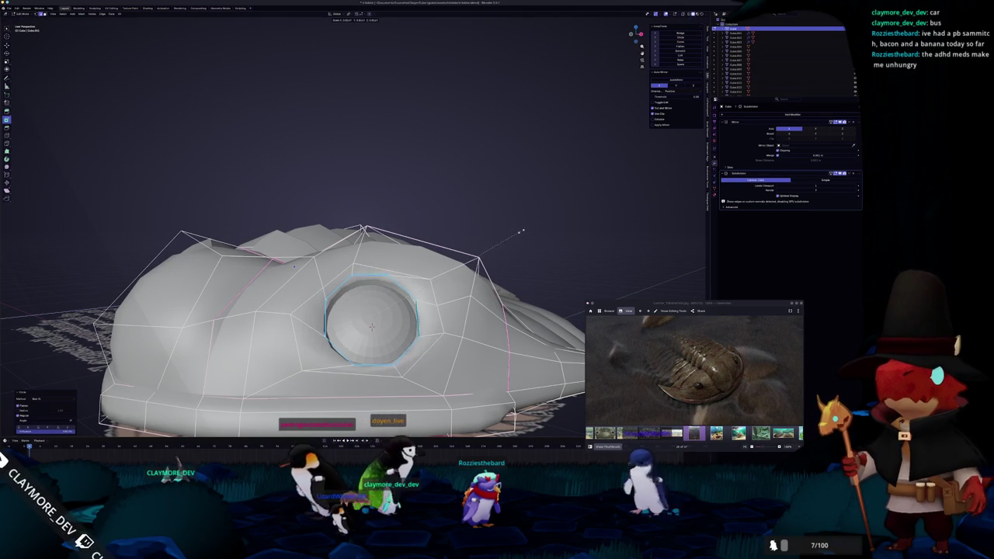
click(510, 289)
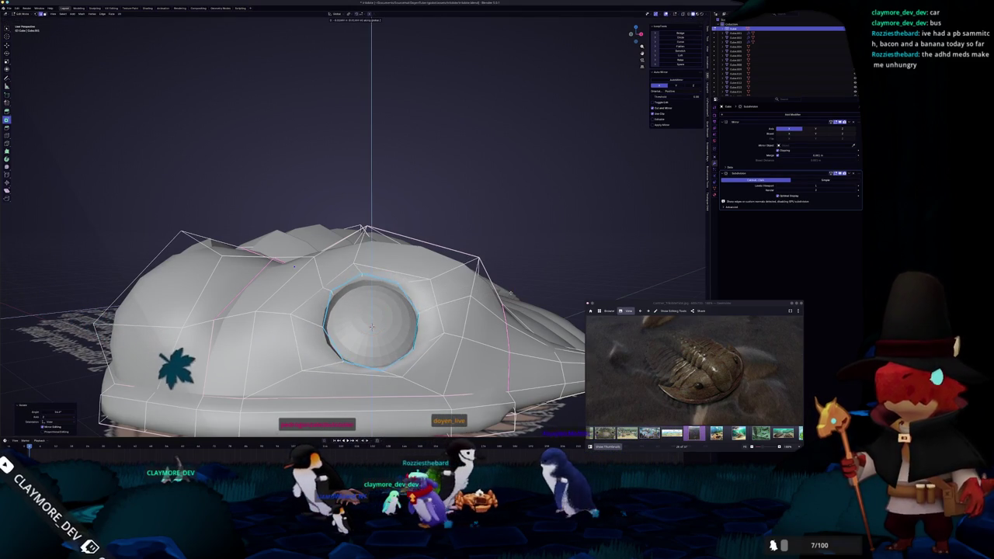
mouse_move(510, 289)
middle_down()
mouse_move(363, 296)
mouse_move(392, 259)
mouse_move(371, 294)
middle_up()
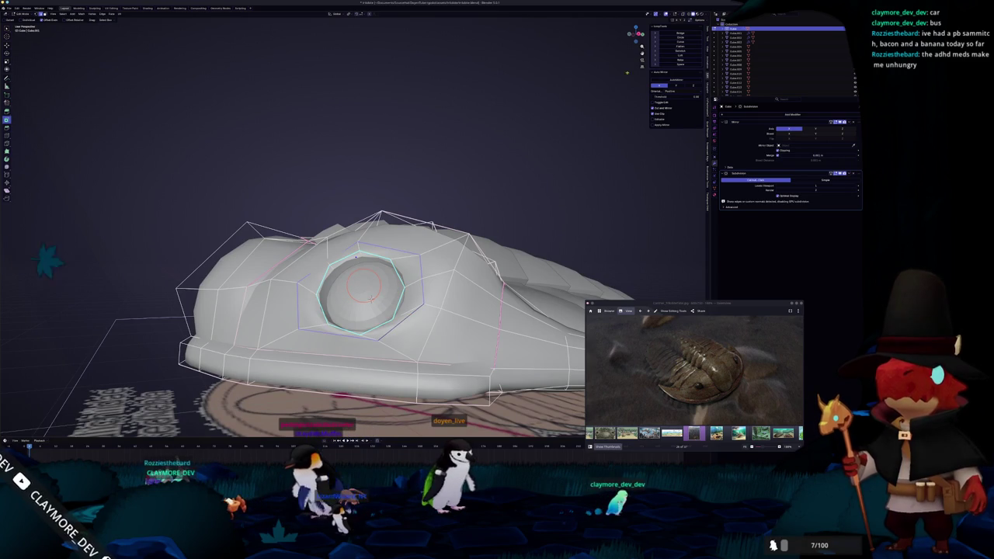
click(689, 37)
Check the socket's fit around the eye in X-ray, then rotate the eye about X.
middle_drag(469, 228, 368, 255)
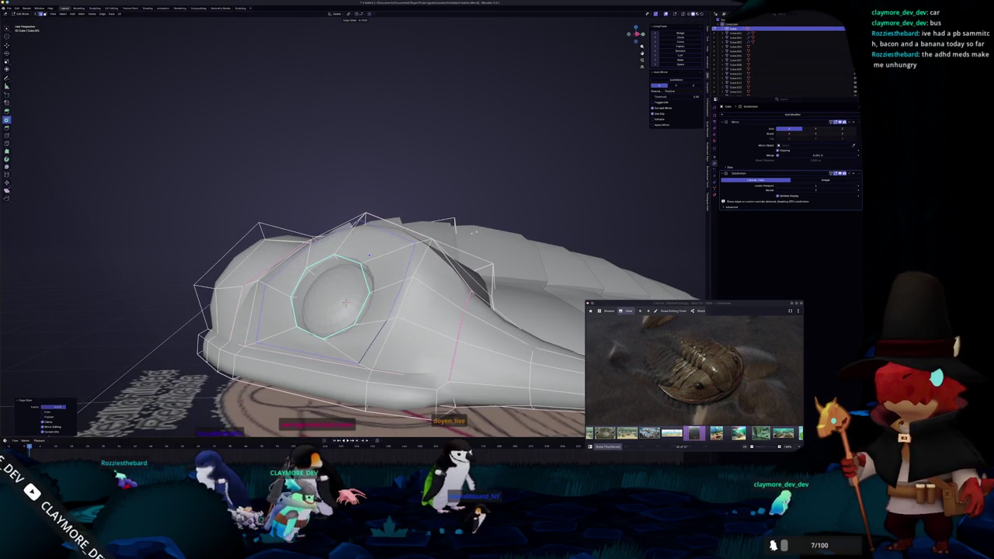
key(alt+z)
mouse_move(346, 301)
middle_down()
mouse_move(435, 287)
mouse_move(431, 308)
middle_up()
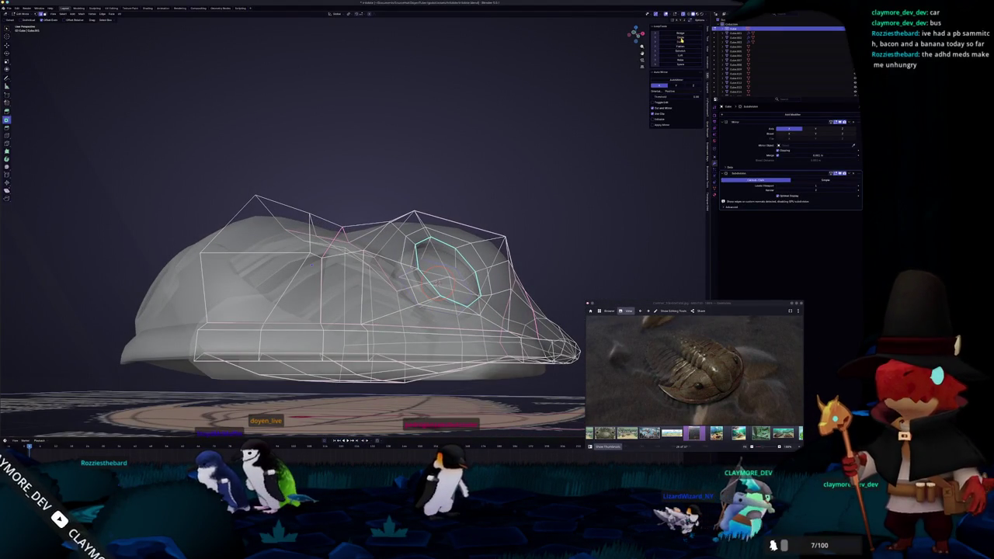
middle_drag(536, 279, 555, 271)
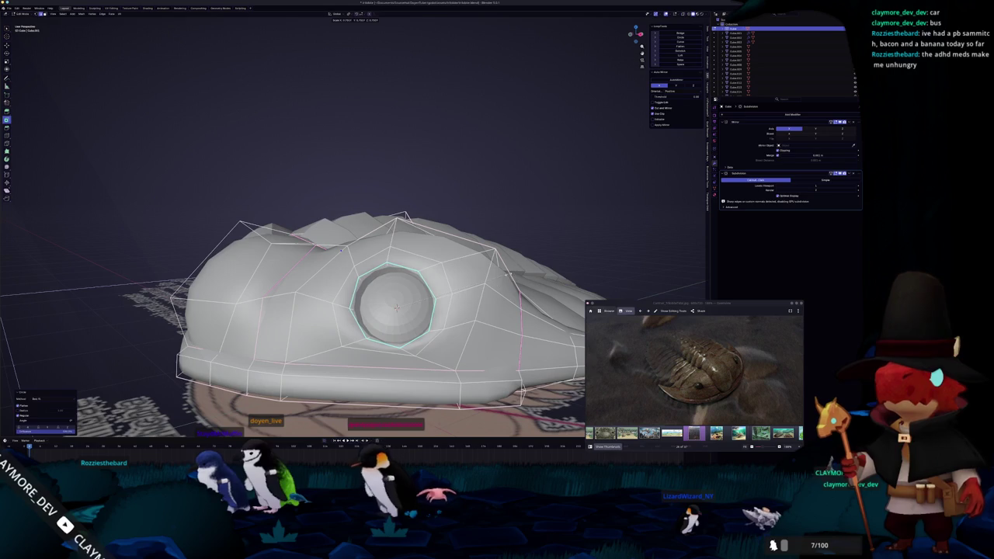
mouse_move(340, 250)
middle_down()
mouse_move(382, 298)
mouse_move(406, 277)
mouse_move(424, 297)
mouse_move(497, 202)
middle_up()
key(Tab)
key(r)
key(x)
Add a Mirror modifier from Generate to the eye piece, then enter Edit Mode on its mesh.
scroll(466, 233, down, 3)
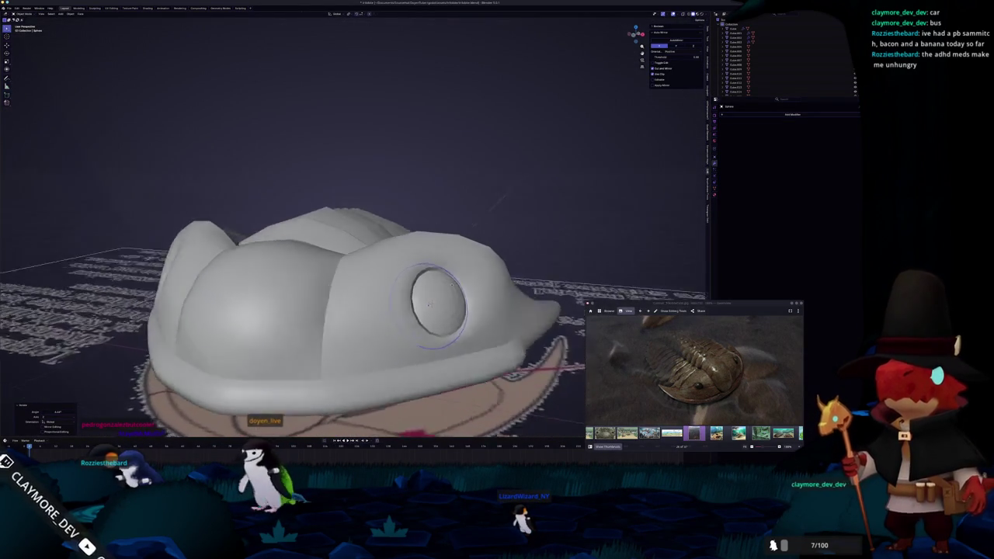
scroll(518, 175, down, 2)
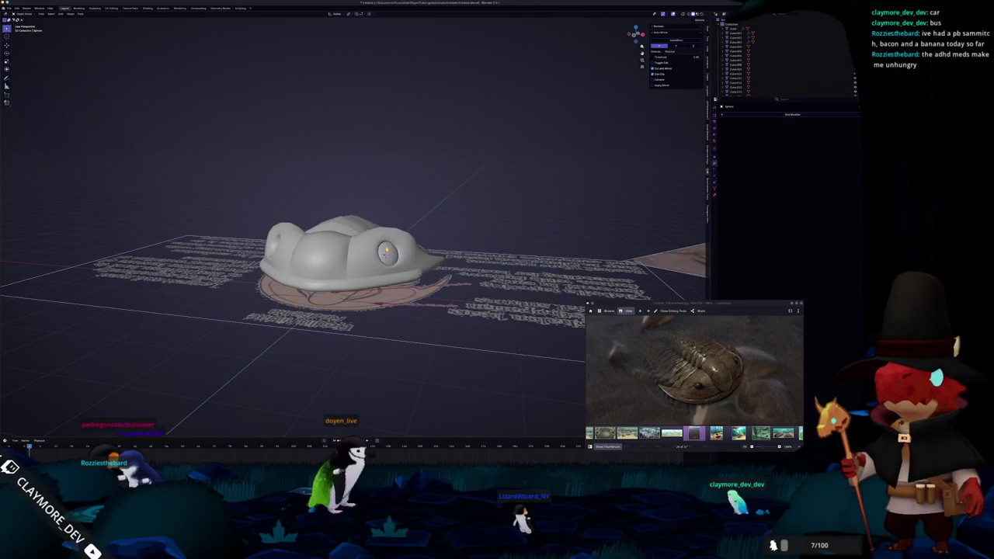
click(792, 114)
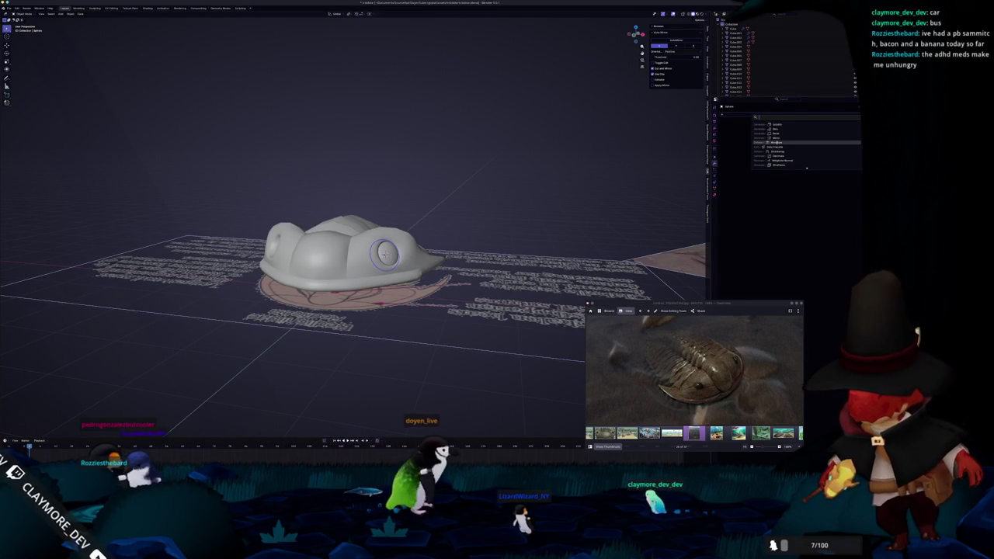
click(776, 138)
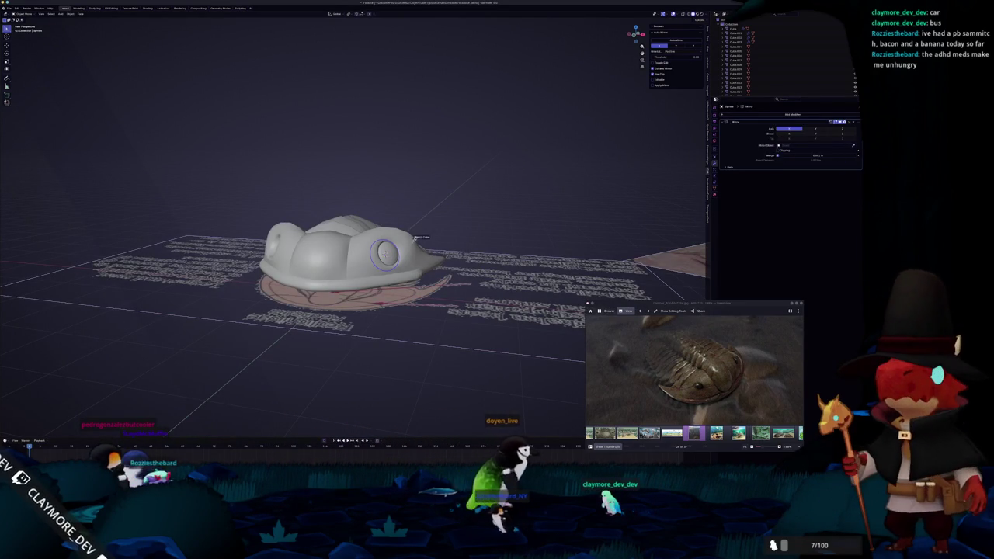
mouse_move(414, 239)
middle_down()
mouse_move(492, 190)
mouse_move(408, 255)
middle_up()
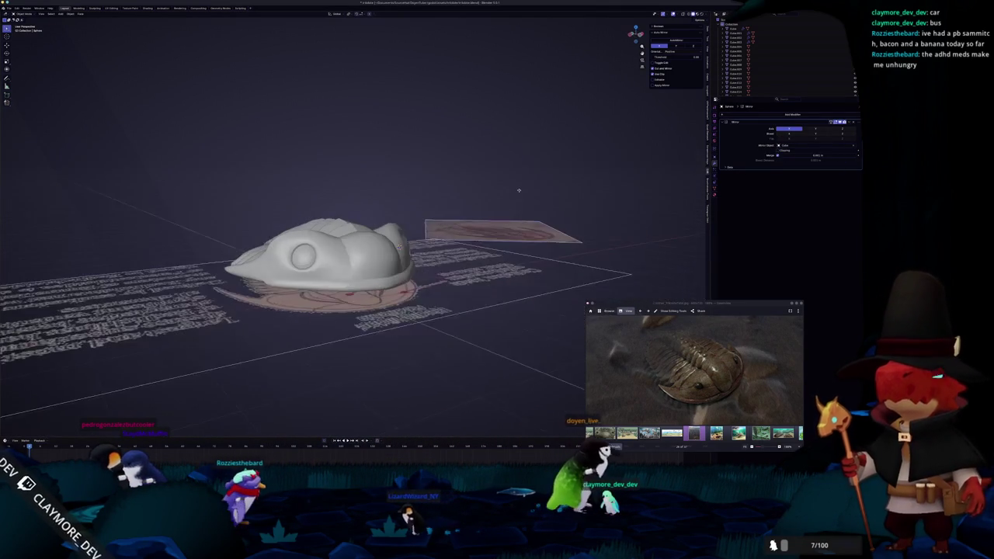
right_click(408, 255)
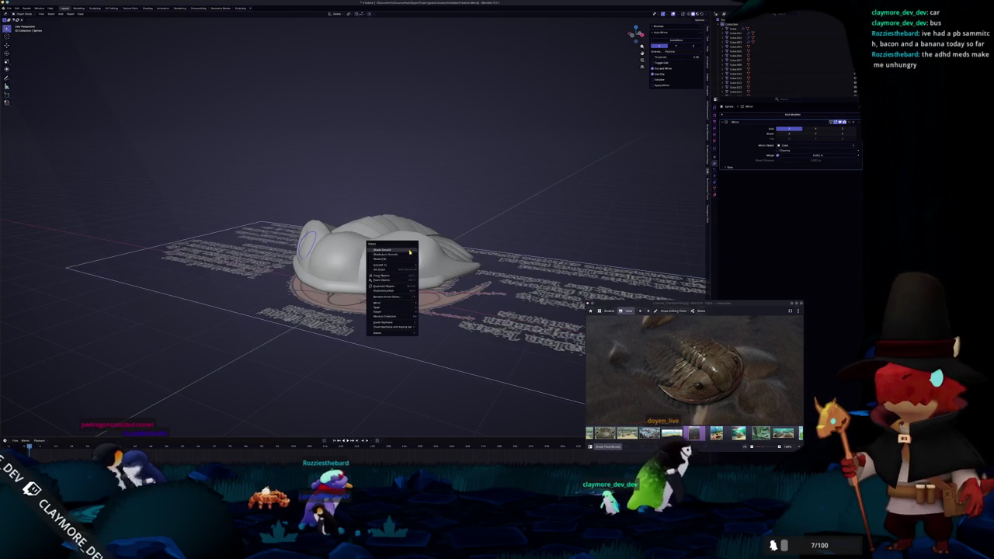
mouse_move(410, 252)
middle_down()
mouse_move(566, 210)
mouse_move(403, 256)
mouse_move(435, 254)
middle_up()
key(Tab)
middle_drag(360, 248, 334, 268)
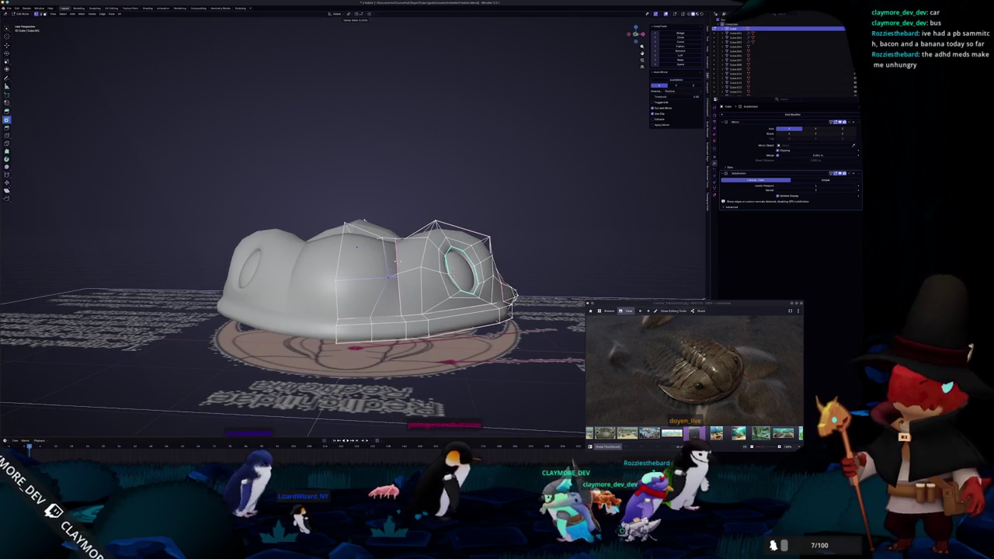
Slide the head shield vertices in right side view, checking the shape in Object Mode.
scroll(285, 288, up, 3)
middle_drag(285, 288, 302, 290)
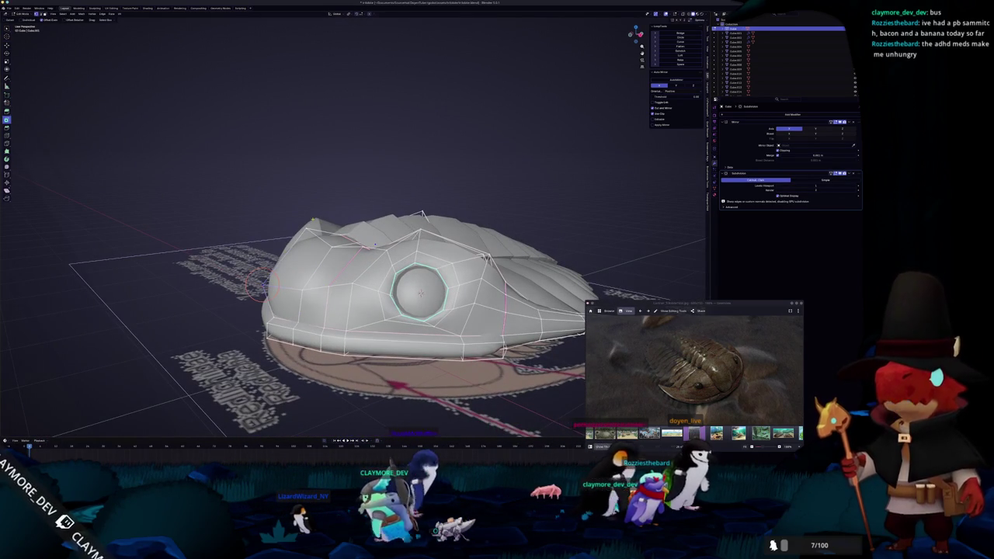
key(KP_3)
scroll(239, 256, up, 2)
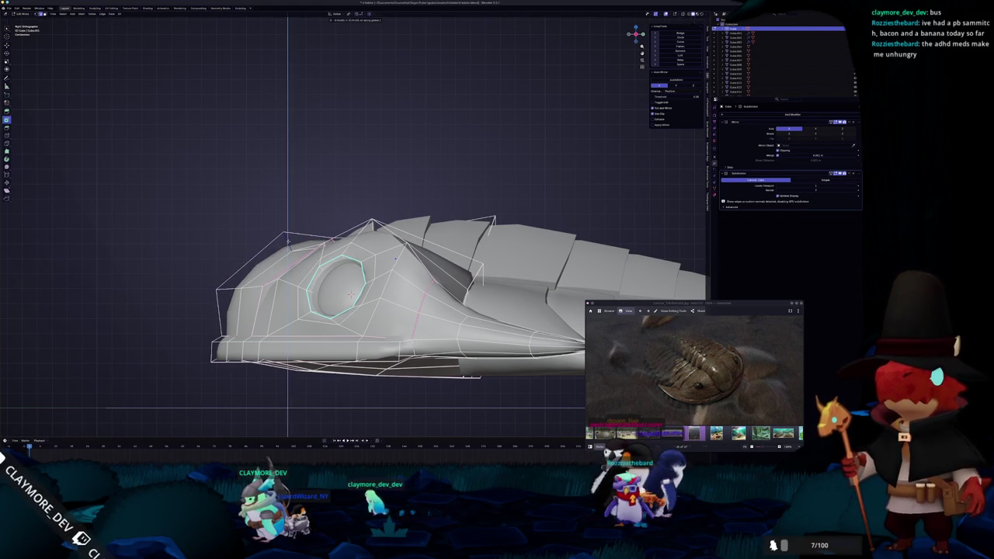
key(Tab)
scroll(293, 235, down, 3)
mouse_move(293, 236)
middle_down()
mouse_move(319, 275)
mouse_move(410, 297)
mouse_move(405, 281)
middle_up()
scroll(319, 275, up, 1)
key(Tab)
scroll(318, 275, up, 2)
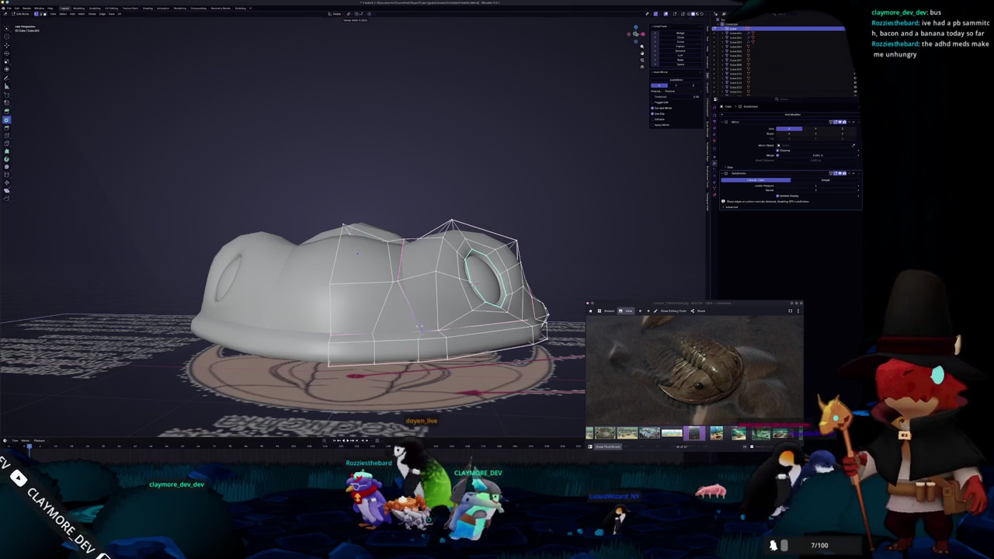
click(357, 253)
middle_drag(357, 253, 357, 238)
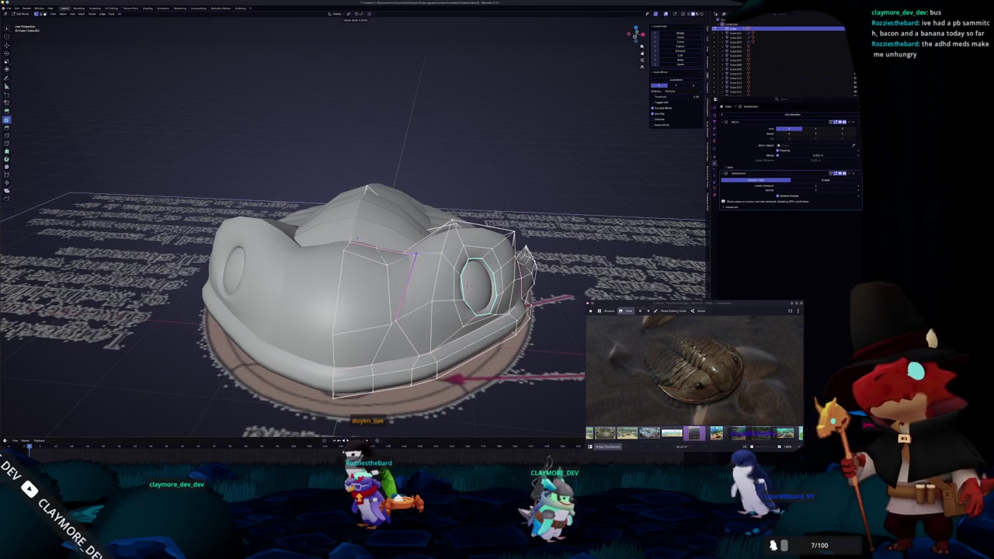
Deselect everything and pick the front facial-plate faces for separating off.
key(Tab)
middle_drag(414, 255, 435, 272)
middle_drag(360, 235, 362, 232)
key(Tab)
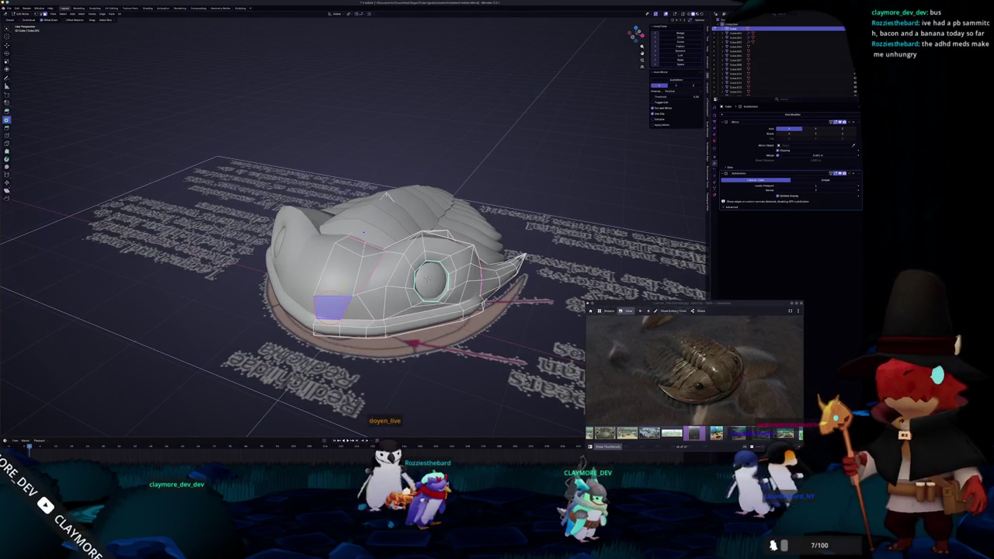
middle_drag(362, 232, 365, 224)
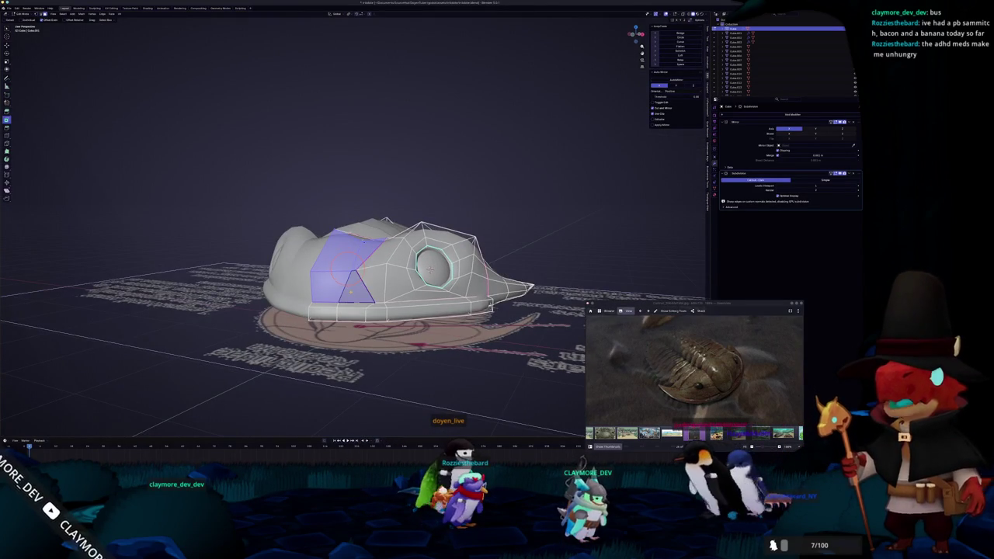
key(alt+a)
key(Tab)
key(Tab)
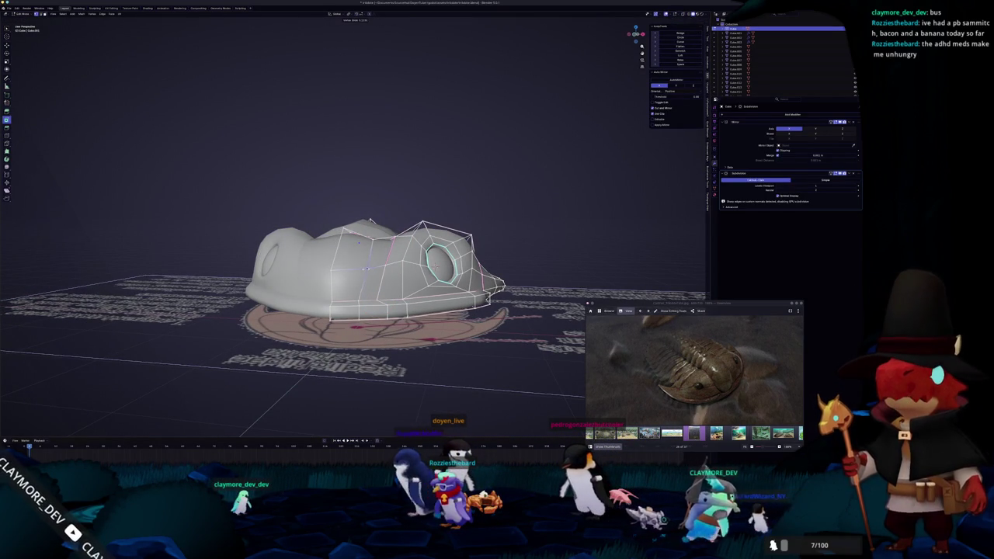
mouse_move(349, 233)
middle_down()
mouse_move(404, 233)
mouse_move(356, 258)
mouse_move(370, 237)
middle_up()
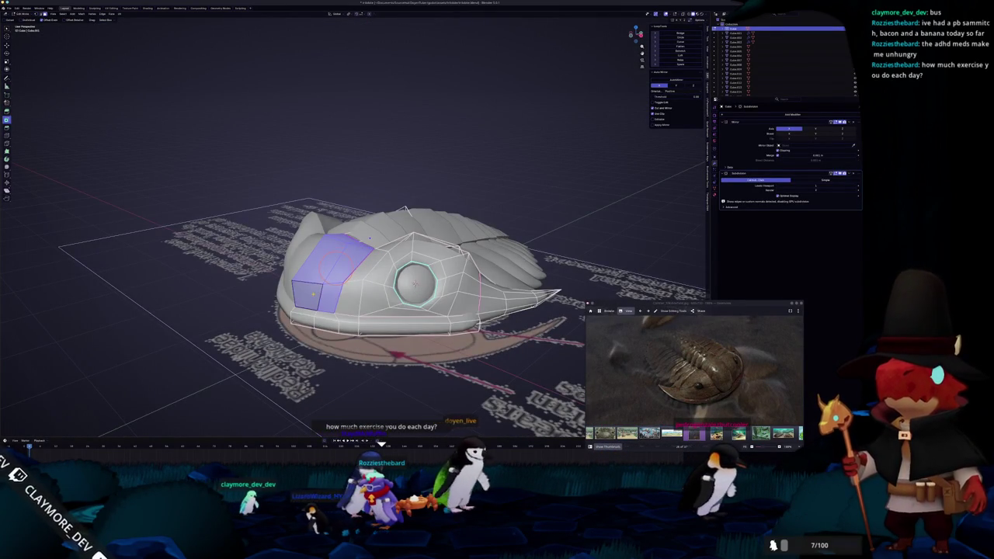
scroll(369, 239, up, 2)
scroll(370, 239, up, 2)
key(ctrl+f)
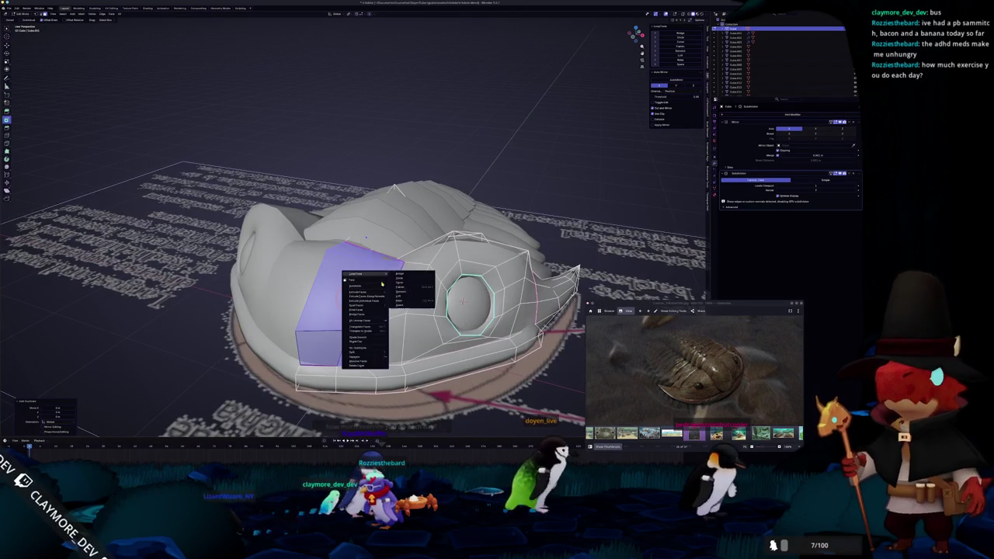
Separate the selected front faces into their own facial-plate object and add a Solidify modifier.
click(402, 359)
key(Tab)
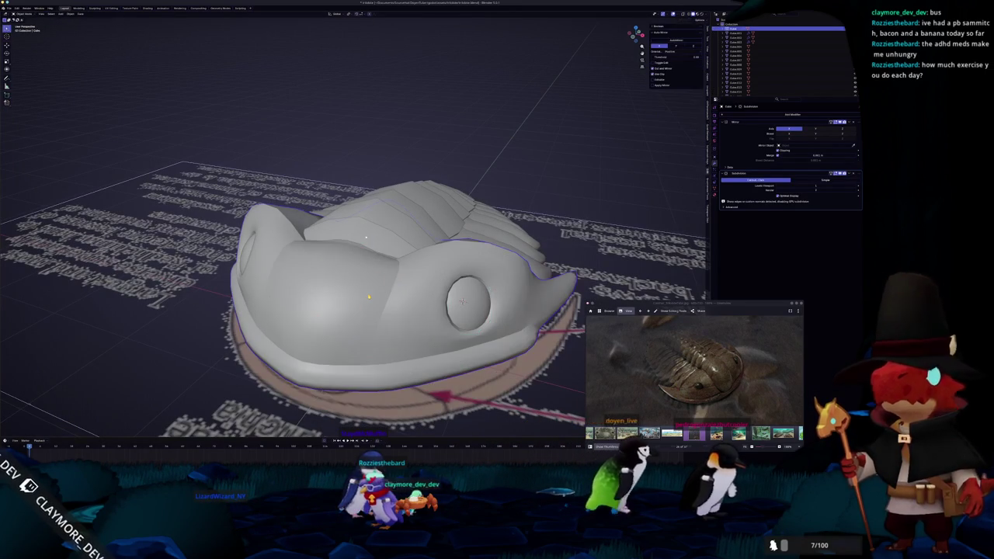
click(757, 114)
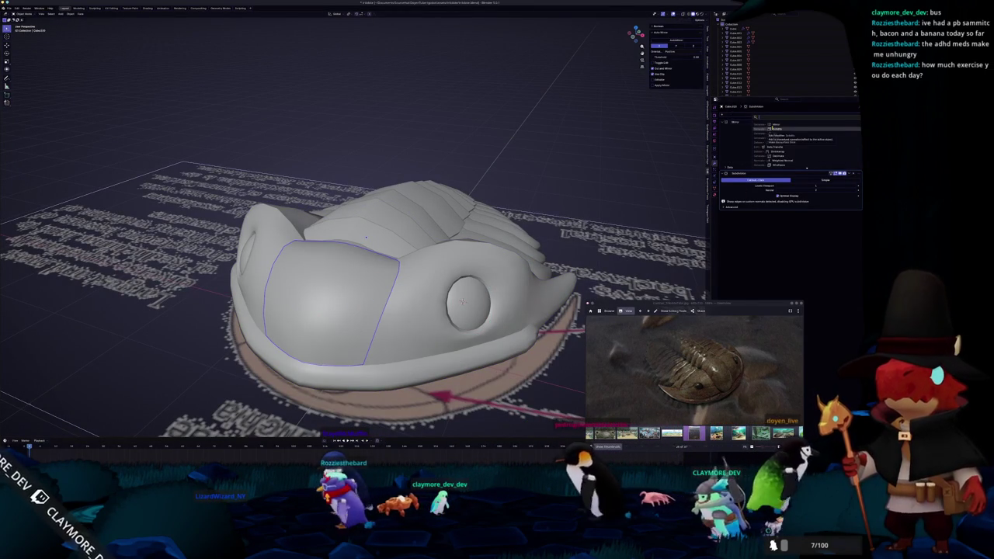
click(776, 146)
mouse_move(855, 208)
mouse_down()
mouse_move(855, 113)
mouse_move(815, 191)
mouse_up()
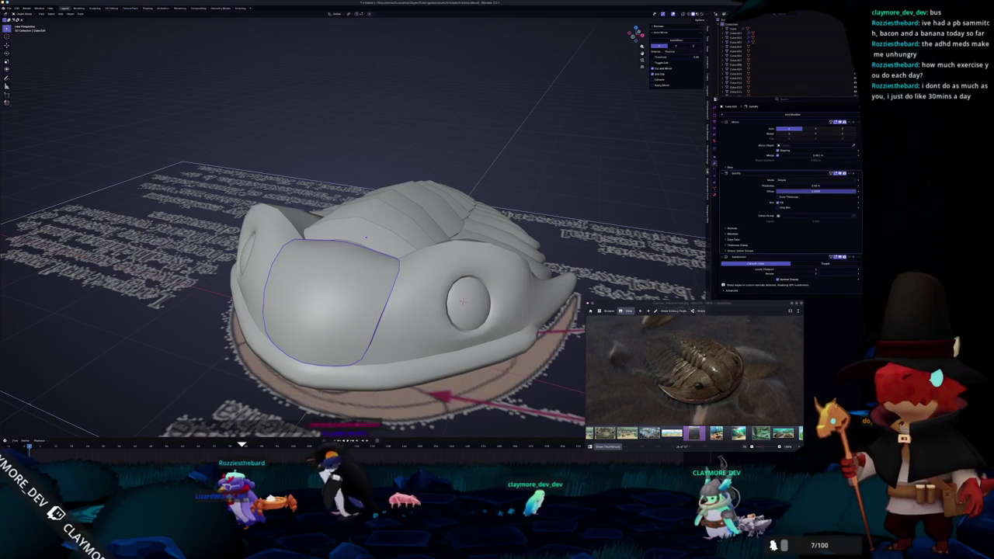
Set the Solidify thickness to about 0.1 m and apply the plate's object transform.
mouse_move(543, 202)
middle_down()
mouse_move(571, 189)
mouse_move(567, 217)
middle_up()
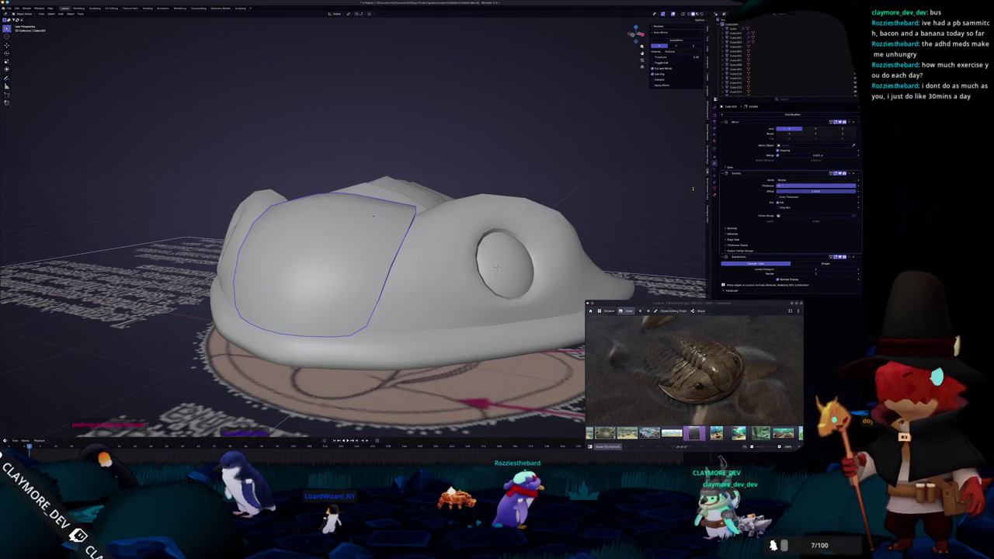
key(Return)
middle_drag(438, 129, 338, 248)
key(ctrl+a)
click(338, 248)
Adjust the Solidify offset and move Solidify below Subdivision, checking the plate against the reference.
scroll(342, 242, up, 3)
key(KP_3)
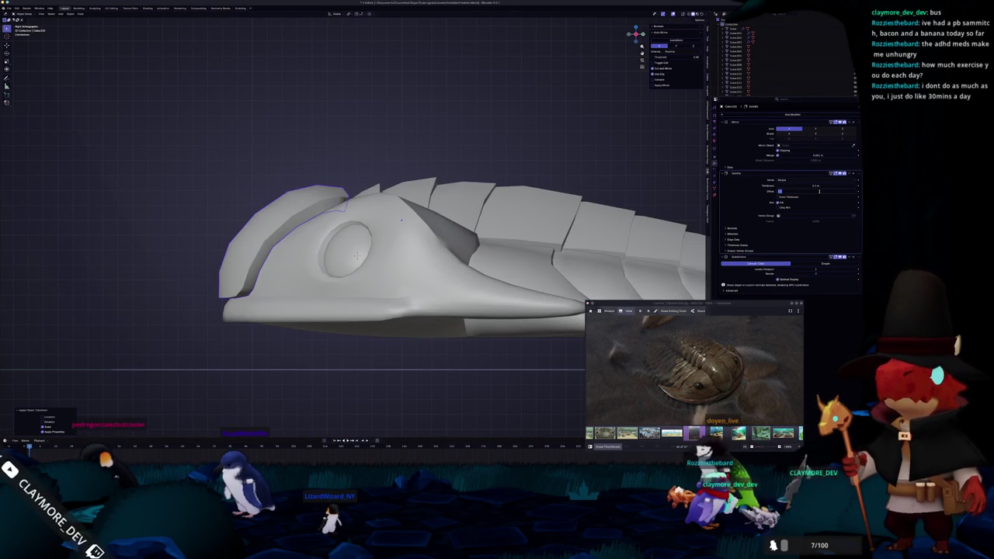
drag(819, 190, 820, 193)
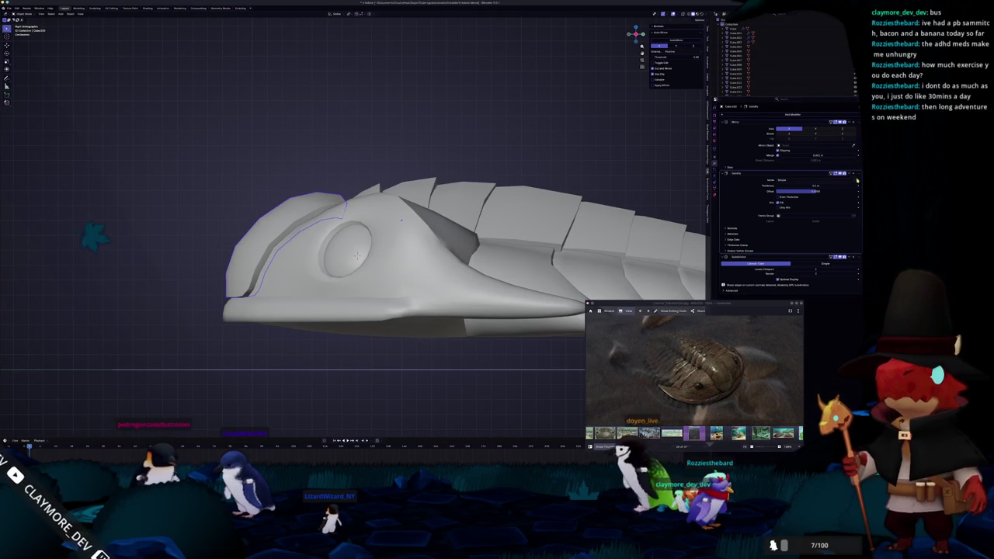
drag(858, 176, 857, 256)
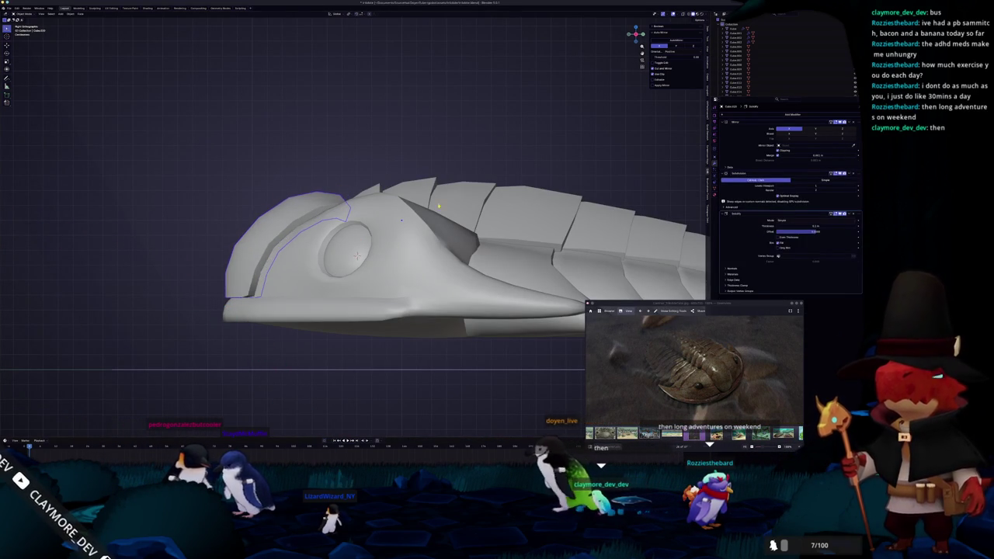
mouse_move(441, 276)
middle_down()
mouse_move(473, 256)
mouse_move(489, 272)
middle_up()
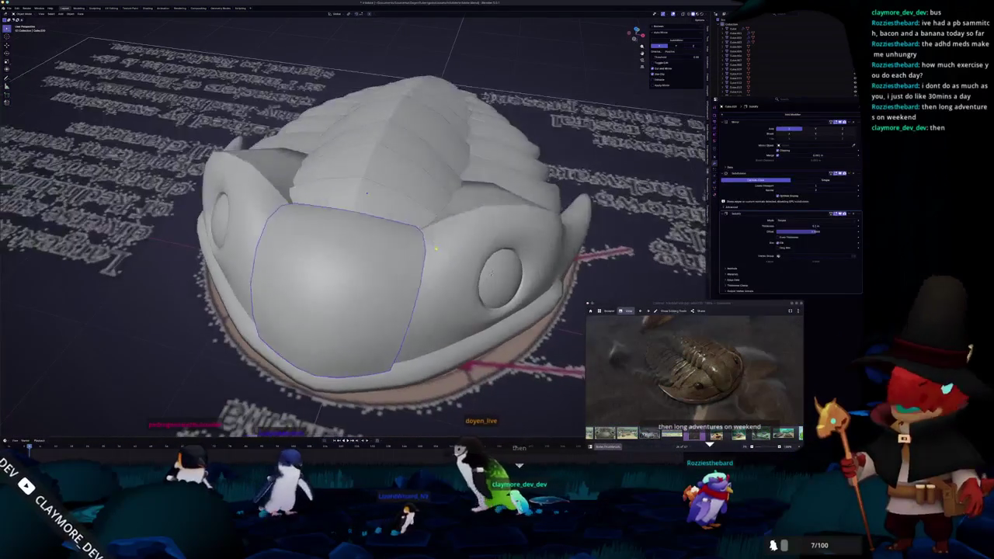
key(alt+z)
key(alt+z)
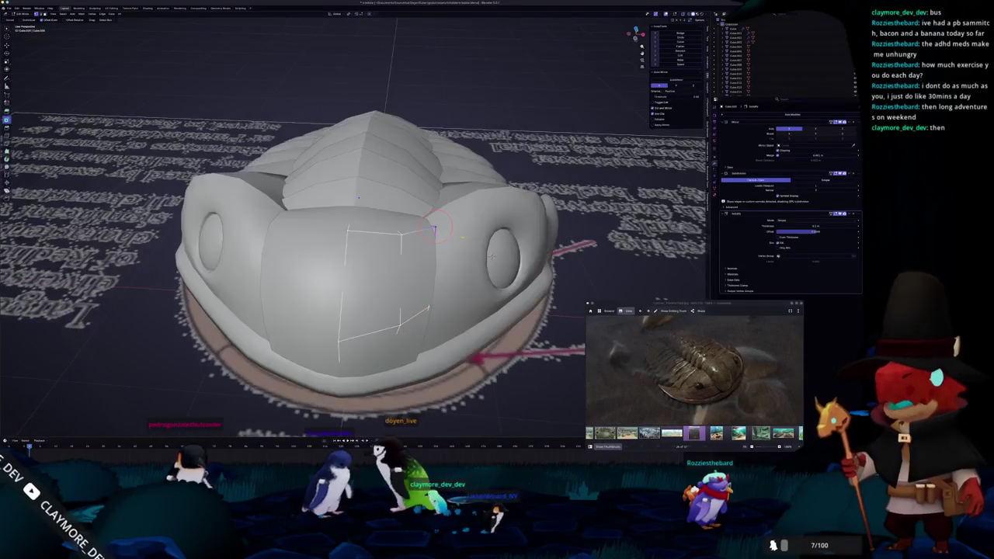
Inspect the selected faces on the dome from low angles, toggling X-ray to compare with the reference.
mouse_move(427, 237)
middle_down()
mouse_move(423, 228)
mouse_move(436, 241)
middle_up()
key(alt+z)
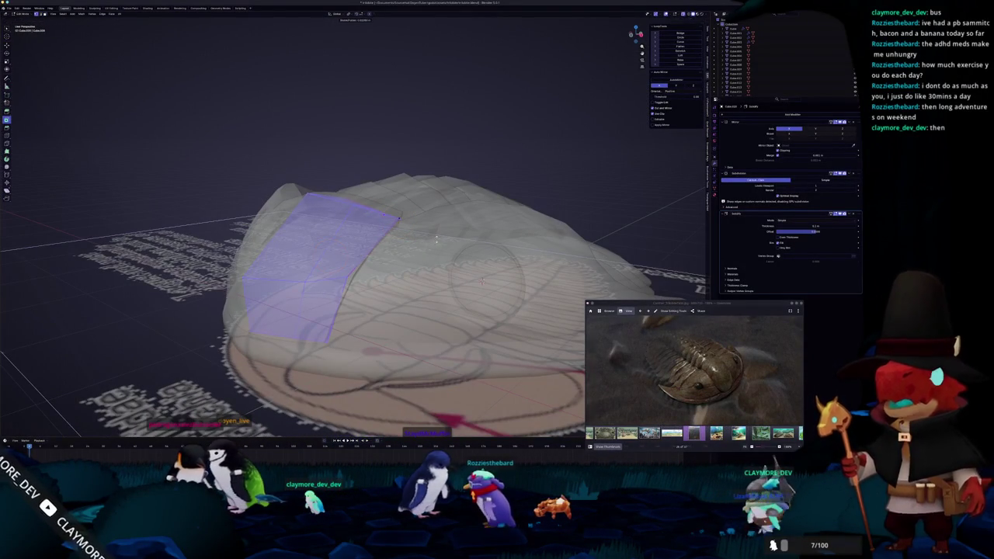
key(alt+z)
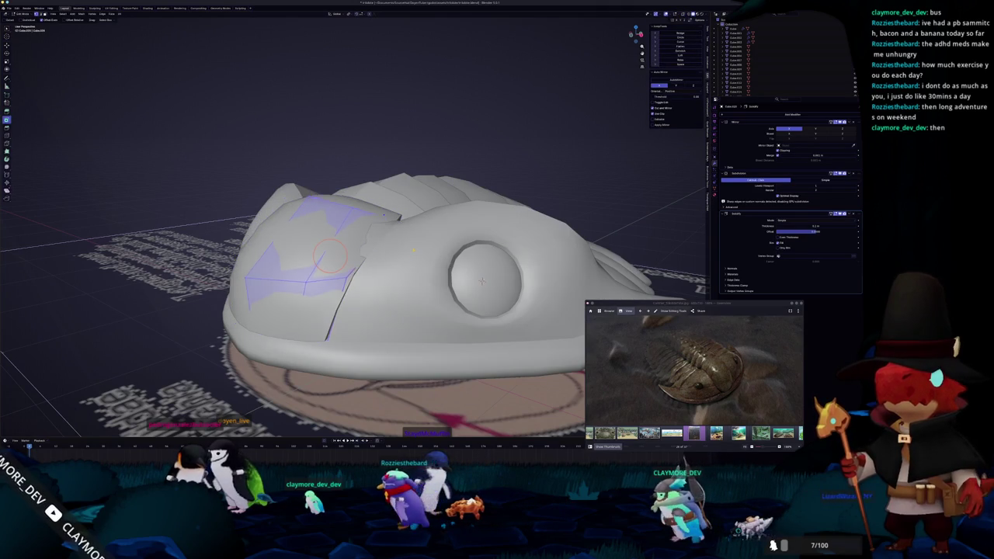
key(alt+z)
mouse_move(413, 250)
middle_down()
mouse_move(404, 231)
mouse_move(366, 231)
mouse_move(391, 225)
mouse_move(362, 204)
mouse_move(447, 200)
middle_up()
scroll(404, 231, up, 3)
key(alt+z)
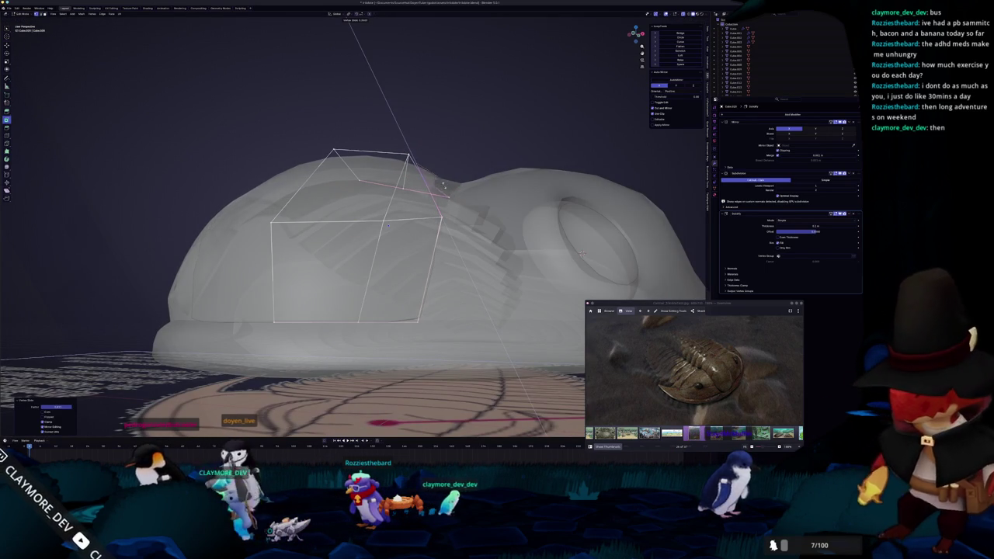
mouse_move(451, 188)
middle_down()
mouse_move(444, 184)
mouse_move(468, 190)
mouse_move(411, 194)
middle_up()
key(alt+z)
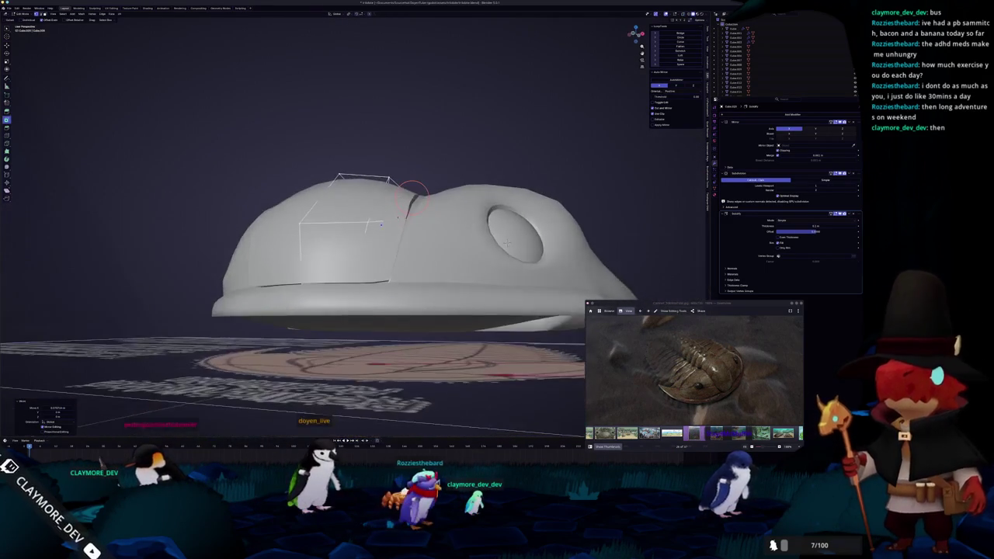
key(alt+z)
mouse_move(505, 243)
middle_down()
mouse_move(421, 251)
mouse_move(437, 242)
middle_up()
key(alt+z)
key(alt+z)
scroll(439, 242, up, 3)
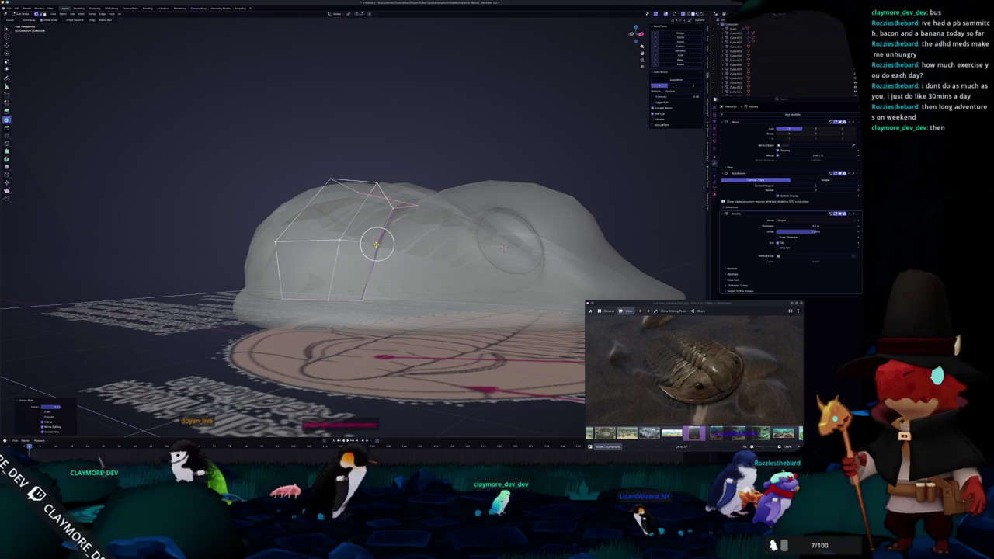
middle_drag(503, 247, 458, 309)
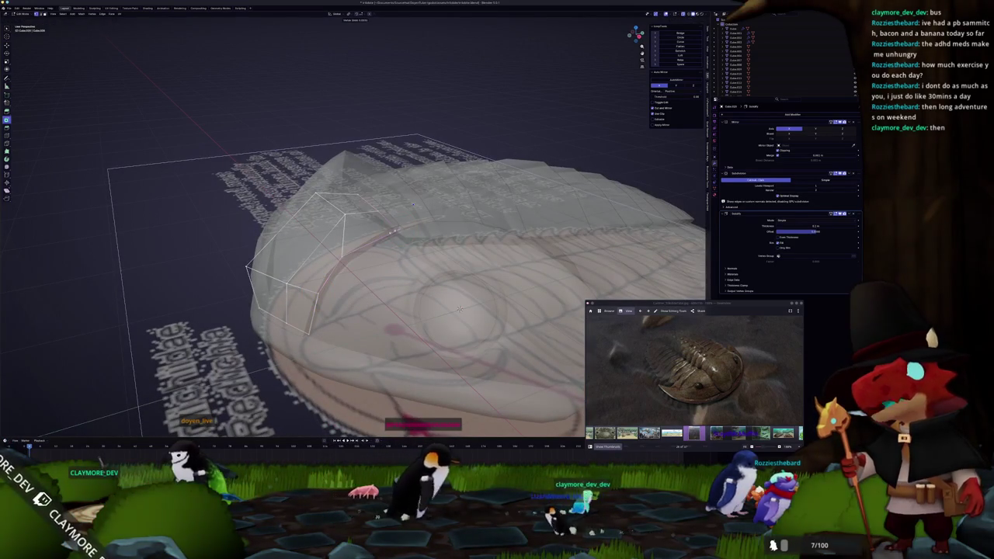
Click on the dome mesh, then examine it from above in solid and see-through views.
click(392, 232)
key(alt+z)
mouse_move(459, 308)
middle_down()
mouse_move(503, 255)
mouse_move(498, 239)
mouse_move(499, 272)
mouse_move(543, 273)
middle_up()
key(alt+z)
key(alt+z)
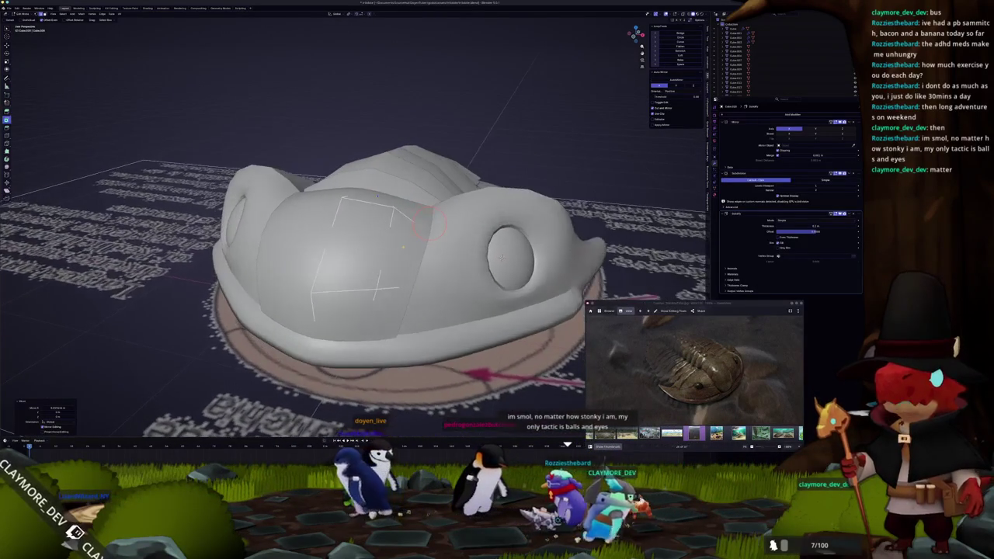
scroll(569, 273, up, 2)
scroll(569, 273, down, 3)
key(alt+z)
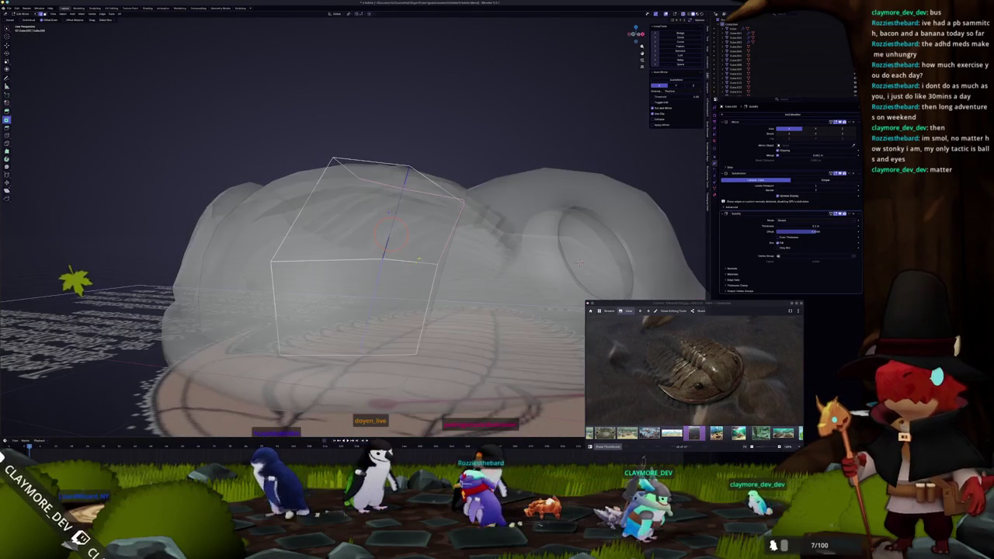
middle_drag(417, 252, 464, 200)
scroll(575, 264, up, 3)
mouse_move(575, 263)
middle_down()
mouse_move(571, 309)
mouse_move(579, 290)
mouse_move(571, 297)
middle_up()
key(alt+z)
scroll(571, 310, down, 3)
key(alt+z)
key(alt+z)
key(alt+z)
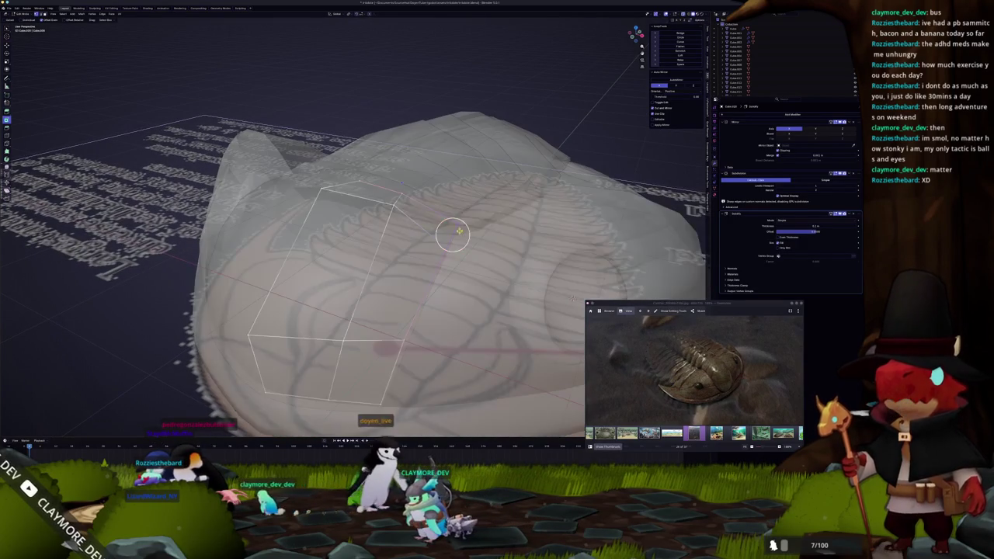
Edge-slide the selected edge along the dome surface twice, checking its fit in solid and X-ray views.
key(g)
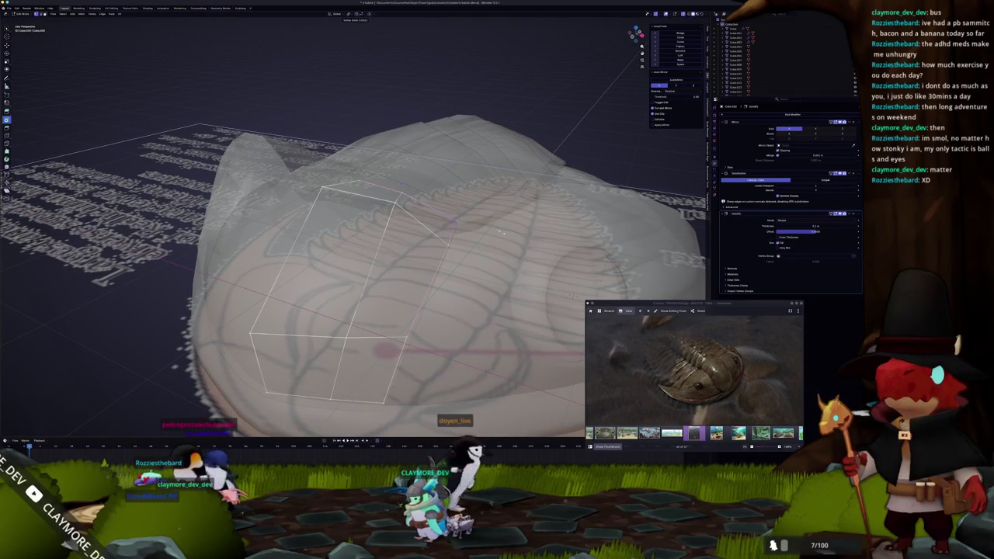
key(alt+z)
mouse_move(466, 233)
middle_down()
mouse_move(298, 233)
mouse_move(233, 264)
mouse_move(340, 242)
middle_up()
scroll(297, 234, up, 3)
key(alt+z)
scroll(220, 278, up, 3)
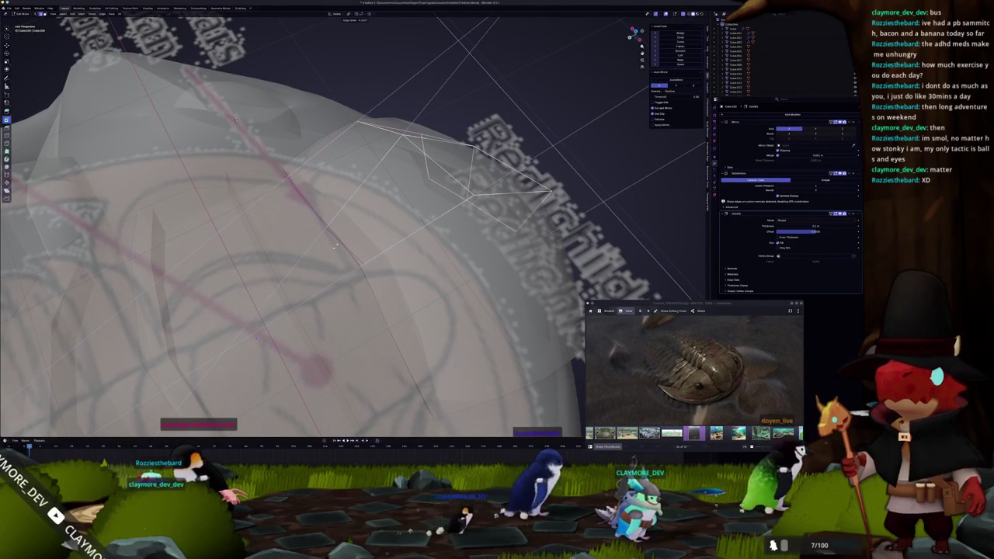
key(g)
key(g)
click(335, 246)
key(g)
key(g)
middle_drag(363, 264, 378, 242)
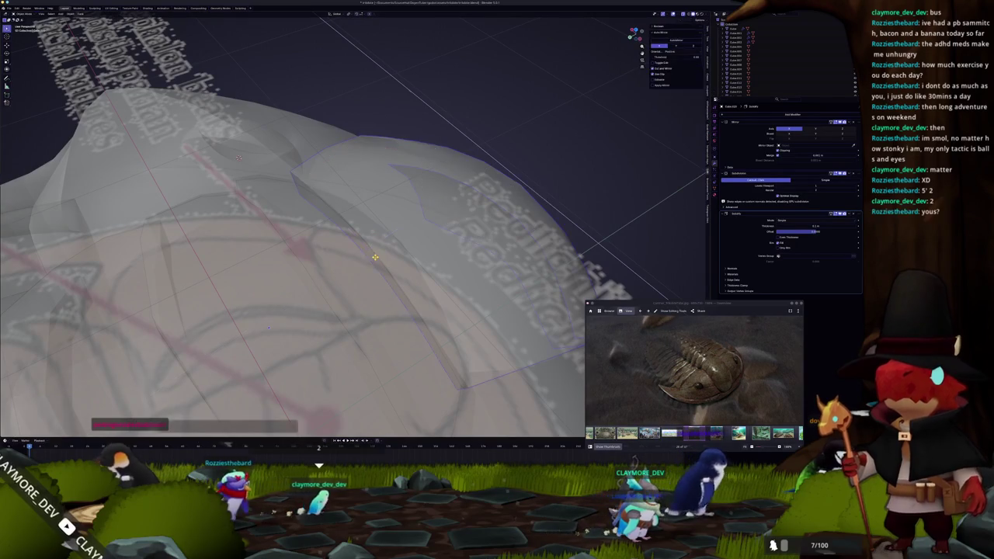
key(alt+z)
middle_drag(372, 257, 326, 188)
key(alt+z)
middle_drag(415, 243, 415, 240)
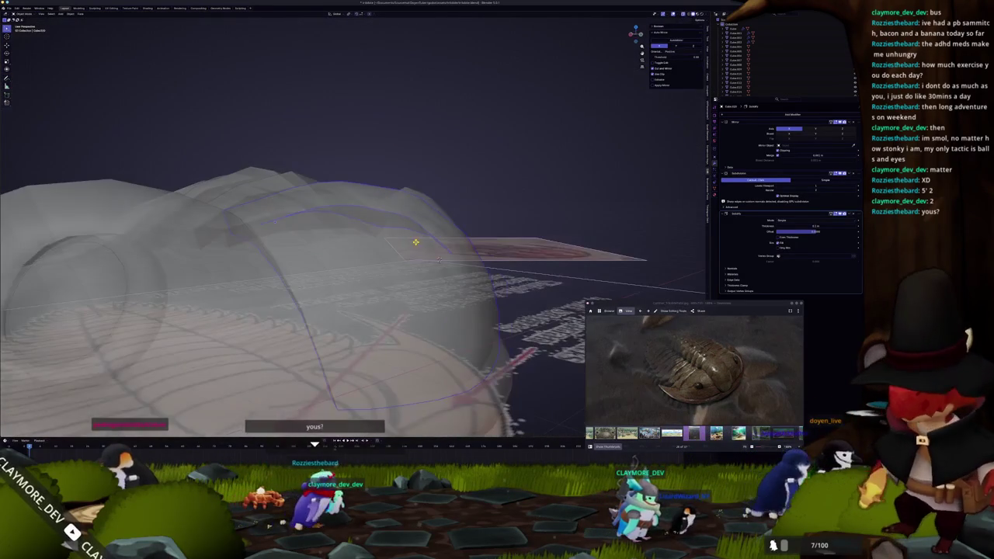
key(alt+z)
scroll(283, 223, down, 5)
scroll(282, 223, down, 2)
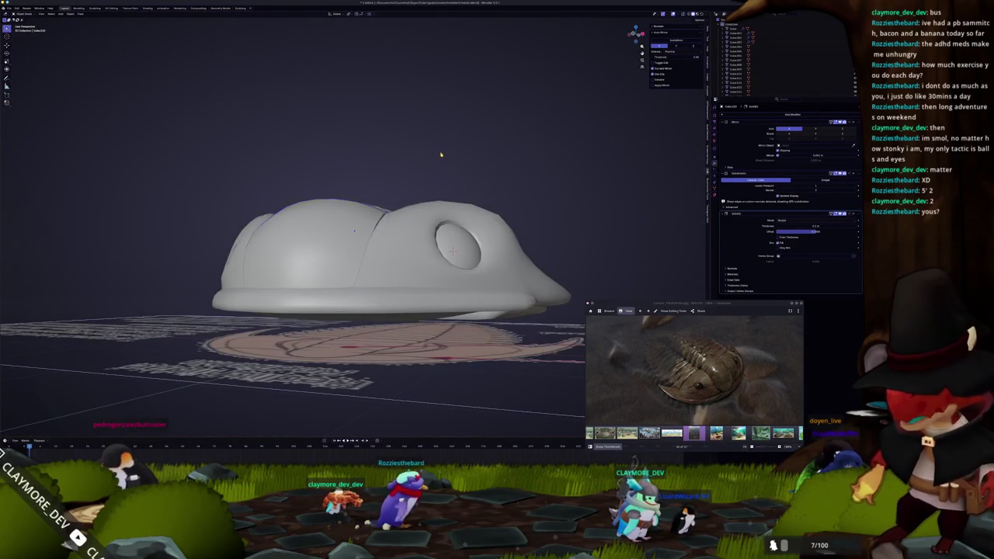
middle_drag(283, 223, 430, 185)
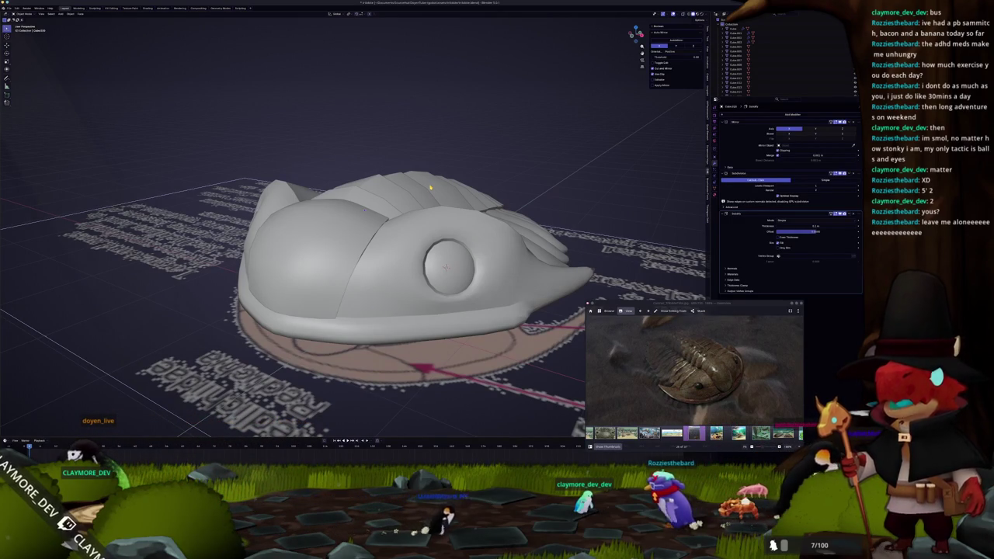
scroll(369, 161, up, 5)
scroll(344, 231, down, 4)
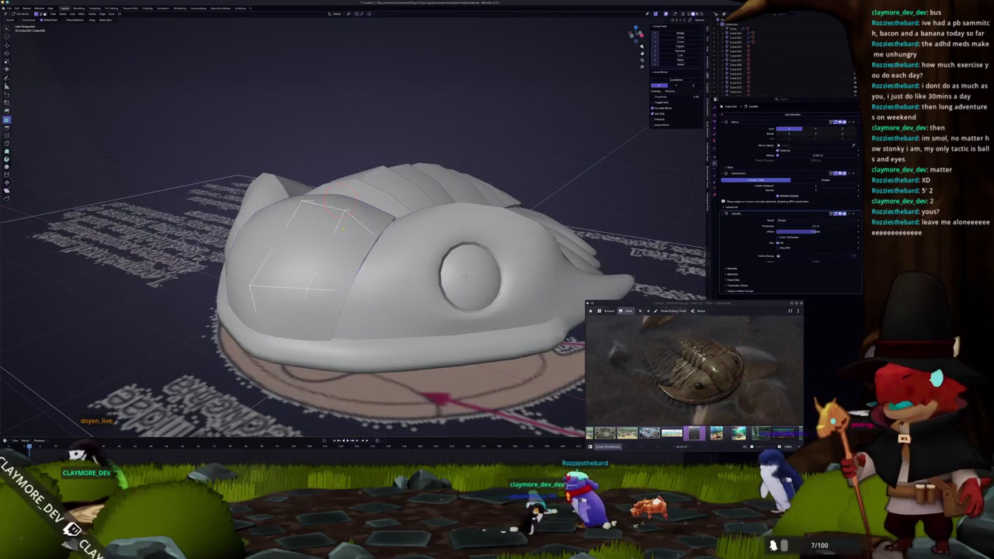
key(Tab)
scroll(245, 303, up, 3)
middle_drag(245, 303, 328, 422)
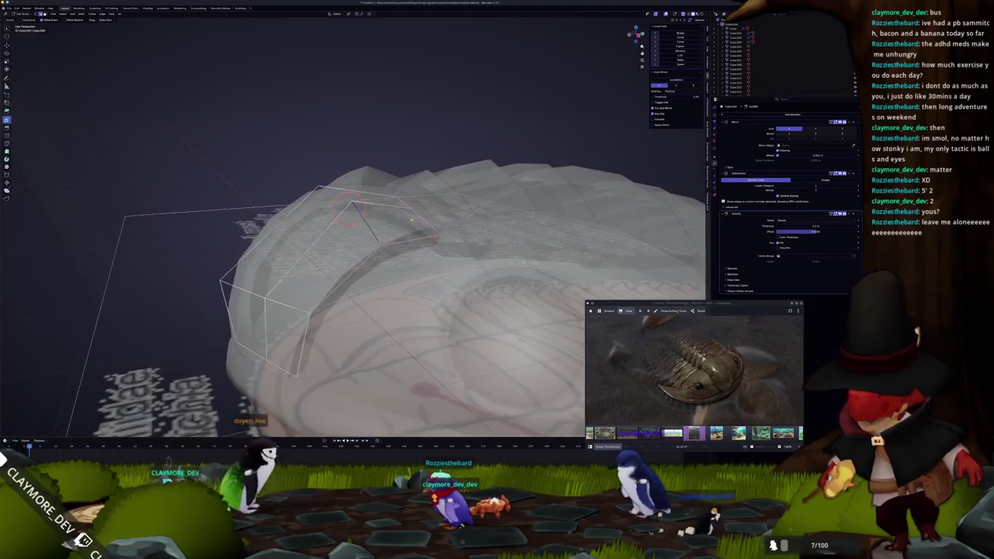
mouse_move(521, 339)
middle_down()
mouse_move(550, 300)
mouse_move(501, 201)
mouse_move(449, 204)
mouse_move(431, 188)
mouse_move(442, 187)
mouse_move(399, 184)
mouse_move(431, 200)
middle_up()
key(alt+z)
key(alt+z)
key(alt+z)
key(alt+z)
key(alt+z)
key(Tab)
scroll(513, 294, down, 5)
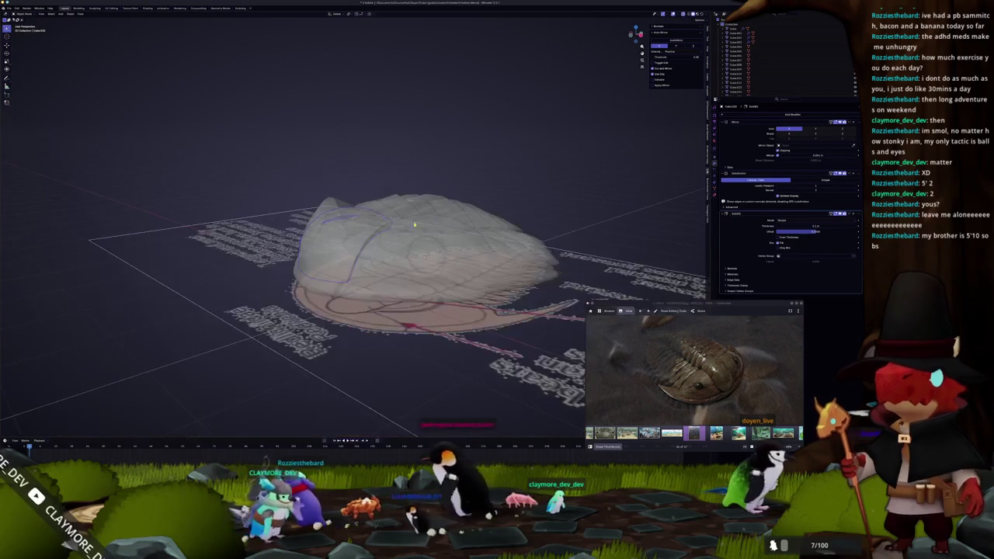
middle_drag(513, 293, 492, 168)
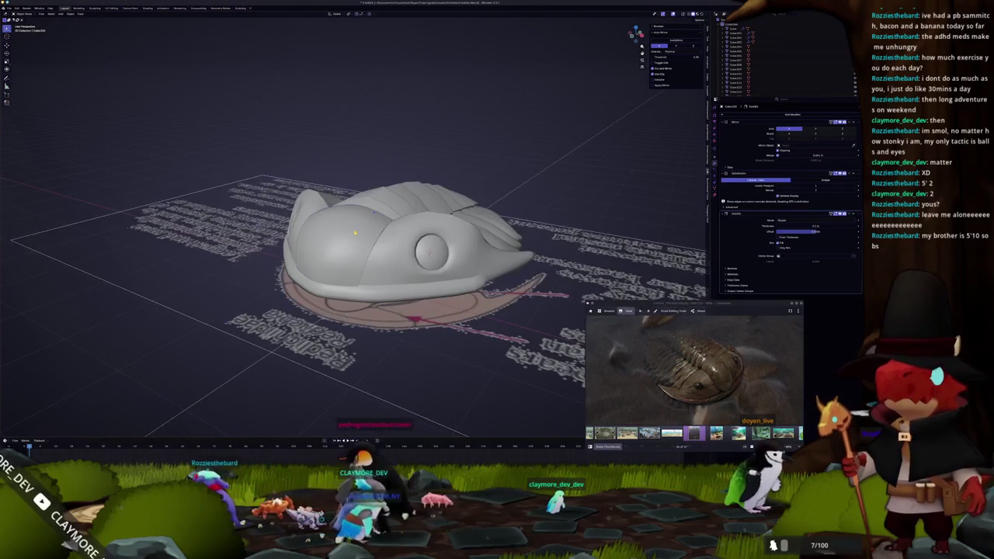
Select the edge loop on the head shield's left side and check the shape in and out of Edit Mode.
key(Tab)
scroll(489, 233, up, 2)
scroll(486, 273, up, 2)
right_click(317, 250)
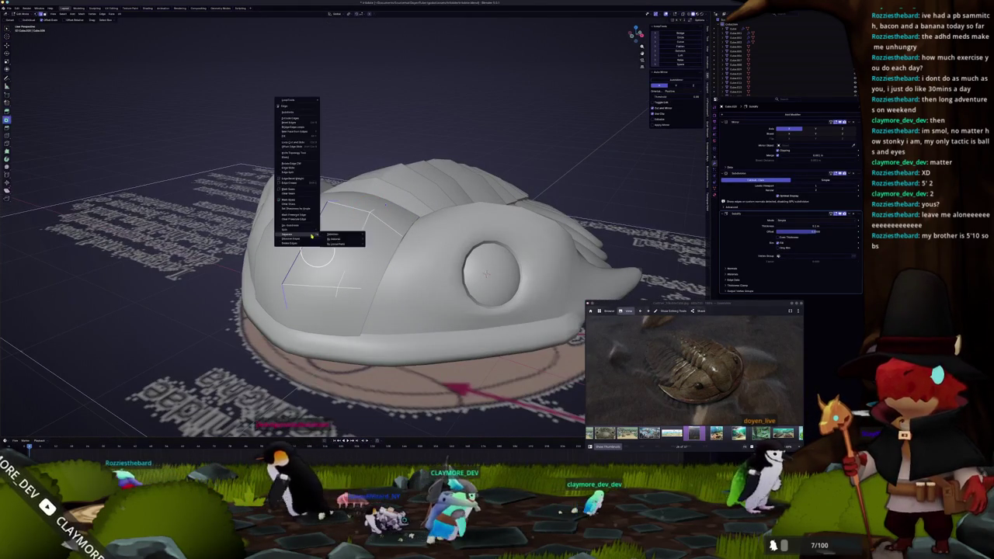
click(317, 250)
key(Tab)
mouse_move(317, 249)
middle_down()
mouse_move(334, 233)
mouse_move(310, 249)
mouse_move(330, 205)
mouse_move(333, 256)
middle_up()
key(Tab)
key(alt+z)
mouse_move(521, 207)
middle_down()
mouse_move(525, 196)
mouse_move(526, 219)
mouse_move(469, 188)
mouse_move(494, 243)
mouse_move(505, 202)
middle_up()
key(alt+z)
key(alt+z)
key(Tab)
key(alt+z)
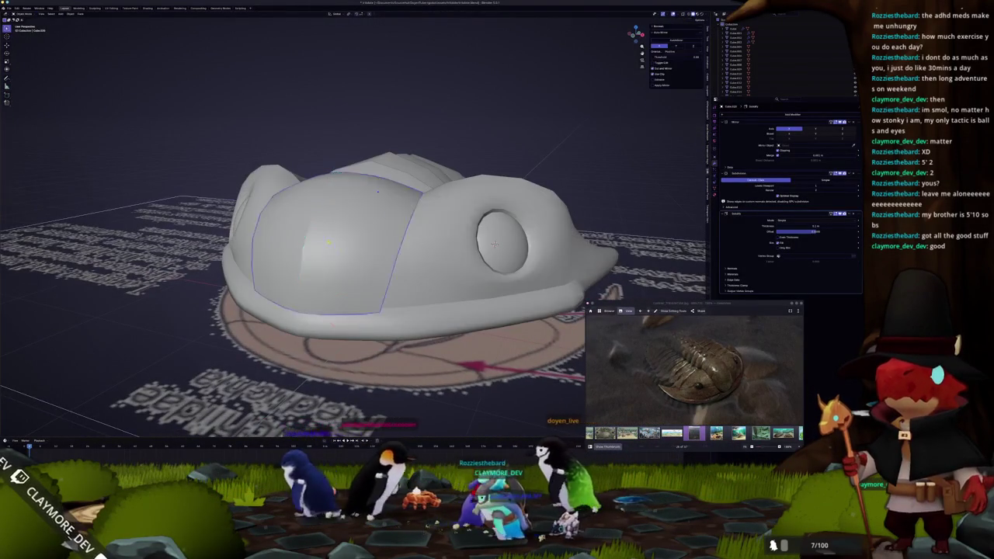
Reselect the head shell object and apply an edge operation to the selection near the eye bulge.
scroll(511, 175, down, 4)
click(450, 188)
scroll(454, 184, up, 3)
middle_drag(454, 185, 413, 271)
click(414, 270)
key(Tab)
scroll(414, 271, up, 3)
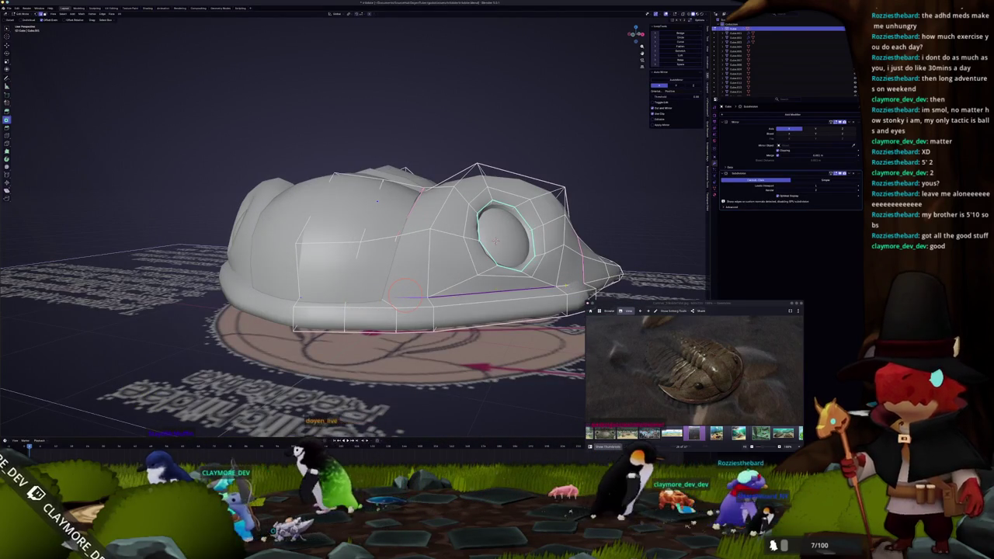
key(Tab)
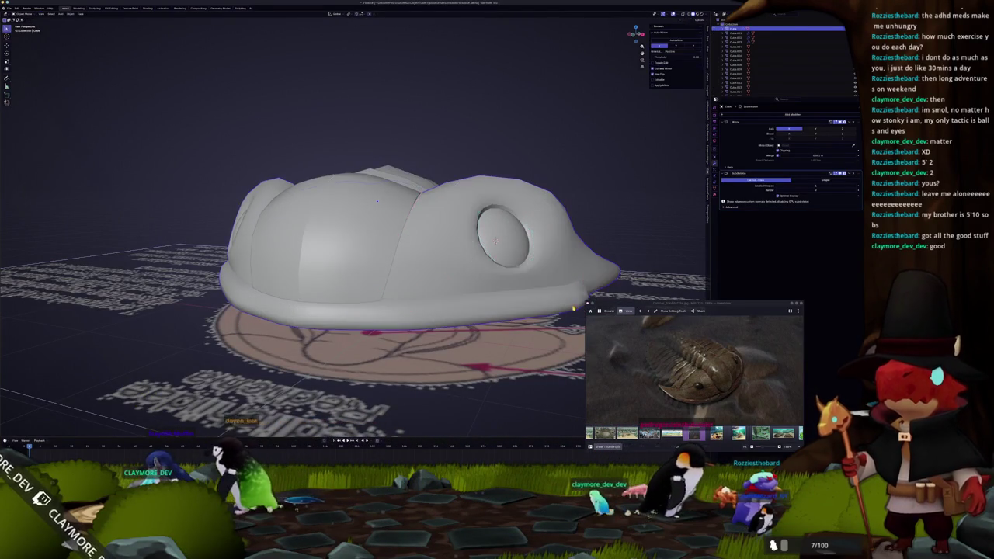
middle_drag(365, 264, 341, 280)
scroll(341, 279, up, 2)
key(Tab)
right_click(372, 298)
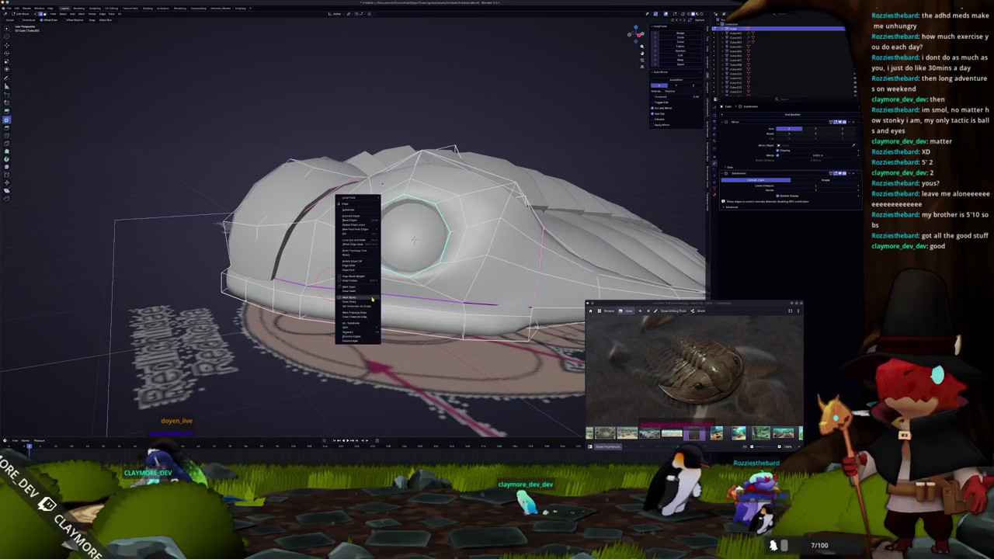
click(365, 299)
key(Tab)
scroll(365, 298, down, 5)
mouse_move(366, 298)
middle_down()
mouse_move(250, 342)
mouse_move(280, 329)
middle_up()
scroll(250, 342, up, 3)
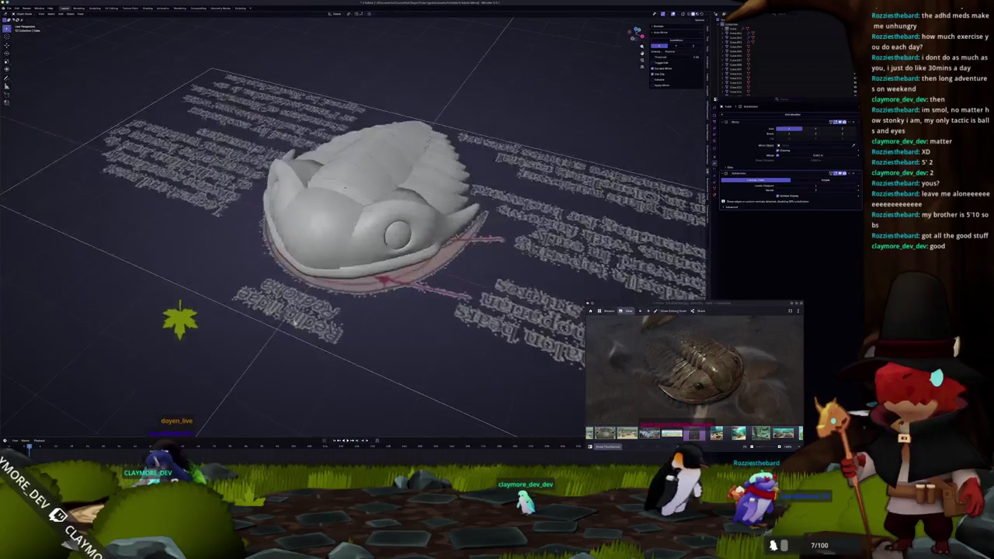
View the head shell from below in Edit Mode and zoom in on its underside.
key(ctrl+KP_7)
key(Tab)
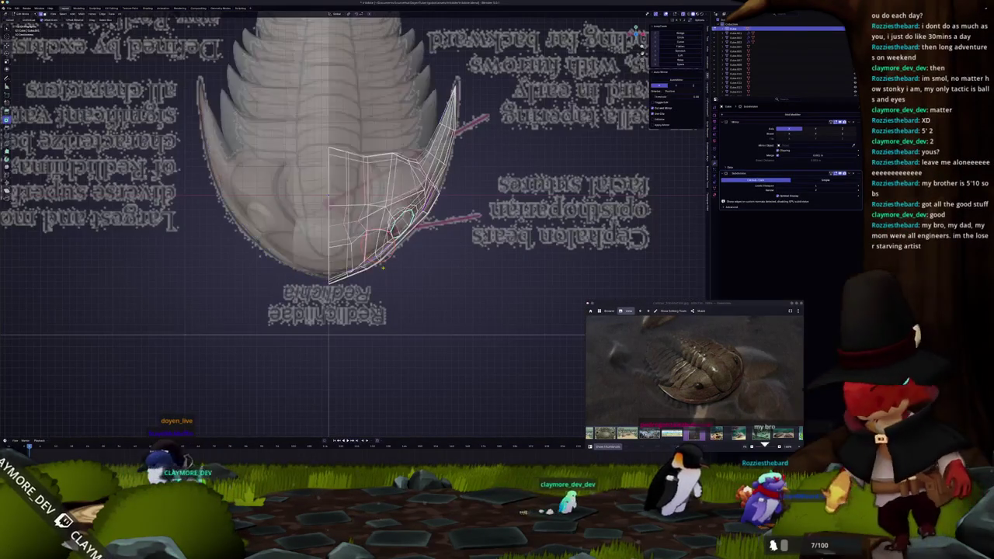
scroll(476, 317, up, 1)
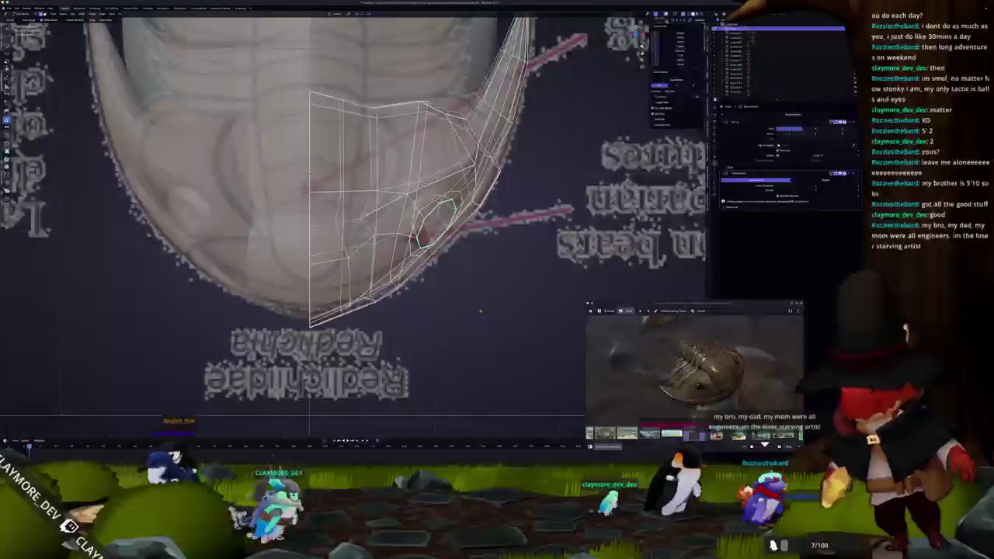
scroll(435, 303, up, 1)
scroll(401, 284, up, 1)
scroll(401, 283, up, 1)
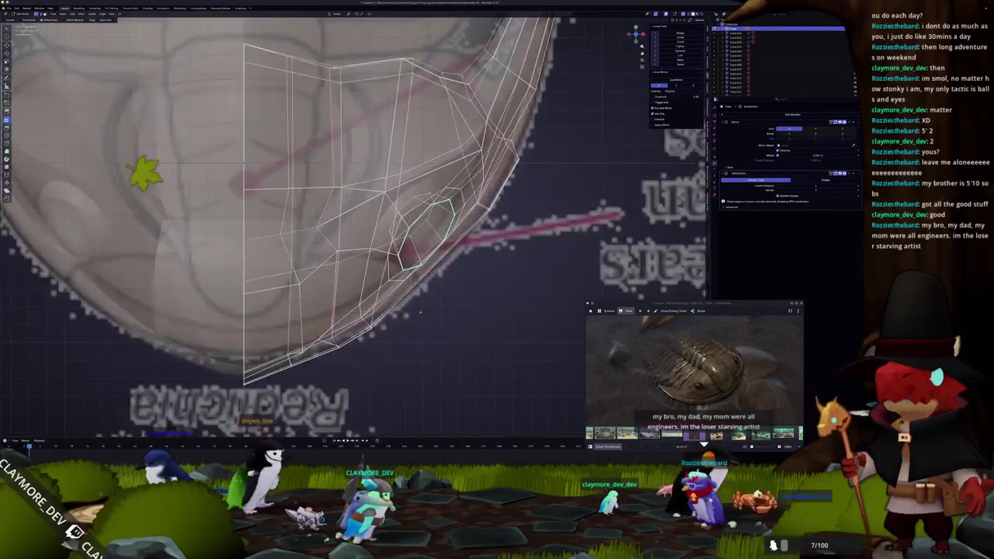
scroll(472, 296, up, 2)
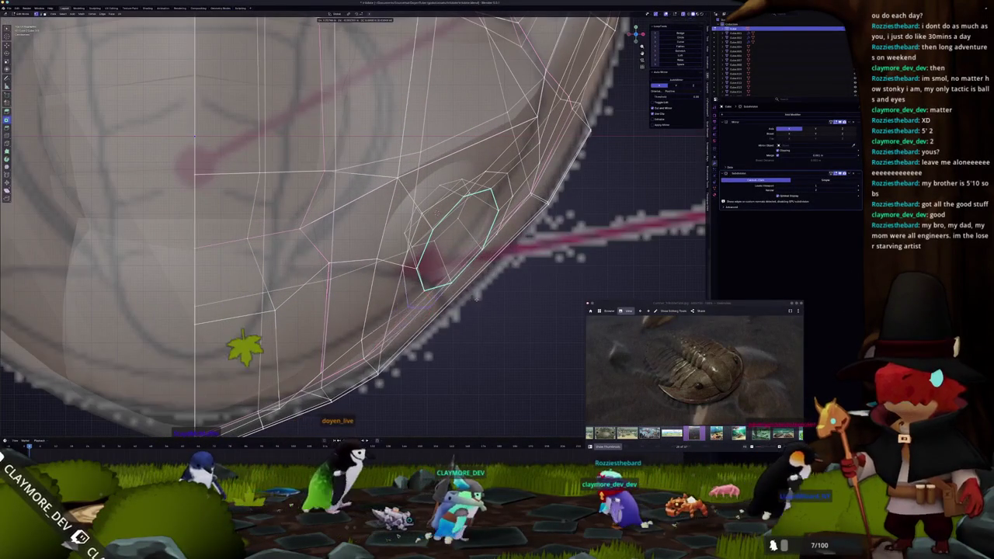
key(alt+z)
scroll(446, 310, down, 1)
scroll(446, 310, down, 2)
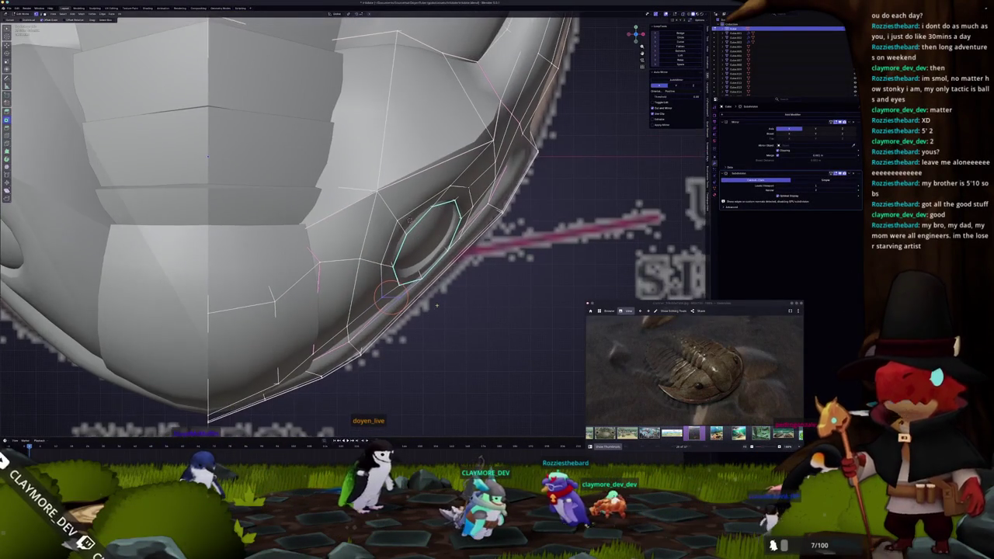
middle_drag(446, 310, 396, 271)
middle_drag(403, 237, 395, 234)
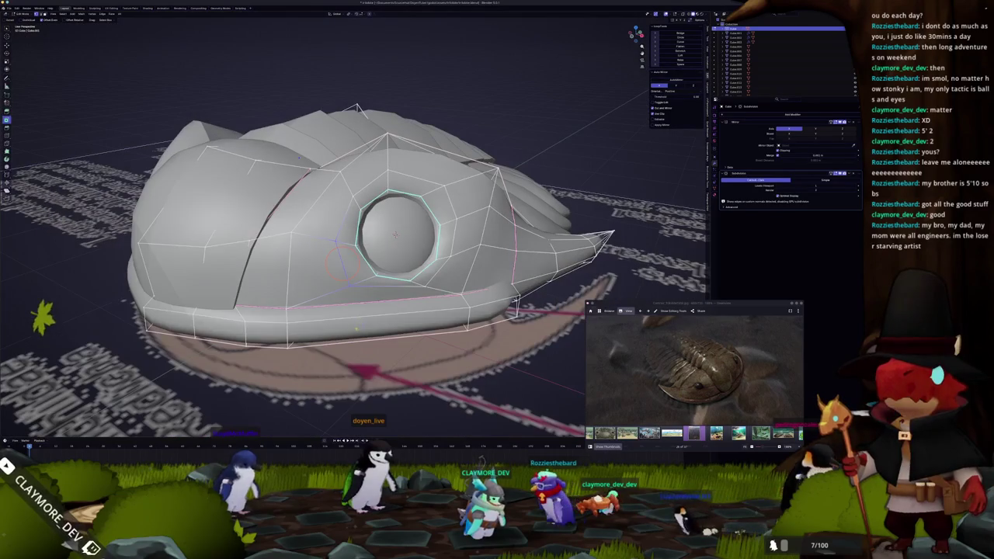
Add a new edge loop around the head shell and inspect it from underneath.
key(ctrl+r)
click(394, 233)
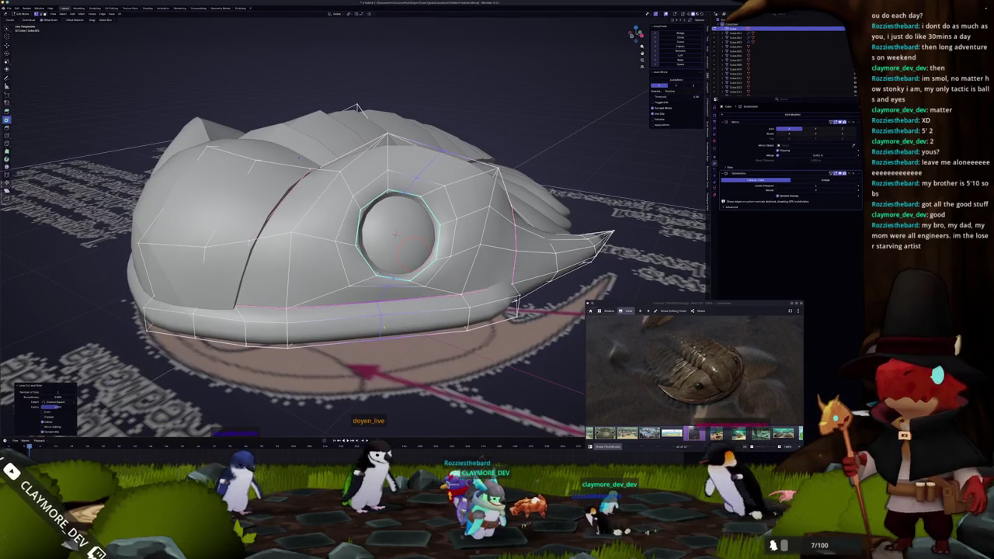
middle_drag(395, 234, 396, 171)
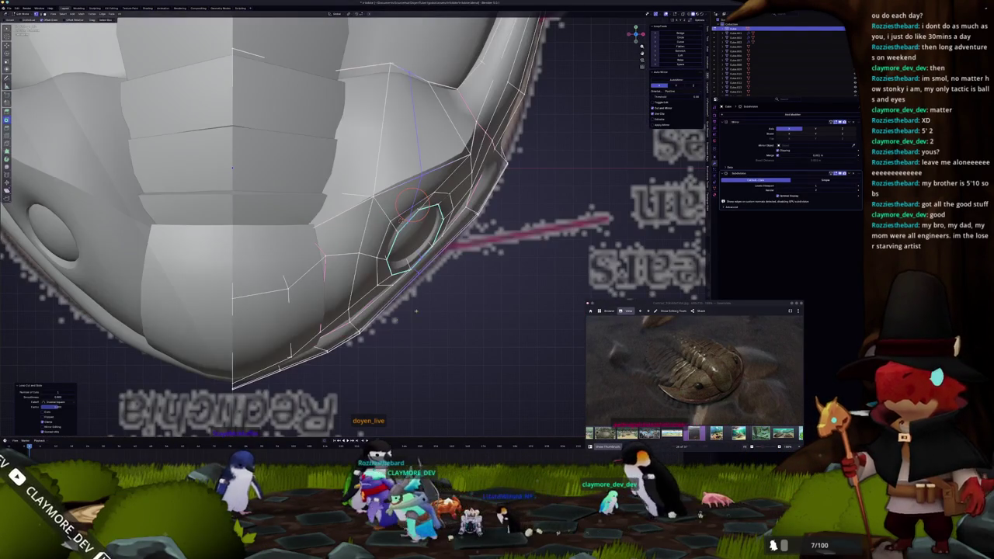
key(alt+z)
scroll(427, 311, up, 2)
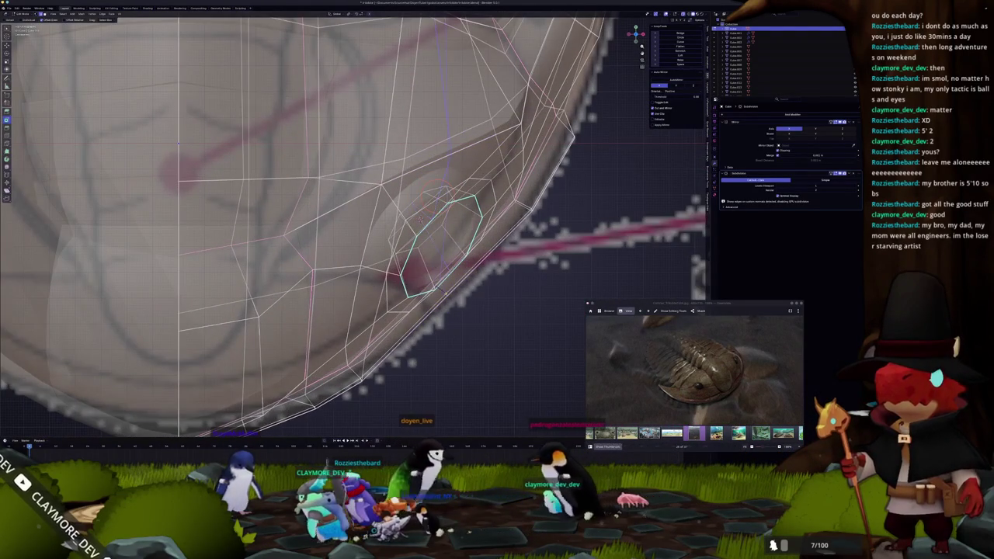
key(ctrl+KP_7)
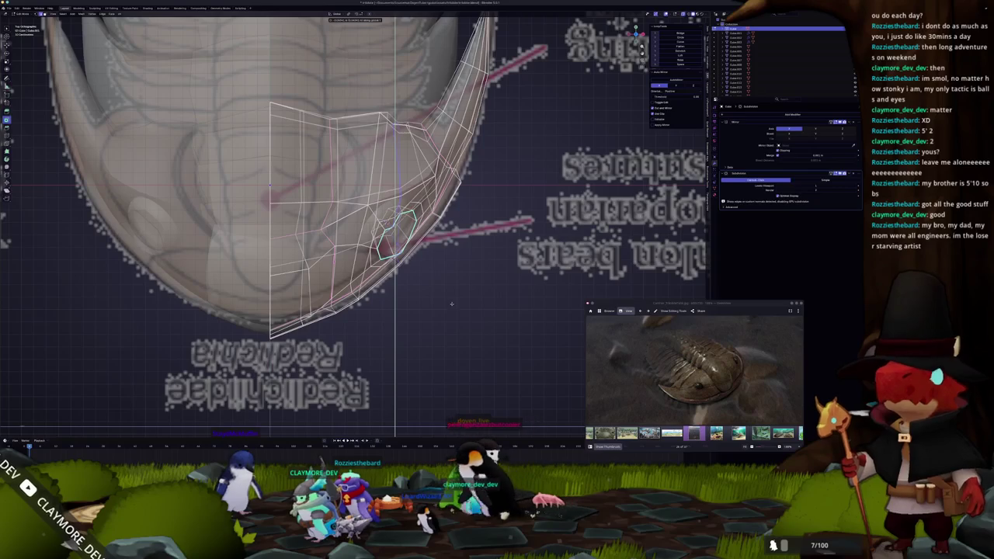
scroll(453, 306, up, 2)
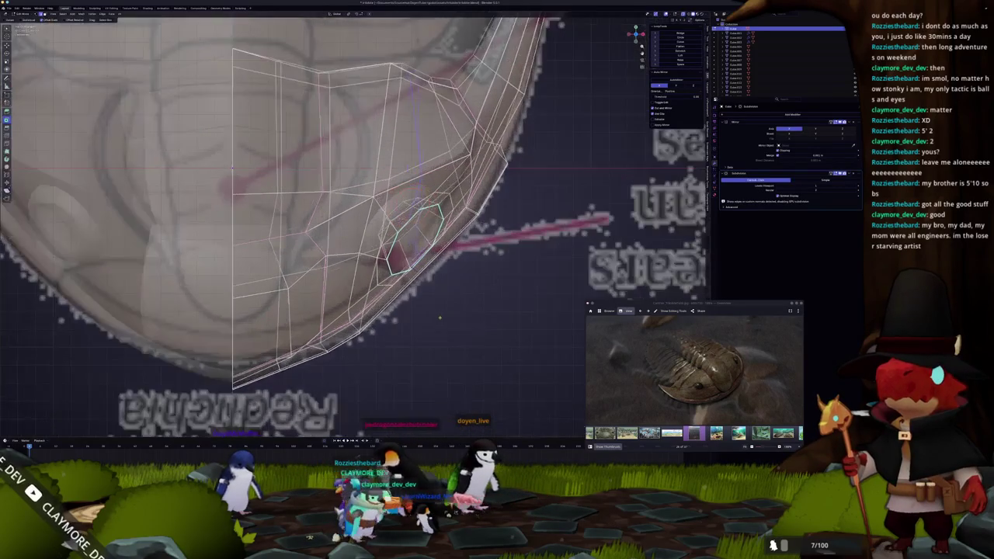
middle_drag(435, 336, 407, 235)
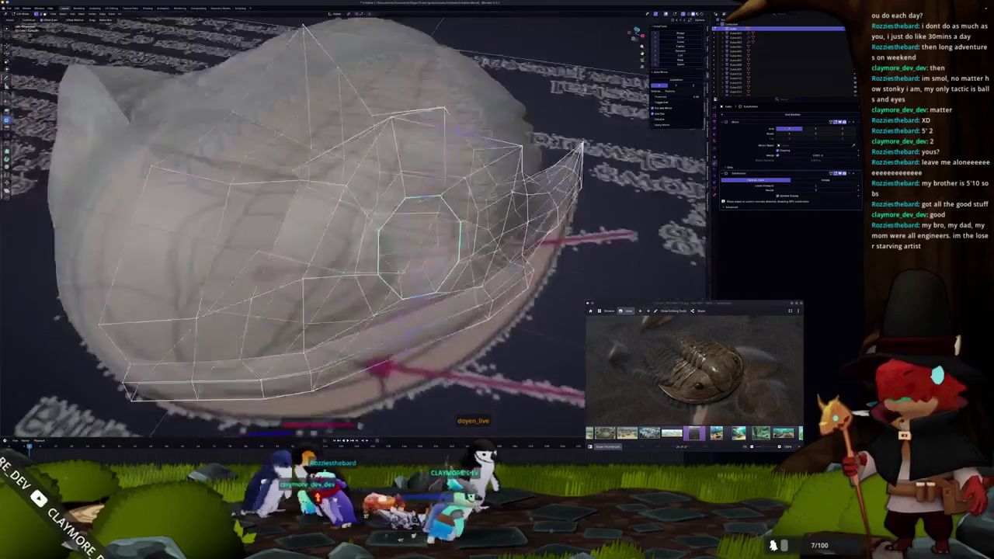
key(alt+z)
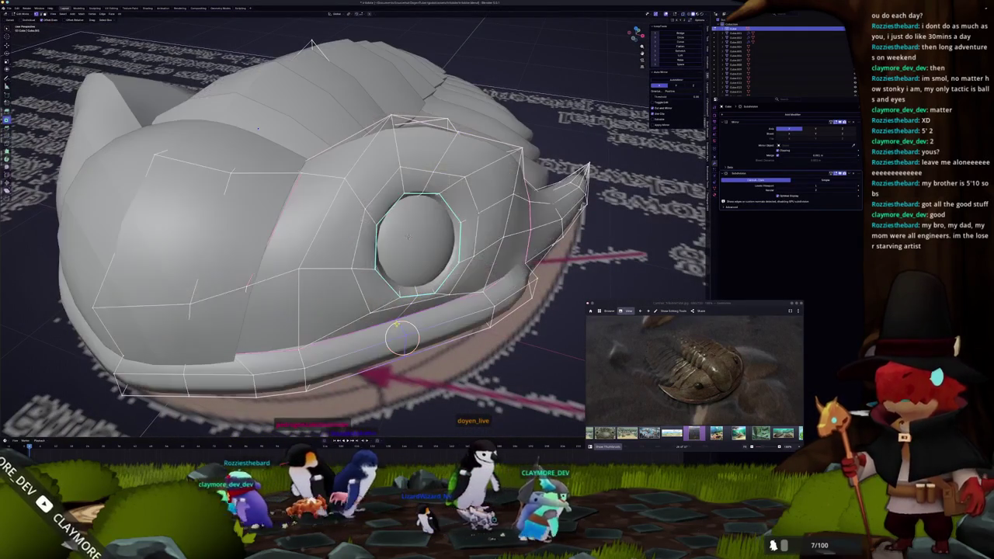
middle_drag(413, 332, 425, 276)
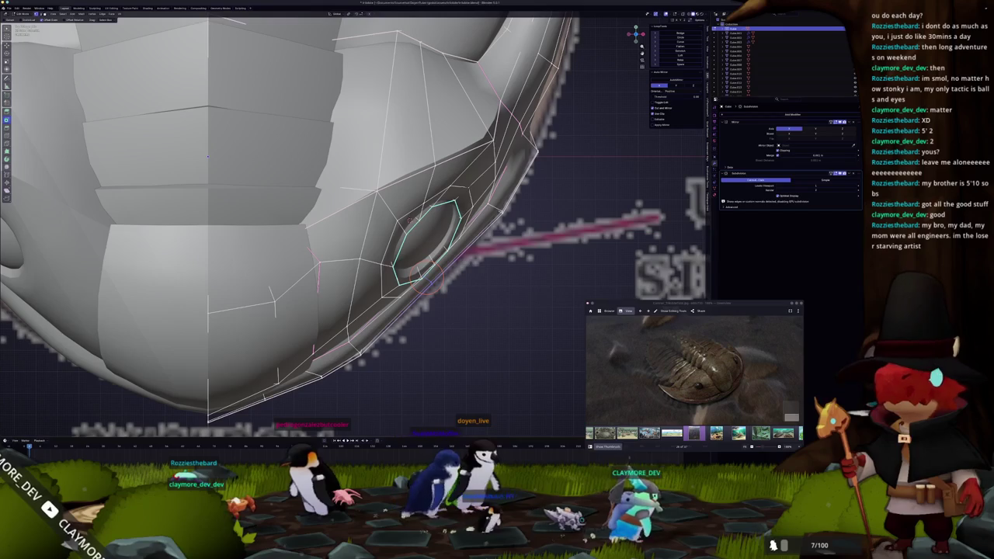
Move the selected loop vertically along Z and check the shell's shape over the reference.
key(g)
key(z)
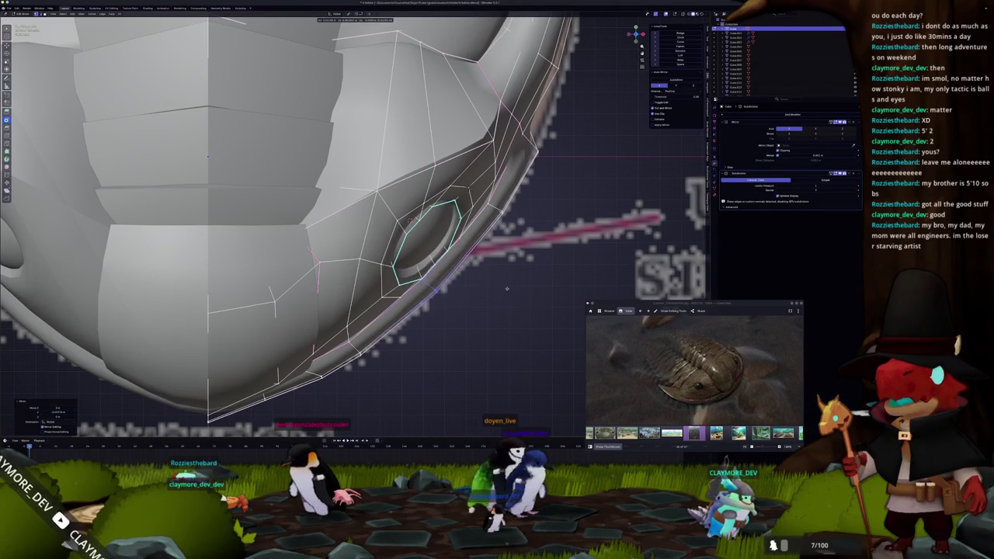
middle_drag(507, 284, 497, 256)
scroll(496, 256, up, 3)
key(Tab)
mouse_move(430, 317)
middle_down()
mouse_move(407, 253)
mouse_move(420, 155)
mouse_move(417, 163)
middle_up()
key(Tab)
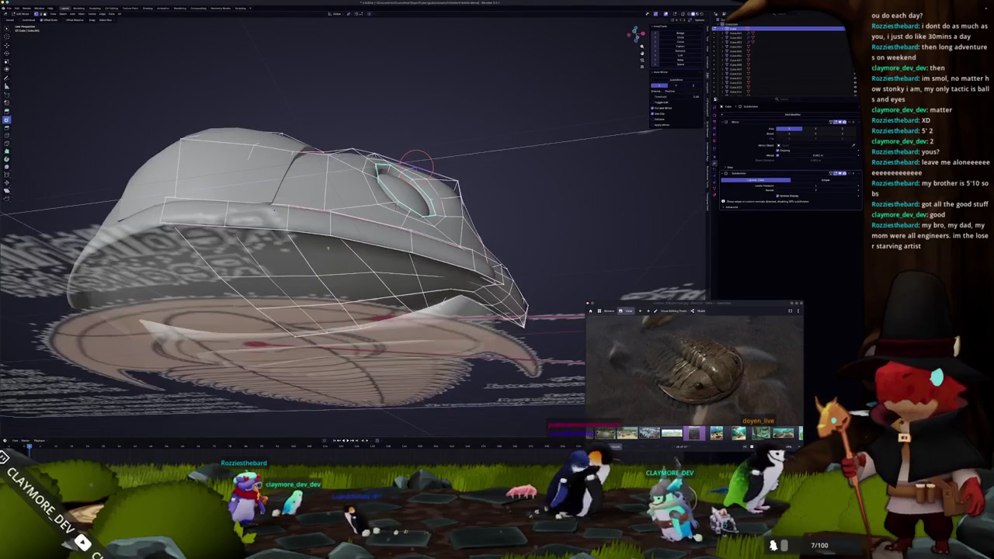
mouse_move(375, 252)
middle_down()
mouse_move(343, 150)
mouse_move(331, 149)
middle_up()
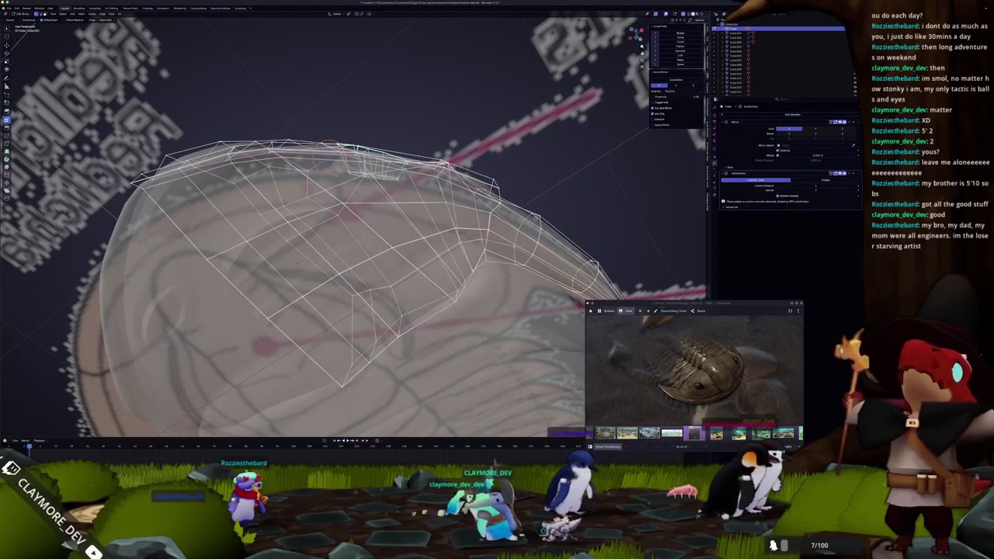
mouse_move(297, 262)
middle_down()
mouse_move(312, 146)
mouse_move(280, 145)
mouse_move(355, 150)
mouse_move(288, 272)
mouse_move(218, 235)
mouse_move(249, 202)
mouse_move(381, 224)
mouse_move(390, 284)
mouse_move(417, 279)
mouse_move(399, 220)
mouse_move(421, 273)
mouse_move(408, 260)
mouse_move(419, 244)
middle_up()
Exit Edit Mode and orbit out to view the whole solid trilobite over its reference plane.
mouse_move(371, 210)
middle_down()
mouse_move(451, 192)
mouse_move(447, 213)
middle_up()
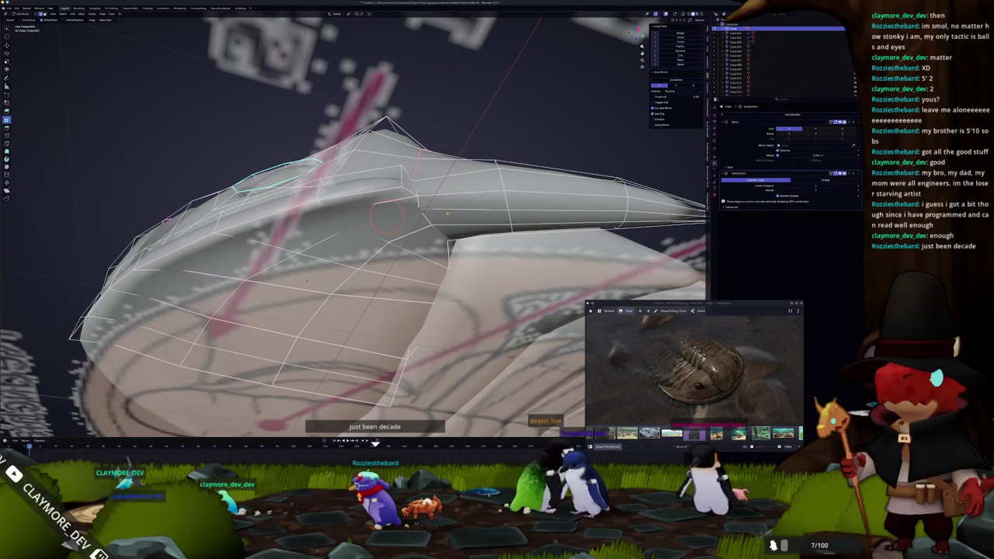
key(Tab)
mouse_move(305, 280)
middle_down()
mouse_move(362, 227)
mouse_move(466, 256)
middle_up()
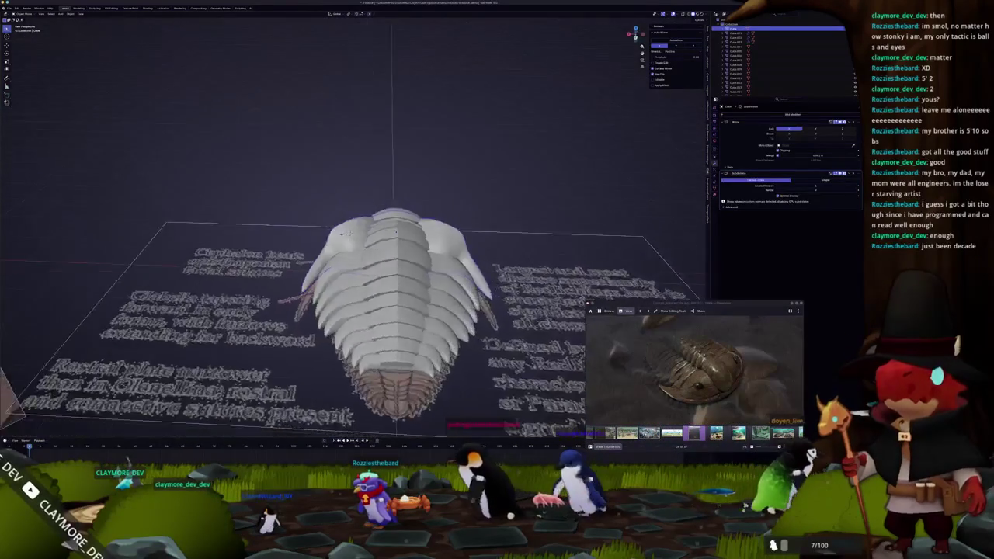
mouse_move(327, 208)
middle_down()
mouse_move(430, 286)
mouse_move(295, 314)
mouse_move(295, 298)
mouse_move(291, 332)
middle_up()
scroll(295, 297, up, 3)
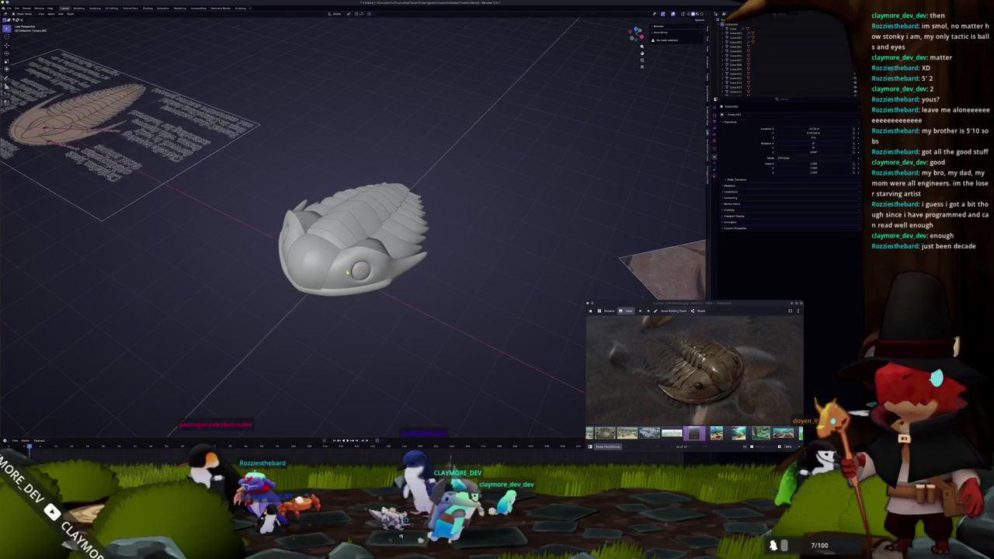
click(353, 217)
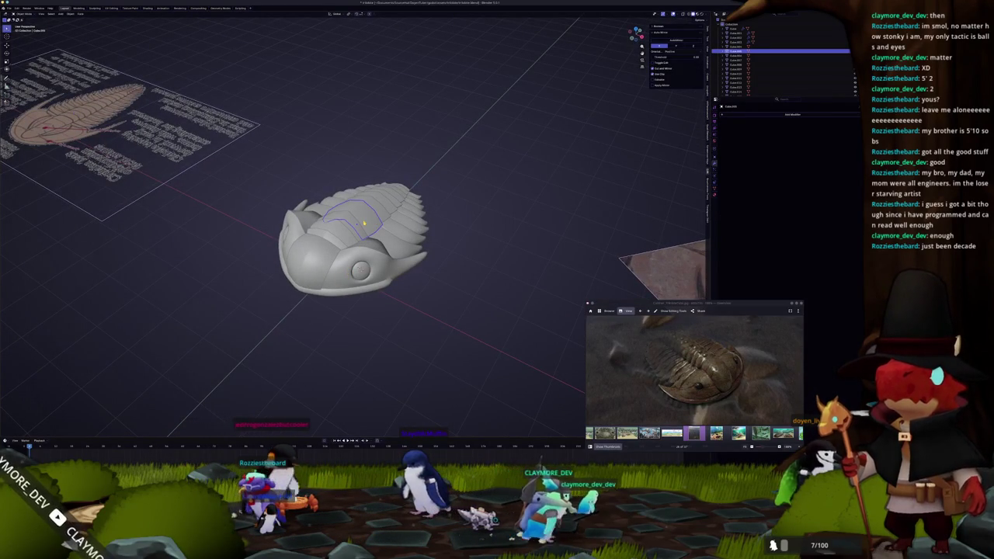
key(KP_7)
key(Tab)
key(KP_Decimal)
scroll(392, 216, down, 2)
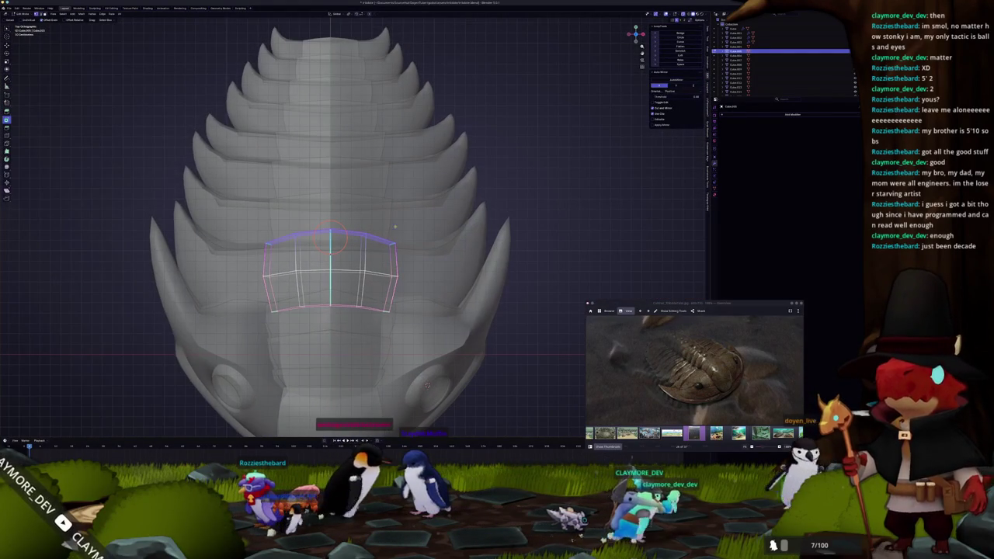
scroll(396, 221, up, 2)
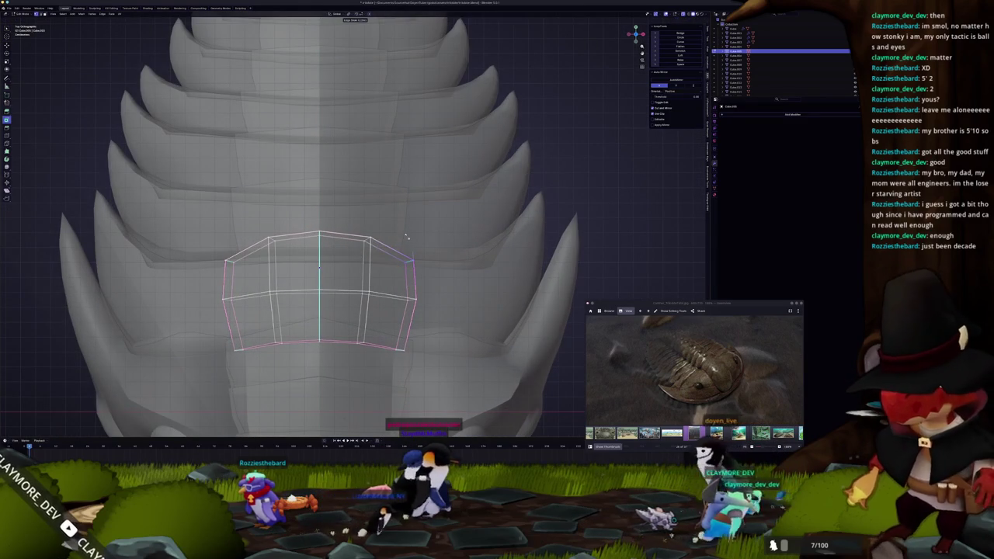
key(Tab)
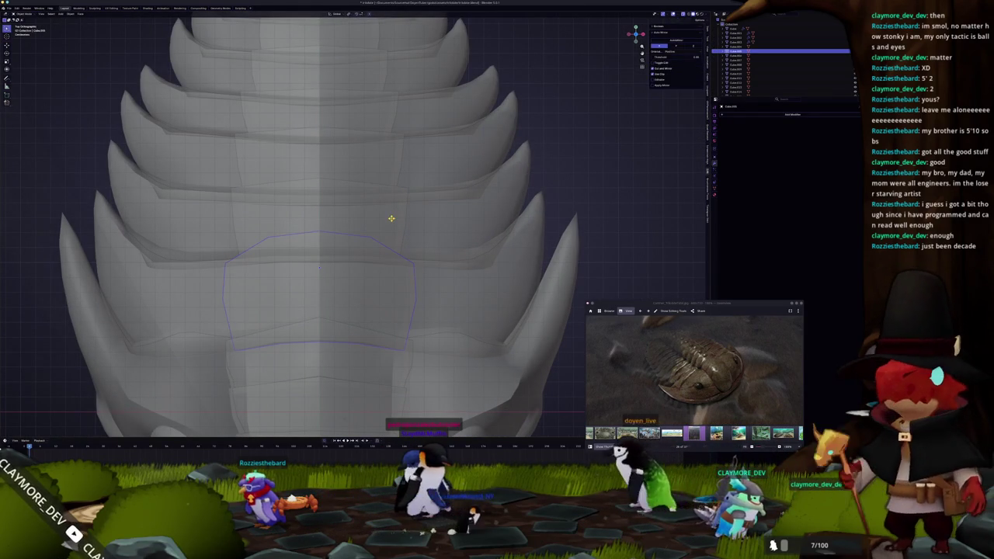
click(392, 219)
key(Tab)
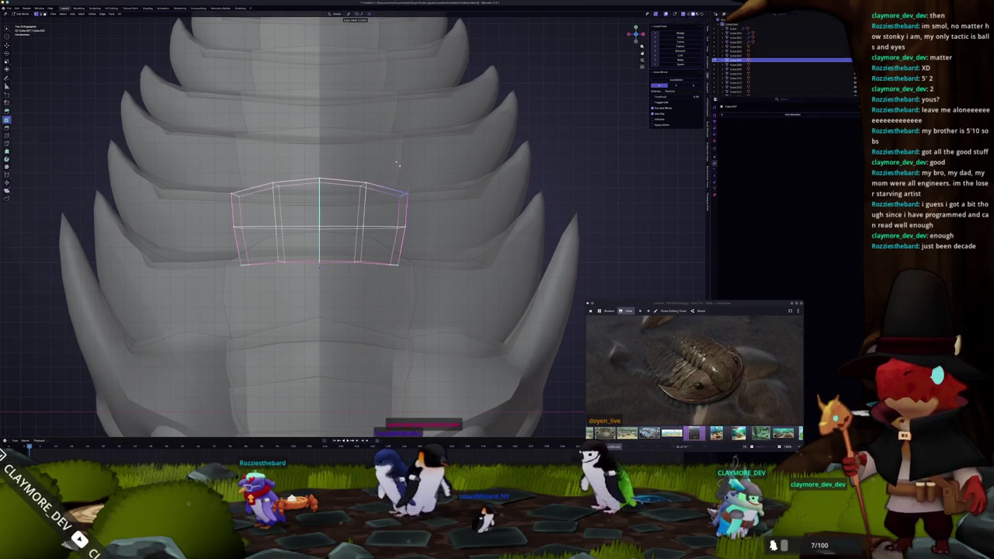
key(Tab)
click(406, 187)
key(Tab)
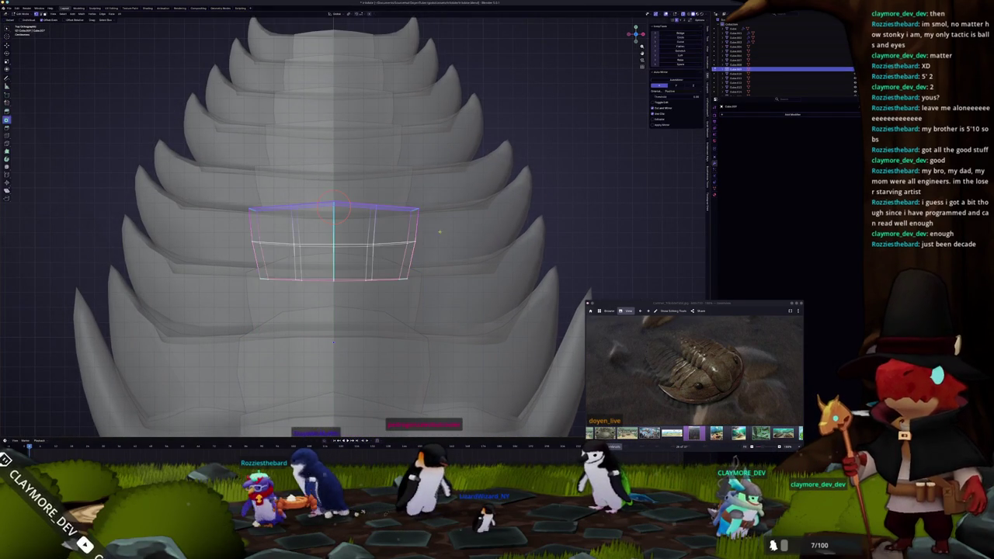
key(Tab)
click(406, 187)
key(Tab)
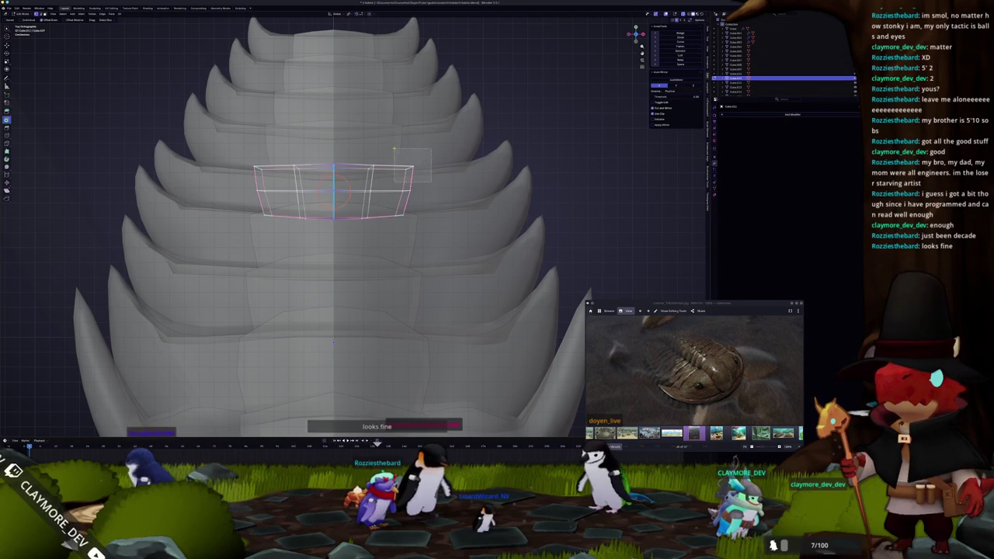
key(Tab)
click(378, 149)
key(Tab)
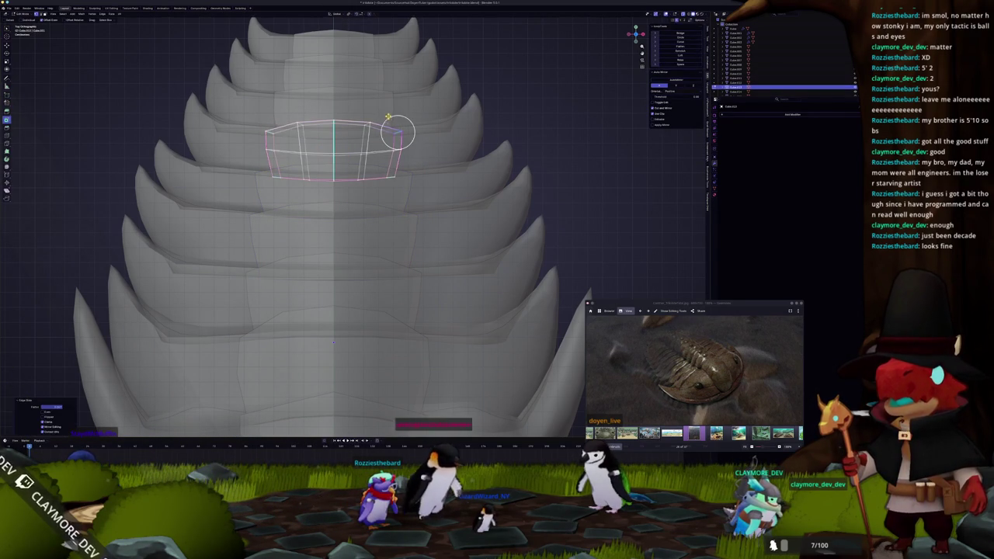
key(Tab)
key(Tab)
scroll(388, 118, up, 2)
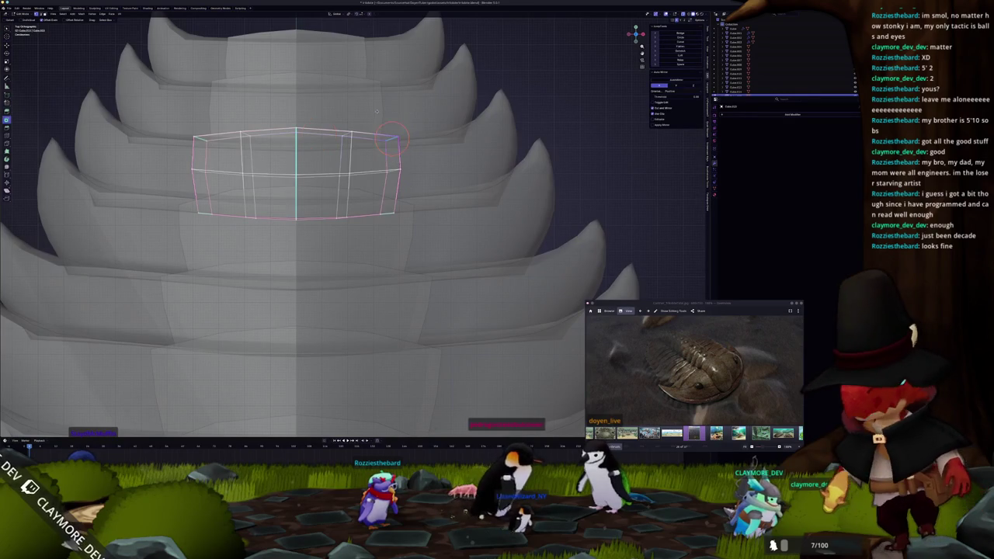
key(Tab)
scroll(366, 224, down, 2)
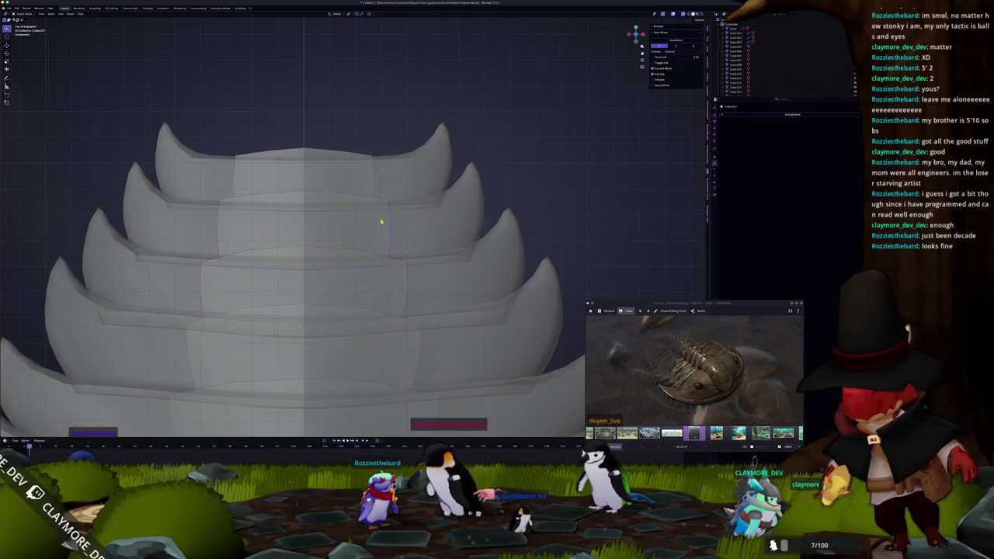
key(Tab)
key(Tab)
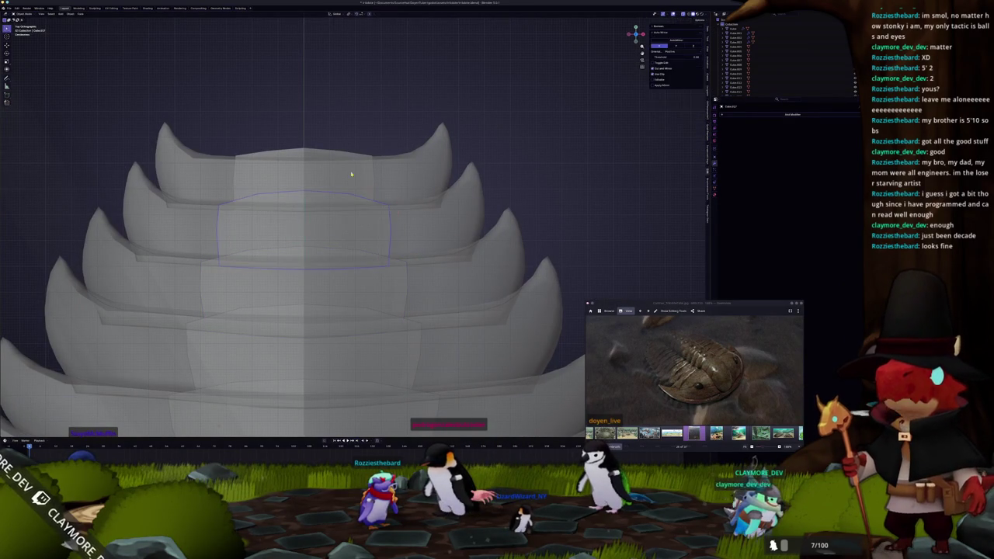
key(Tab)
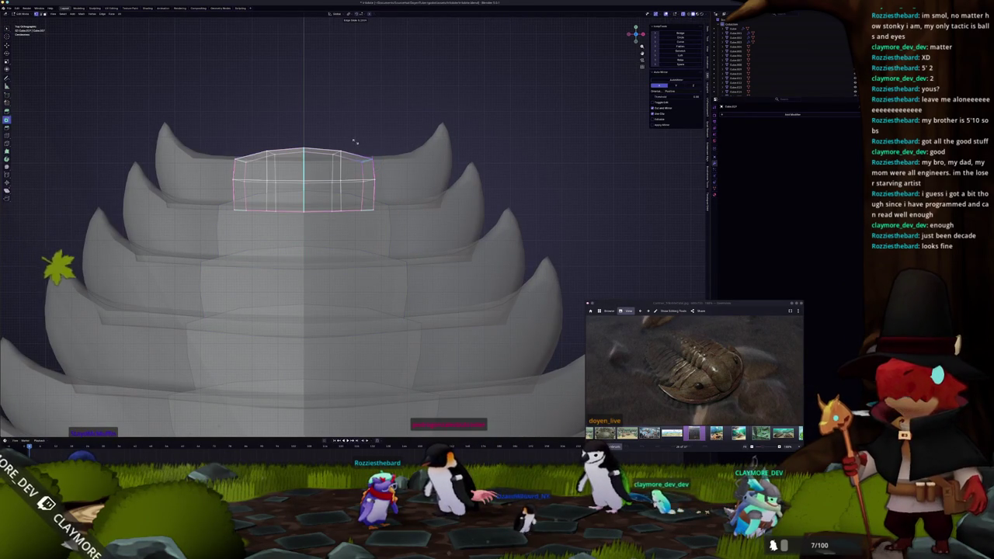
scroll(354, 141, down, 5)
key(Tab)
mouse_move(354, 142)
shift+middle_down()
mouse_move(357, 250)
mouse_move(351, 233)
shift+middle_up()
scroll(357, 250, down, 1)
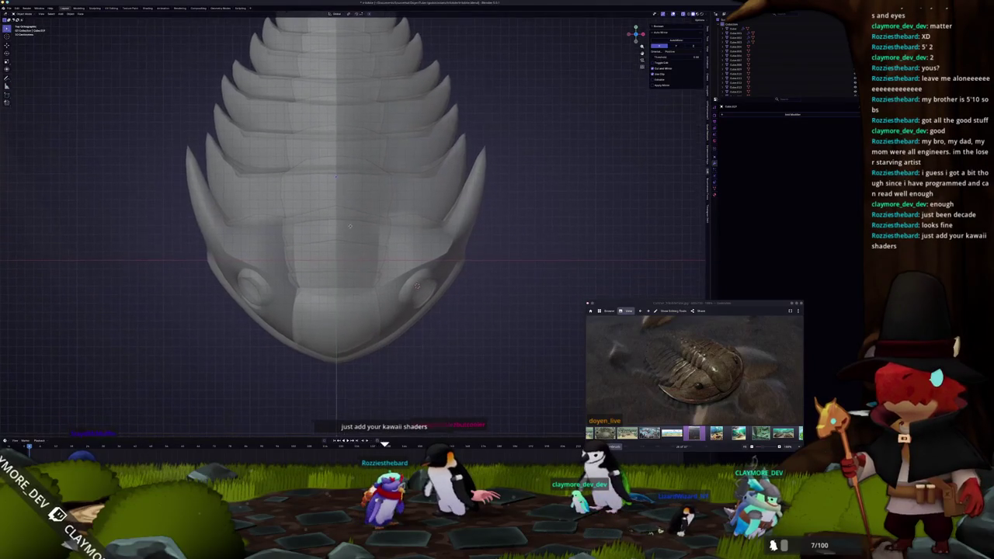
Select the front thorax plate and the lower plate's faces for editing.
click(362, 259)
key(KP_Decimal)
key(Tab)
key(KP_Decimal)
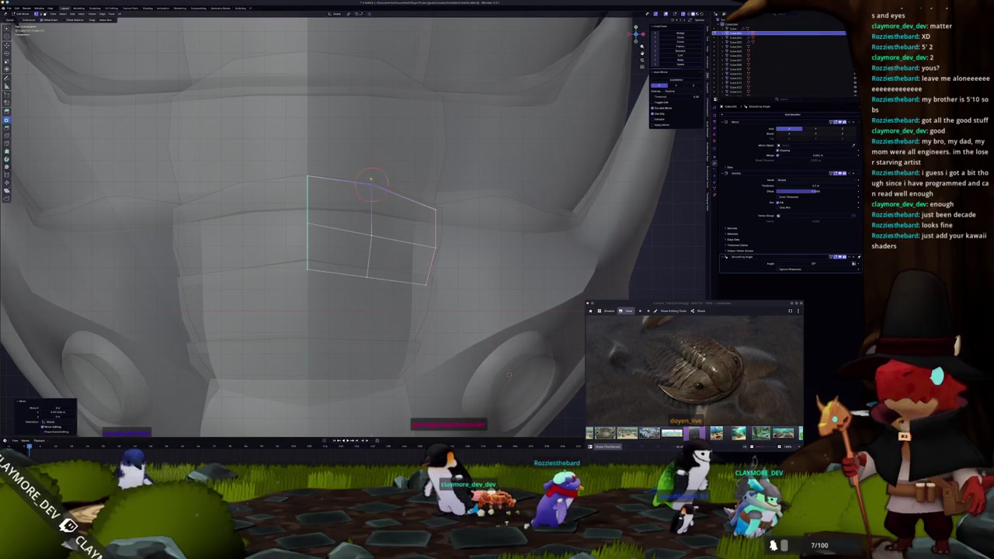
key(Tab)
click(355, 281)
key(Tab)
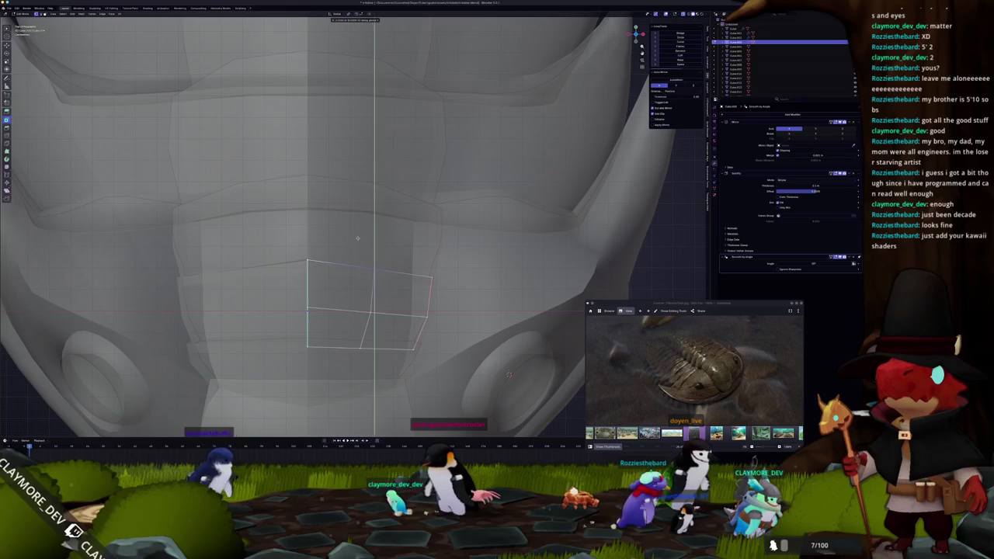
click(359, 232)
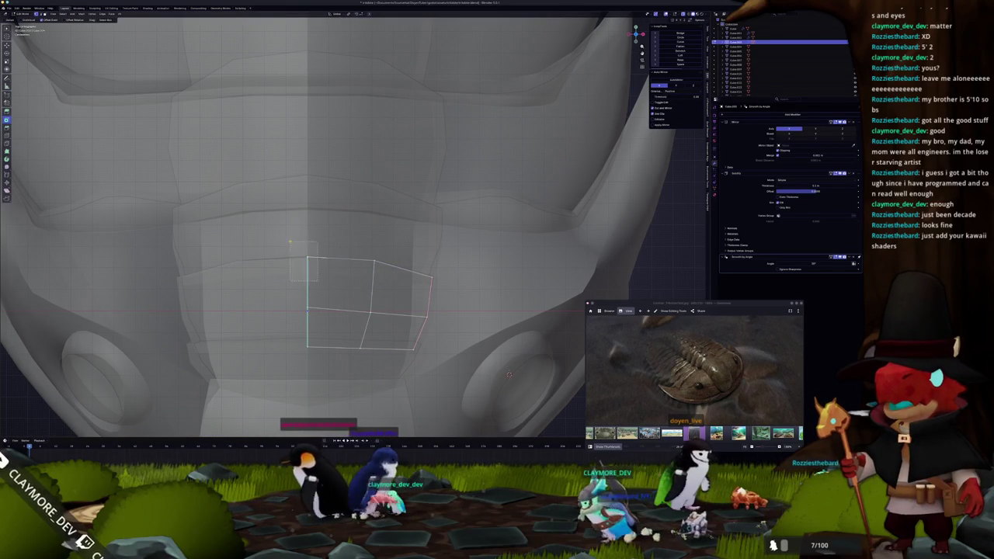
Move the selected plate faces along Z so the plate sits against the head shield.
key(g)
key(z)
click(308, 254)
mouse_move(309, 255)
middle_down()
mouse_move(339, 278)
mouse_move(379, 282)
middle_up()
key(Tab)
key(Tab)
Slightly shift the face's top edge, then view the whole trilobite from three-quarters.
key(g)
click(324, 268)
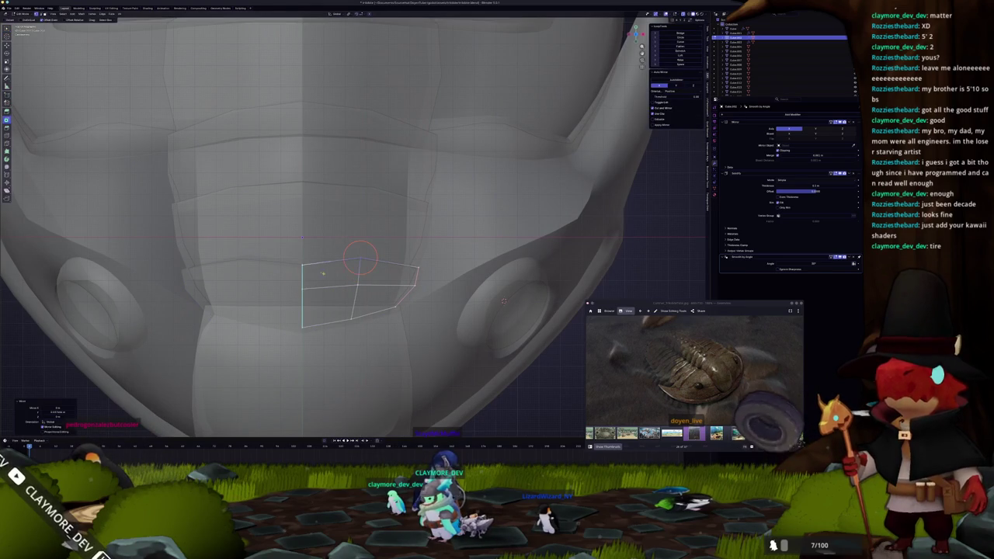
key(Tab)
scroll(281, 240, down, 5)
mouse_move(282, 240)
middle_down()
mouse_move(277, 289)
mouse_move(335, 258)
mouse_move(350, 265)
middle_up()
click(339, 267)
In top view, box-select part of a larger thorax plate's vertices.
click(350, 264)
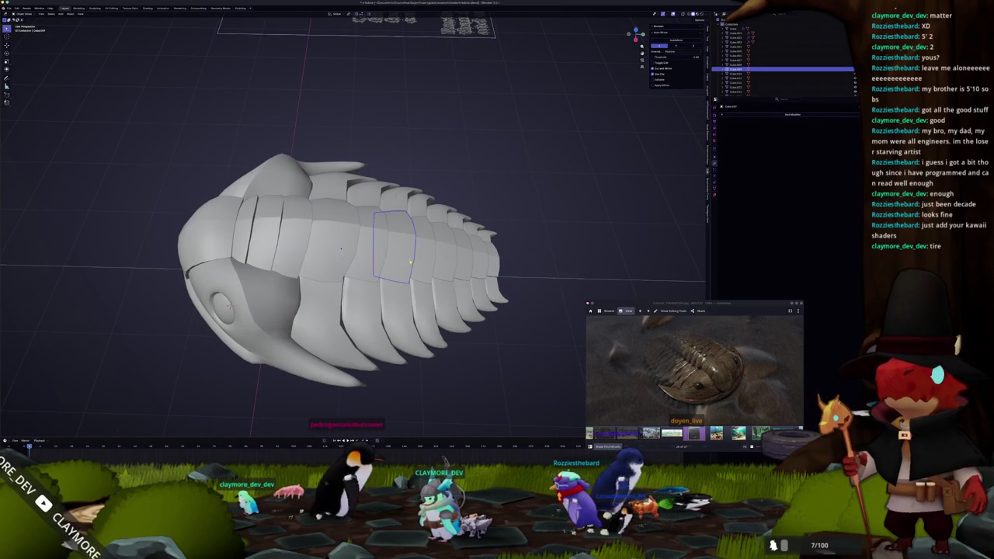
middle_drag(350, 264, 425, 259)
key(KP_7)
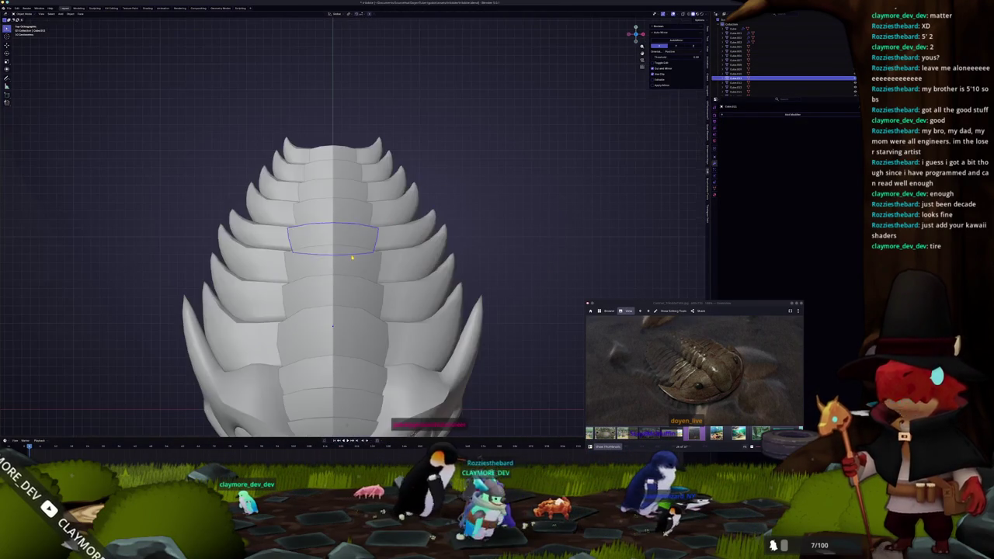
key(Tab)
scroll(413, 208, up, 3)
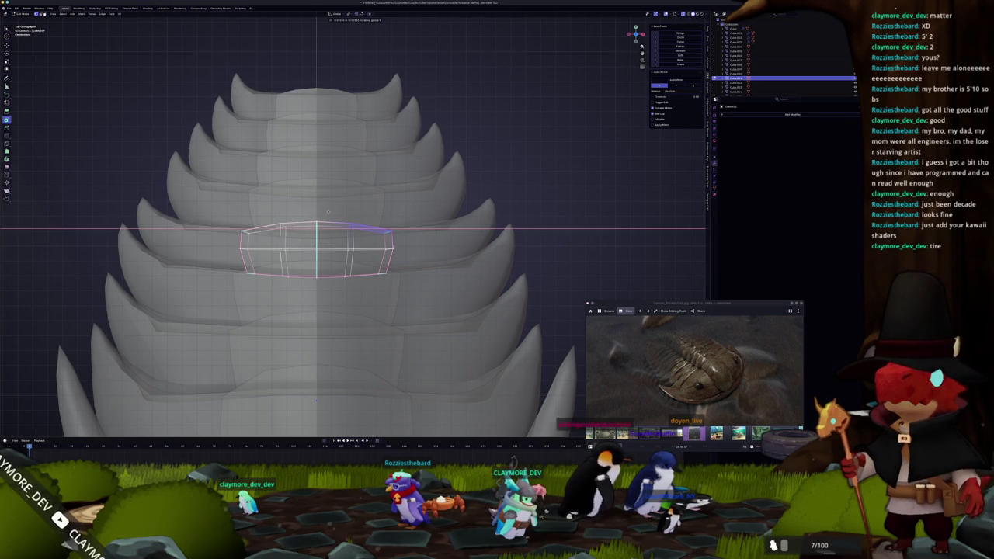
key(Tab)
scroll(371, 233, down, 4)
scroll(369, 232, down, 3)
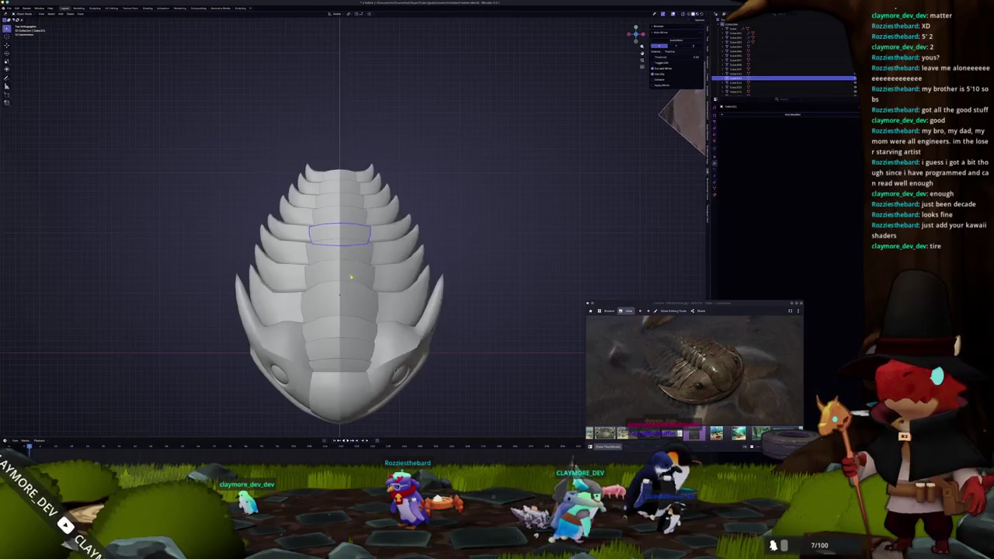
key(Tab)
scroll(381, 233, up, 1)
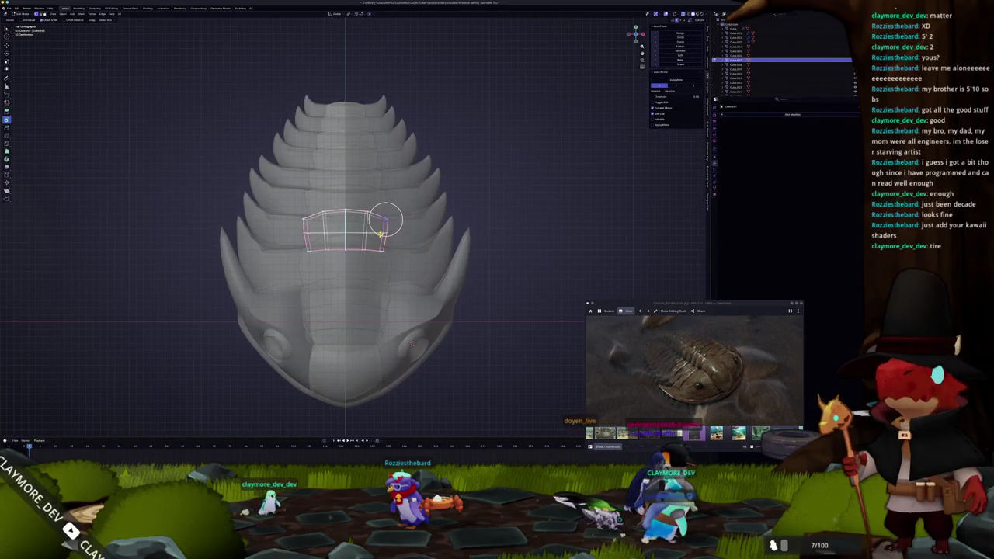
drag(415, 244, 374, 228)
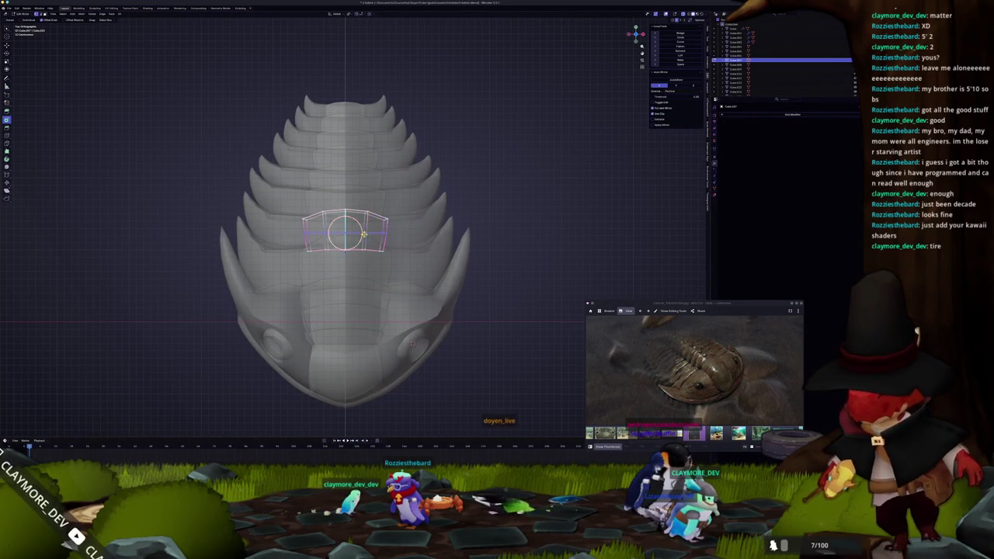
key(Tab)
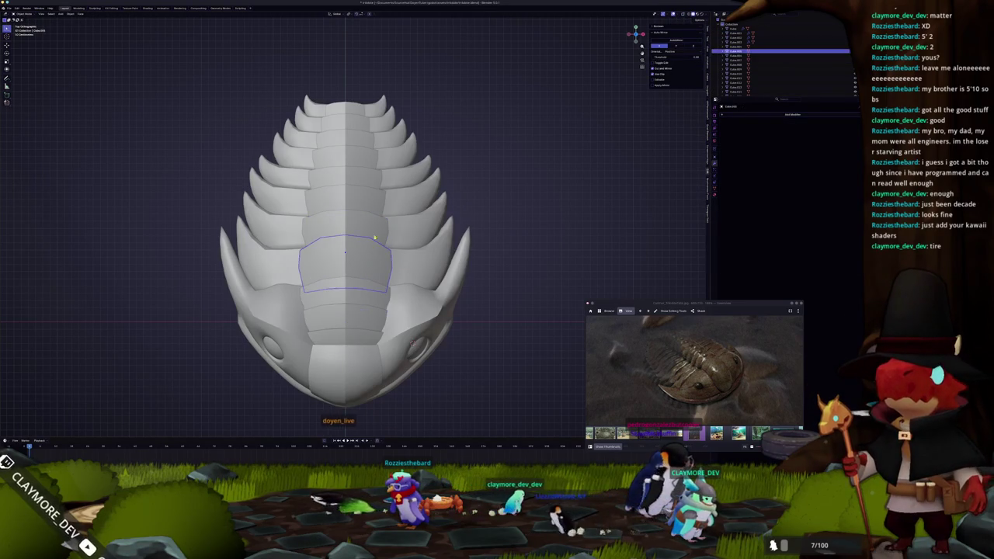
Shift the next thorax plate's edge loop sideways along X.
click(374, 207)
key(Tab)
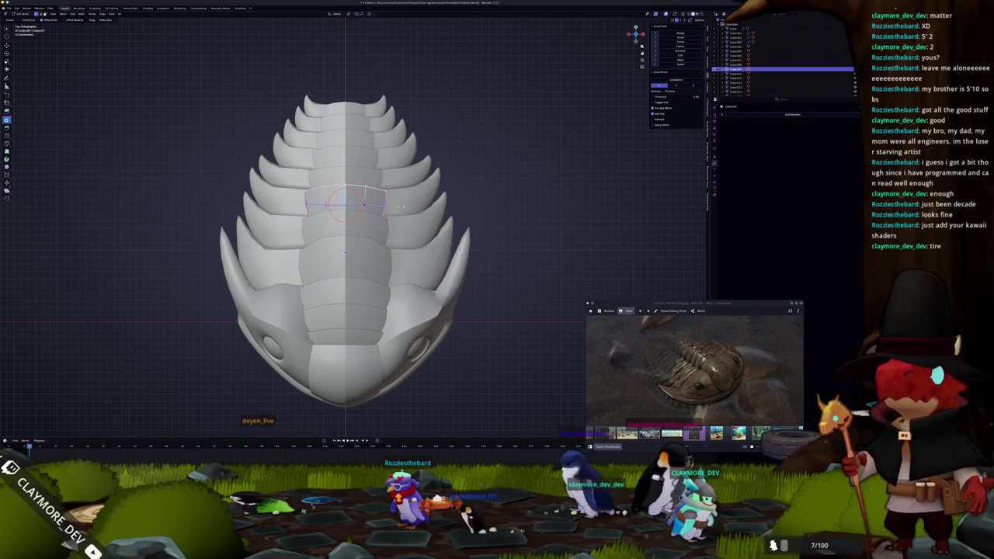
shift+middle_drag(365, 205, 362, 220)
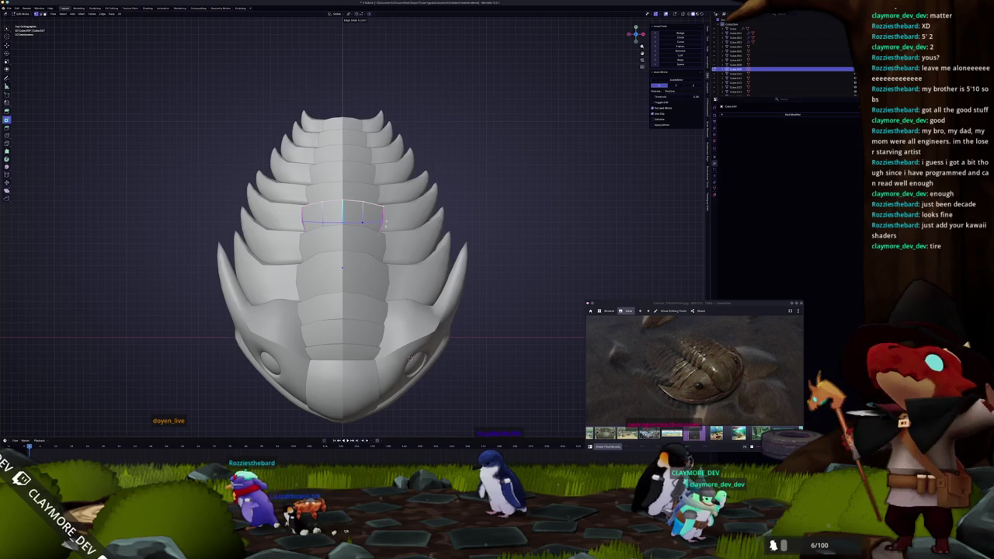
key(Tab)
click(362, 192)
key(Tab)
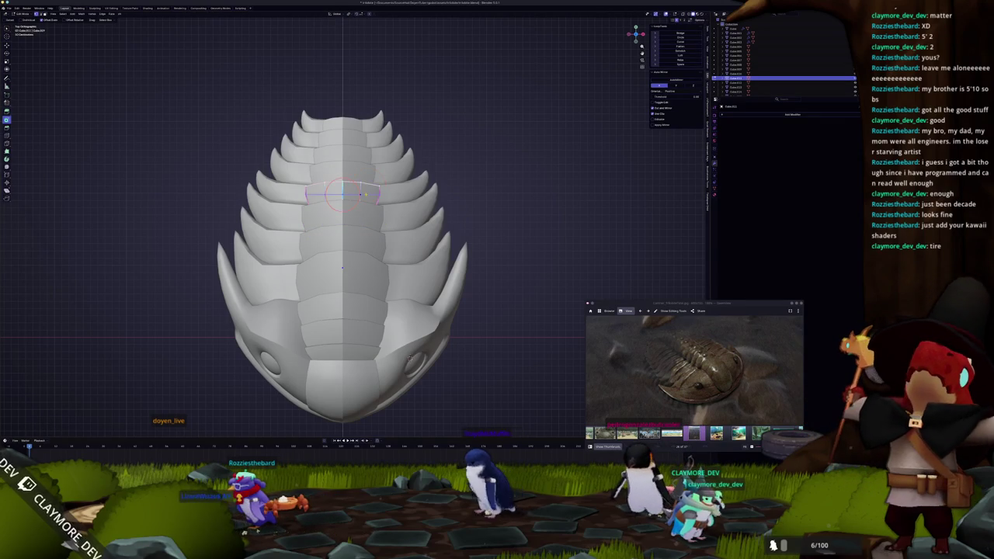
key(g)
key(x)
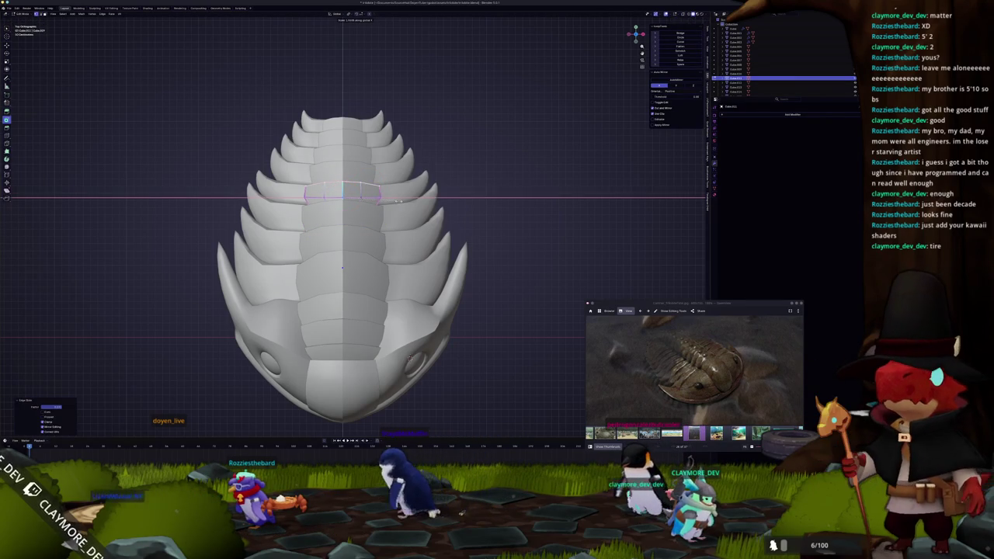
key(Return)
Scale that loop slightly larger and circle-select the upper ridge loop.
scroll(341, 233, up, 2)
scroll(342, 232, up, 1)
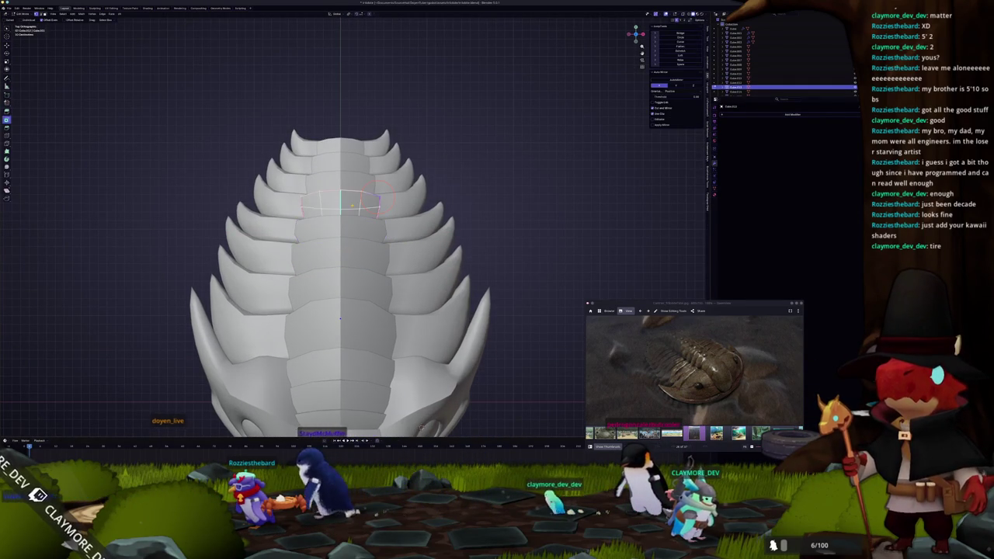
key(s)
click(404, 212)
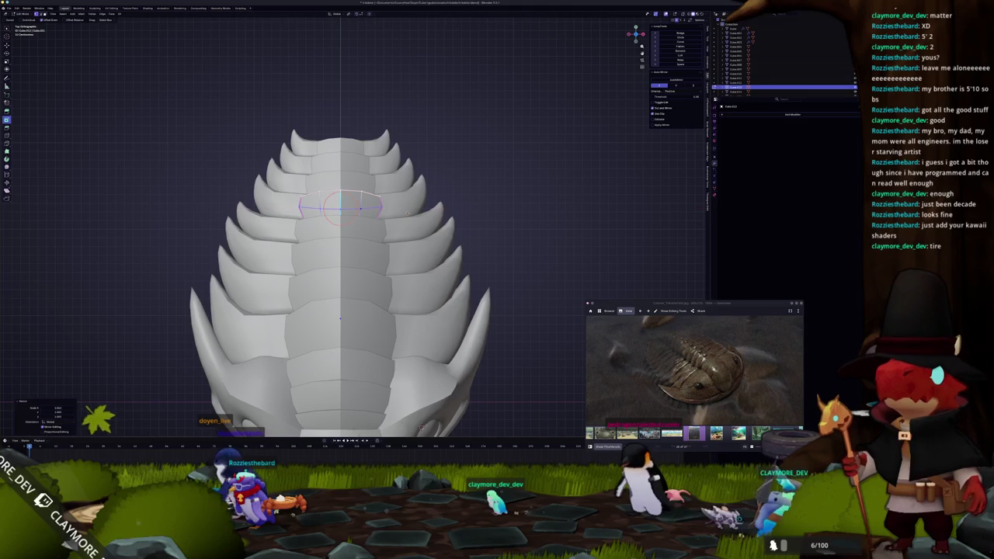
key(c)
click(373, 178)
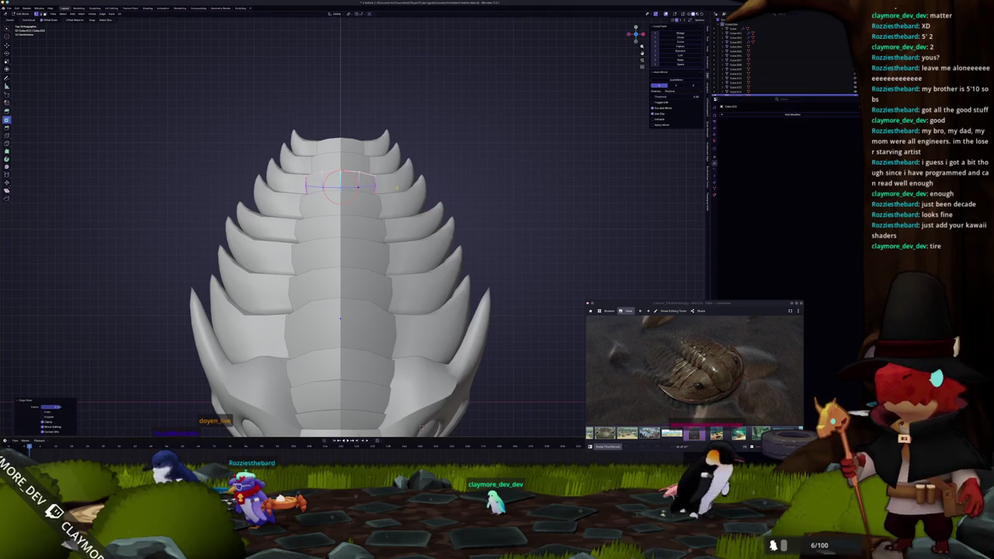
shift+middle_drag(359, 187, 376, 246)
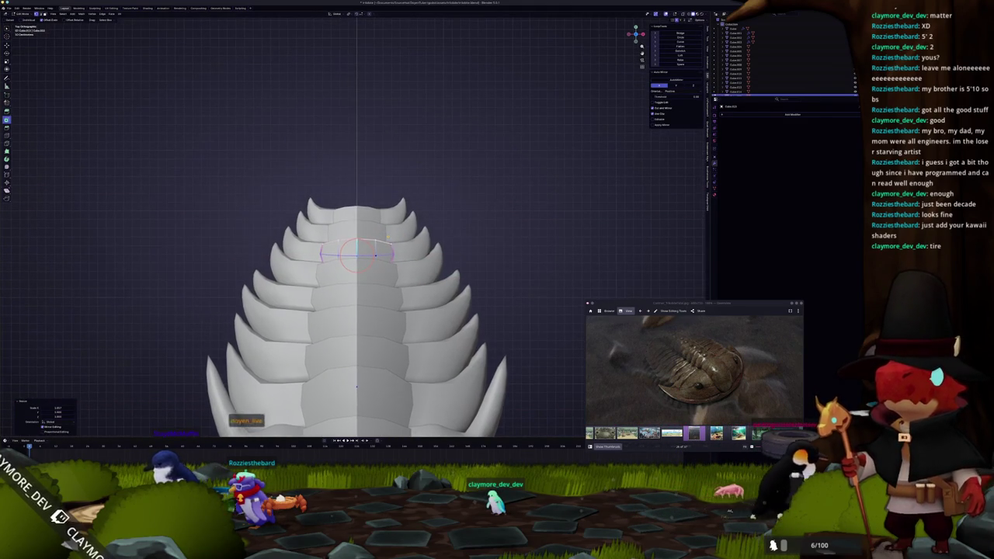
key(Escape)
key(Tab)
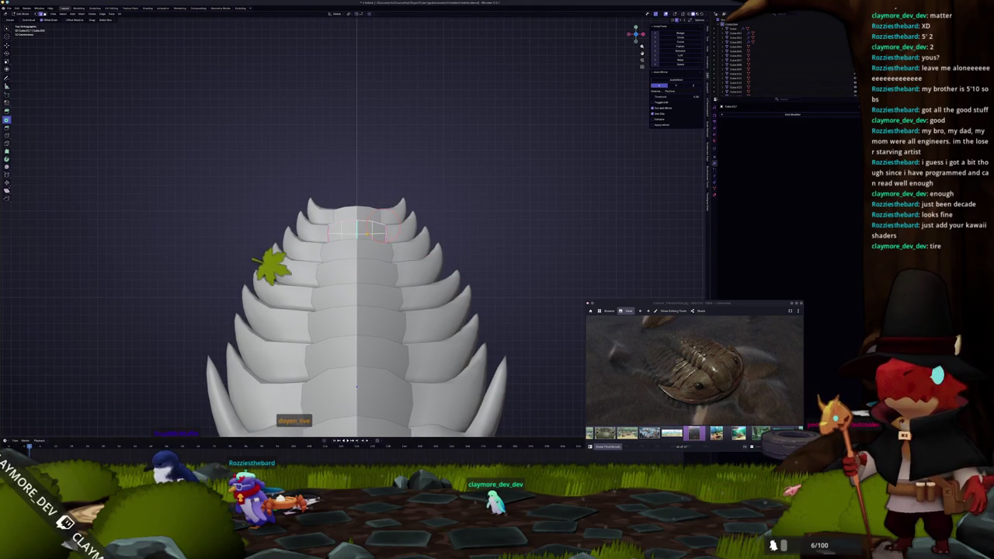
middle_drag(358, 230, 362, 231)
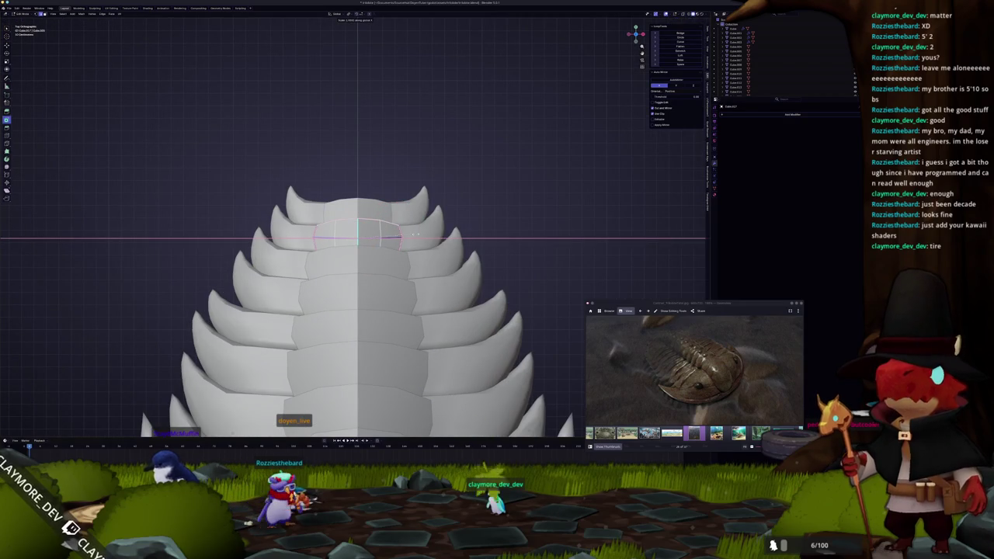
scroll(416, 235, up, 2)
key(Tab)
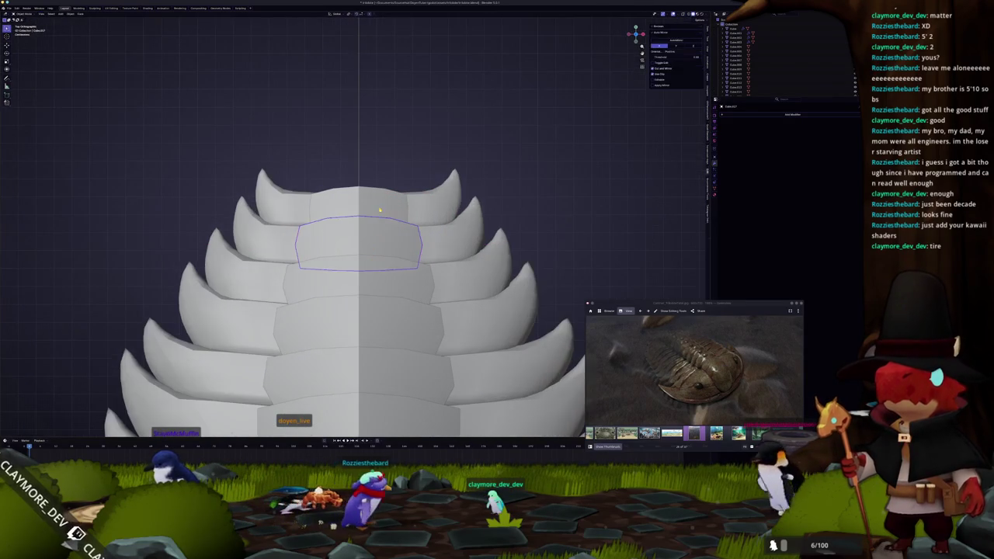
Widen the top plate around its top loop with proportional scaling.
key(Tab)
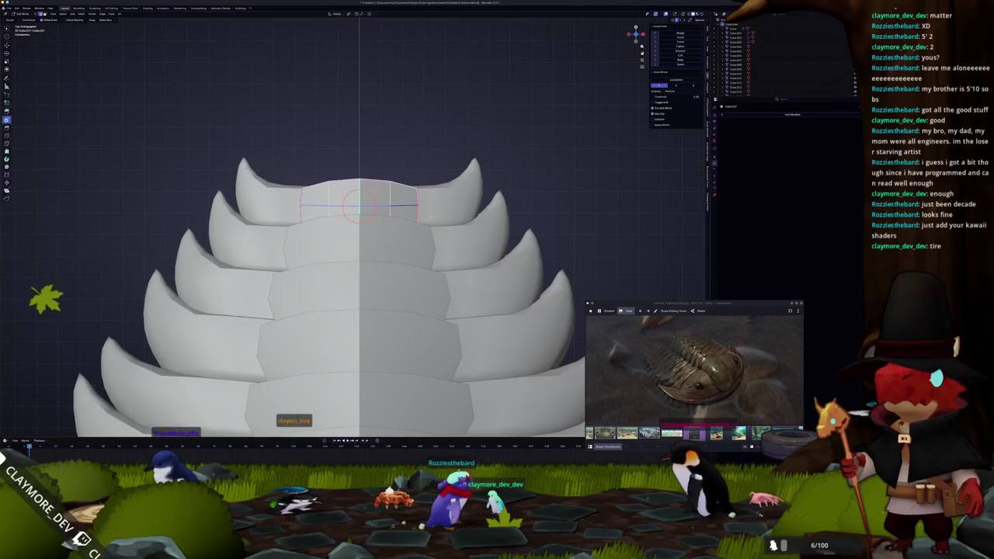
click(437, 220)
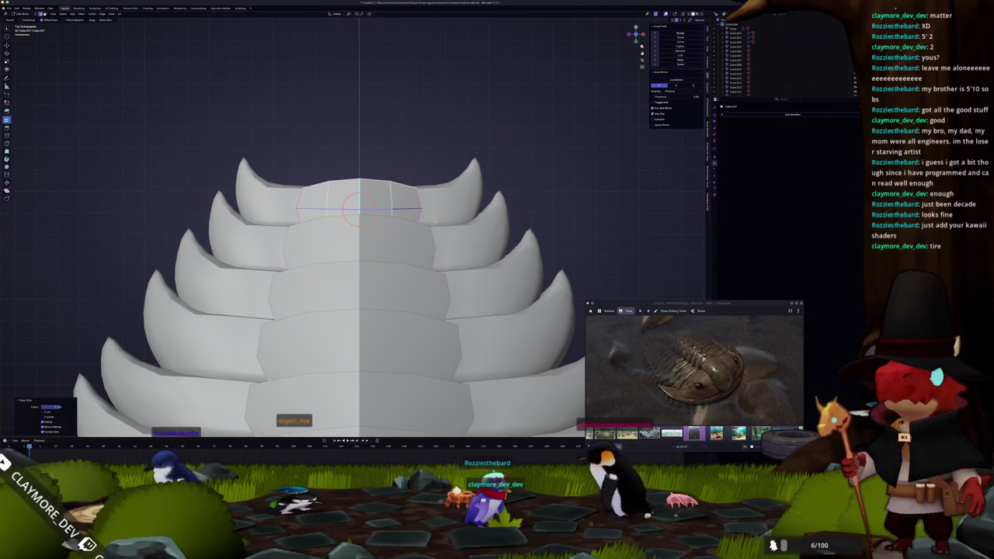
scroll(435, 220, down, 3)
scroll(423, 219, down, 2)
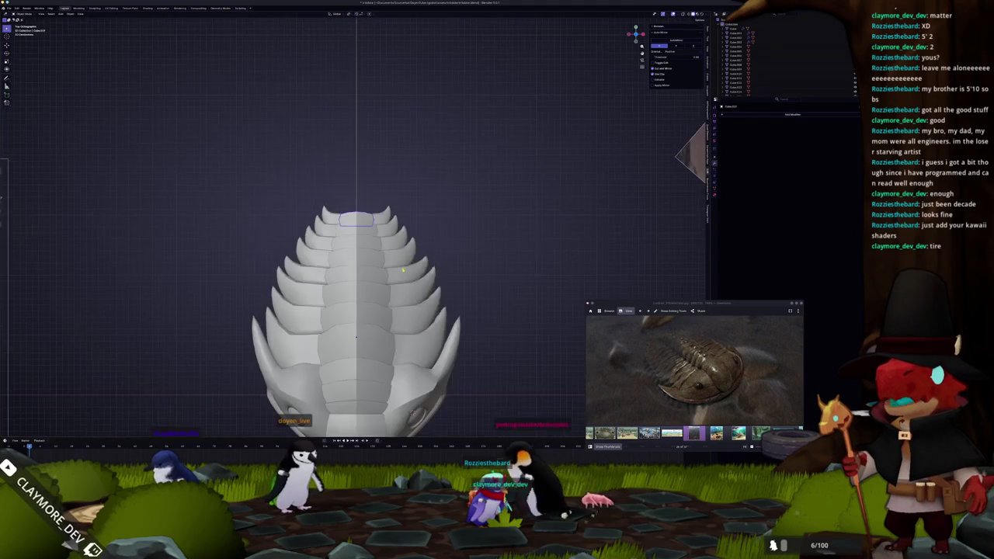
scroll(412, 218, down, 1)
scroll(398, 217, down, 1)
scroll(386, 278, up, 1)
Extrude one face of the central plate above the head upward into a raised block.
click(390, 275)
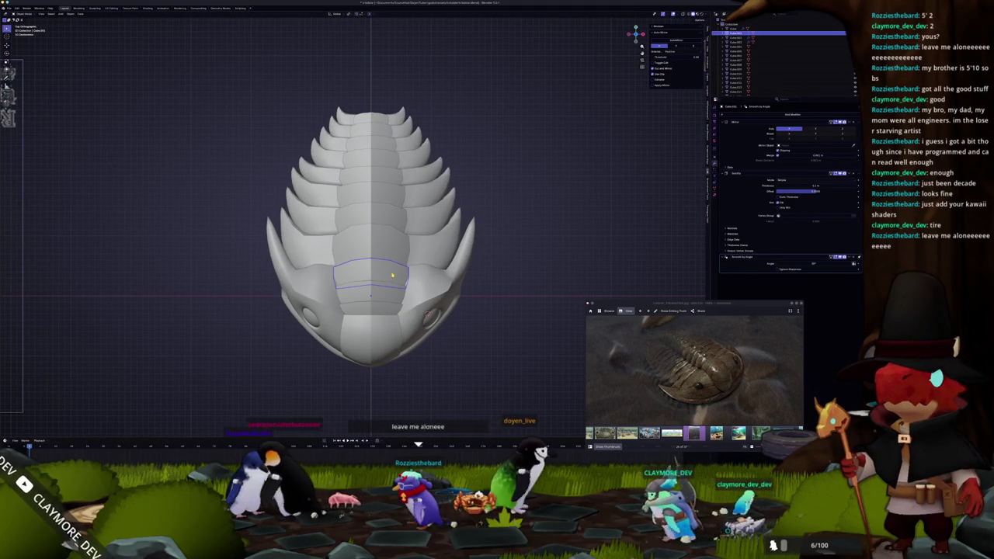
middle_drag(392, 275, 443, 272)
key(Tab)
key(Tab)
scroll(443, 272, up, 3)
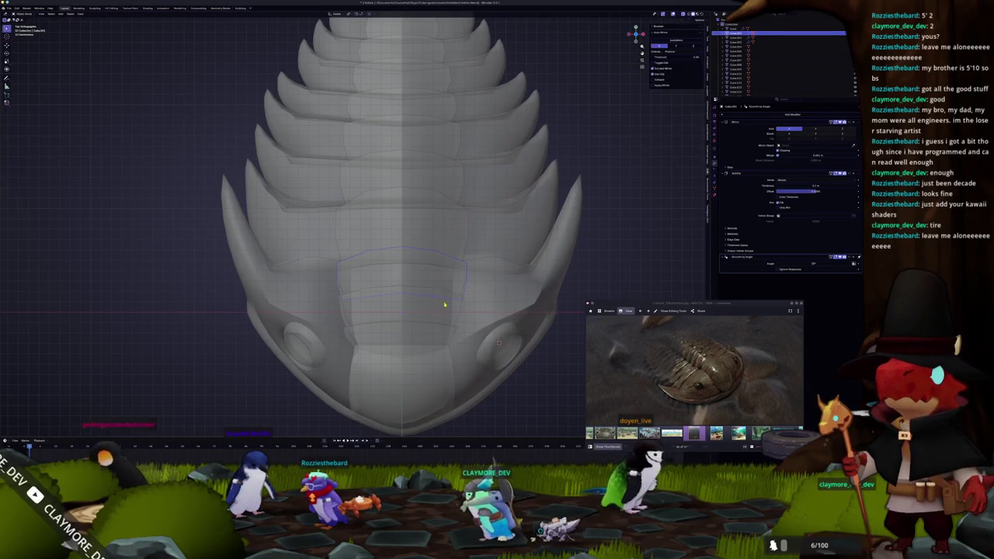
scroll(427, 313, down, 2)
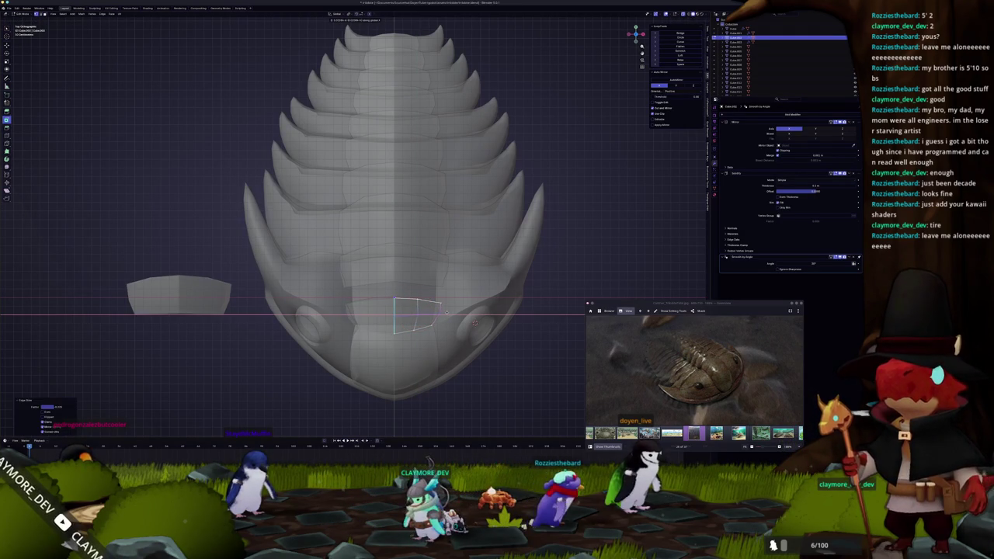
key(Tab)
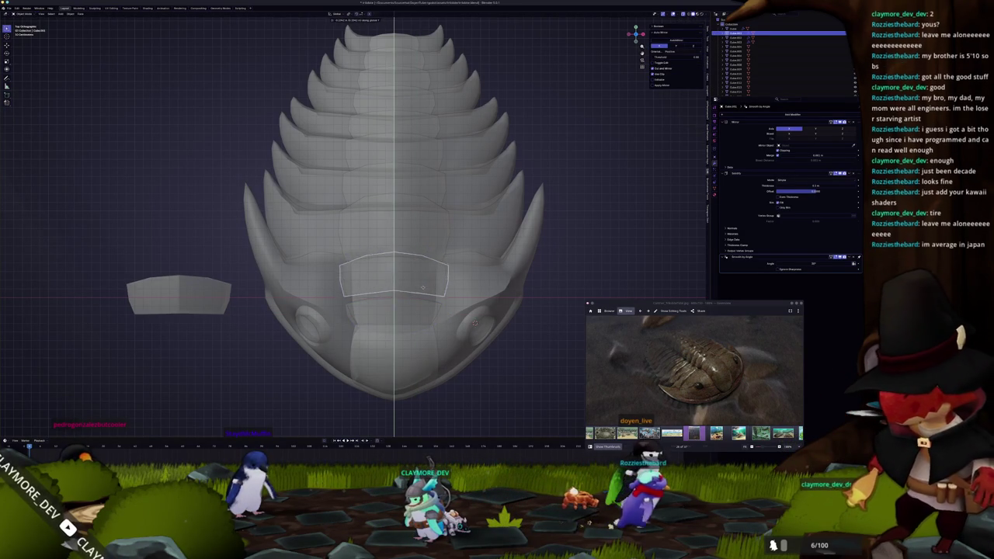
key(Tab)
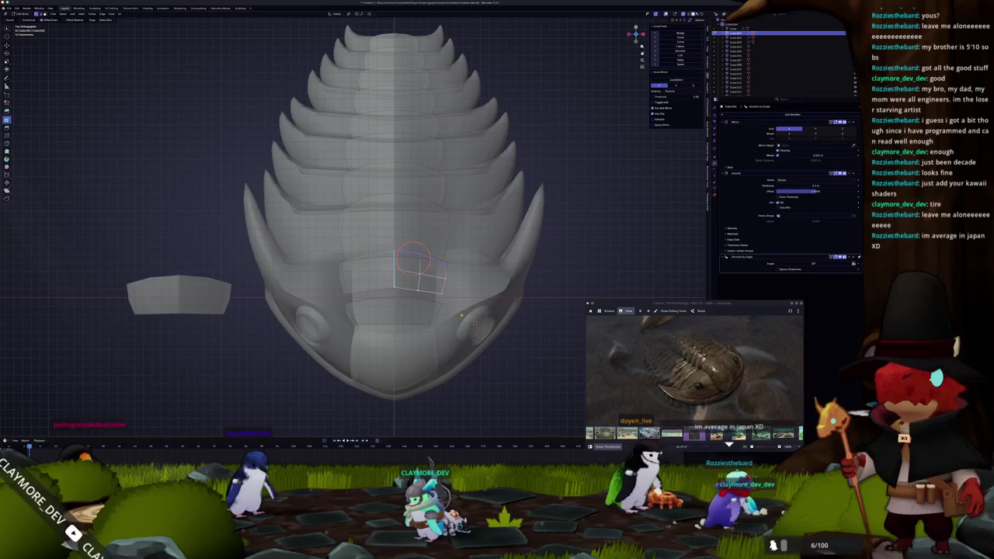
key(e)
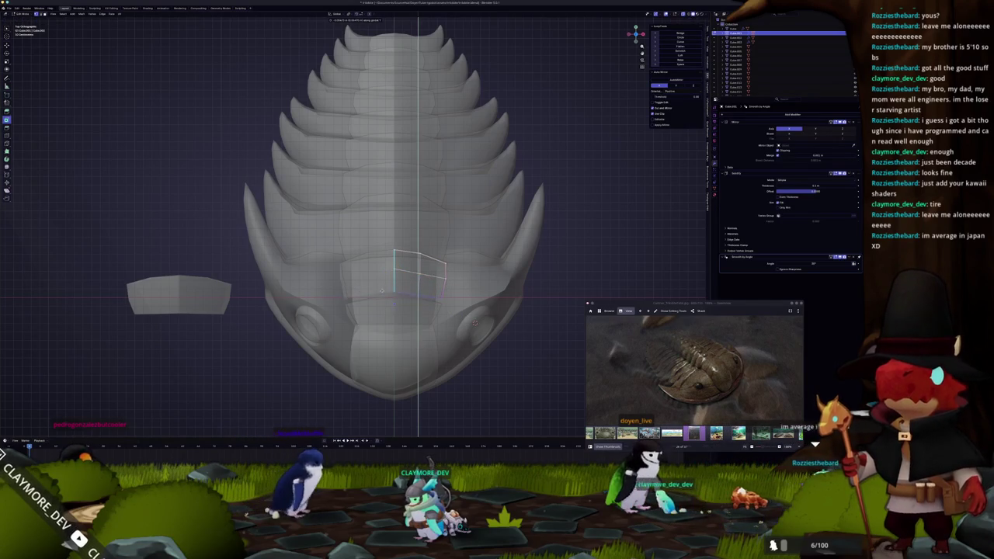
click(414, 299)
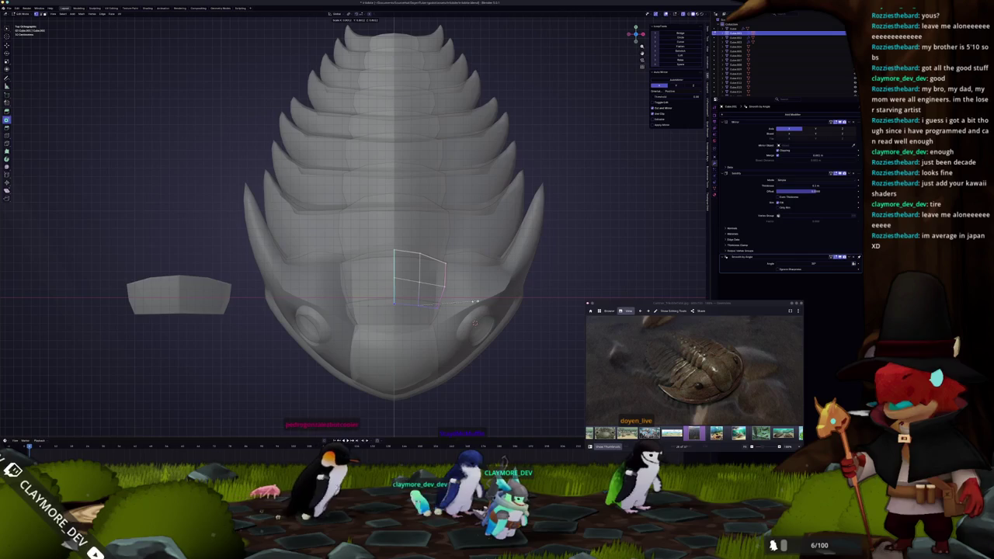
key(Tab)
mouse_move(471, 300)
middle_down()
mouse_move(374, 263)
mouse_move(316, 311)
middle_up()
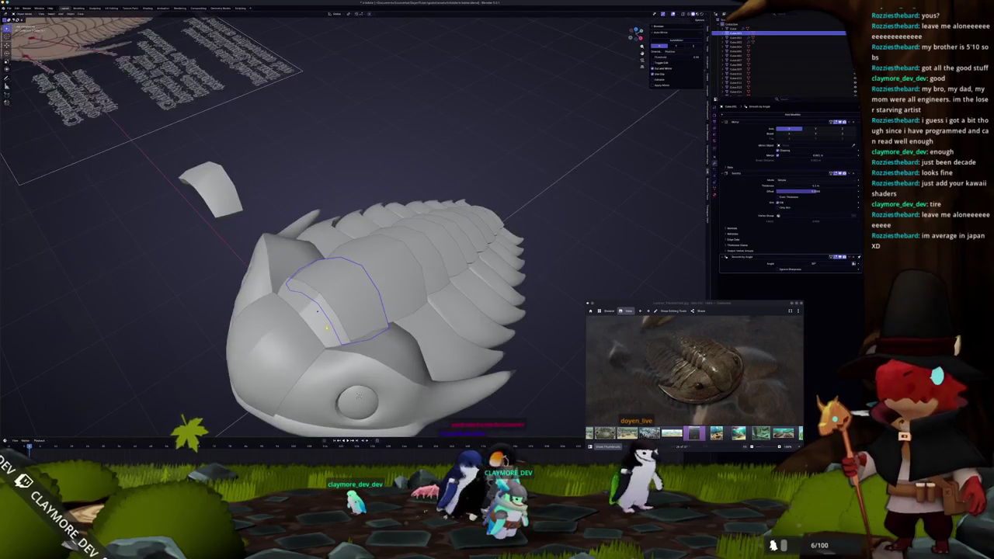
Delete and restore a small piece, then edge-slide the selected edges.
middle_drag(488, 205, 266, 191)
key(Delete)
key(ctrl+z)
middle_drag(333, 287, 311, 256)
scroll(322, 272, up, 3)
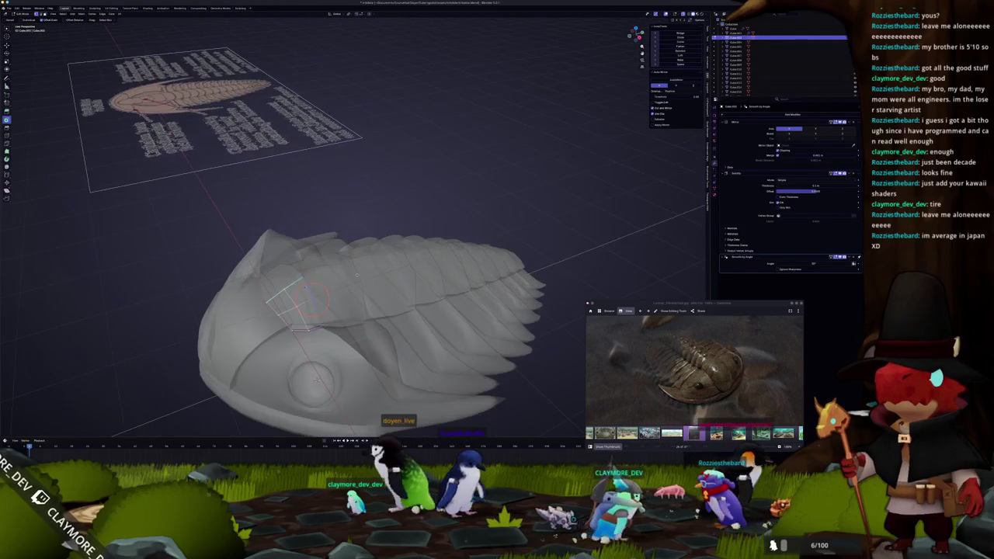
click(326, 294)
key(Tab)
middle_drag(326, 293, 334, 233)
Move a head shield face, turn X-ray off, and add a level-1 Subdivision modifier.
key(Tab)
middle_drag(310, 268, 299, 256)
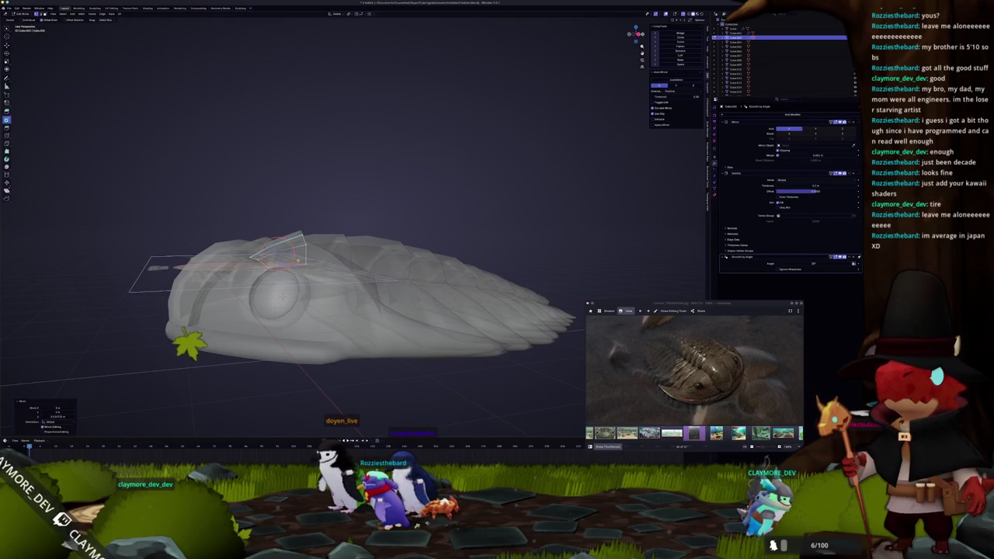
key(g)
key(alt+z)
scroll(303, 264, down, 3)
mouse_move(303, 264)
middle_down()
mouse_move(304, 293)
mouse_move(344, 300)
mouse_move(316, 275)
mouse_move(392, 235)
mouse_move(376, 235)
mouse_move(328, 282)
middle_up()
scroll(308, 273, down, 2)
key(ctrl+1)
scroll(373, 268, up, 4)
key(Tab)
key(l)
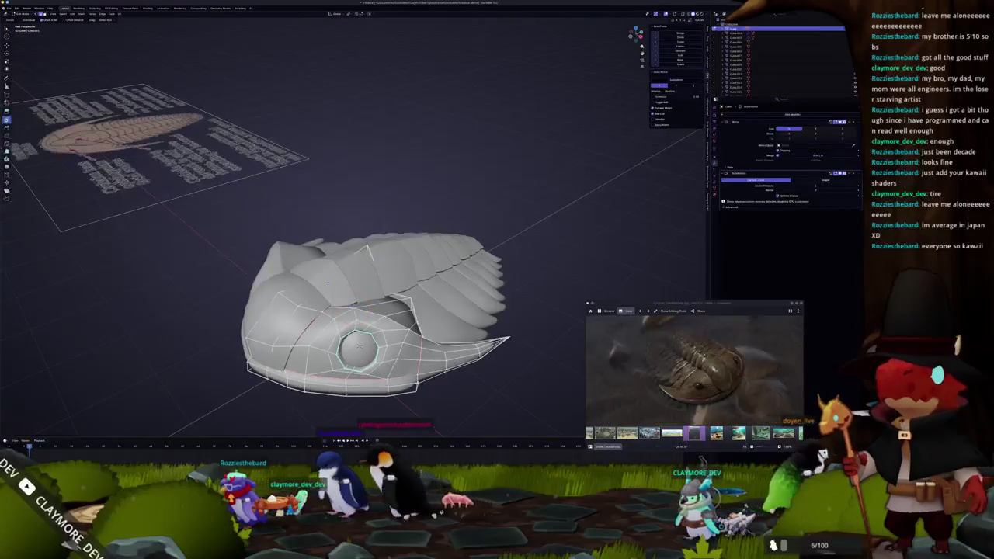
Mark the selected head edges as a seam, then clear the seam.
click(364, 315)
middle_drag(364, 315, 333, 334)
key(ctrl+e)
click(334, 334)
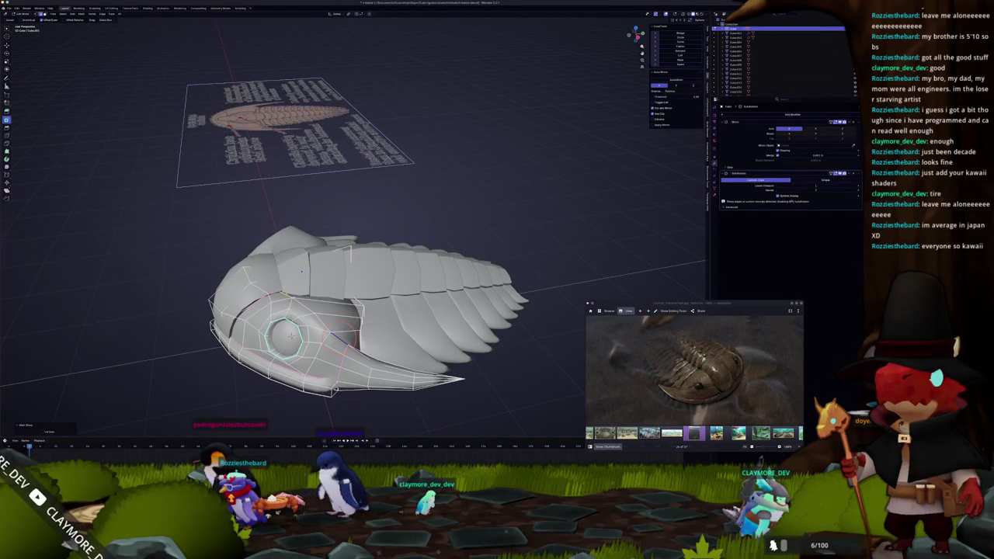
key(ctrl+e)
click(287, 298)
key(Tab)
mouse_move(288, 297)
middle_down()
mouse_move(461, 299)
mouse_move(364, 326)
mouse_move(318, 360)
middle_up()
Select similar elements on the head mesh around the eye and check the body side-on.
key(Tab)
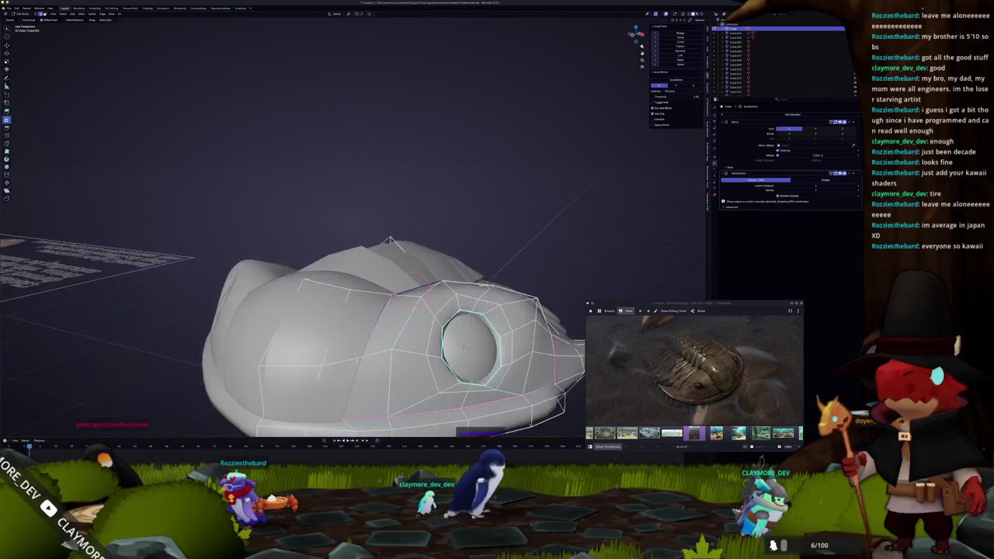
scroll(318, 360, up, 2)
key(shift+g)
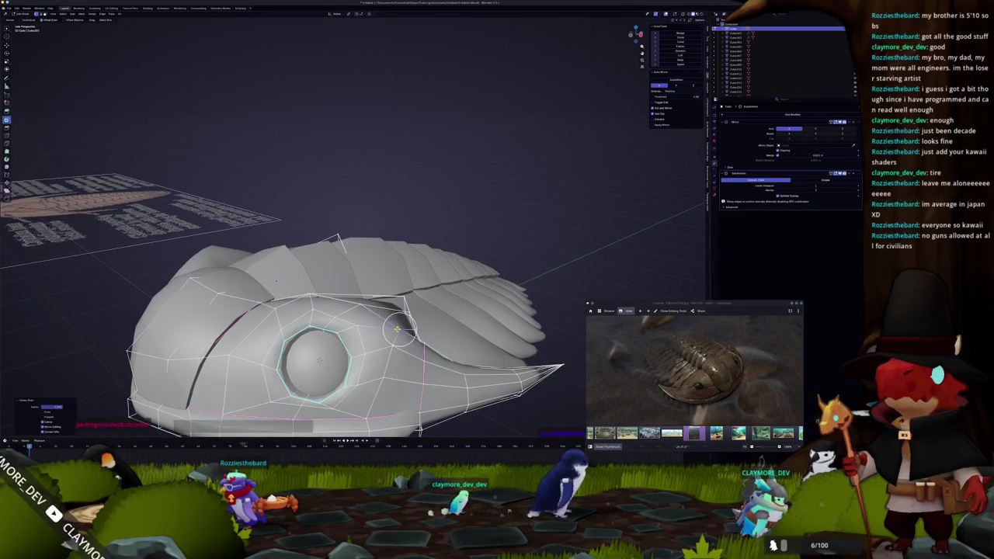
mouse_move(318, 360)
middle_down()
mouse_move(226, 351)
mouse_move(194, 318)
middle_up()
scroll(217, 341, up, 2)
middle_drag(337, 218, 381, 223)
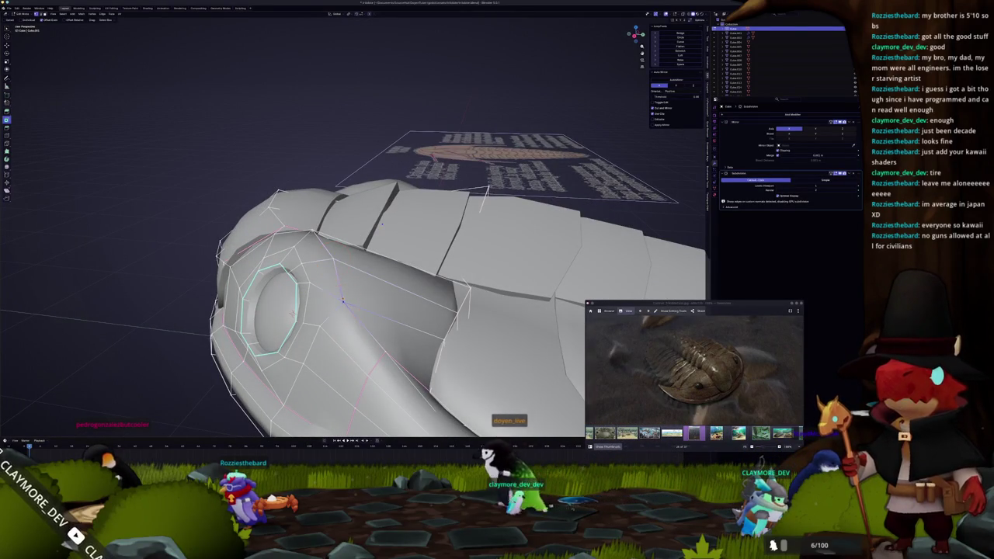
key(Tab)
mouse_move(381, 223)
middle_down()
mouse_move(361, 217)
mouse_move(372, 226)
middle_up()
scroll(371, 220, down, 3)
Raise the selected rim vertices along Z where the head meets the first plate.
key(Tab)
scroll(374, 226, up, 3)
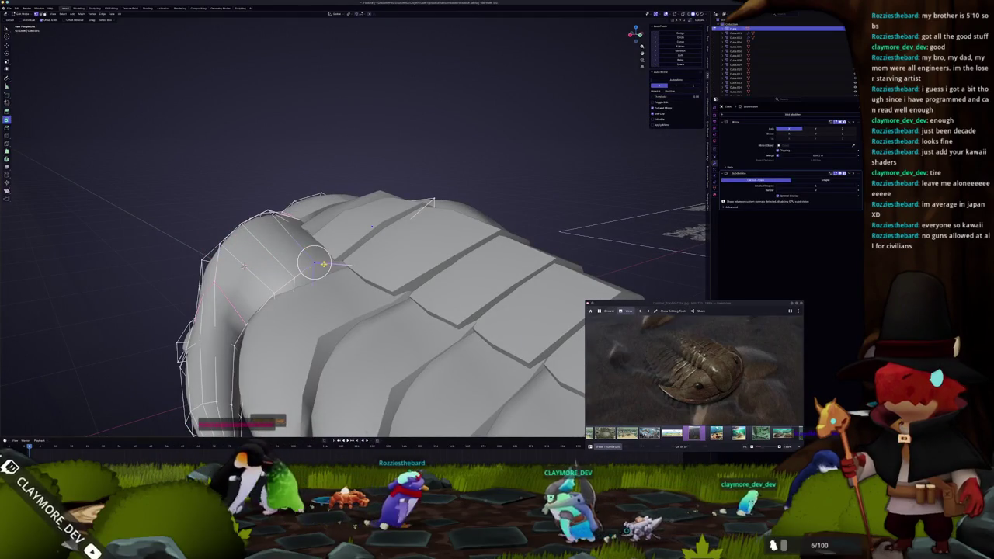
key(g)
key(z)
key(Return)
key(Tab)
mouse_move(288, 223)
middle_down()
mouse_move(274, 289)
mouse_move(344, 303)
mouse_move(358, 289)
mouse_move(326, 307)
middle_up()
scroll(274, 289, down, 4)
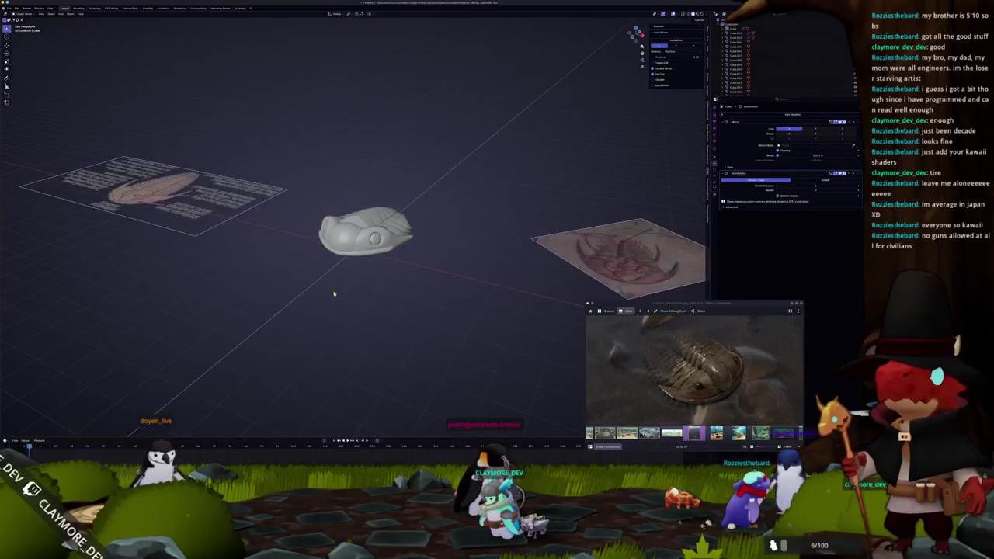
In X-ray view, raise the head plate's top vertices straight up along Z.
scroll(318, 326, up, 3)
scroll(305, 351, up, 3)
middle_drag(305, 353, 293, 387)
key(alt+z)
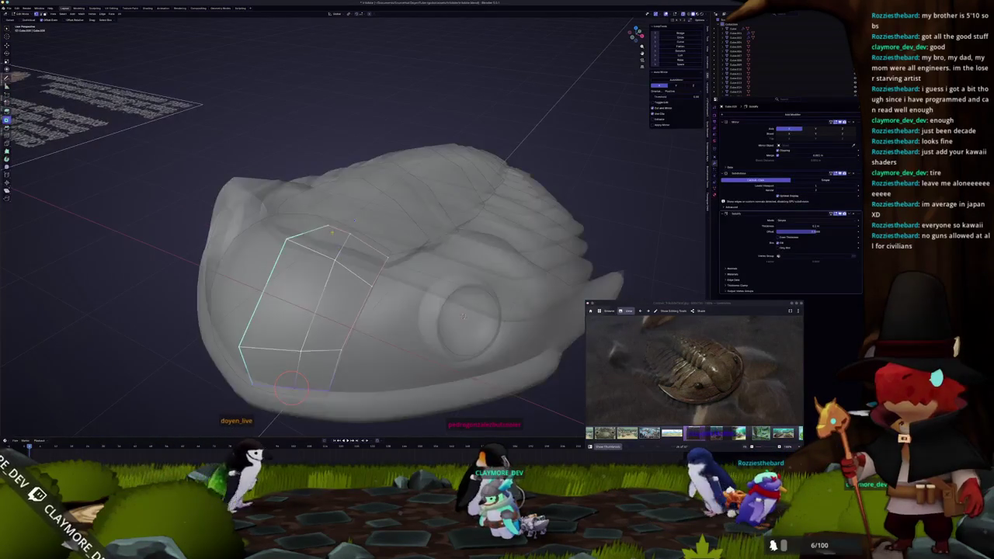
middle_drag(339, 230, 345, 233)
key(g)
key(z)
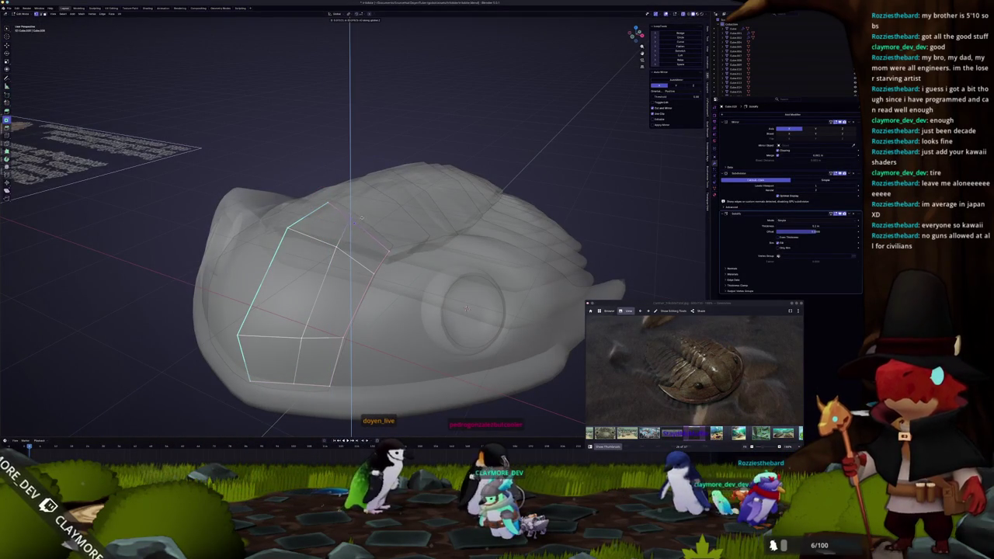
middle_drag(361, 218, 353, 222)
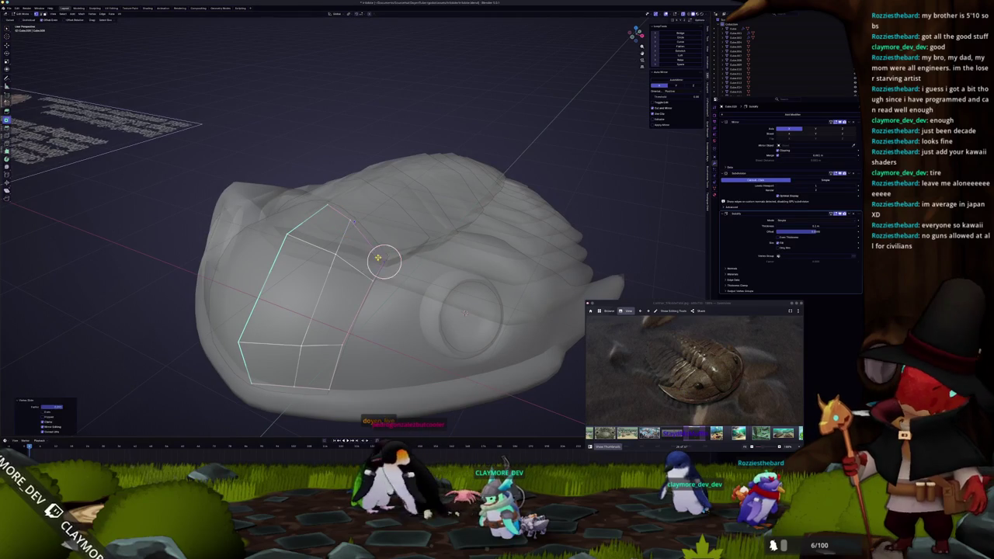
key(g)
key(g)
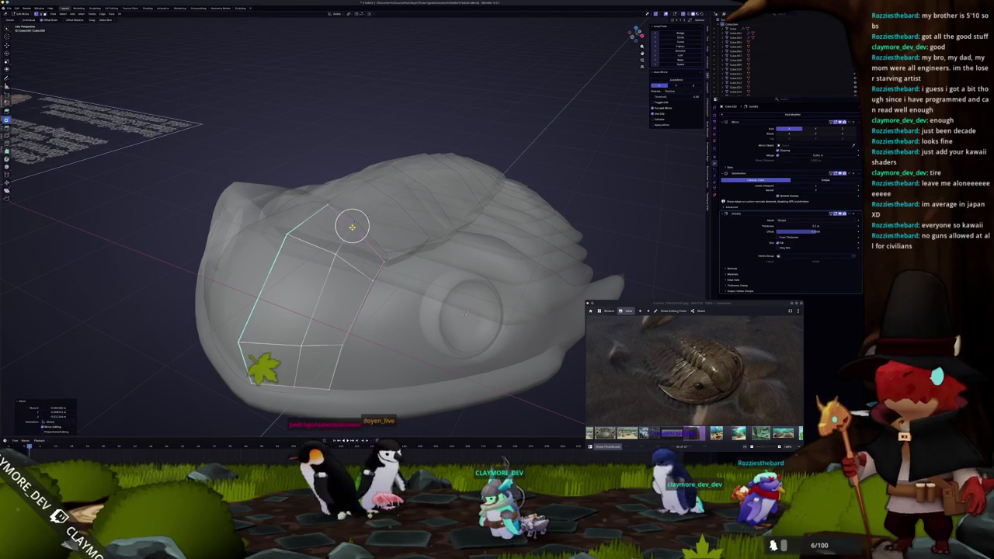
Slide an edge of the head plate back along its faces.
middle_drag(351, 225, 347, 230)
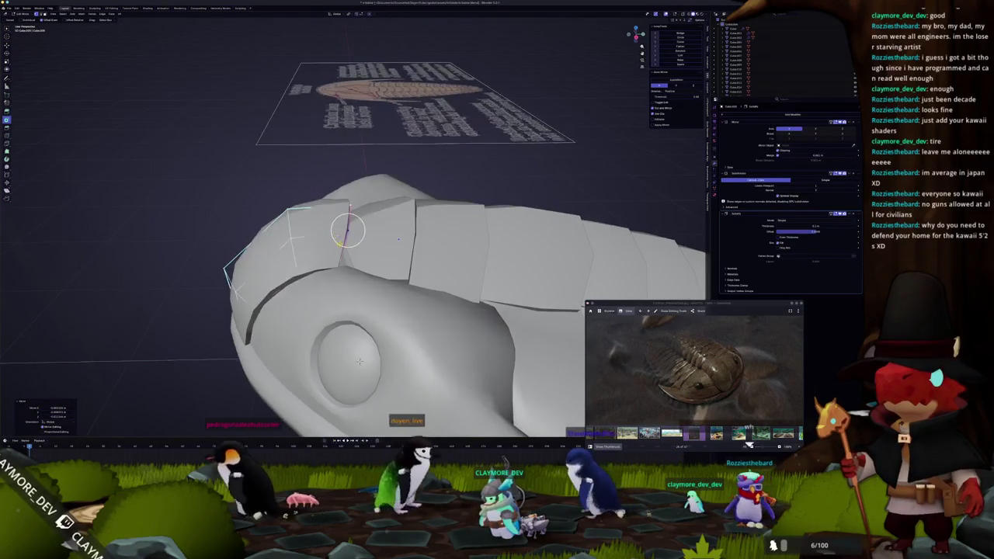
scroll(341, 252, up, 2)
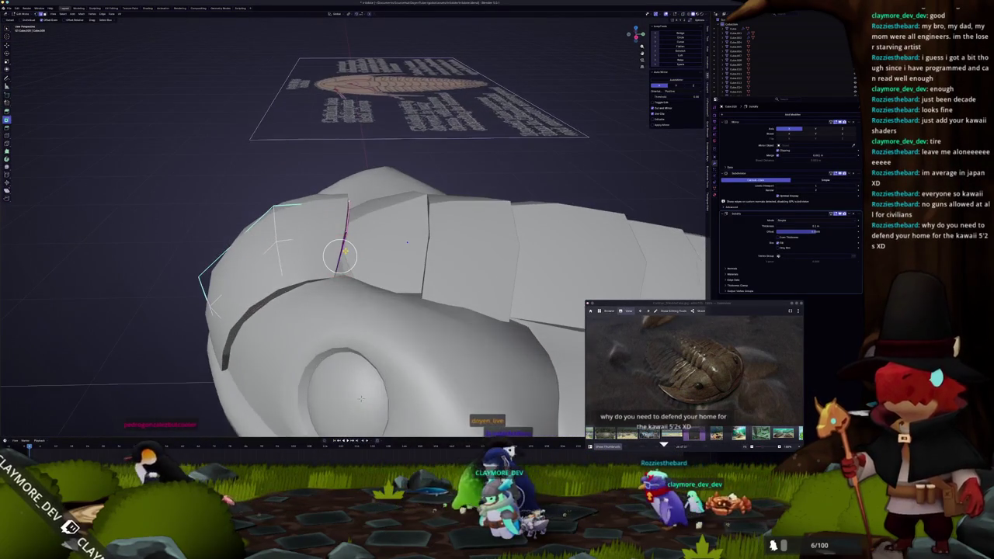
key(alt+z)
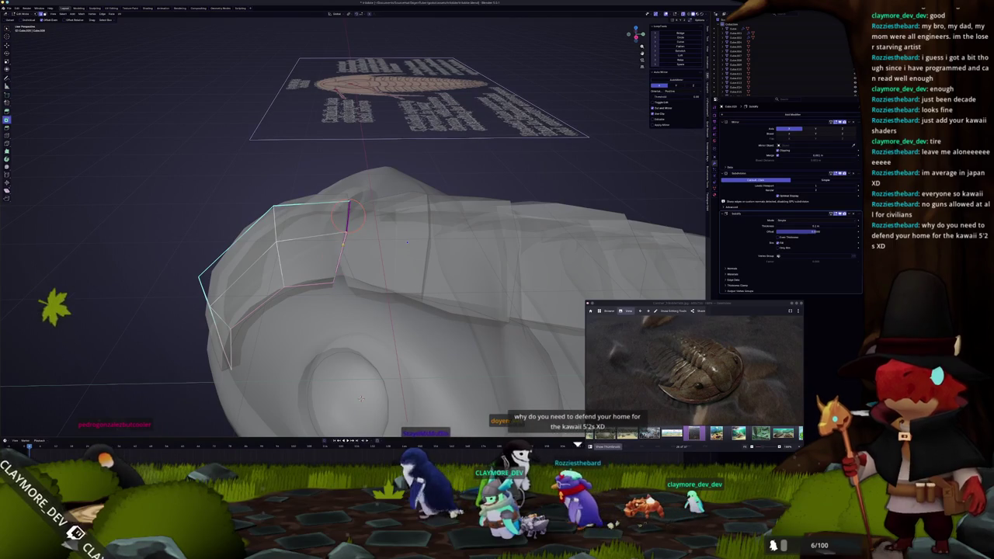
key(alt+z)
scroll(347, 218, up, 1)
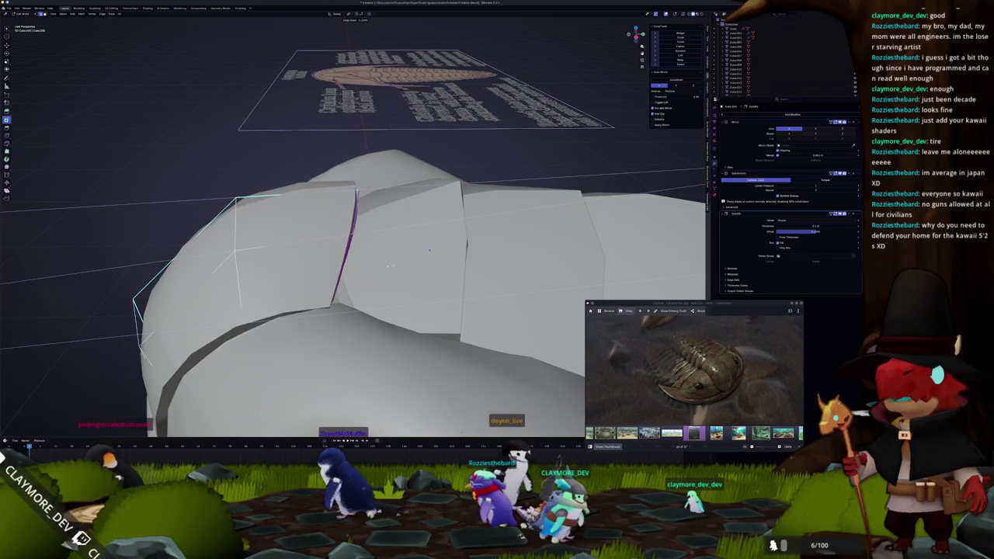
key(g)
key(g)
click(370, 238)
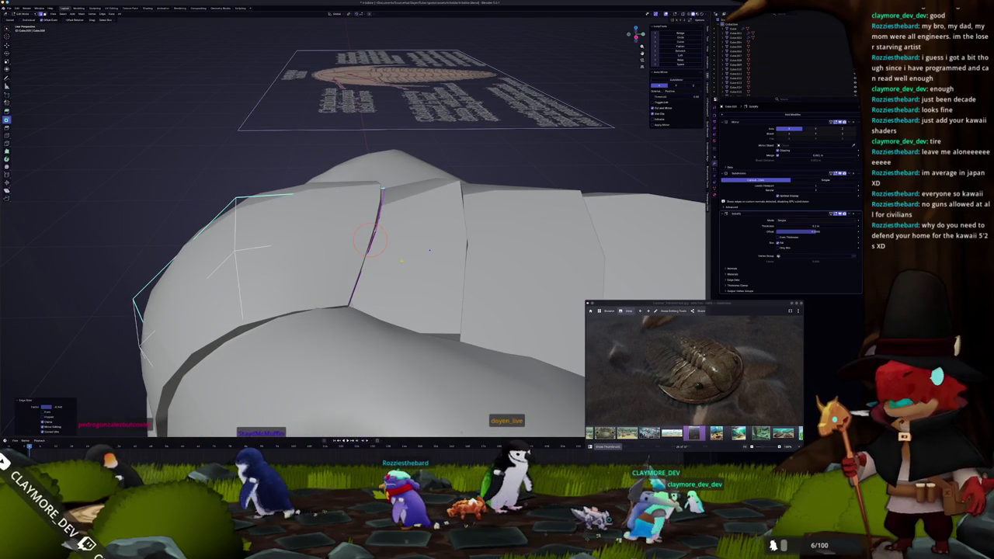
Check the head plate's full outline against the helmet in side orthographic X-ray view.
key(KP_3)
scroll(354, 315, up, 2)
scroll(355, 315, up, 2)
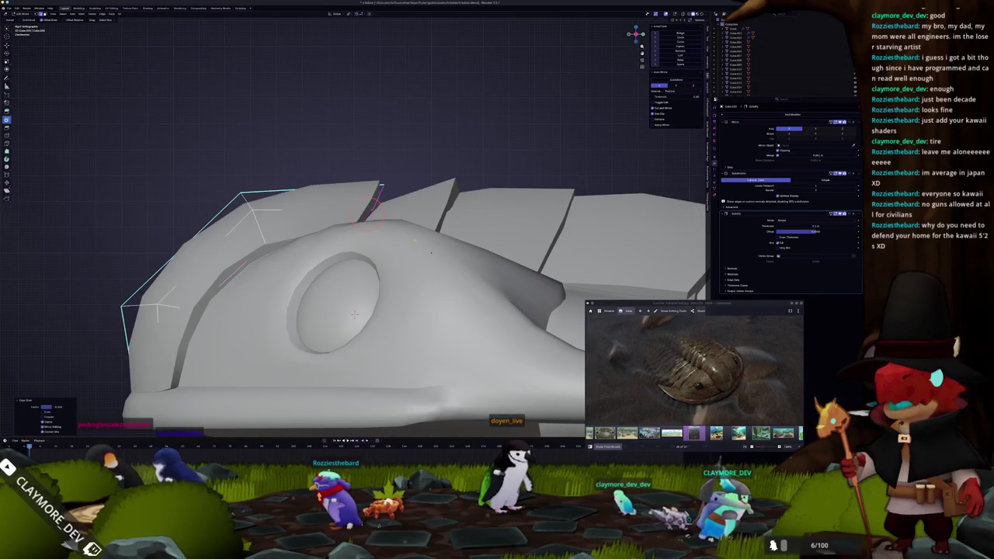
scroll(355, 233, up, 2)
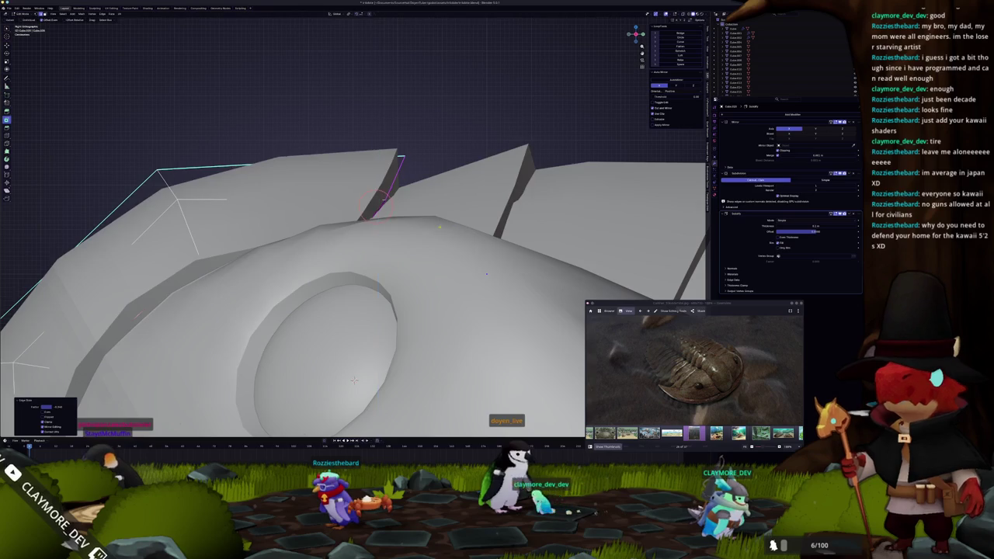
key(alt+z)
scroll(354, 380, down, 2)
scroll(412, 338, down, 1)
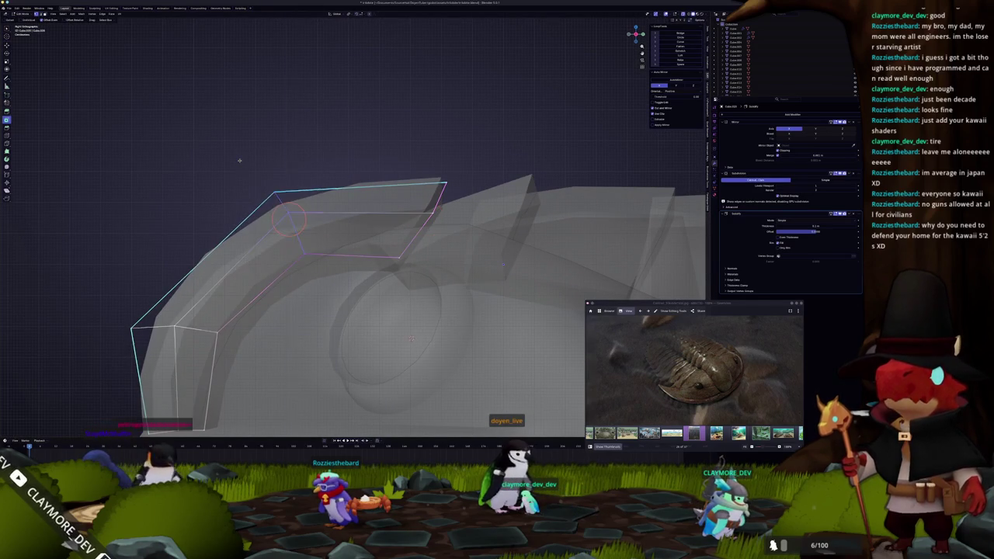
key(alt+z)
mouse_move(240, 168)
middle_down()
mouse_move(488, 261)
mouse_move(384, 262)
middle_up()
In top view, brush-select vertices along the plate edge and shift them along X.
key(c)
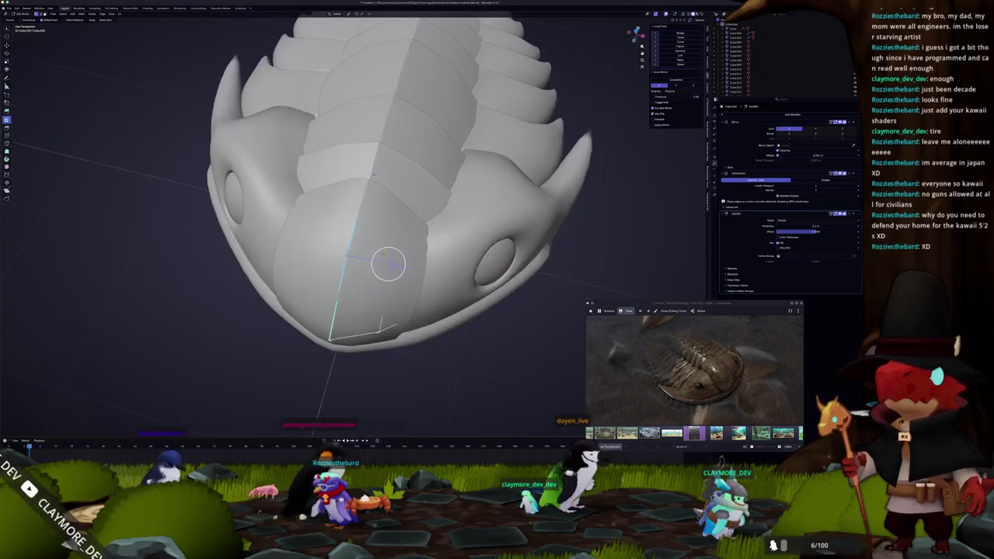
key(KP_7)
key(alt+z)
scroll(427, 280, up, 3)
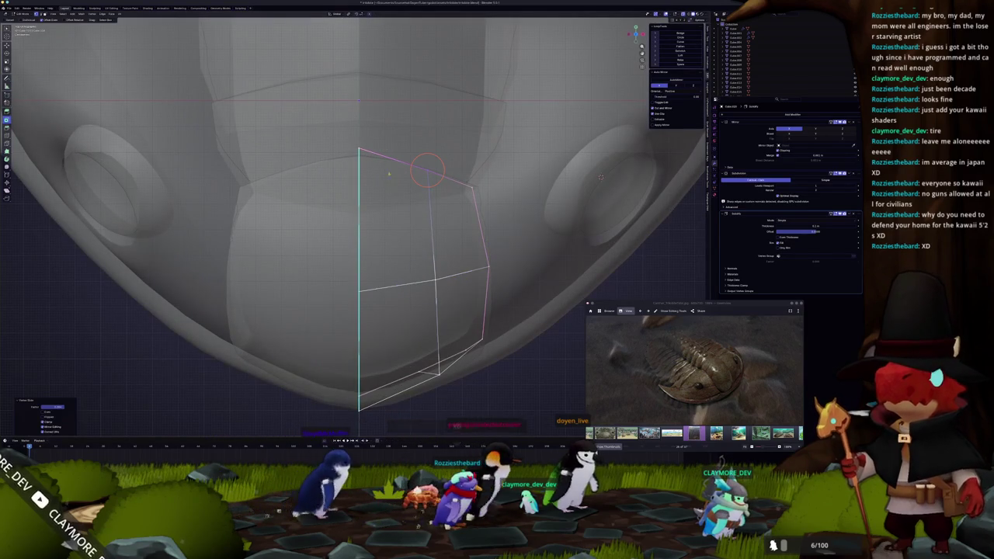
shift+middle_drag(400, 160, 427, 231)
key(c)
click(357, 202)
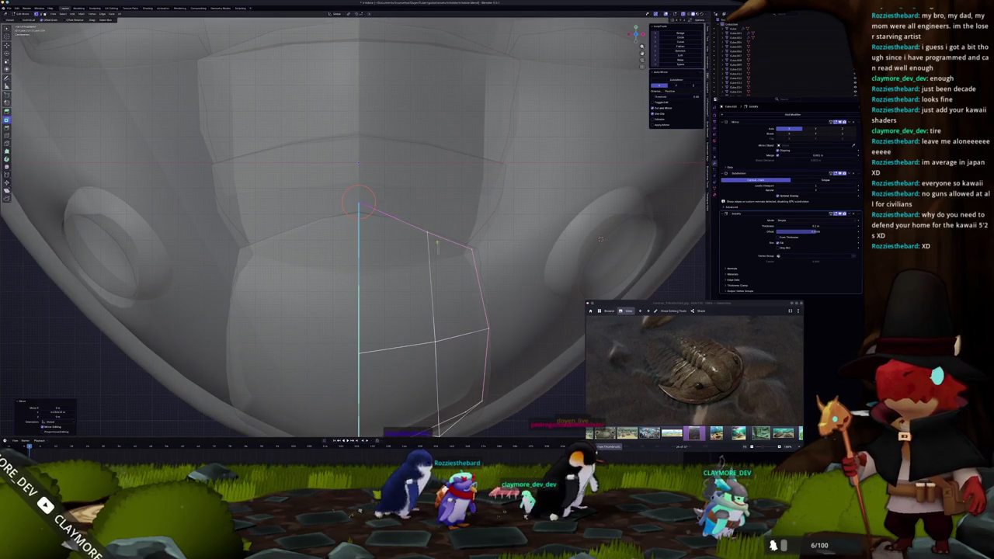
key(x)
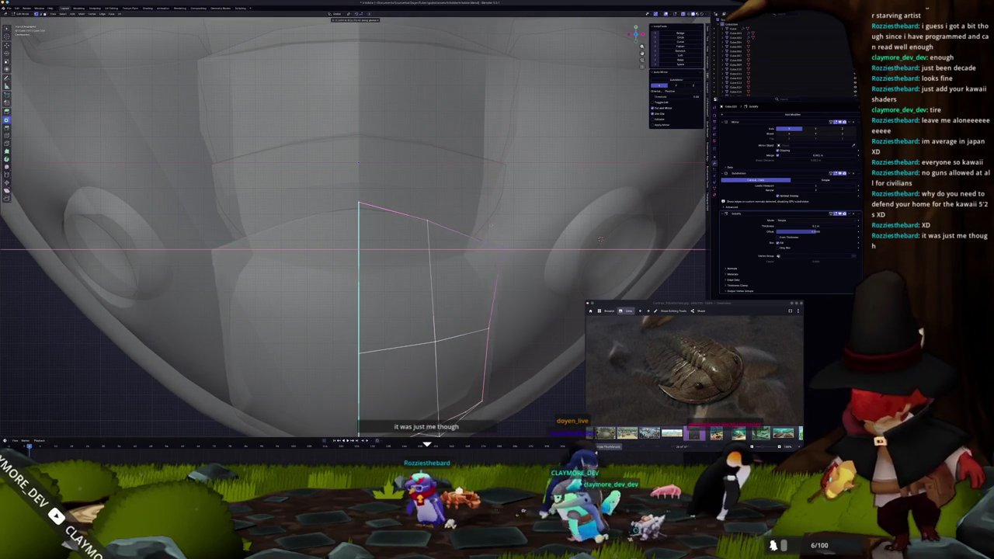
Move a head plate edge loop vertically along Z and review the whole helmet.
scroll(481, 227, down, 3)
middle_drag(481, 227, 525, 311)
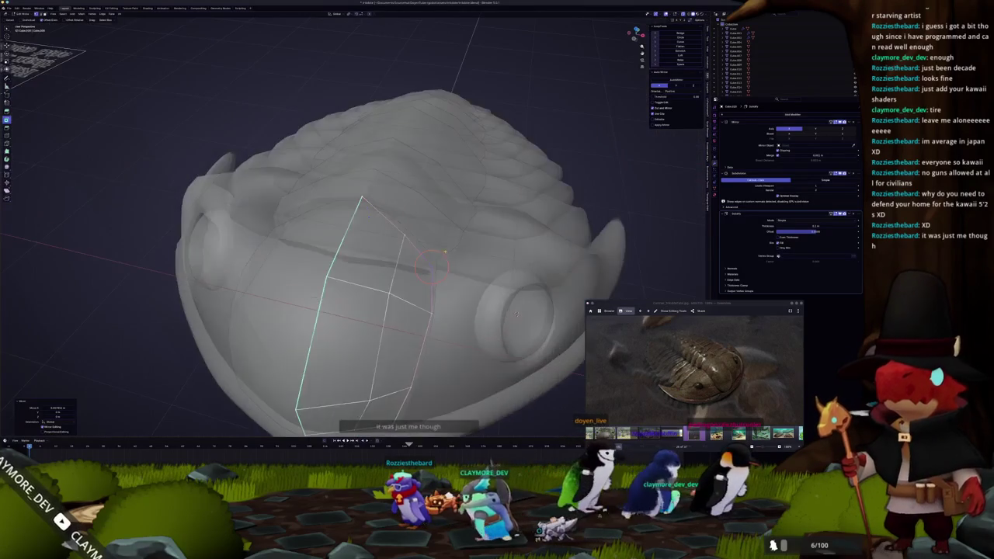
key(Tab)
key(Tab)
key(alt+z)
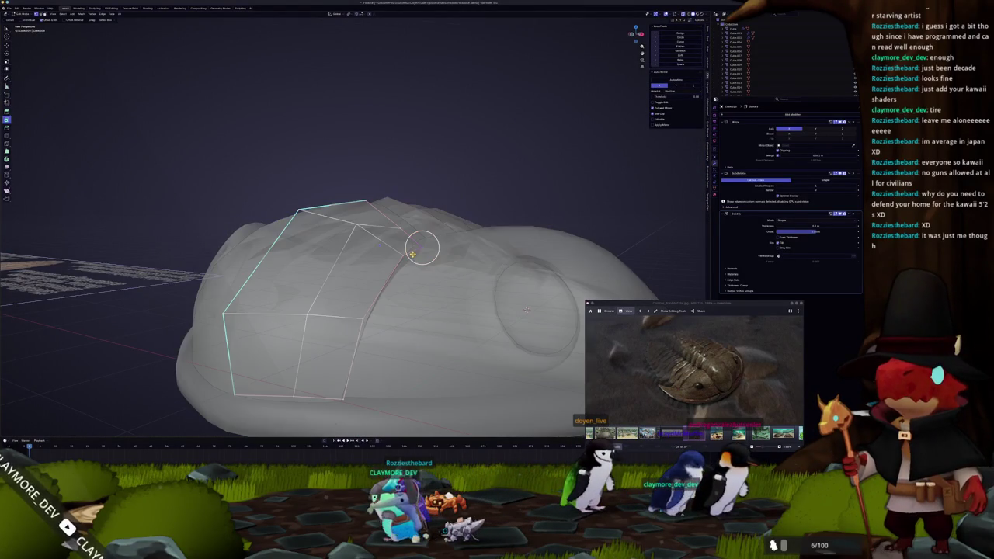
key(g)
key(z)
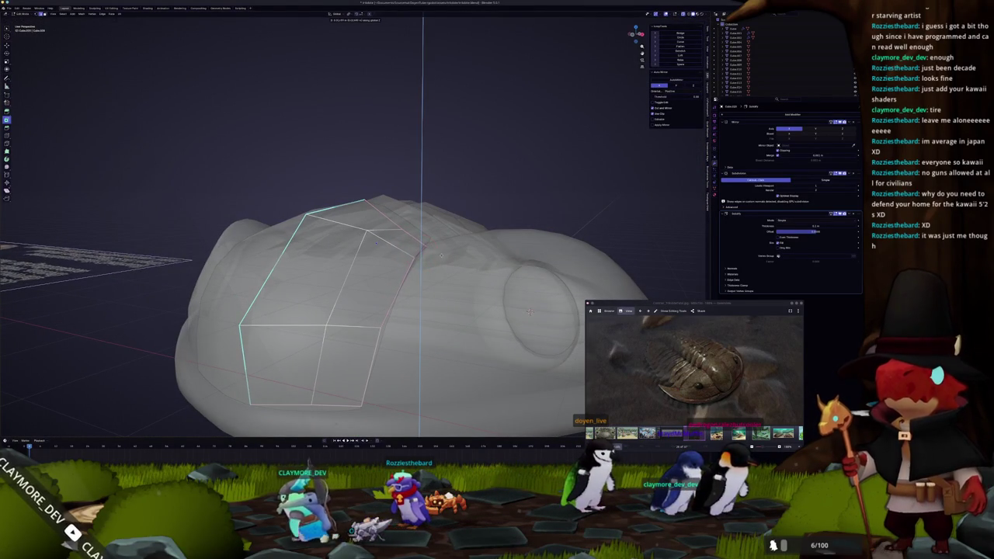
click(440, 255)
scroll(440, 254, down, 3)
key(alt+z)
mouse_move(441, 255)
middle_down()
mouse_move(365, 227)
mouse_move(439, 267)
mouse_move(362, 236)
mouse_move(361, 226)
mouse_move(304, 227)
mouse_move(373, 256)
middle_up()
click(412, 319)
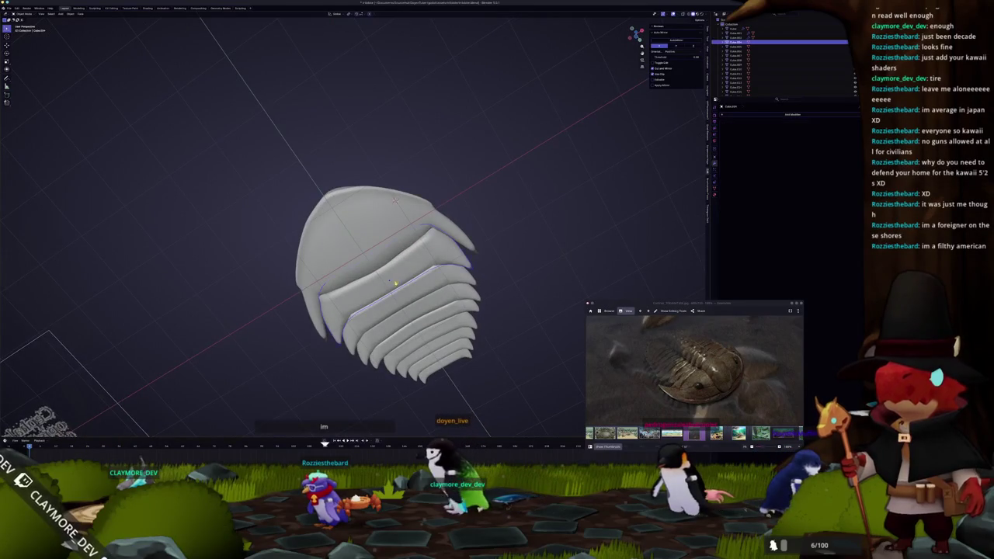
Bend the thorax segment undersides downward with a proportional-falloff move.
scroll(412, 318, up, 4)
middle_drag(413, 317, 386, 258)
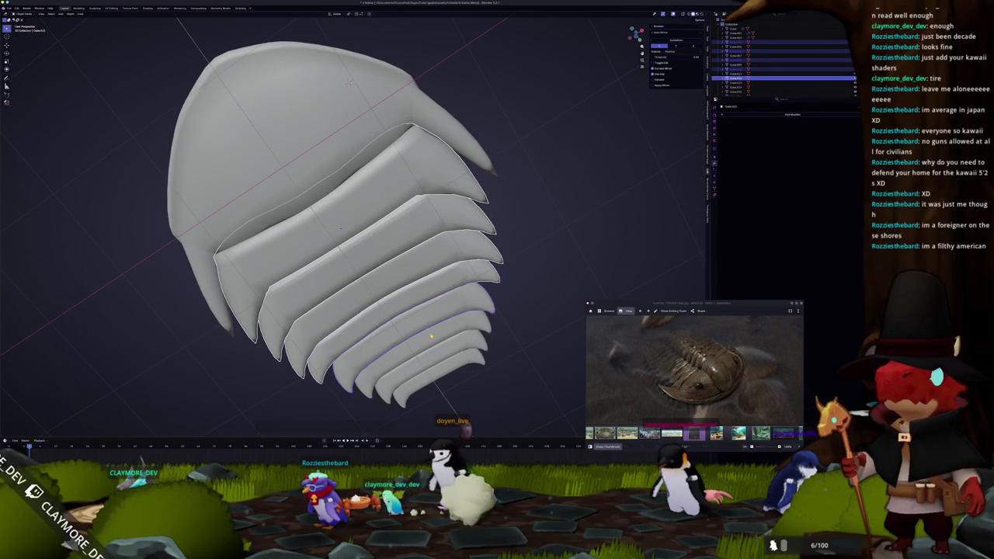
key(Tab)
scroll(342, 227, down, 1)
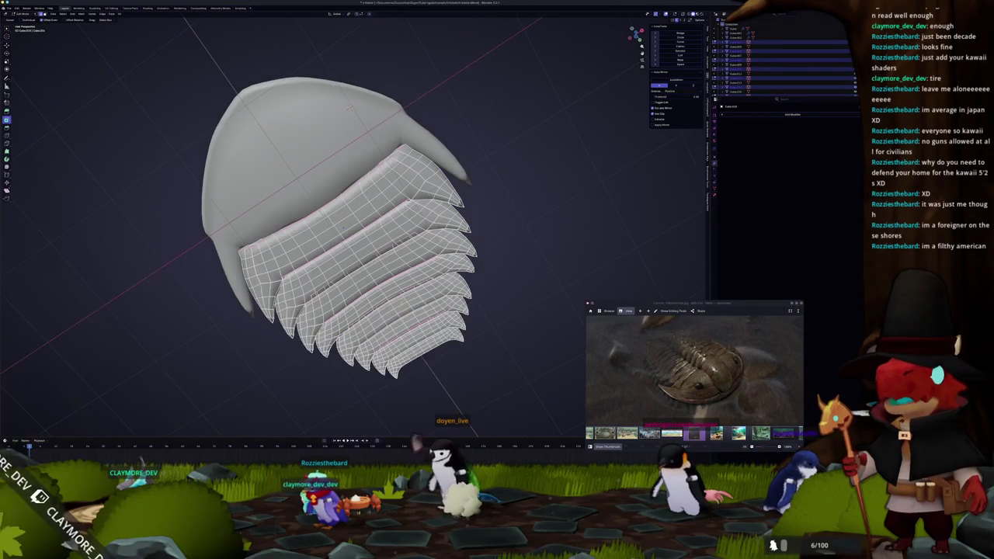
key(KP_3)
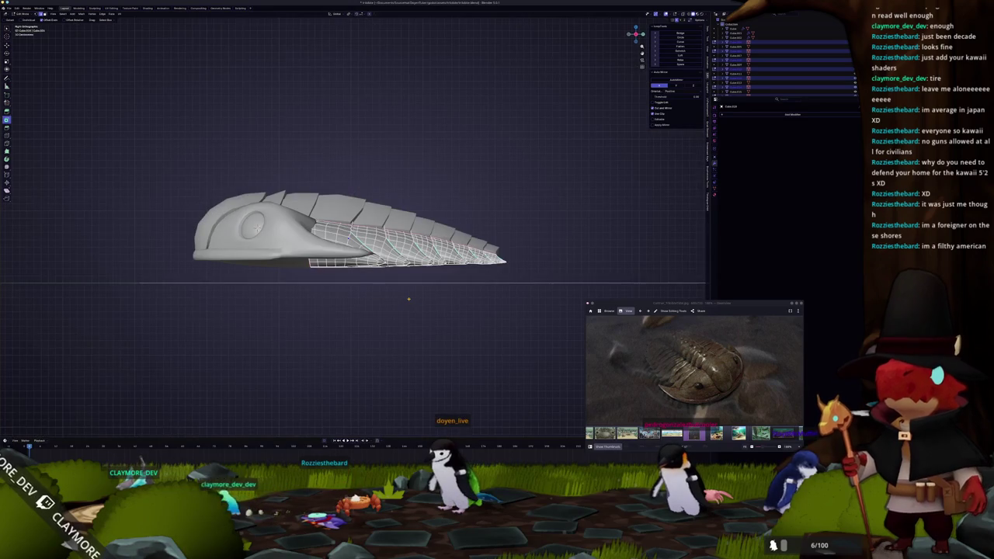
middle_drag(409, 299, 409, 299)
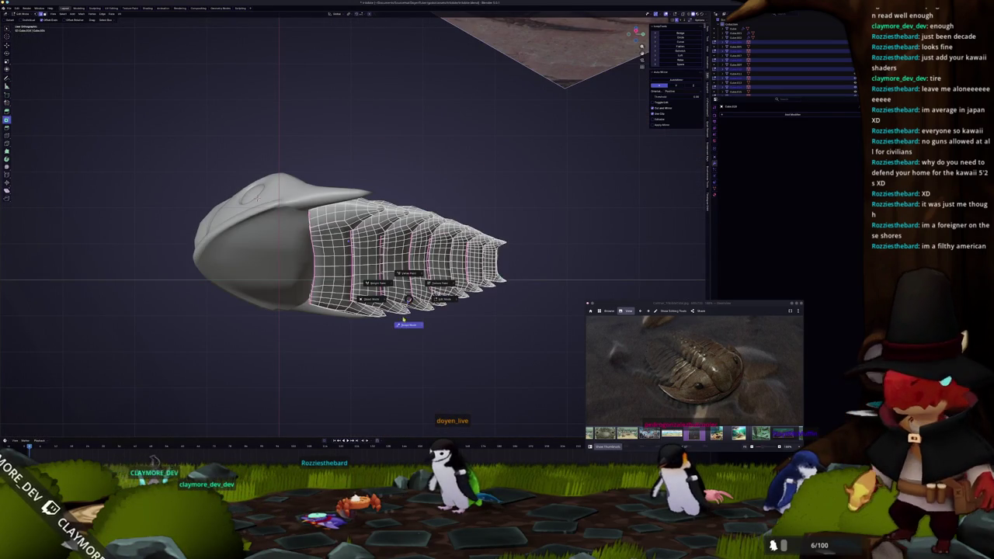
click(405, 318)
key(ctrl+Tab)
mouse_move(347, 275)
middle_down()
mouse_move(331, 303)
mouse_move(329, 267)
mouse_move(366, 326)
middle_up()
key(ctrl+Tab)
key(ctrl+Tab)
scroll(410, 242, up, 5)
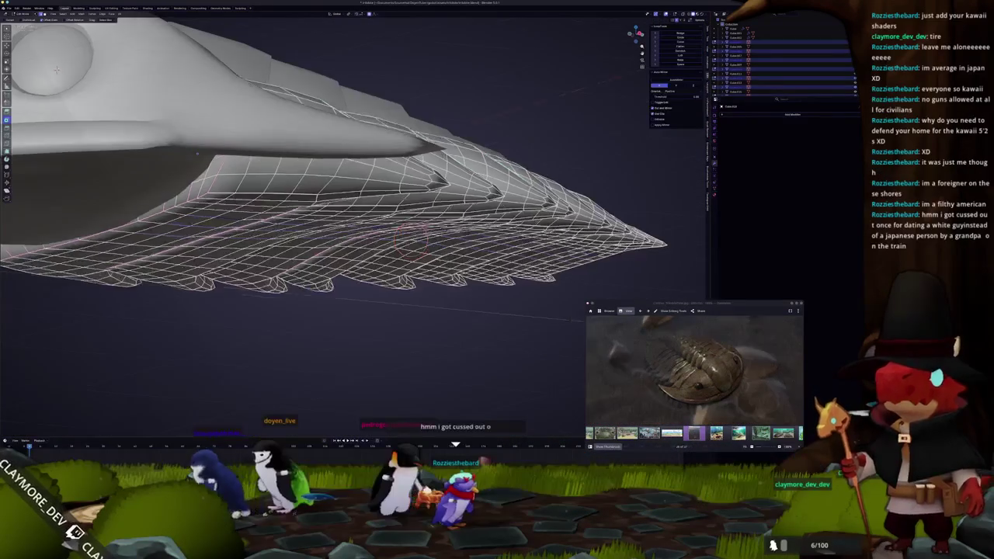
middle_drag(410, 242, 417, 219)
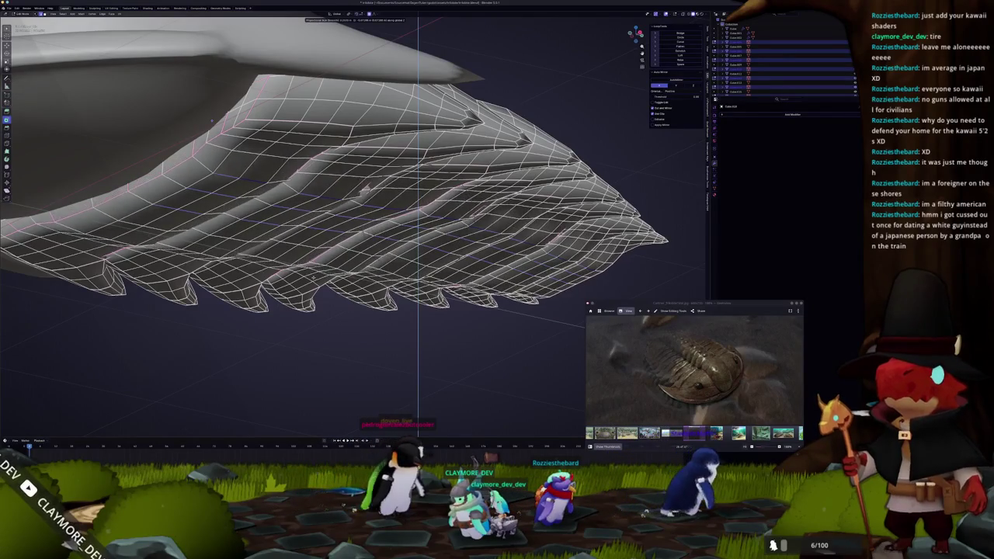
key(Return)
Review the whole trilobite, then brush-select segment vertices and look under the head shield.
key(Tab)
scroll(349, 249, down, 3)
mouse_move(349, 249)
middle_down()
mouse_move(278, 273)
mouse_move(454, 180)
mouse_move(370, 164)
middle_up()
scroll(278, 272, up, 5)
key(Tab)
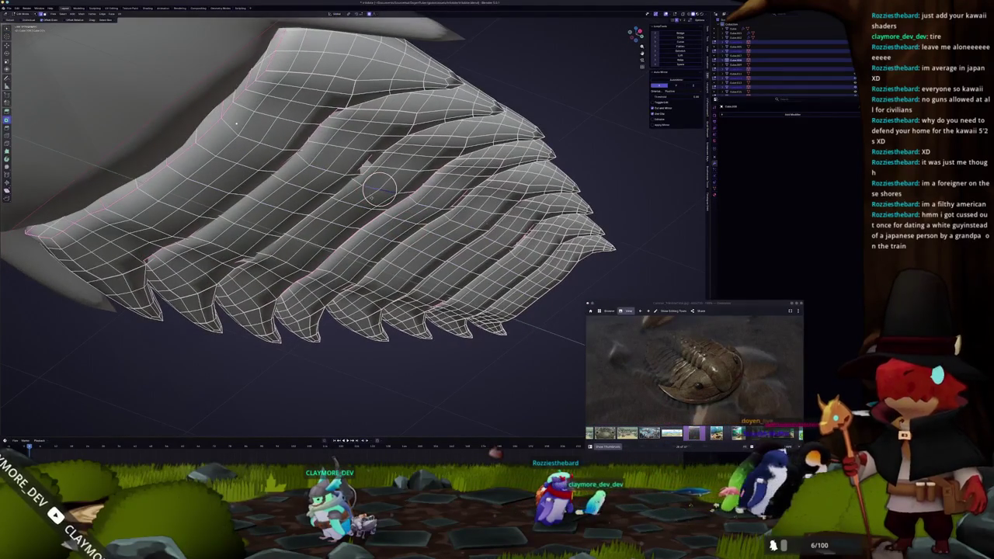
key(c)
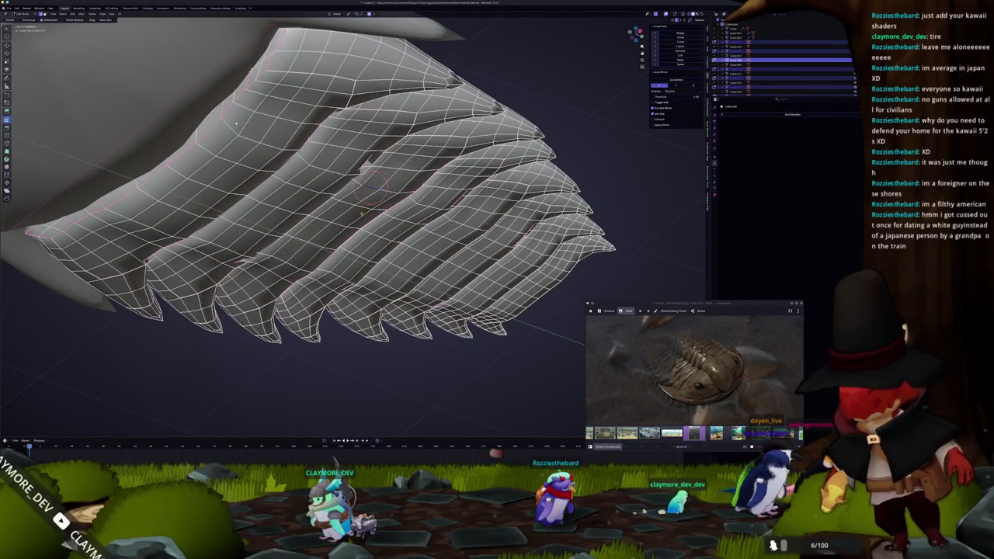
middle_drag(406, 227, 392, 192)
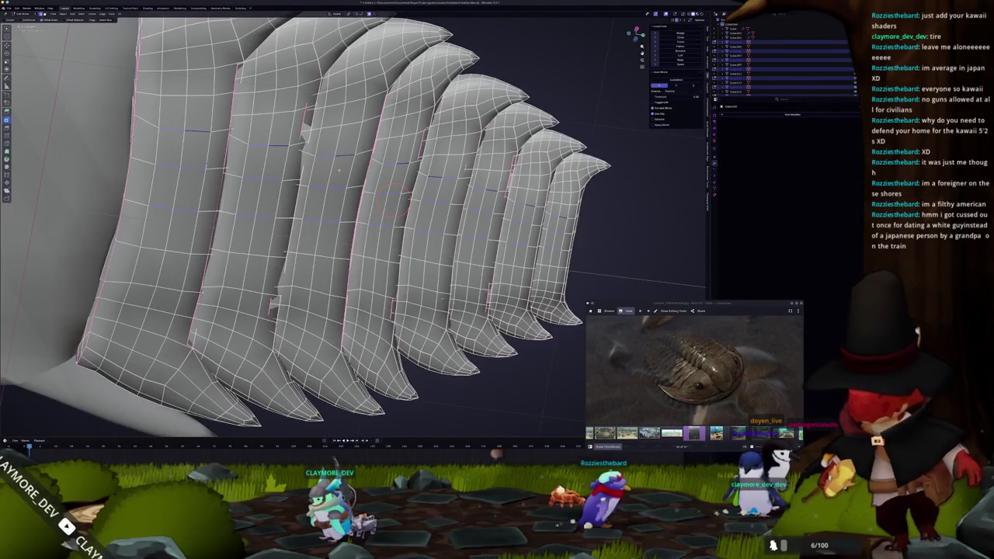
middle_drag(392, 192, 436, 165)
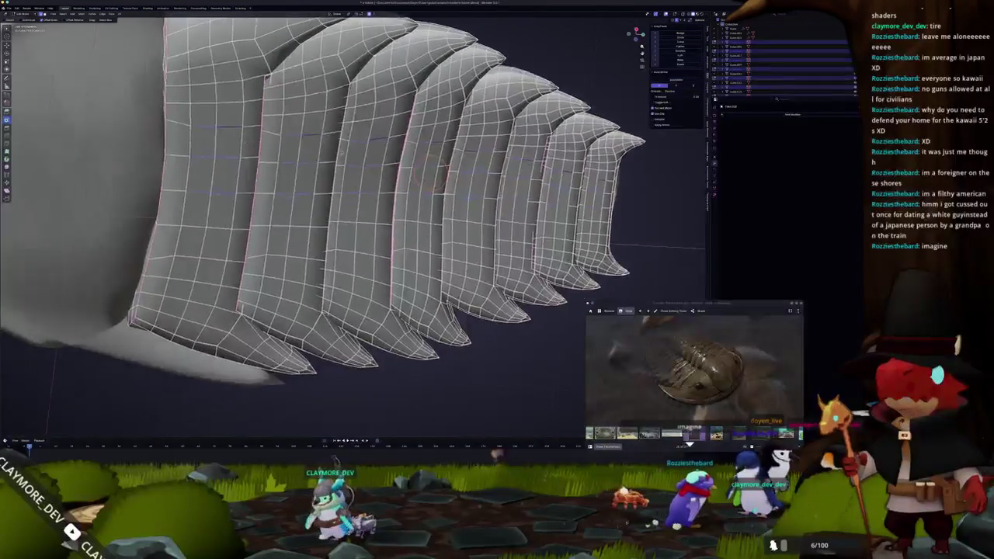
scroll(434, 164, up, 4)
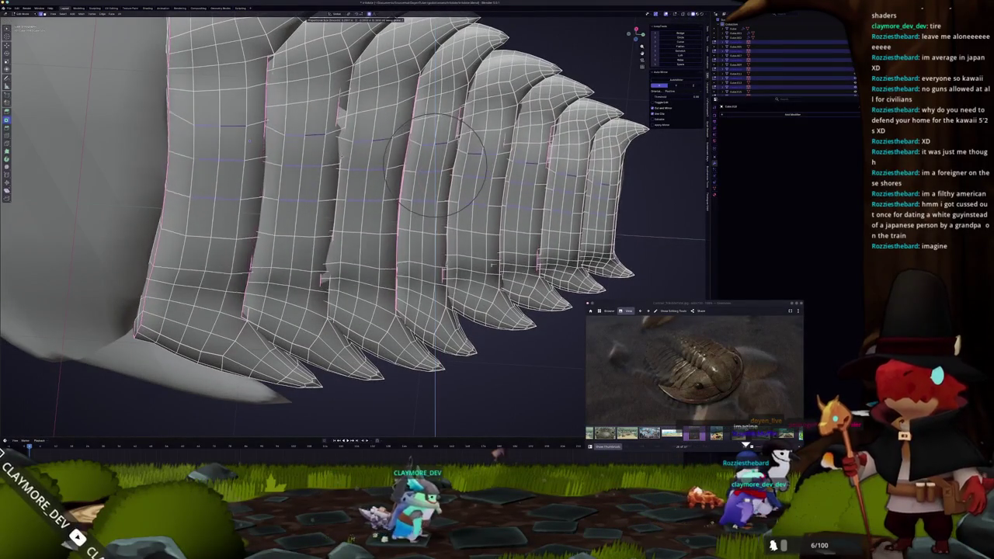
scroll(433, 164, up, 3)
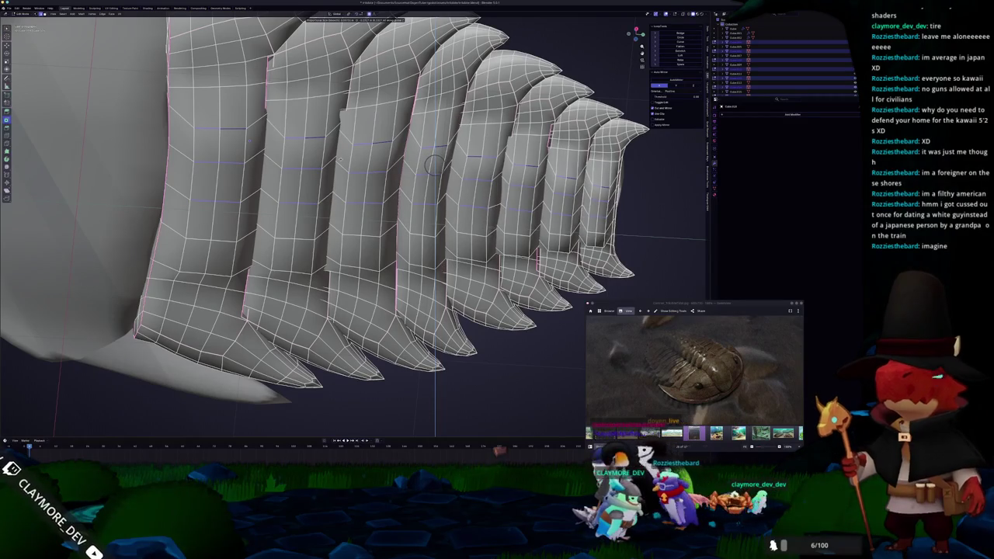
middle_drag(433, 165, 395, 133)
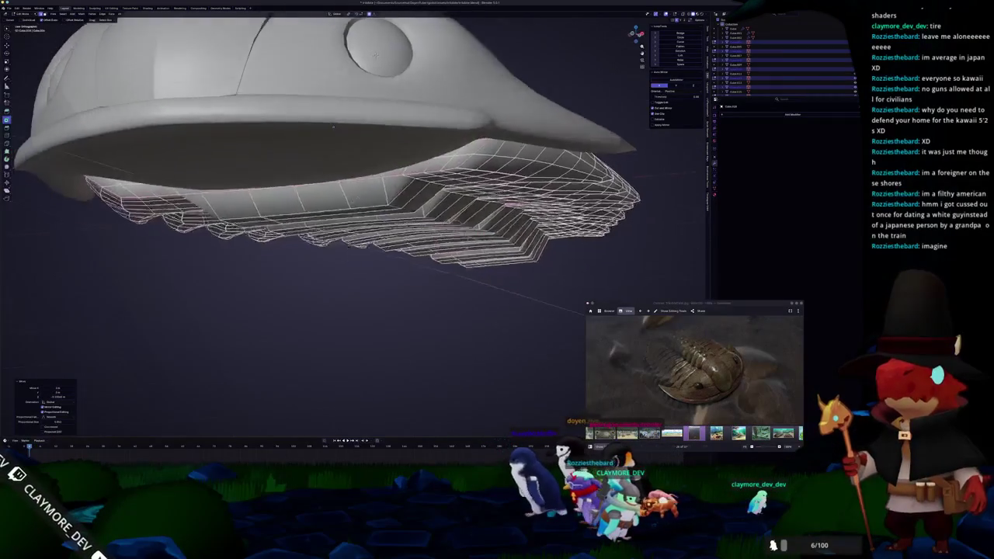
In front X-ray view, select the plates' lower-left rim edges and move them vertically with soft falloff.
key(KP_1)
key(alt+z)
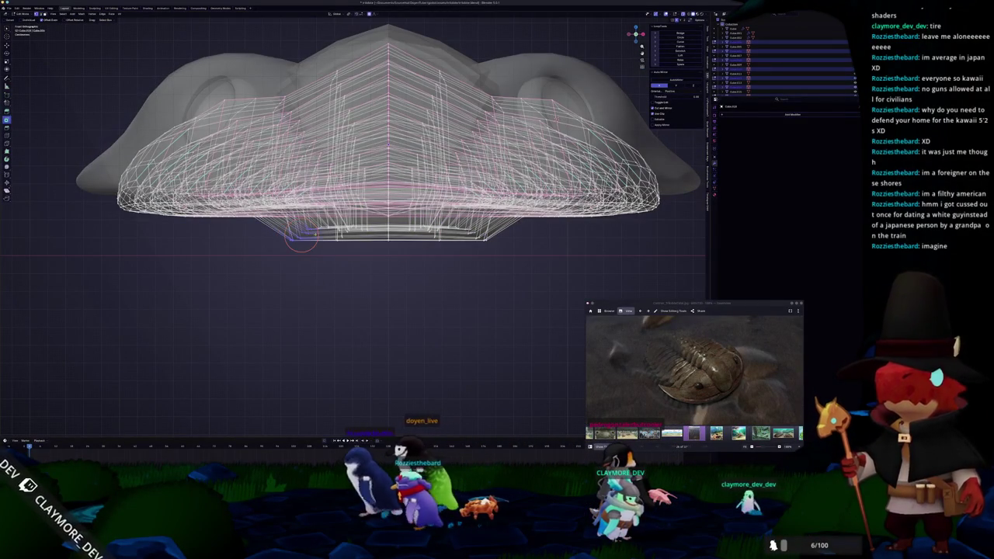
drag(302, 237, 301, 241)
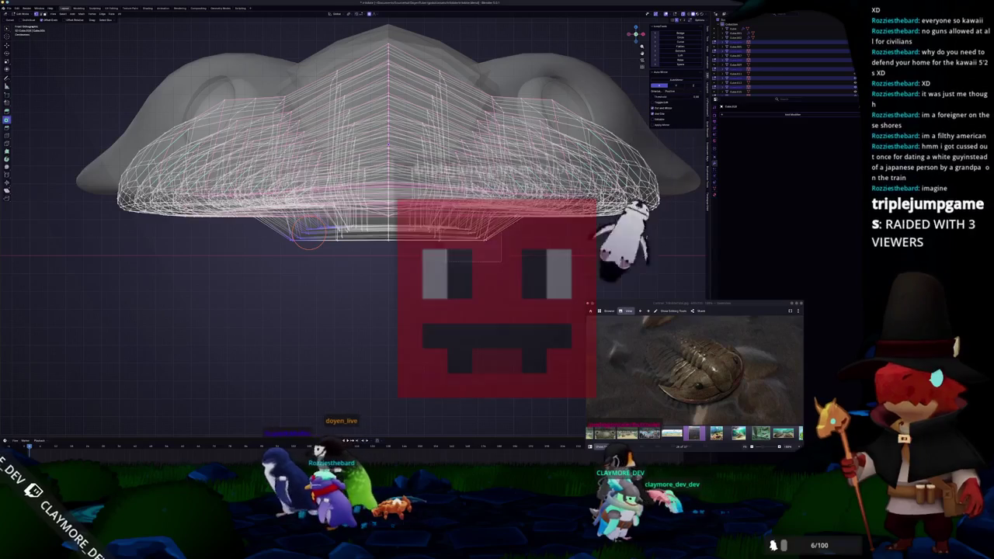
mouse_move(309, 238)
shift+middle_down()
mouse_move(292, 223)
mouse_move(288, 247)
mouse_move(222, 293)
shift+middle_up()
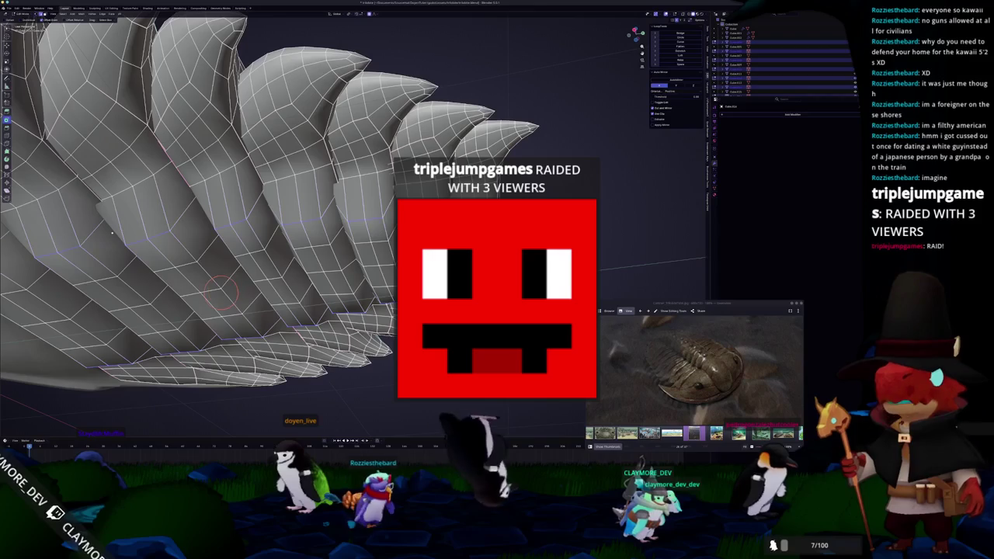
middle_drag(248, 285, 257, 160)
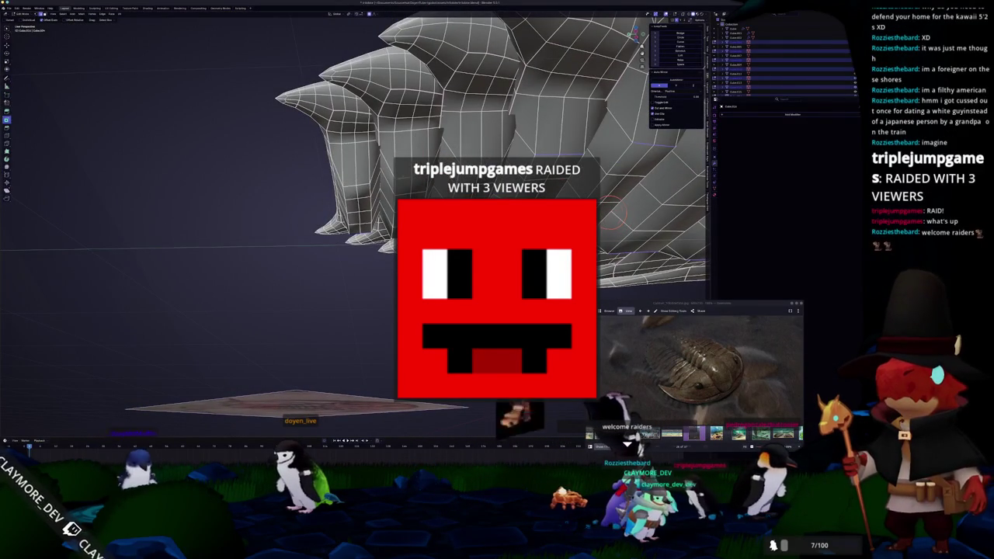
middle_drag(257, 160, 318, 202)
key(g)
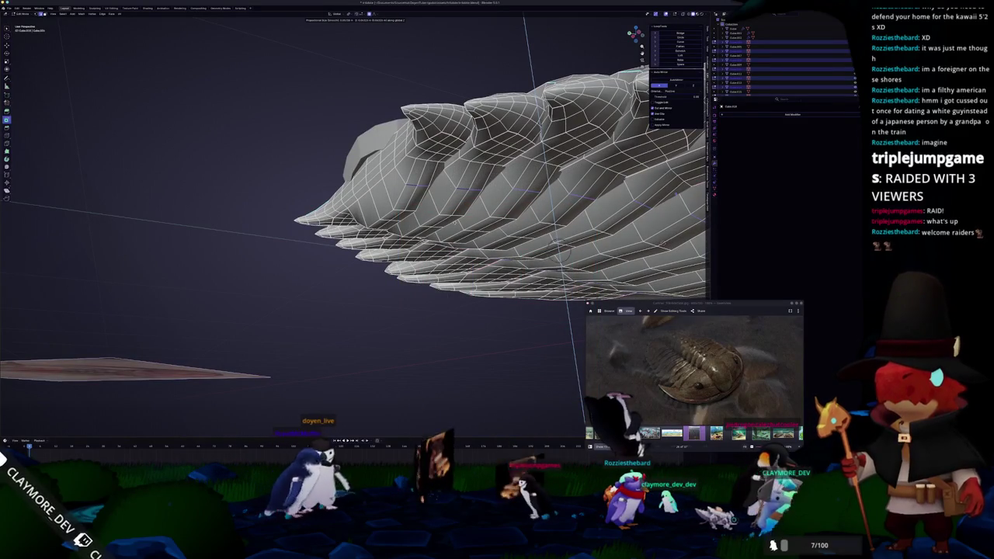
scroll(567, 236, down, 3)
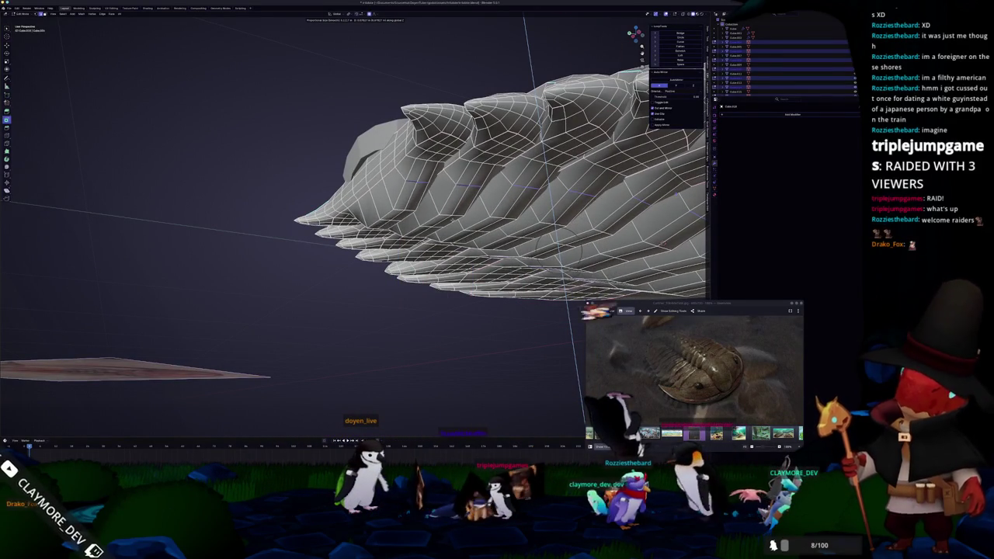
click(586, 321)
Select more plate geometry and move it along Z, viewed from below.
mouse_move(587, 200)
middle_down()
mouse_move(587, 189)
mouse_move(590, 210)
mouse_move(590, 170)
middle_up()
click(416, 197)
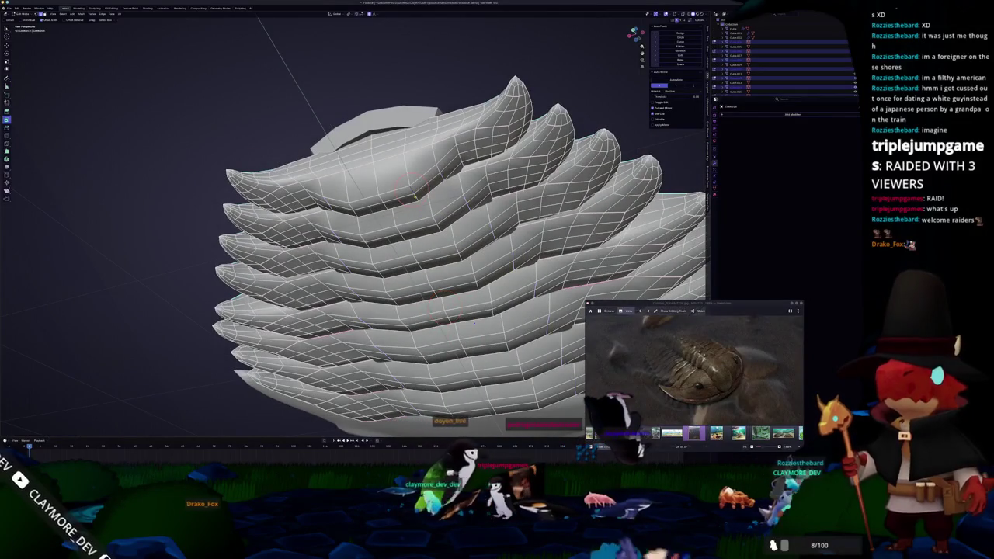
middle_drag(416, 196, 419, 186)
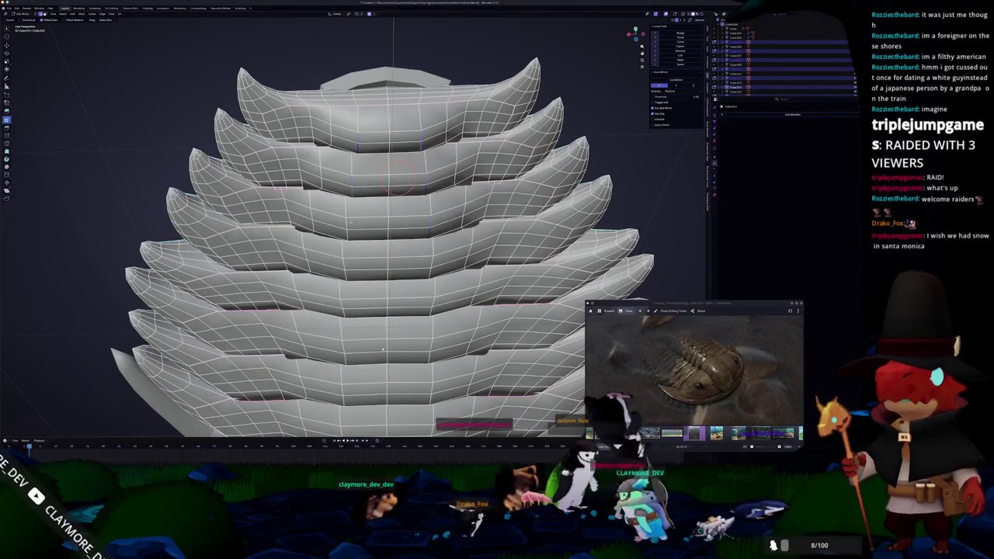
mouse_move(419, 201)
middle_down()
mouse_move(434, 140)
mouse_move(549, 116)
middle_up()
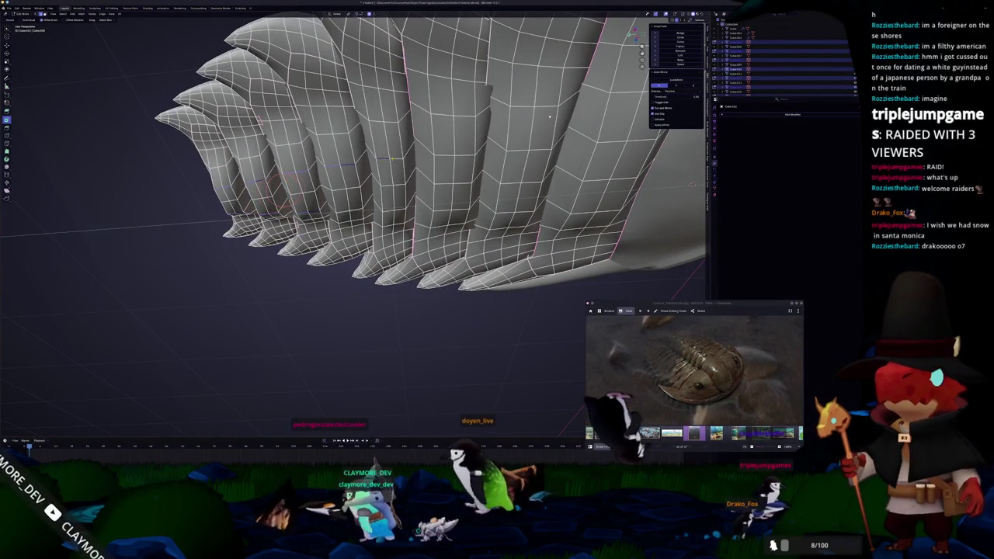
middle_drag(549, 116, 420, 156)
key(g)
key(z)
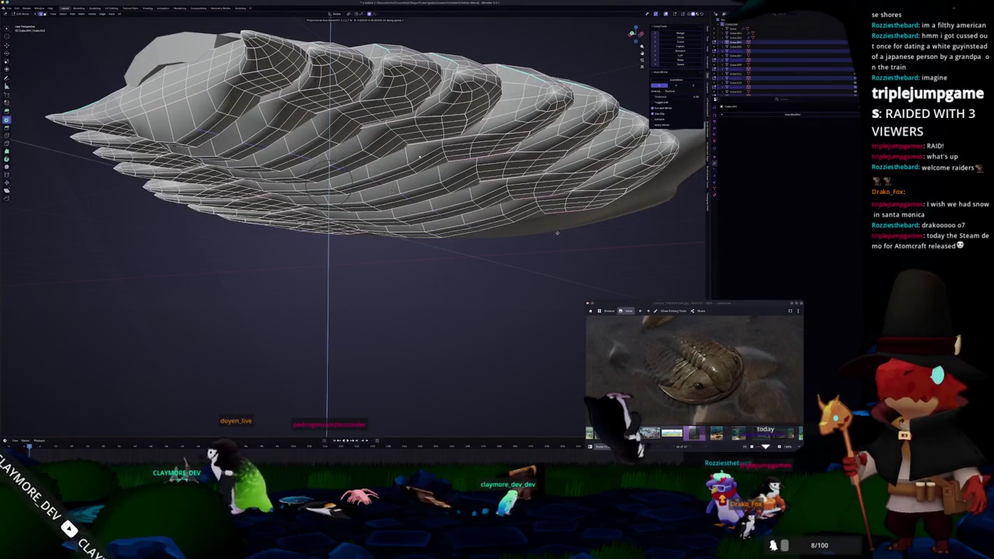
click(556, 232)
Return to Object Mode and zoom out to show the trilobite among its reference images.
mouse_move(557, 232)
middle_down()
mouse_move(450, 255)
mouse_move(407, 239)
mouse_move(356, 77)
middle_up()
key(Tab)
key(KP_1)
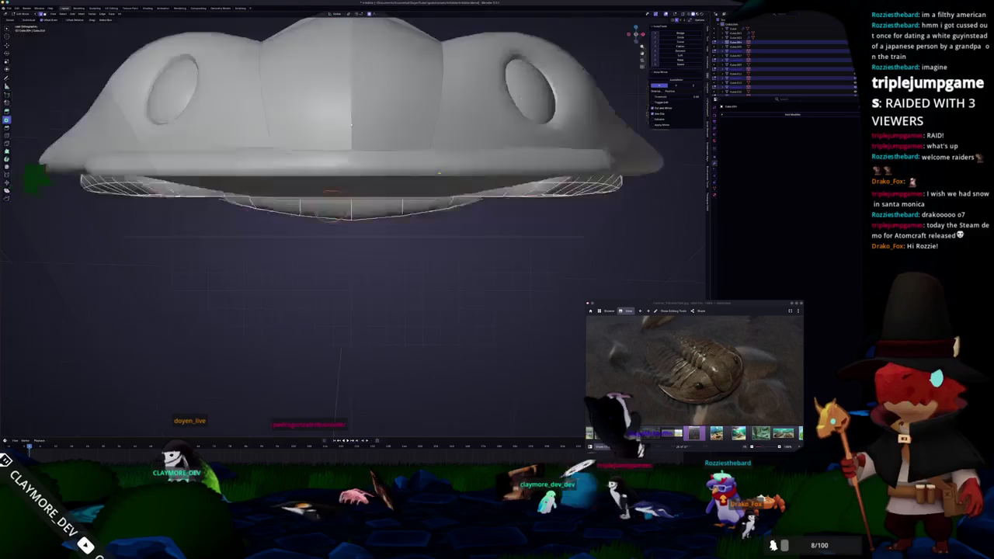
scroll(403, 147, down, 3)
scroll(442, 202, up, 3)
middle_drag(443, 201, 403, 325)
scroll(445, 213, down, 5)
scroll(445, 212, down, 2)
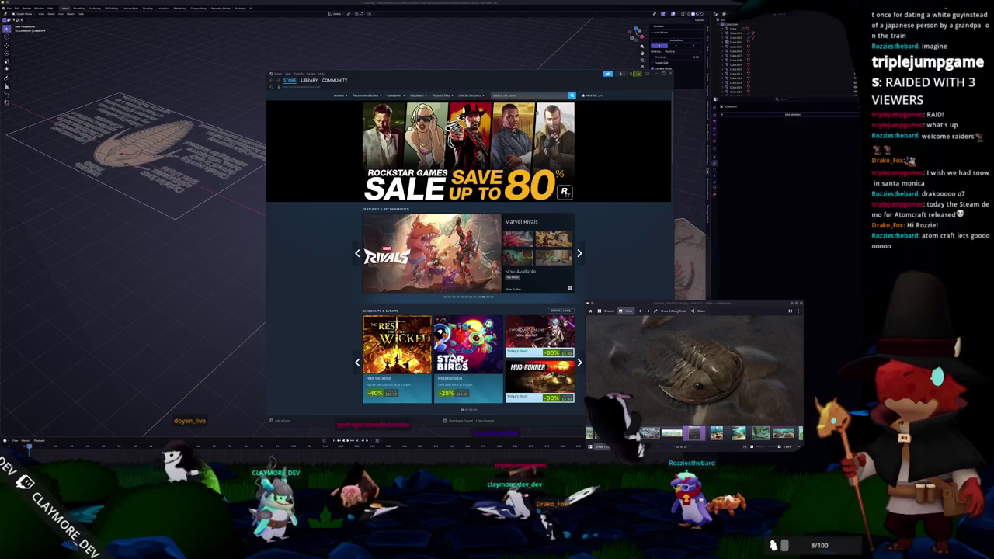
Search the Steam store for 'atomcraft', install the Atomcraft Demo, and check it in Downloads.
click(528, 95)
text(atomc)
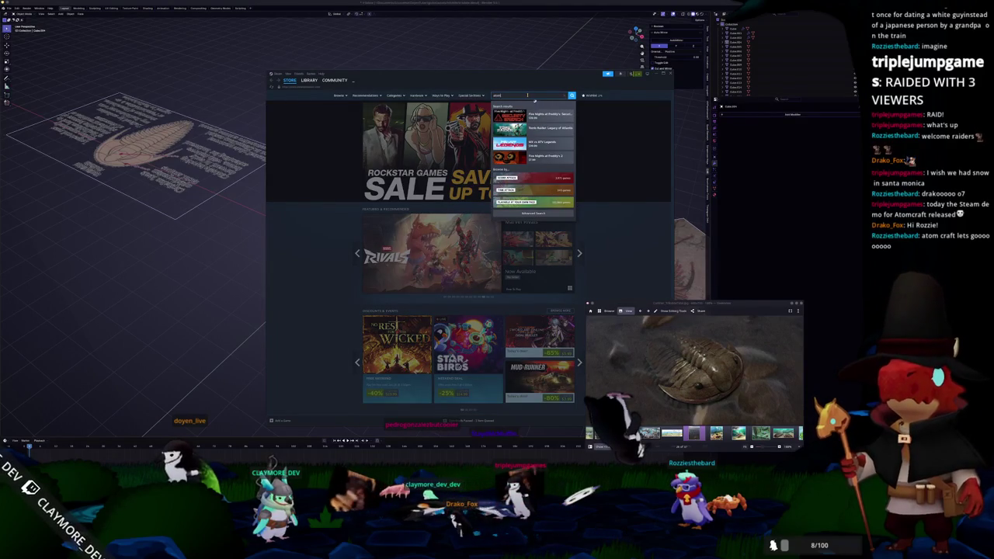
text(raft)
click(532, 137)
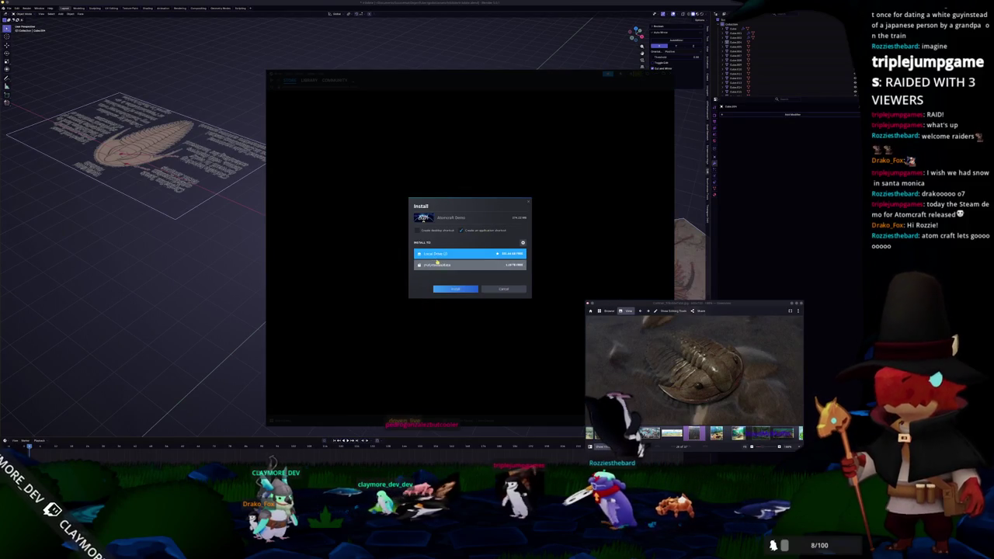
click(450, 290)
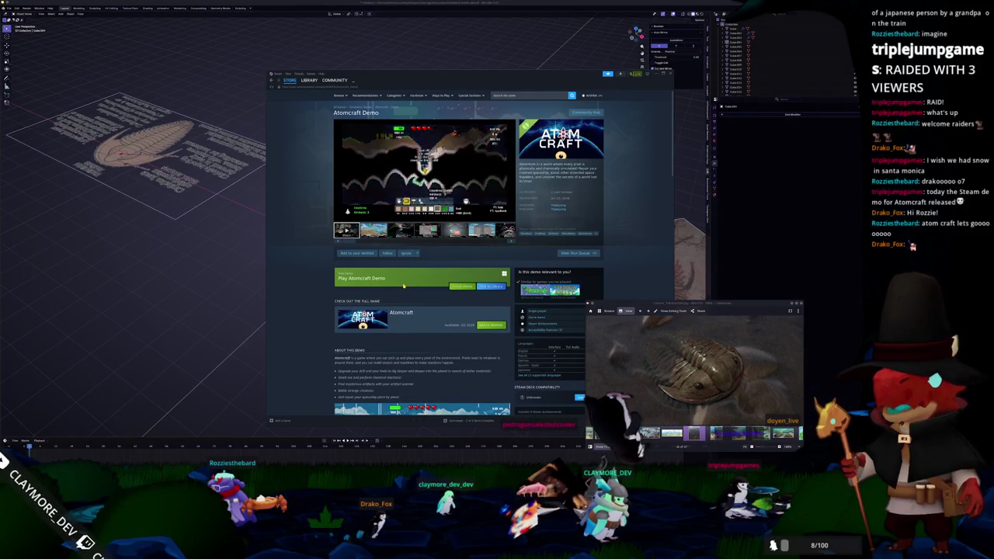
click(469, 421)
mouse_move(639, 251)
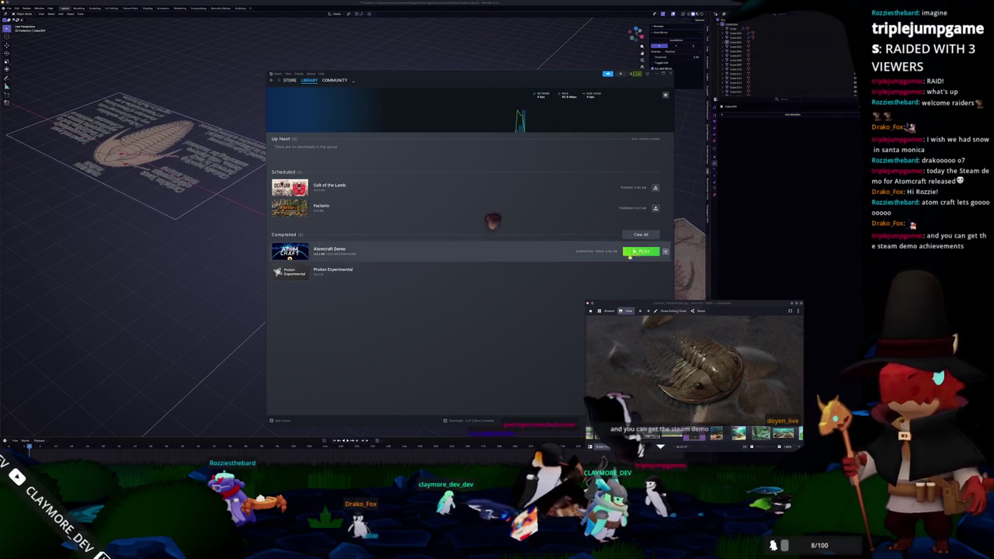
Launch the Atomcraft Demo and shift the reference image viewer slightly right.
click(657, 73)
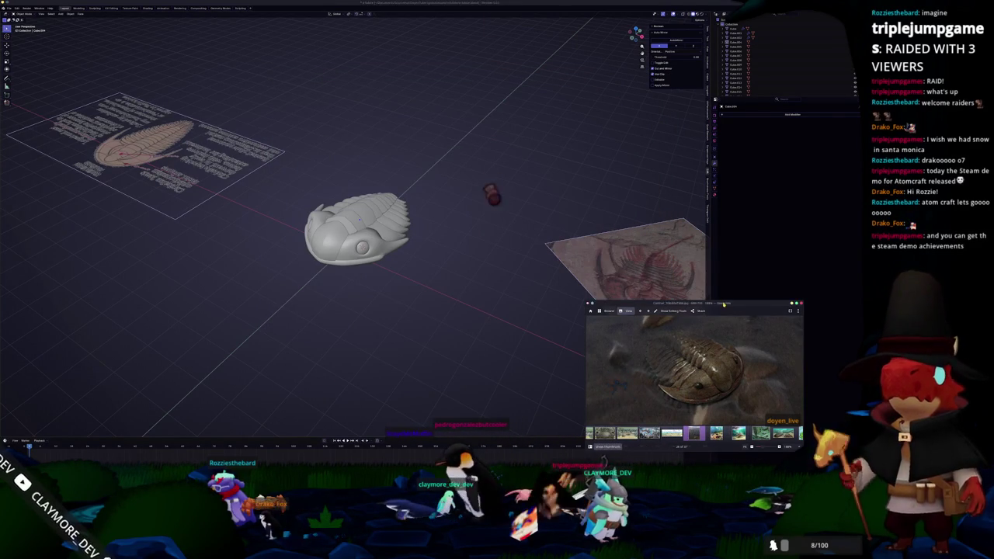
drag(723, 304, 770, 301)
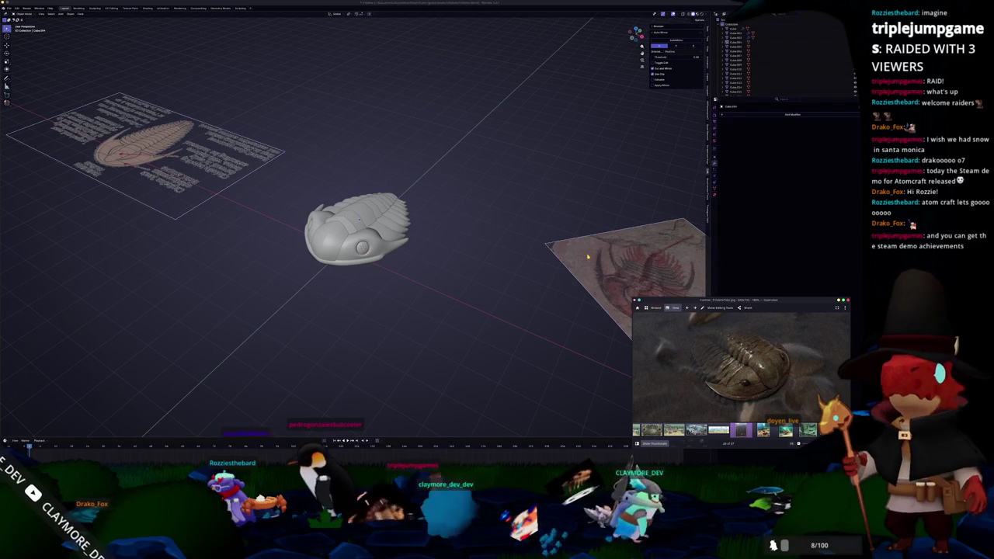
key(F12)
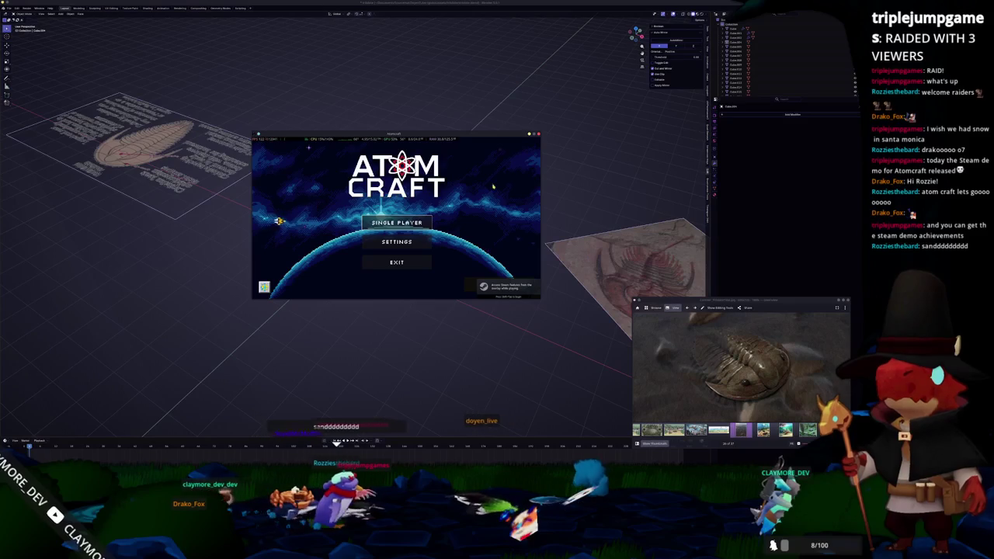
Set Atomcraft's resolution to 2560 x 1440 in Settings, then pause the loaded game.
click(382, 243)
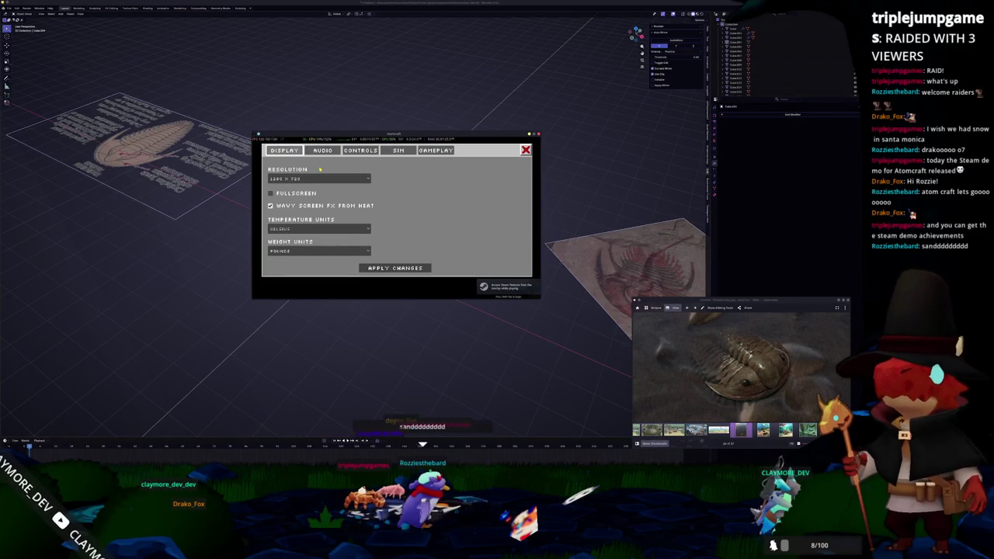
click(308, 179)
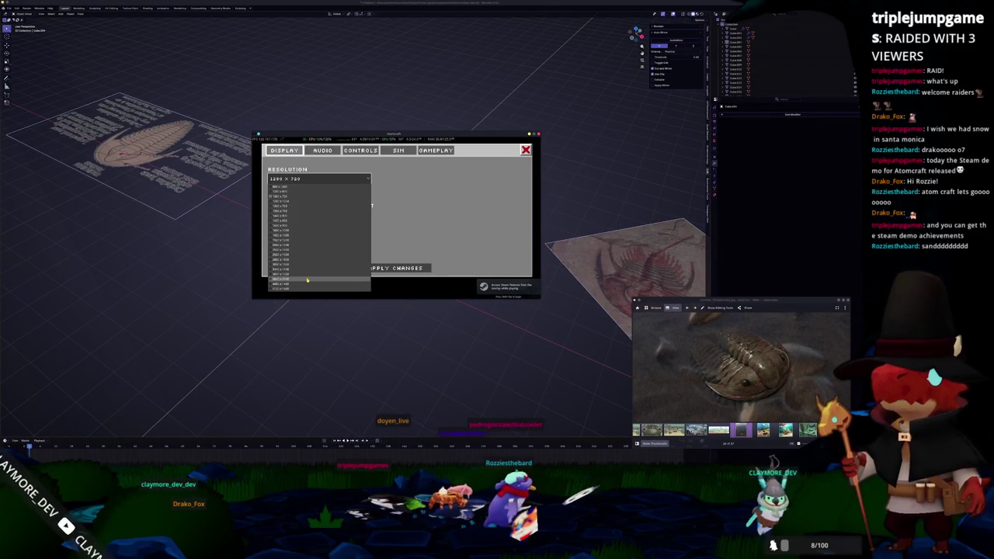
click(335, 179)
click(334, 179)
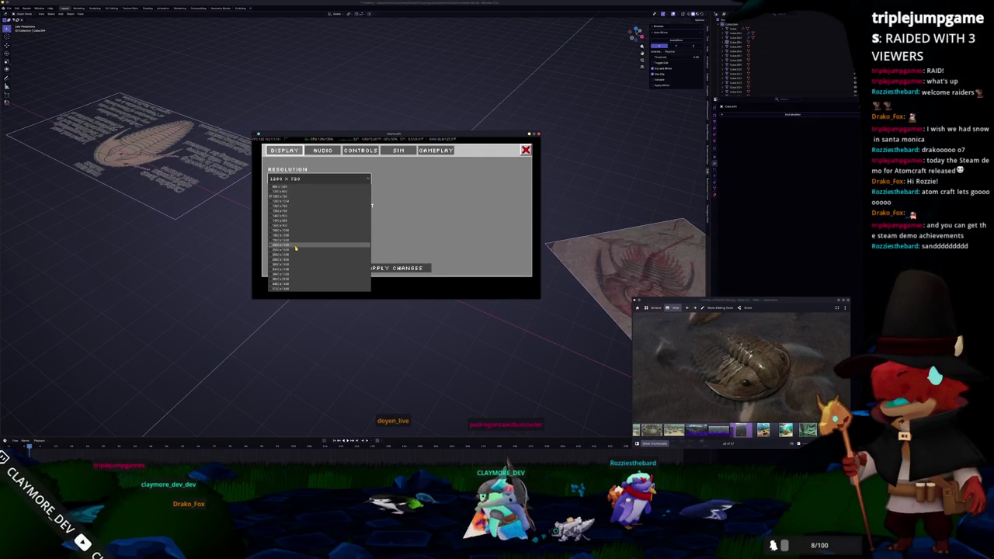
click(296, 248)
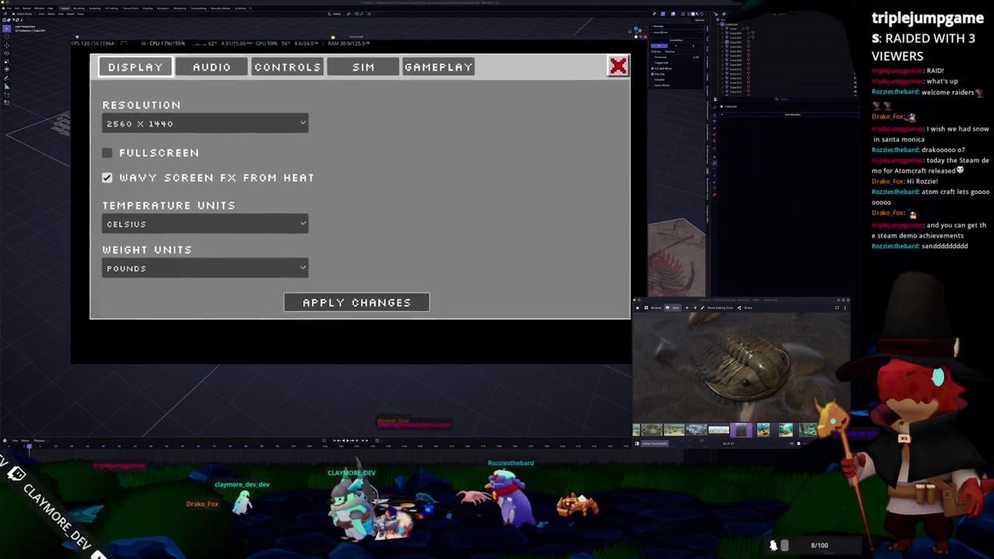
click(175, 122)
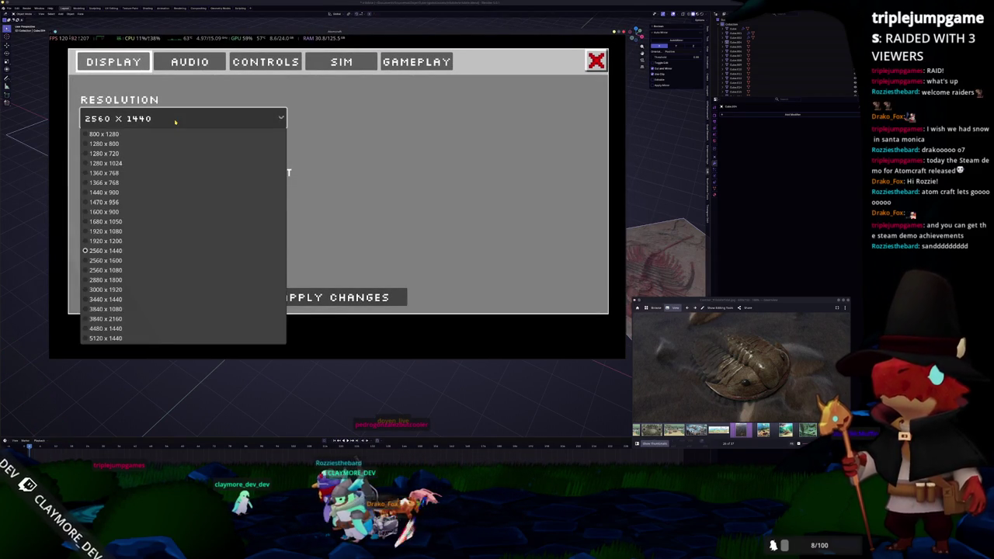
click(175, 122)
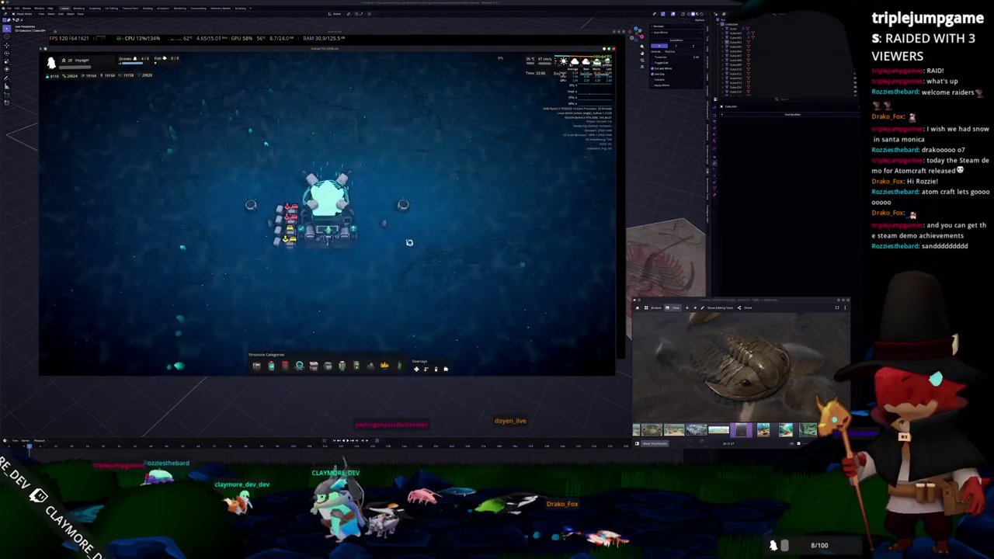
key(Escape)
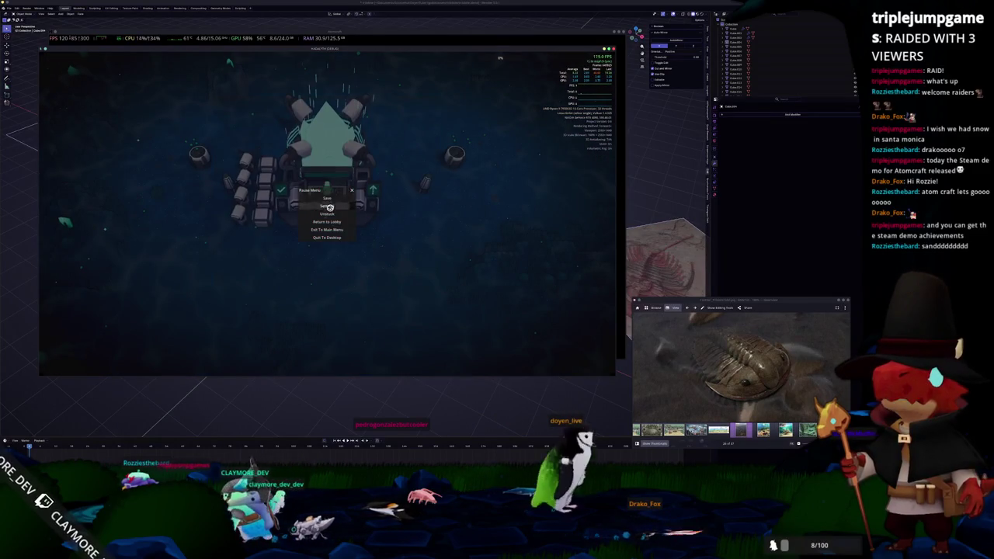